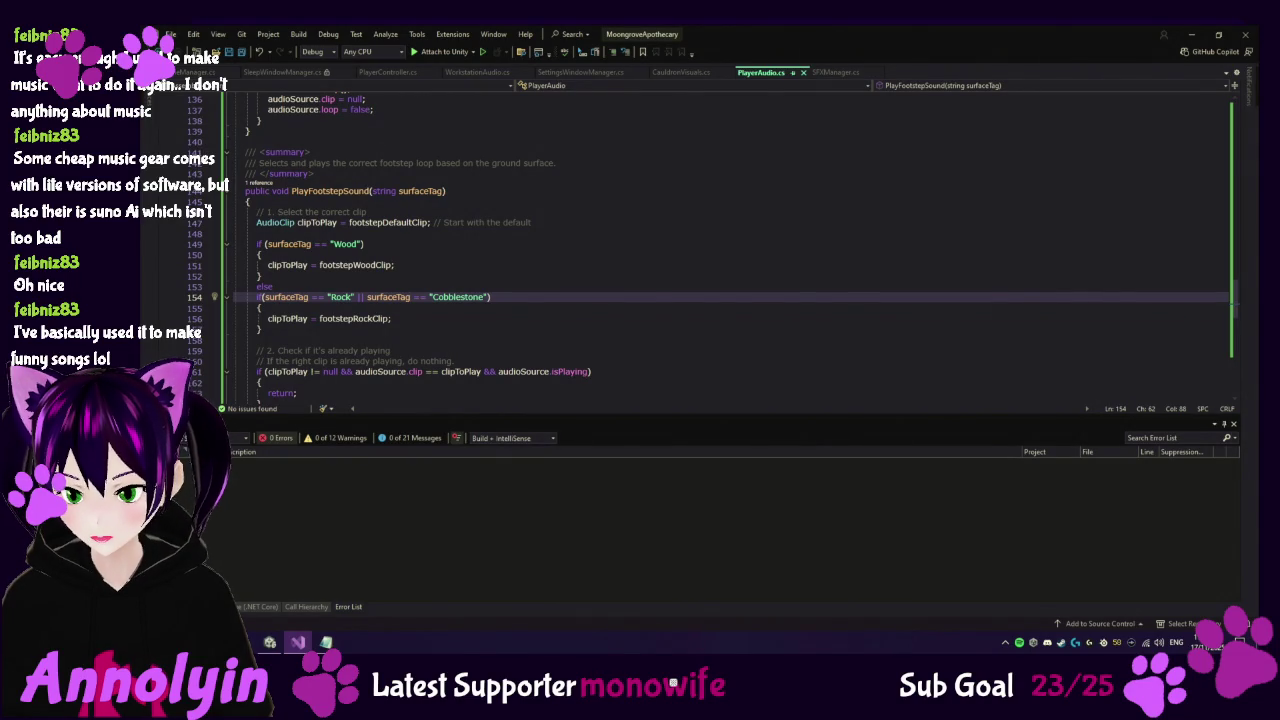
Rename the downloaded carpet footstep file in Downloads to WalkCarpet.wav.
key("alt+Tab")
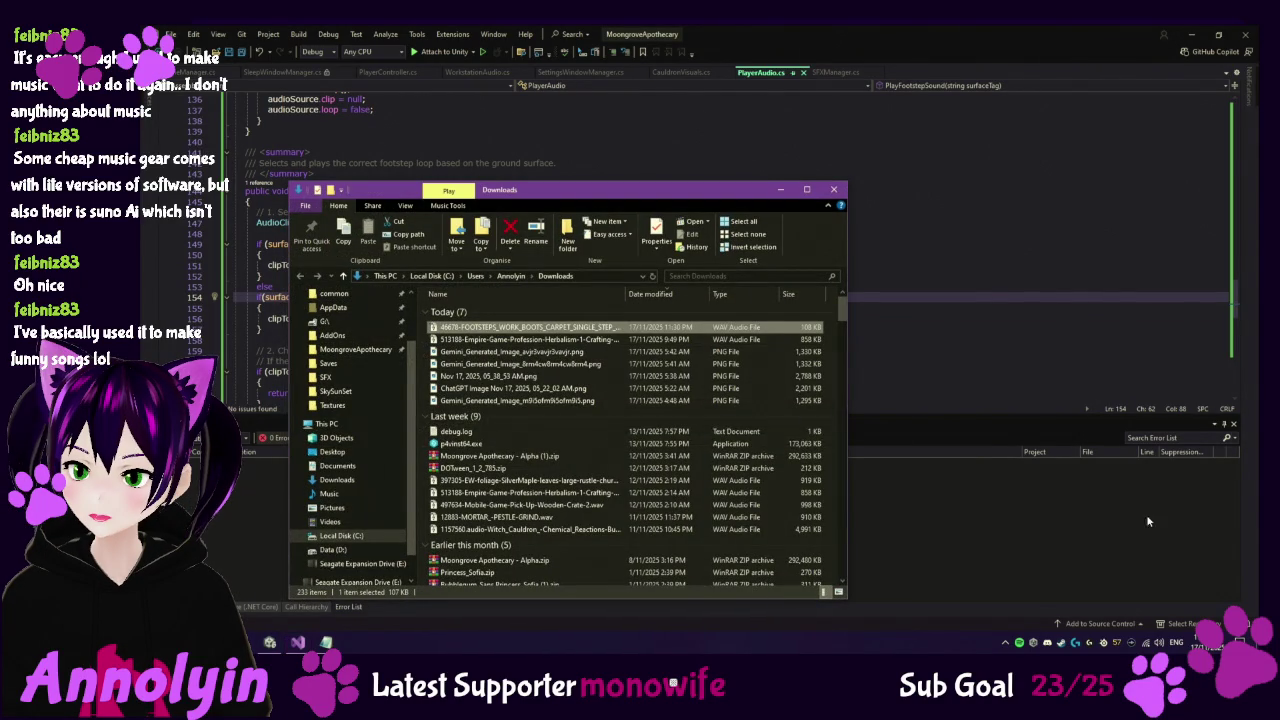
key("F2")
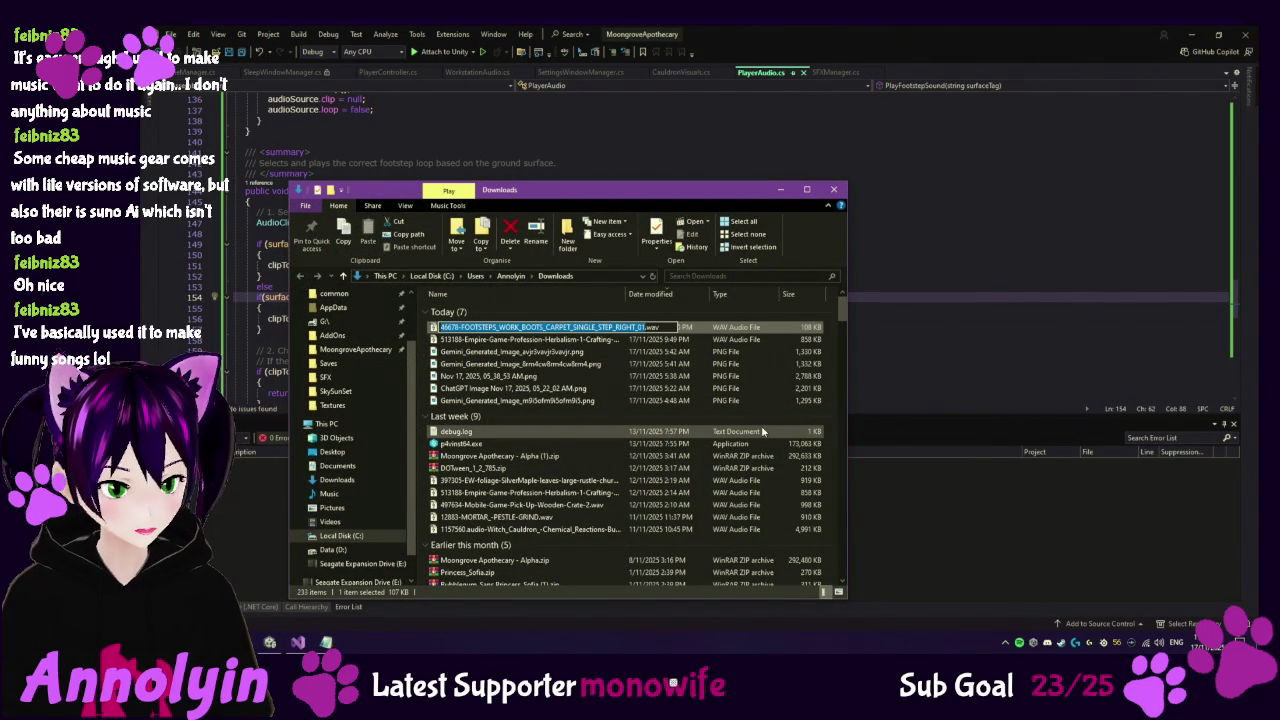
type("WalkCarpet")
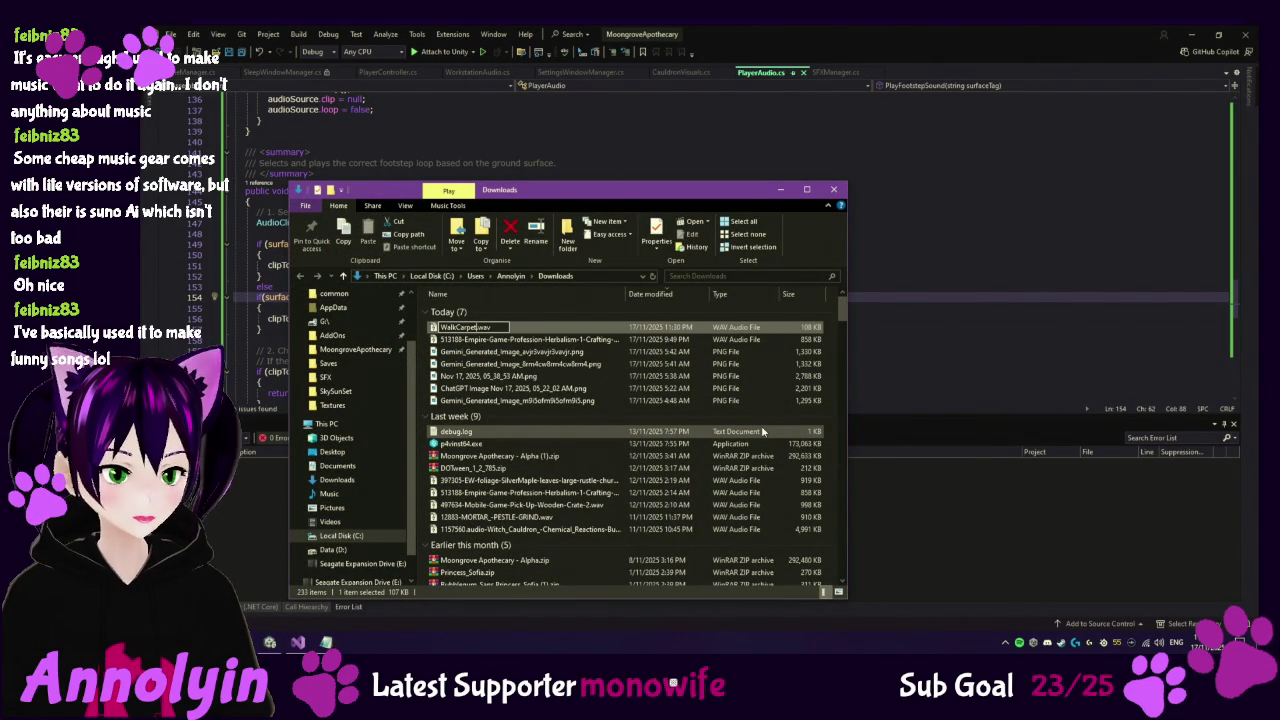
key("Return")
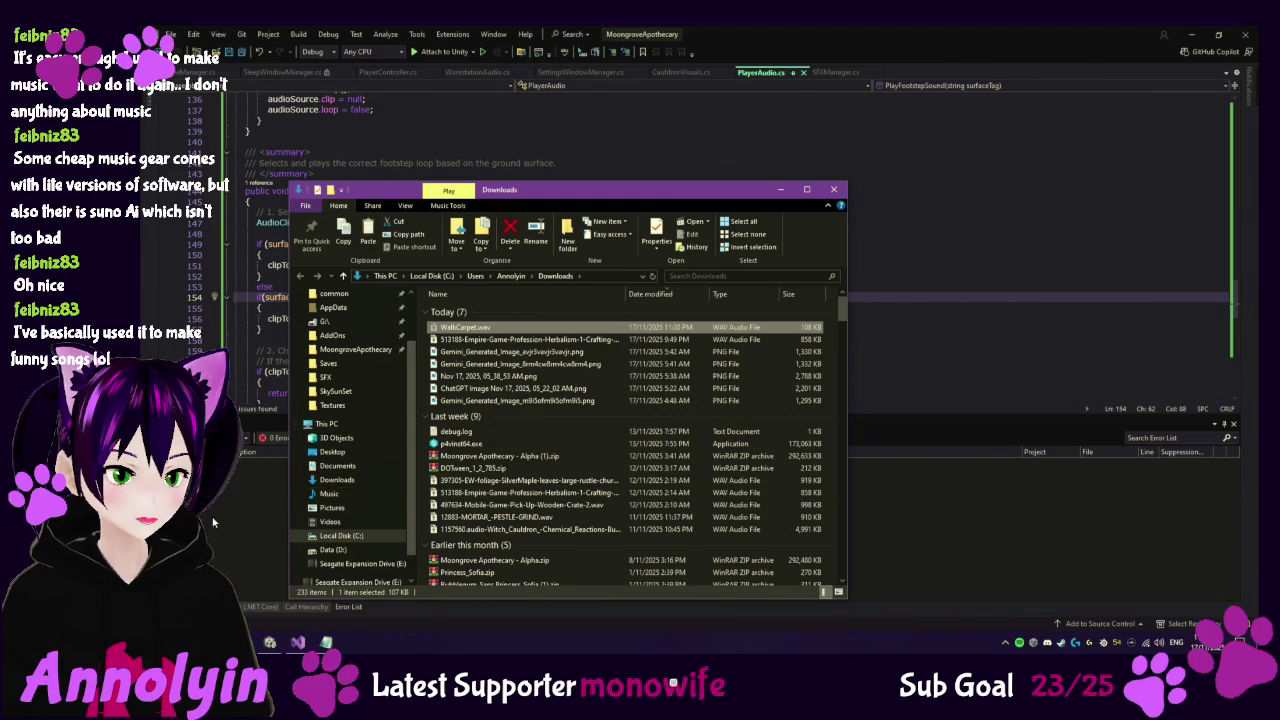
Paste WalkCarpet.wav into the SFX folder, preview it and WalkGrass.wav, then minimize Explorer.
mouse_move(269, 642)
left_click(365, 580)
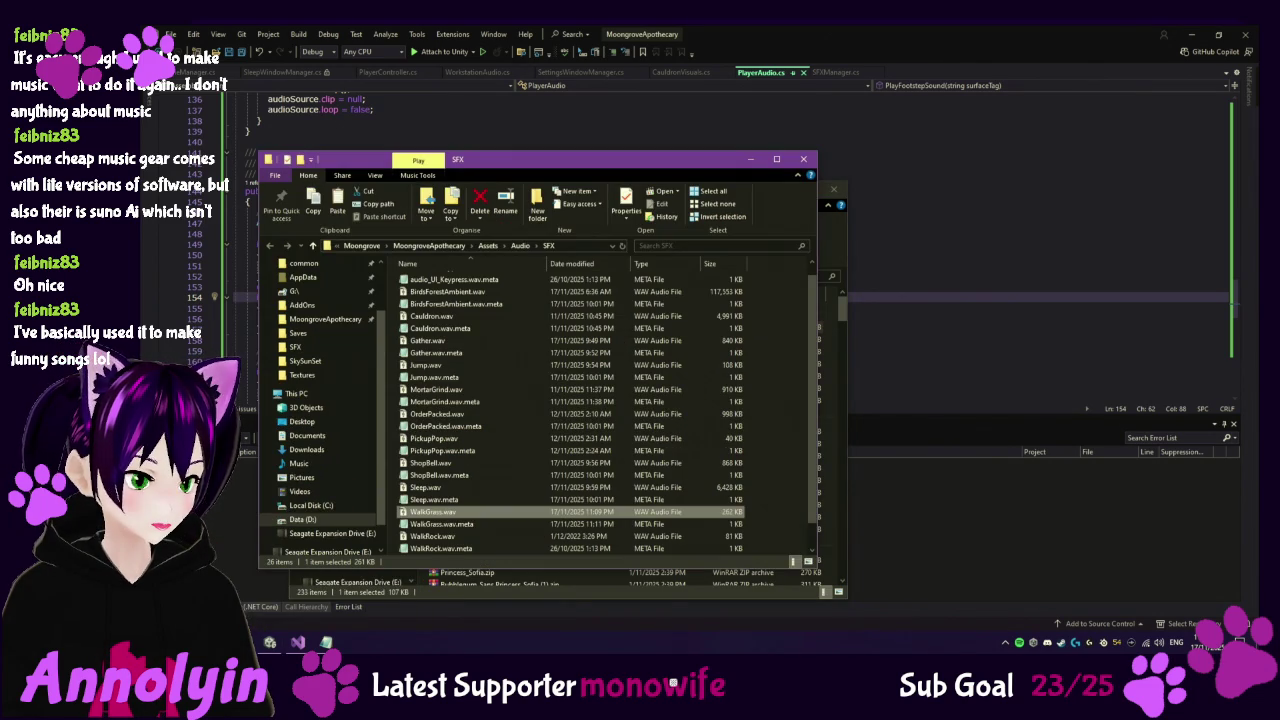
double_click(432, 511)
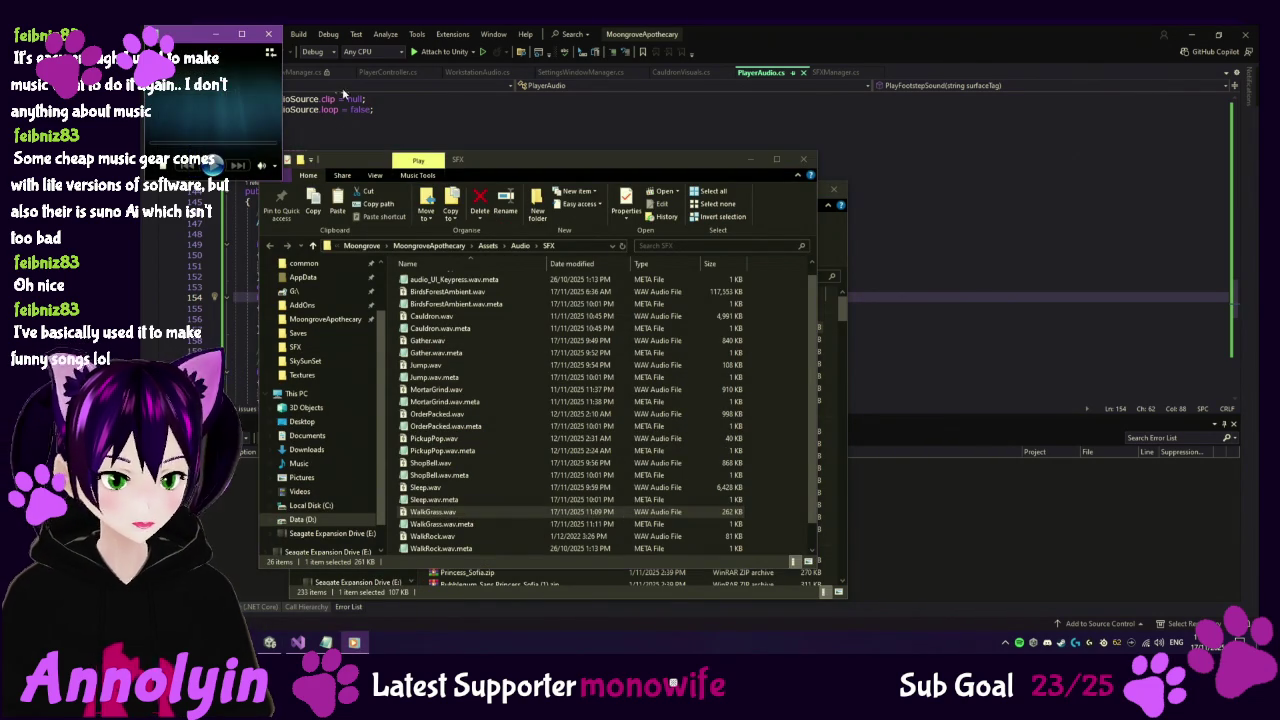
left_click(269, 35)
key("ctrl+v")
key("Return")
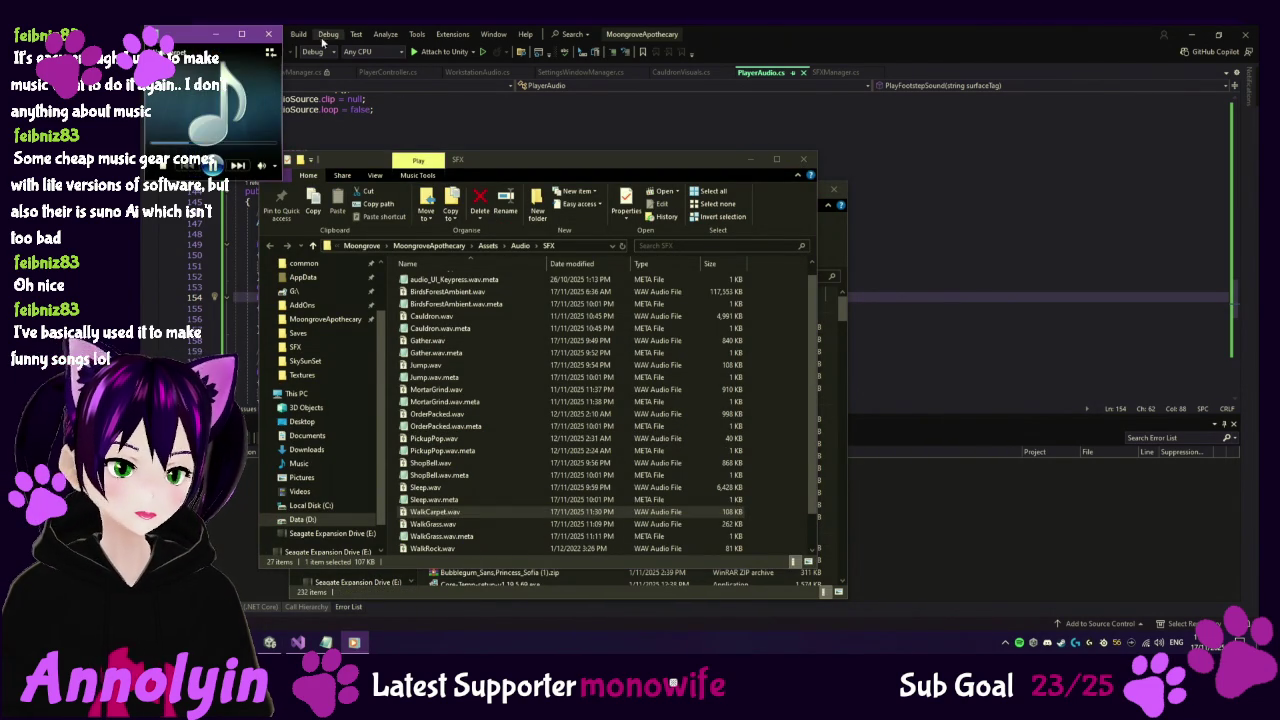
left_click(268, 34)
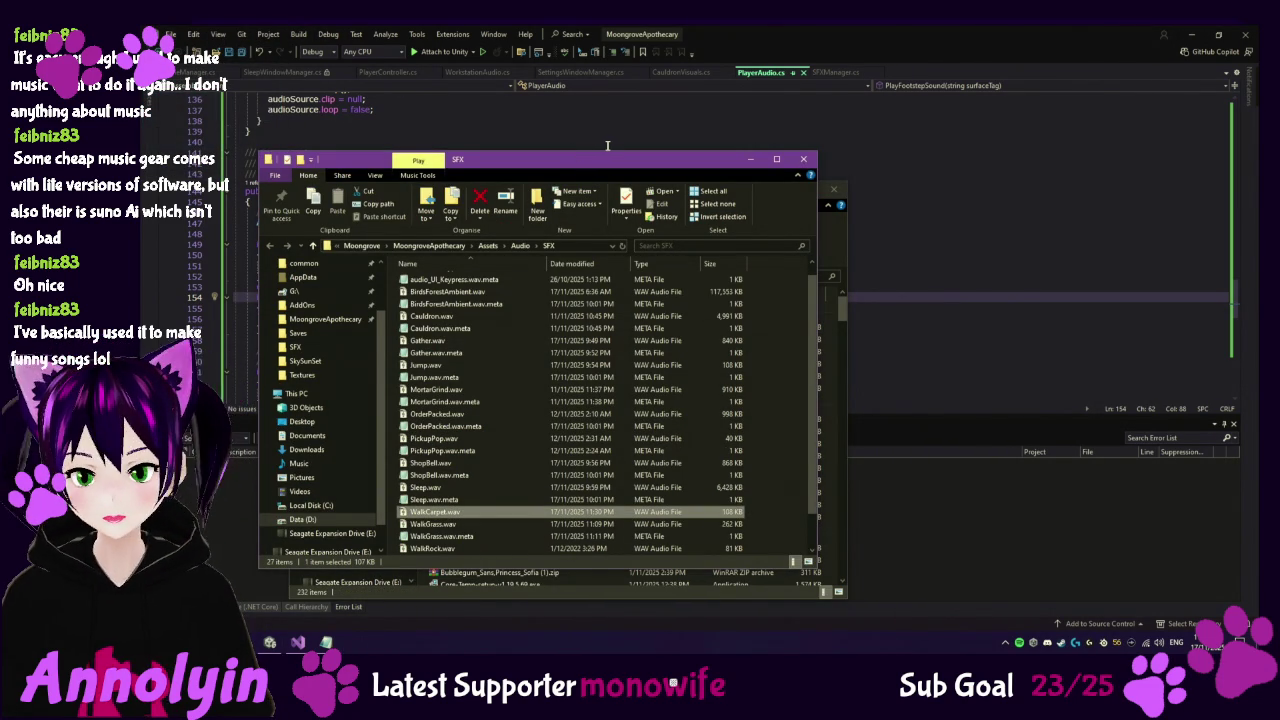
key("Return")
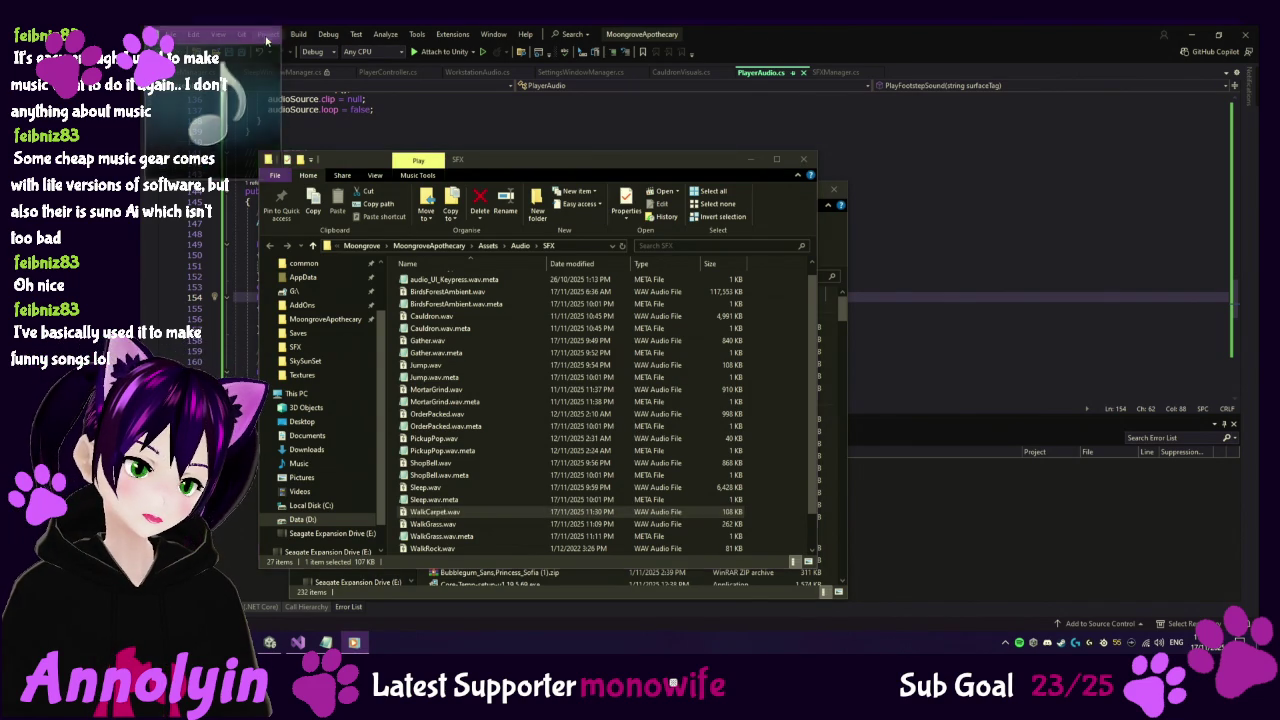
left_click(268, 36)
left_click(1021, 643)
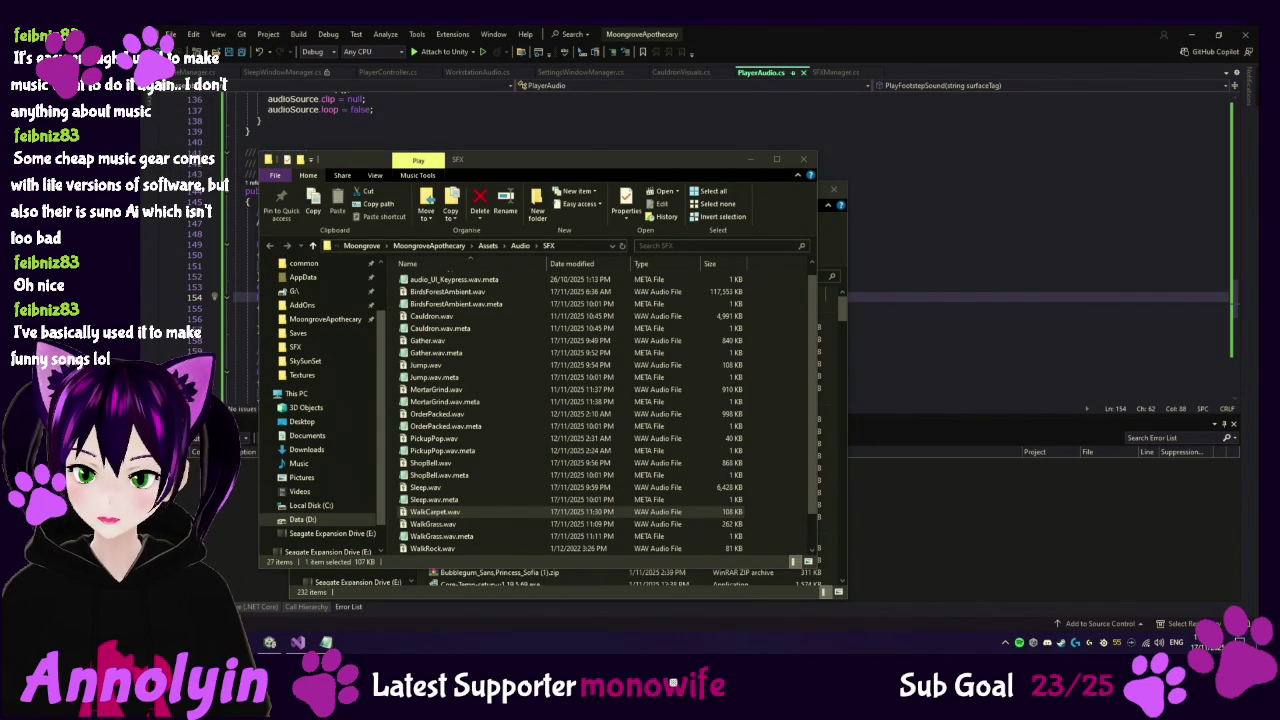
left_click(752, 160)
Add an empty else block after the Rock branch in PlayerAudio.cs.
left_click(780, 189)
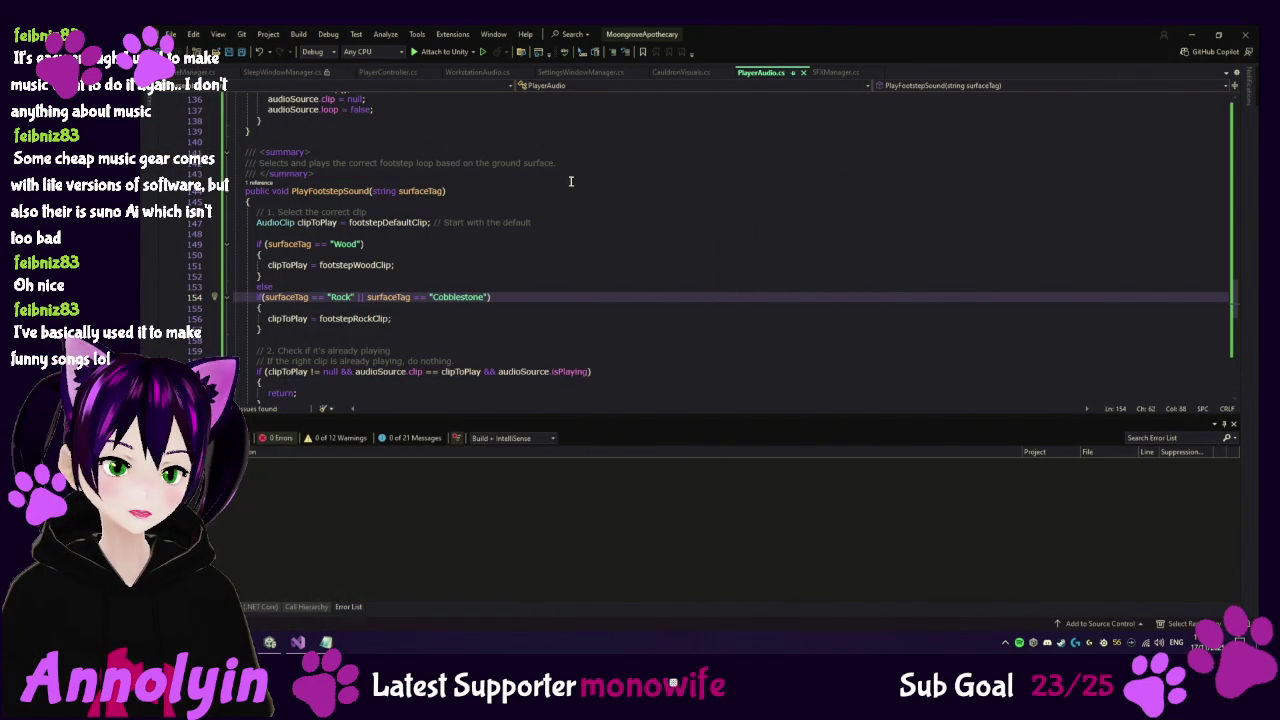
left_click(275, 333)
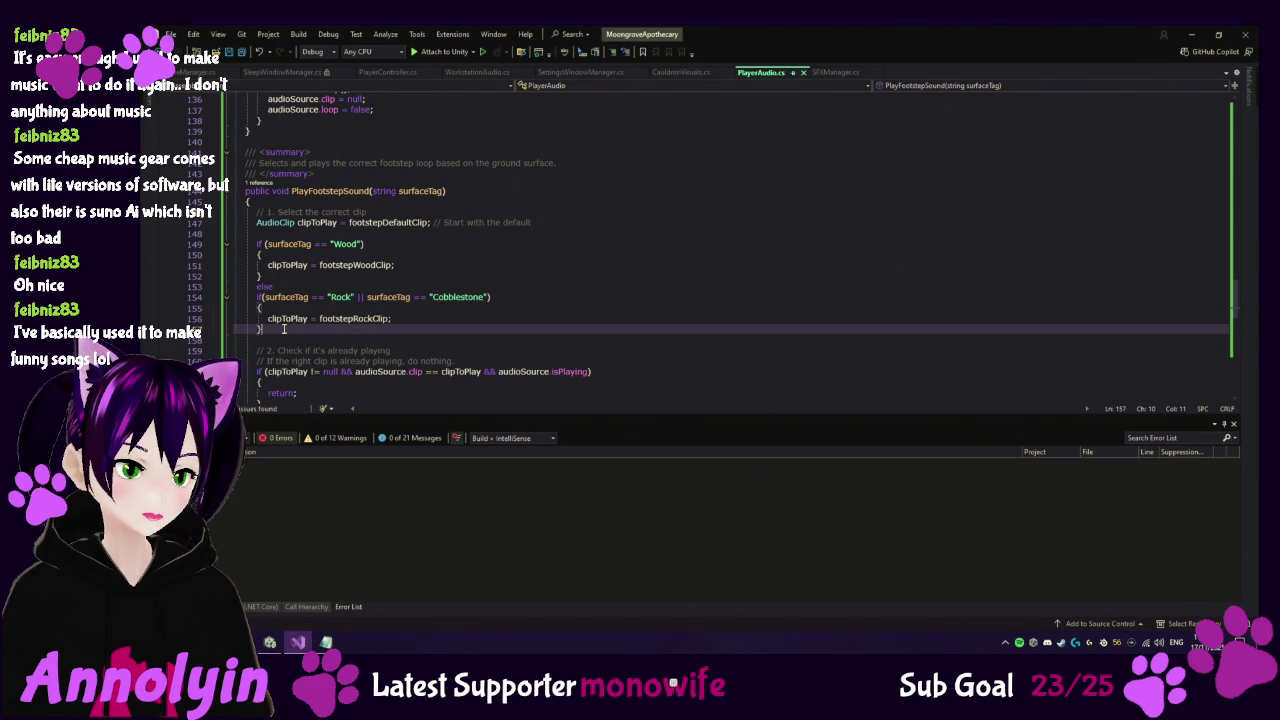
key("Return")
type("else")
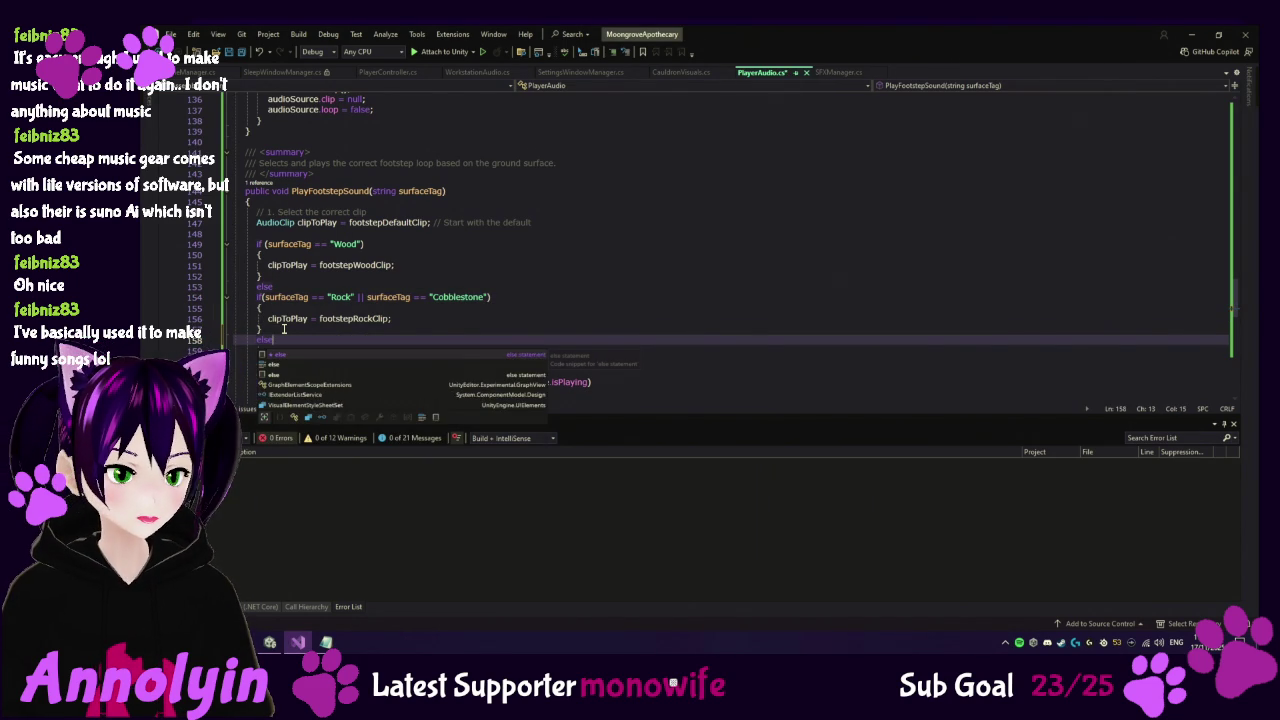
key("Tab")
key("Tab")
key("Up")
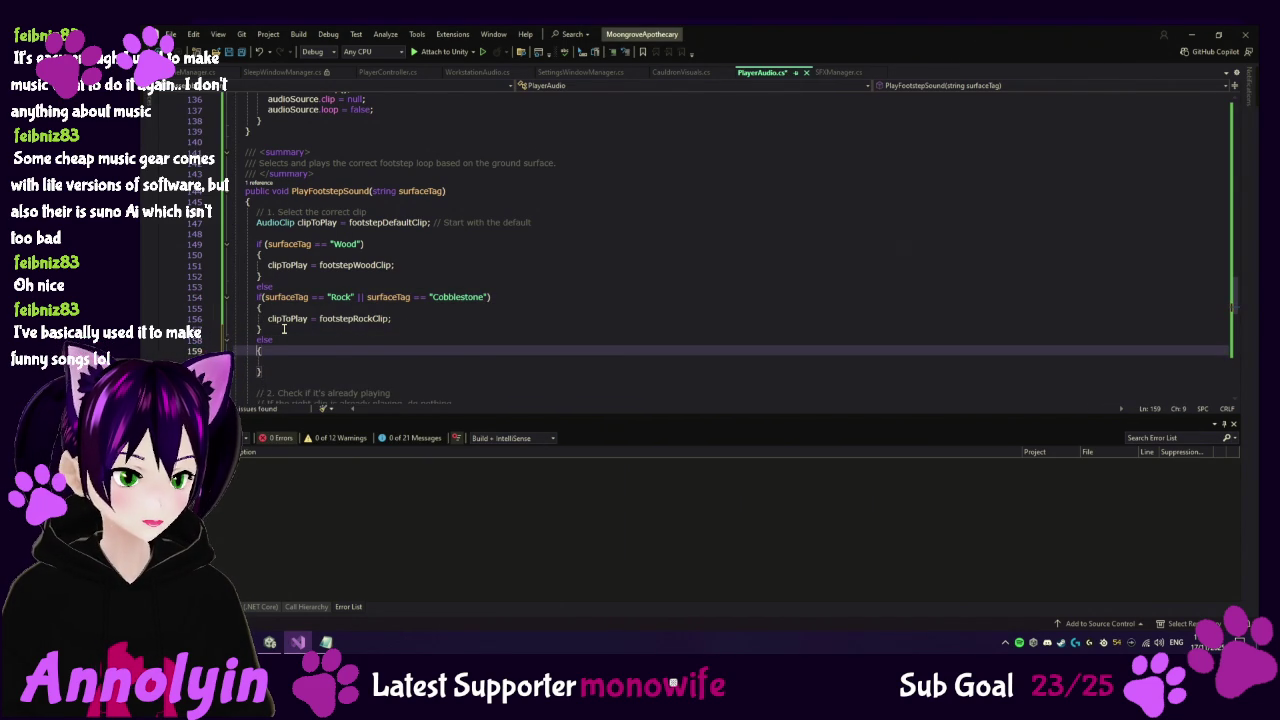
key("ctrl+Return")
Make it else if (surfaceTag == "Carpet") and peek at the footstepRockClip declaration.
type("if(")
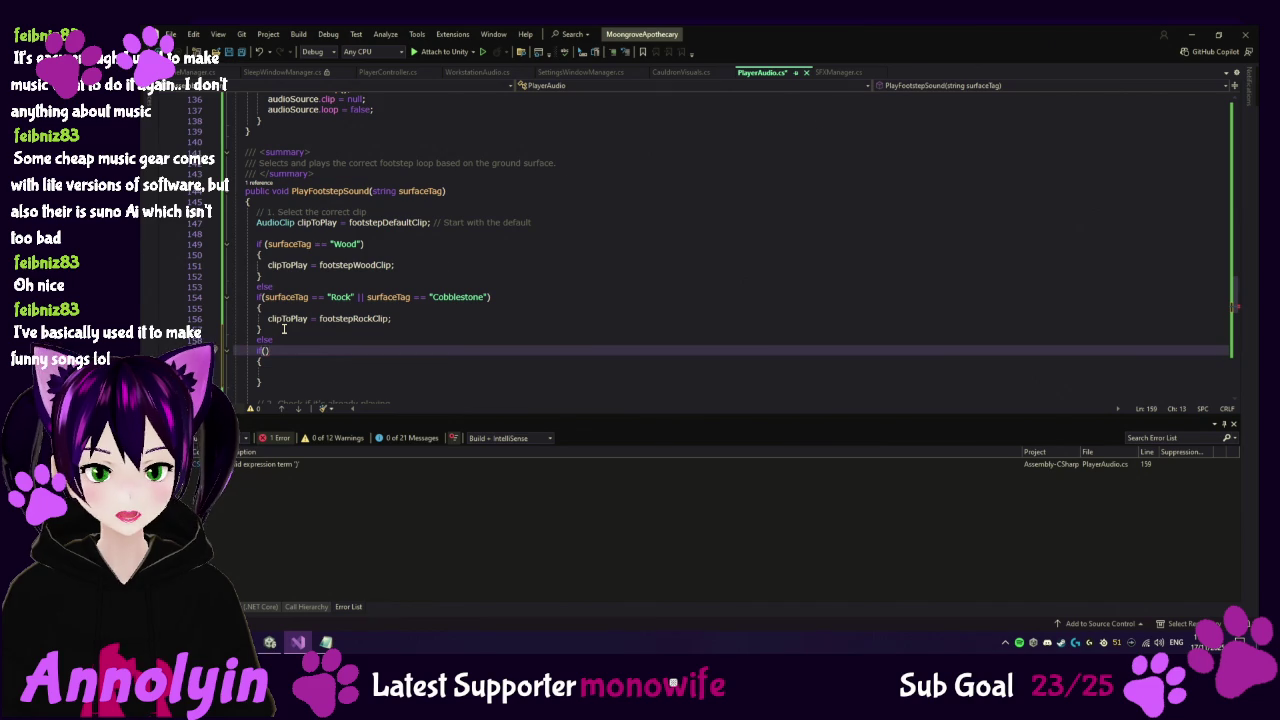
type("s")
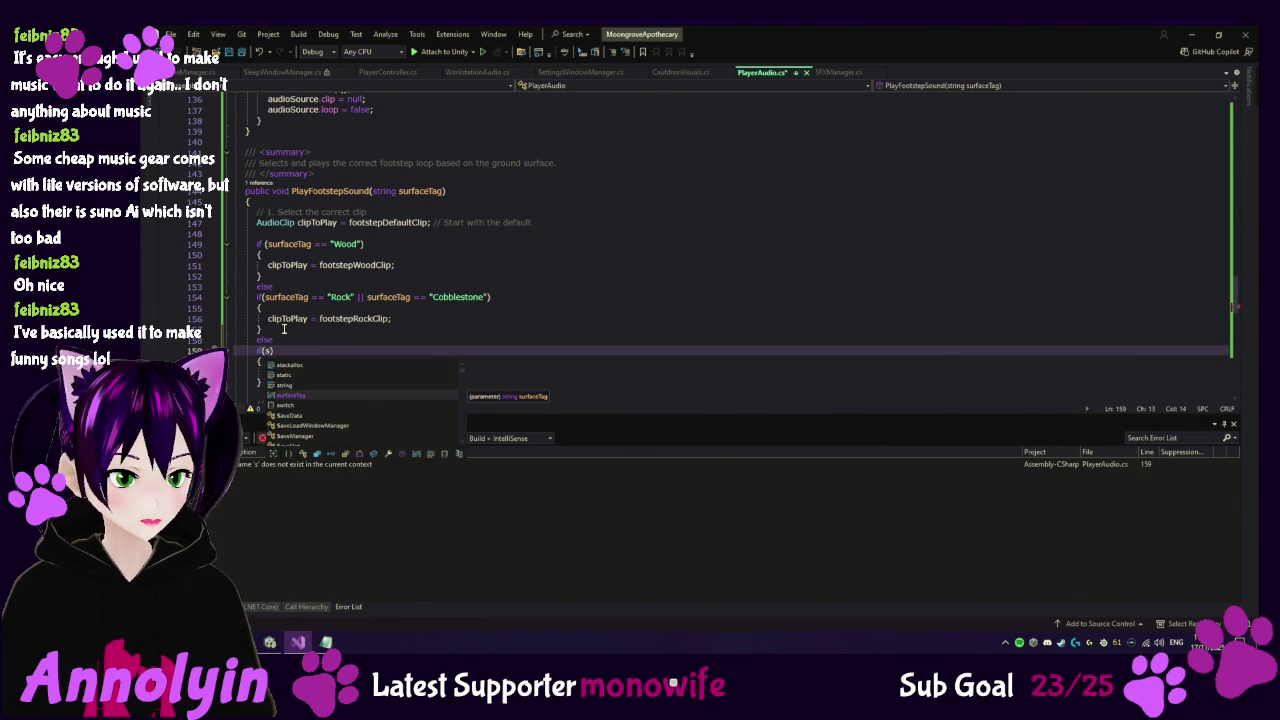
key("Tab")
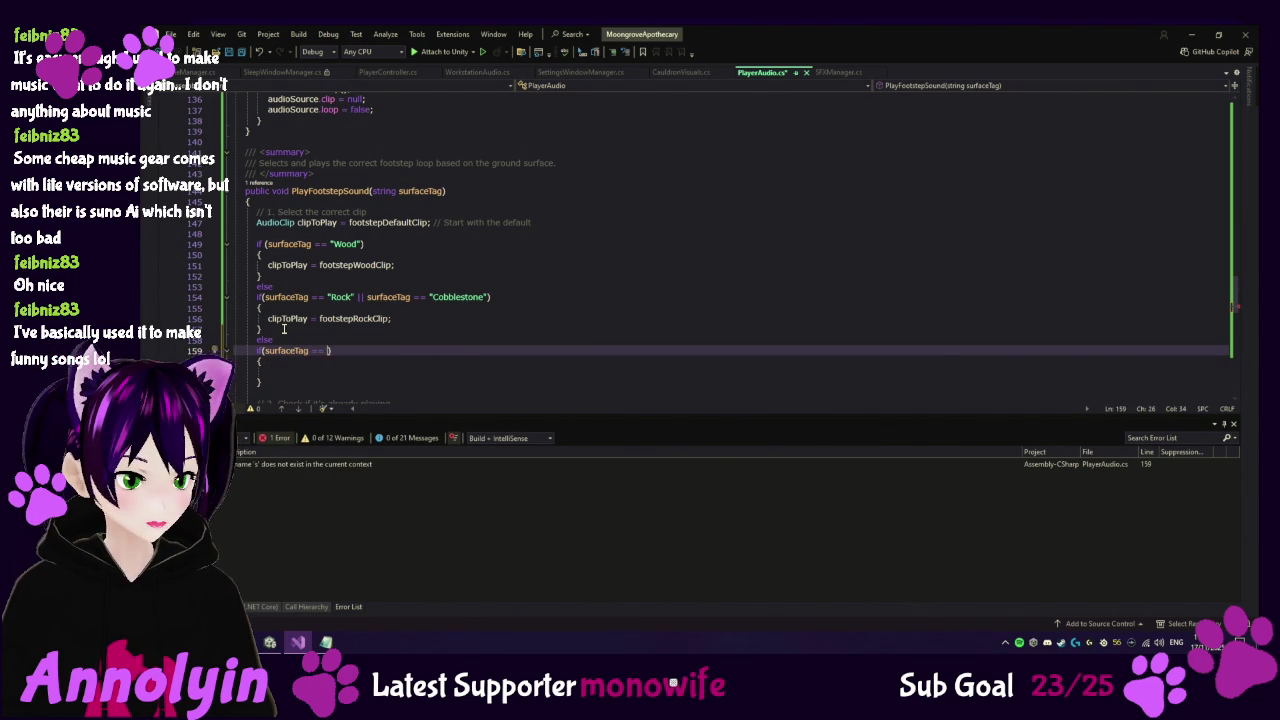
type("Carpe")
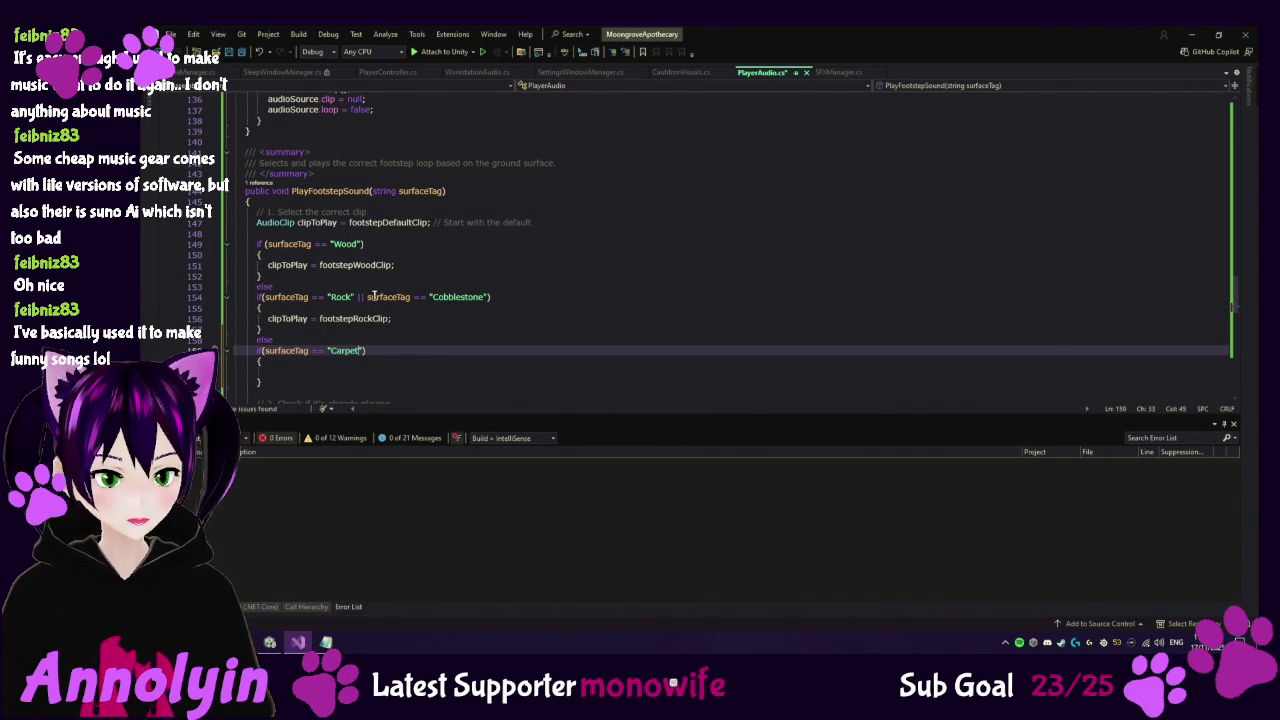
right_click(355, 318)
left_click(397, 363)
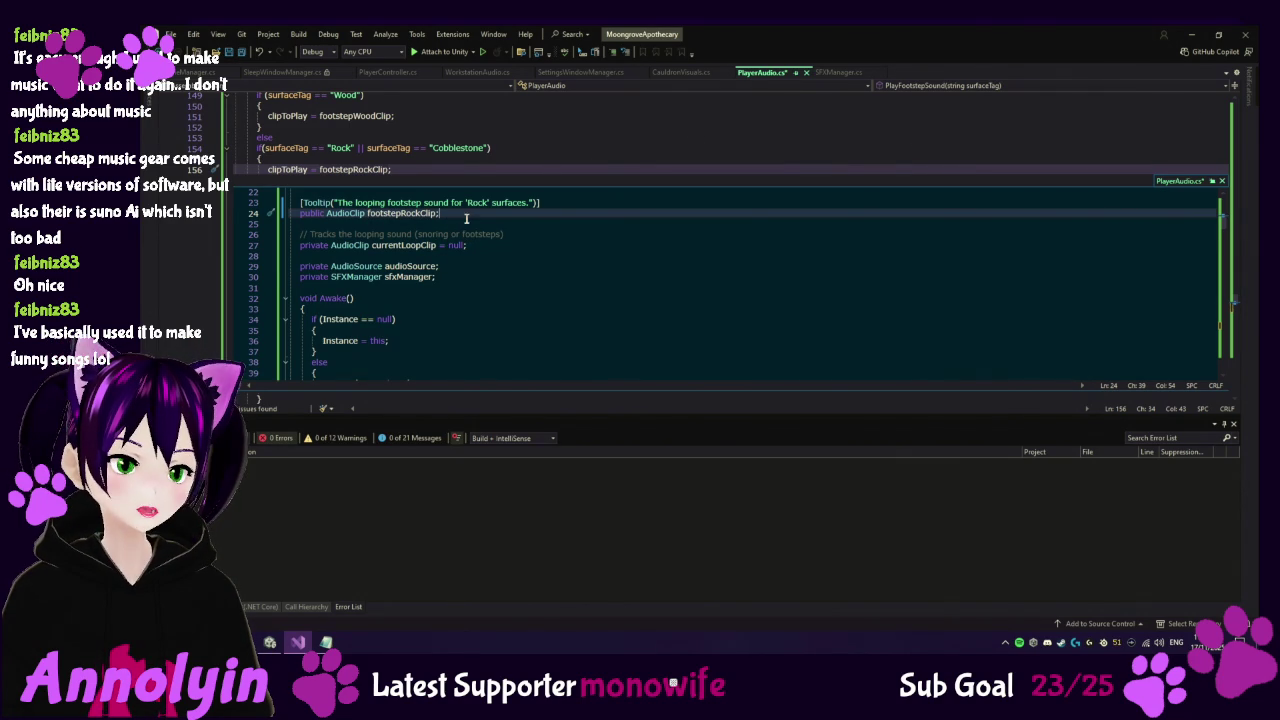
Duplicate the Rock tooltip and field as a Carpet tooltip with a footstepCarpetClip field.
left_click(301, 199)
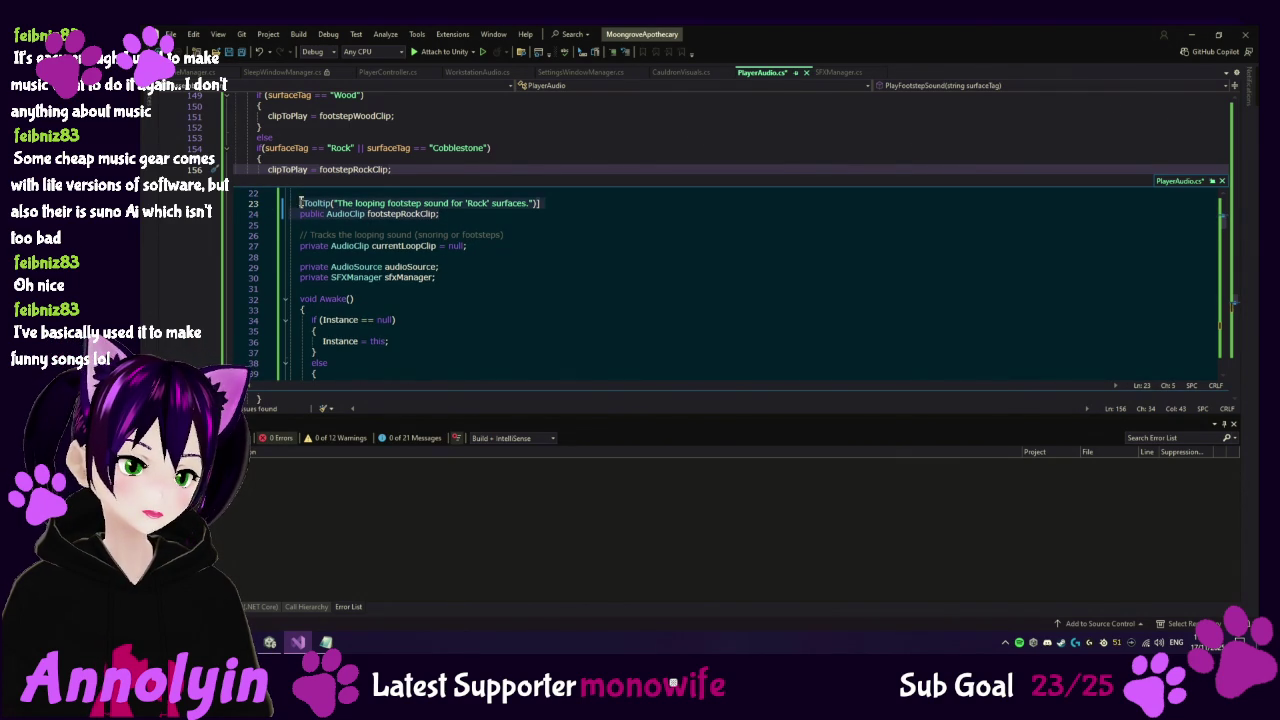
key("Down")
key("End")
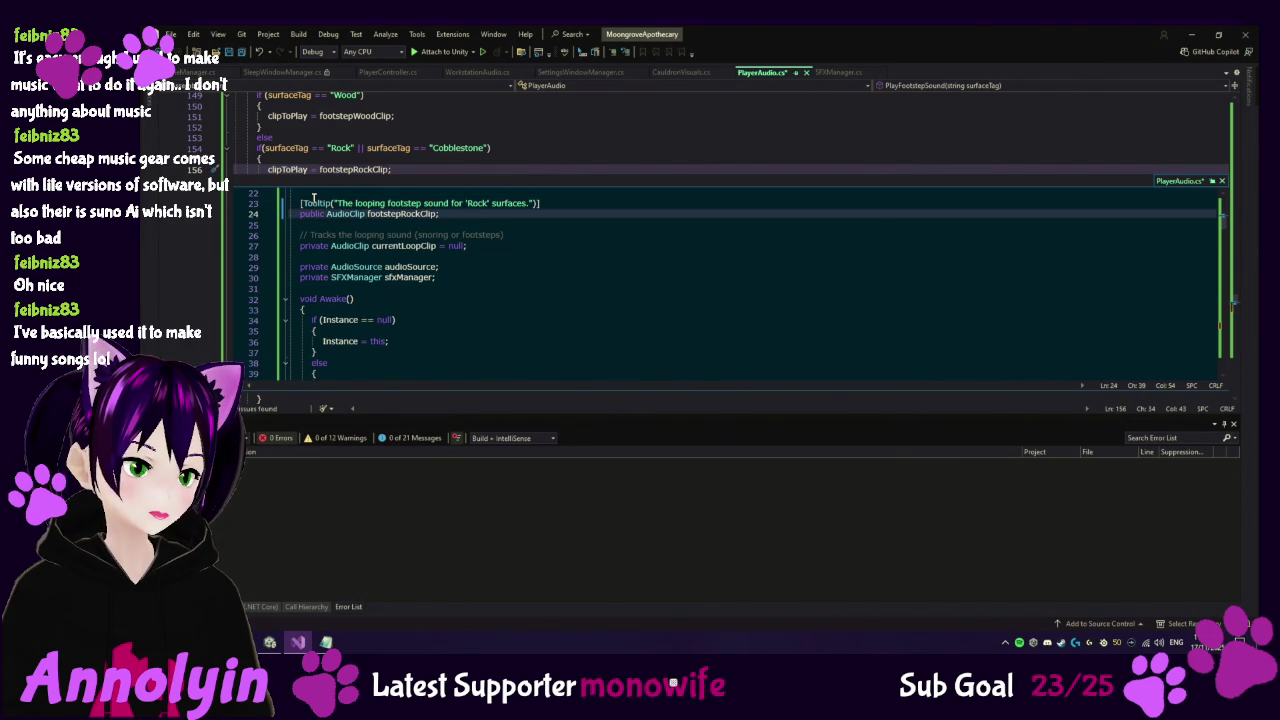
key("Return")
type("[Tooltip(\"The looping footstep sound for 'Rock' surfaces.\")]     public AudioClip footstepRockClip;")
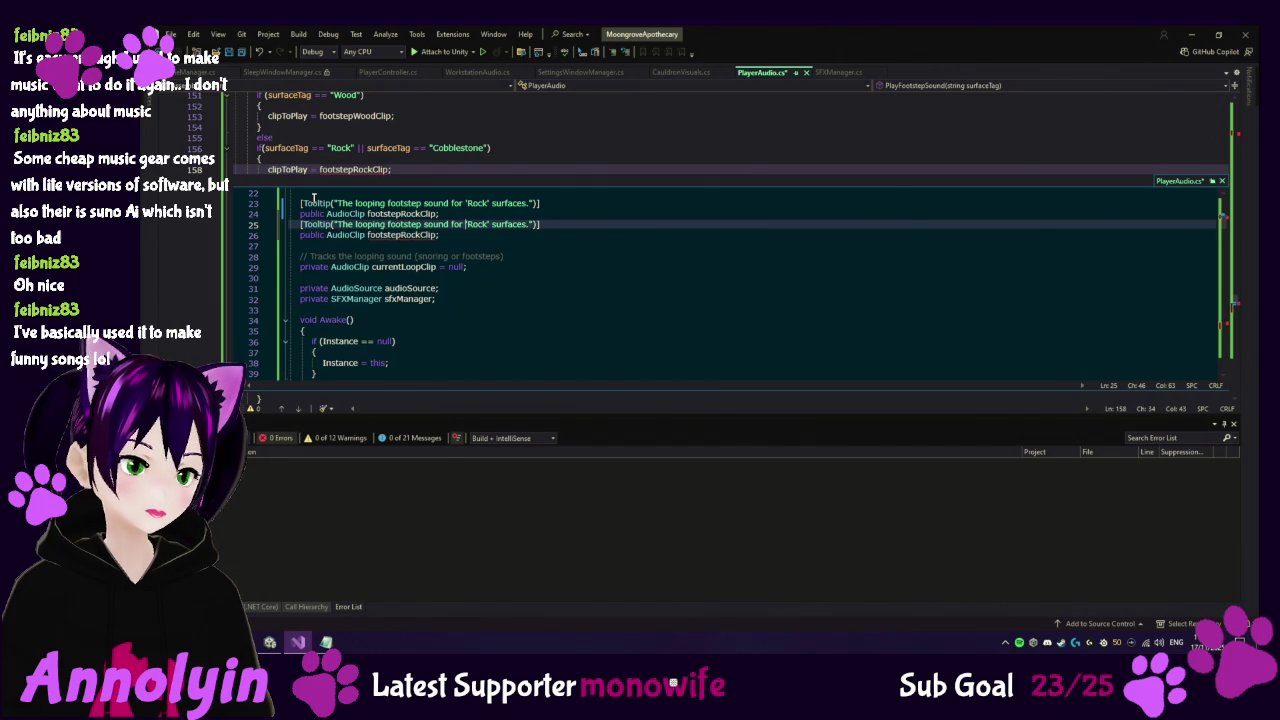
type("Carpet")
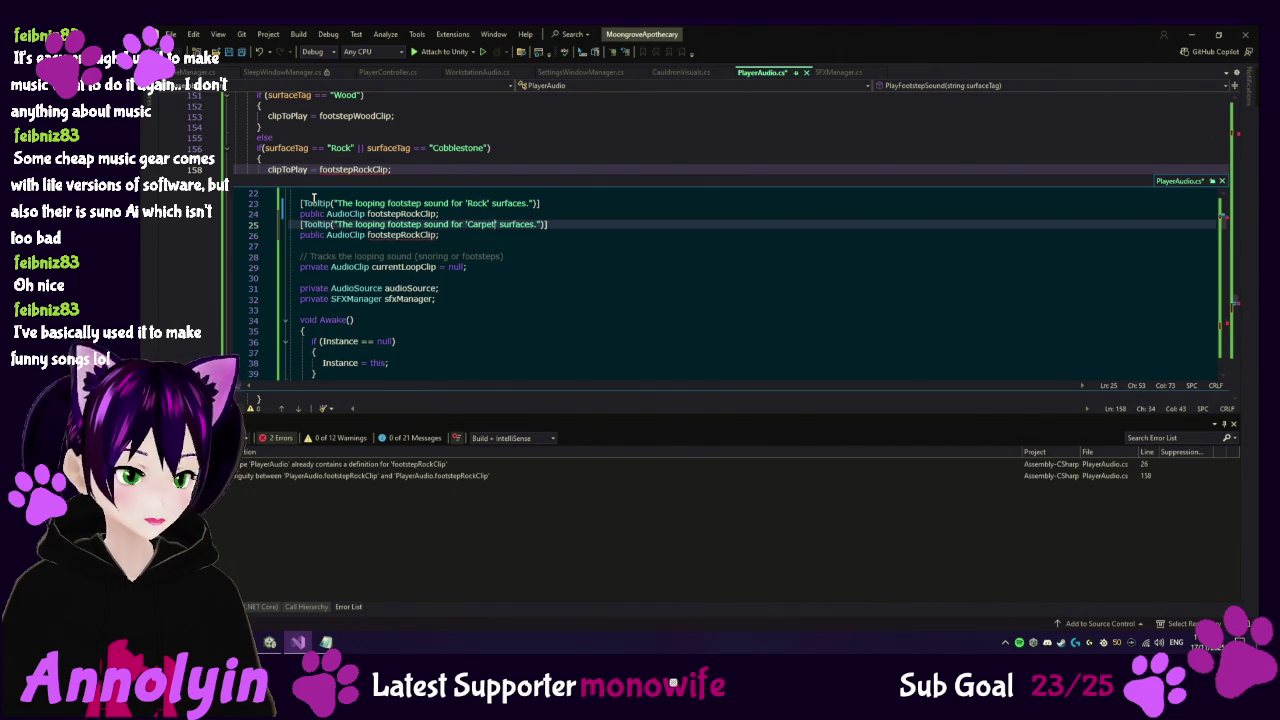
key("Down")
key("shift+Left")
key("shift+Left")
key("shift+Left")
type("Ca")
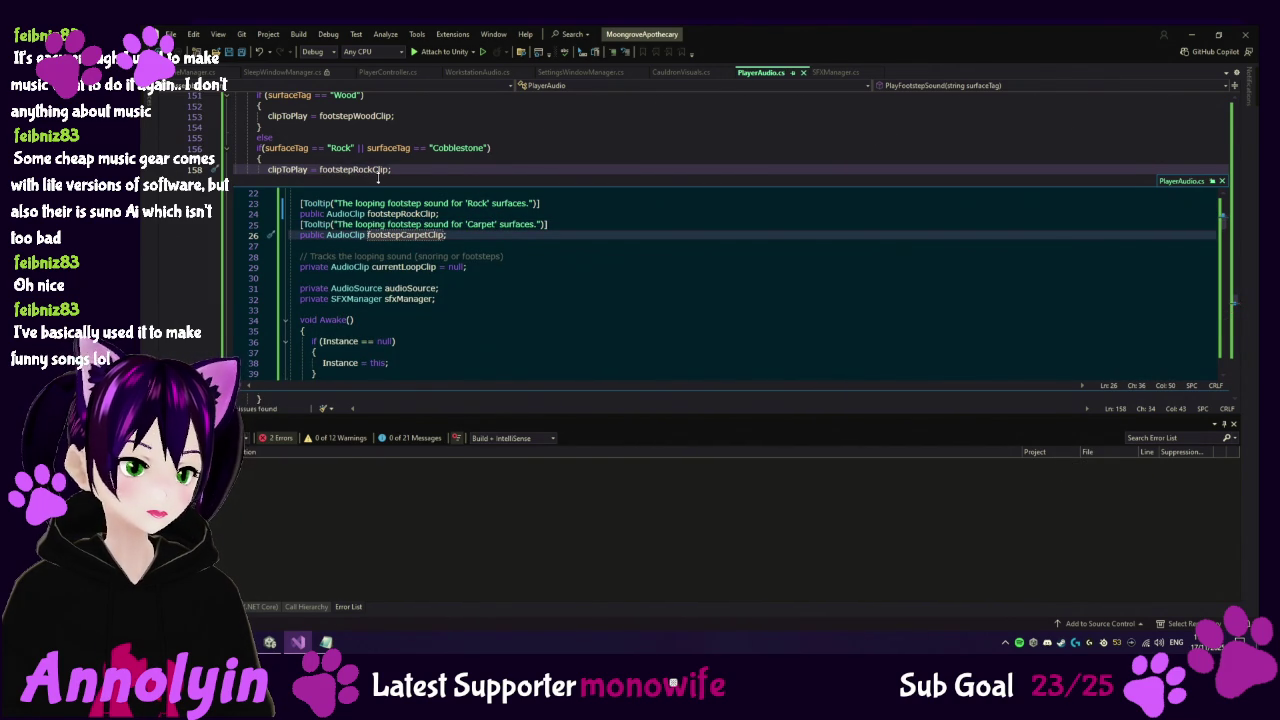
scroll(407, 172, "down", 1)
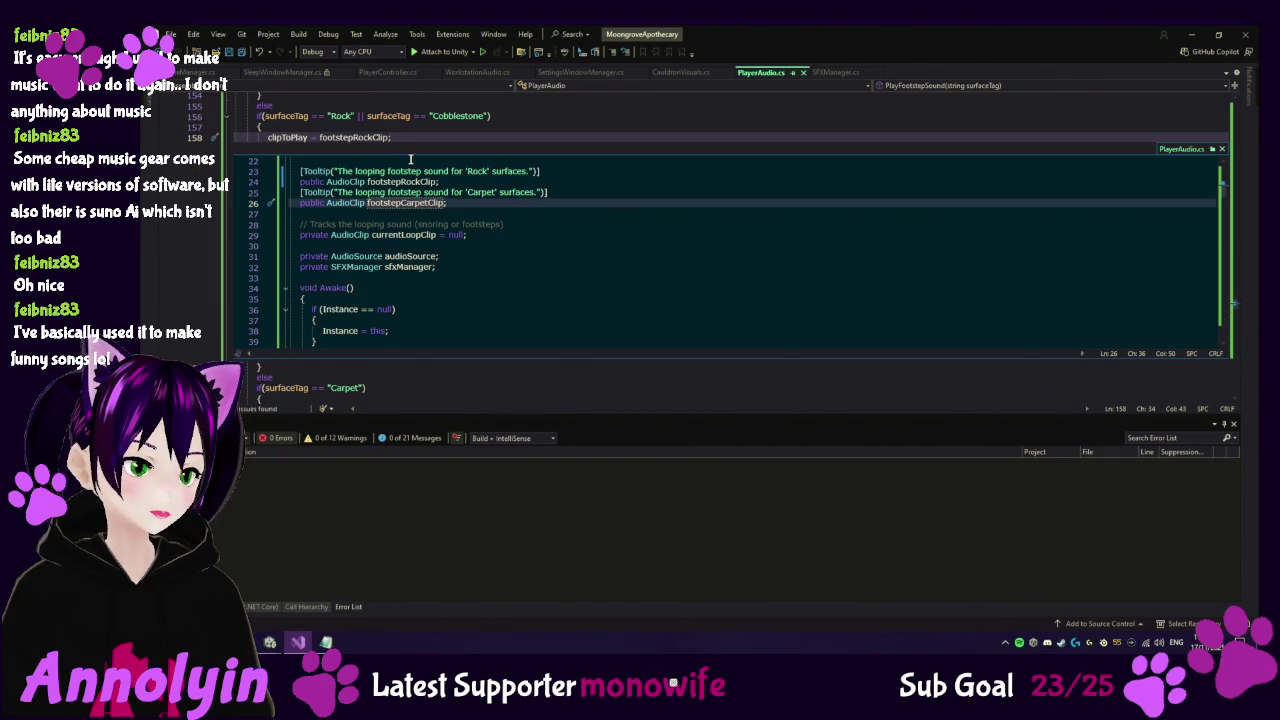
left_click(1222, 149)
Set clipToPlay = footstepCarpetClip in the Carpet branch and save PlayerAudio.cs.
left_click(340, 189)
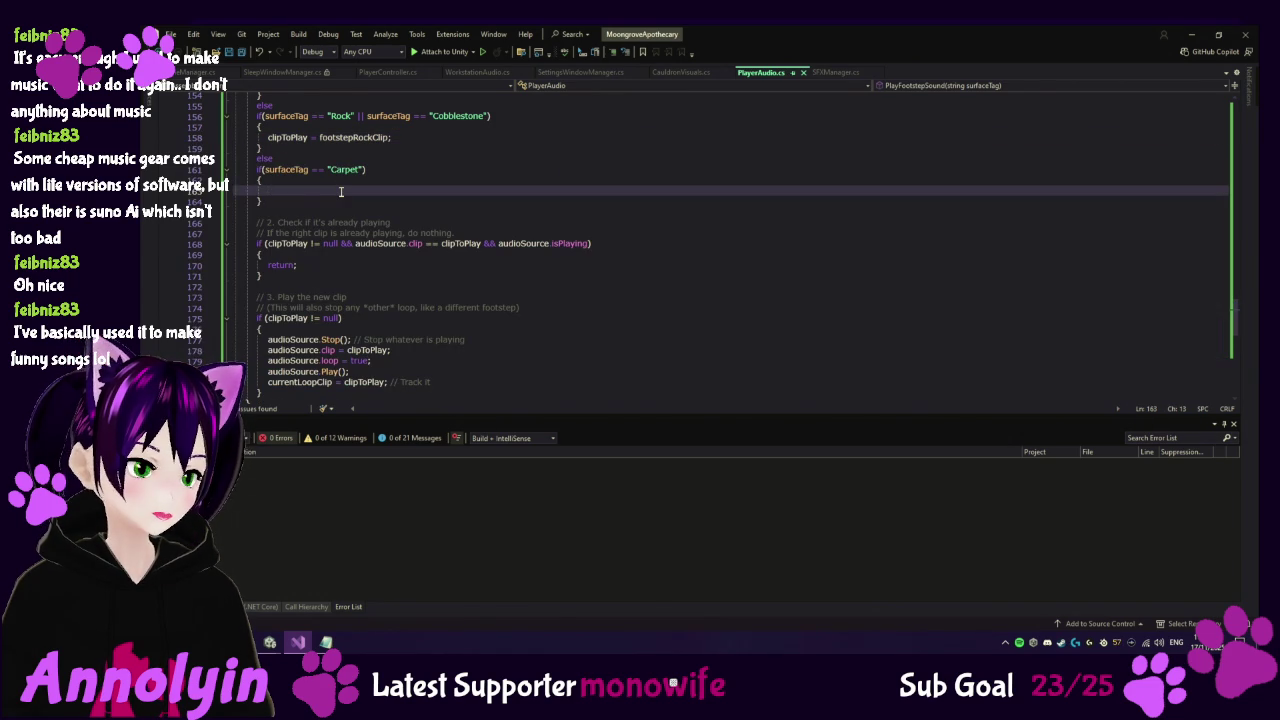
type("clipToPlay")
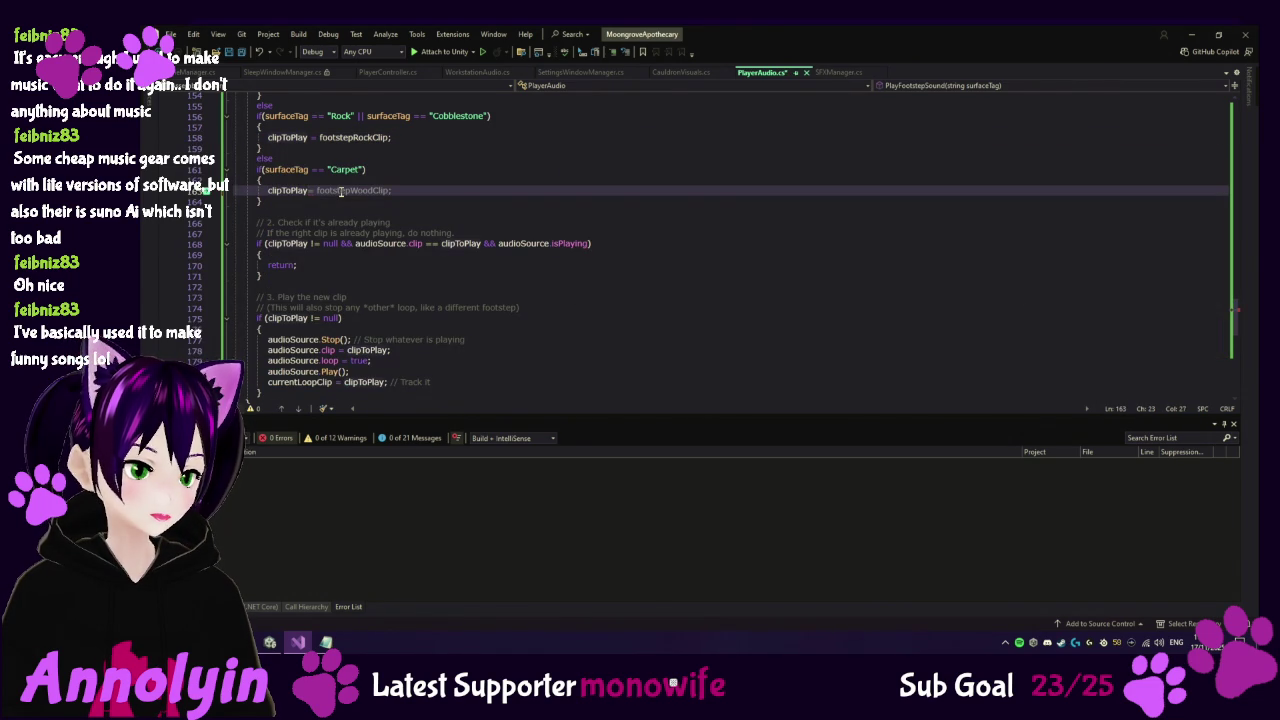
key("Tab")
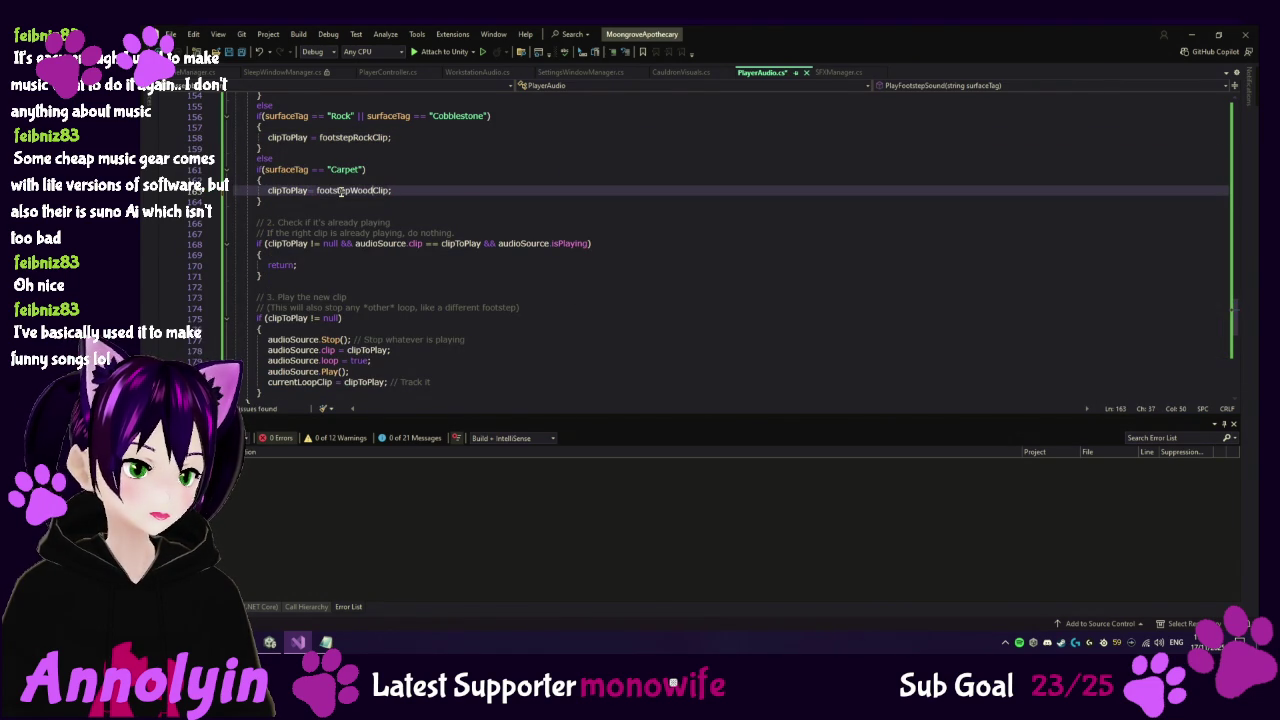
key("BackSpace")
key("BackSpace")
key("BackSpace")
type("Ca")
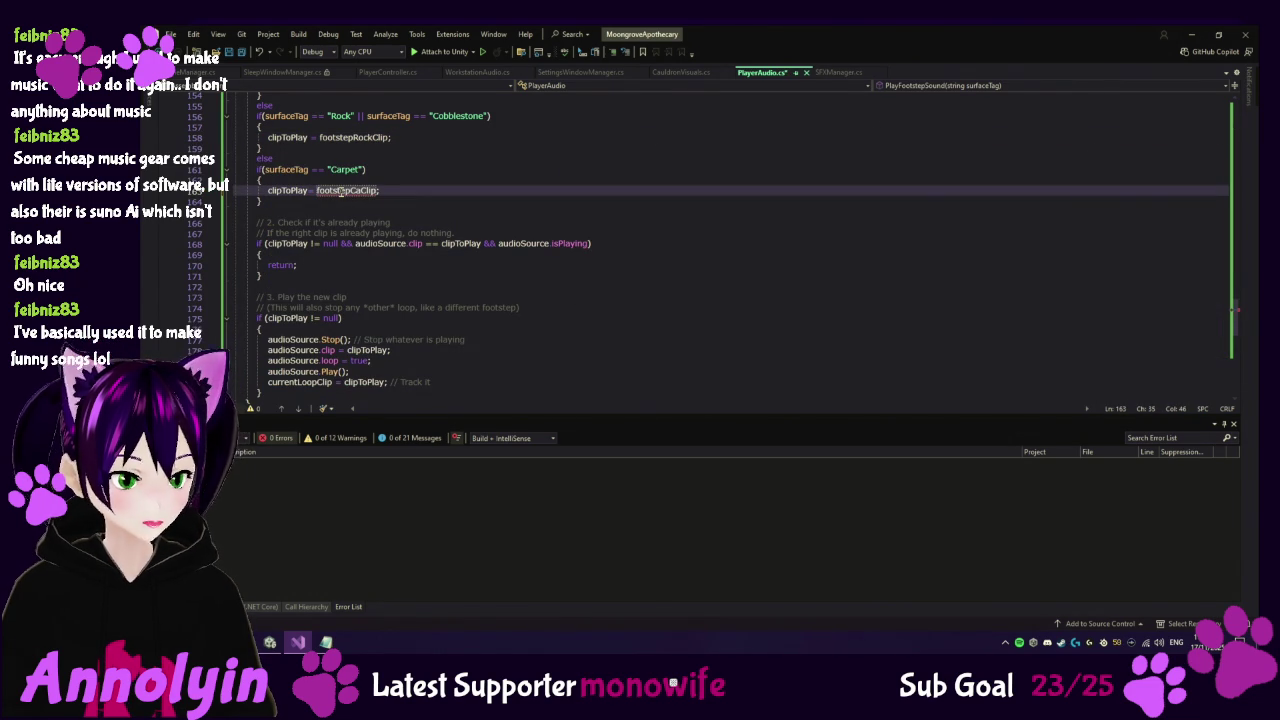
type("rpet")
key("ctrl+s")
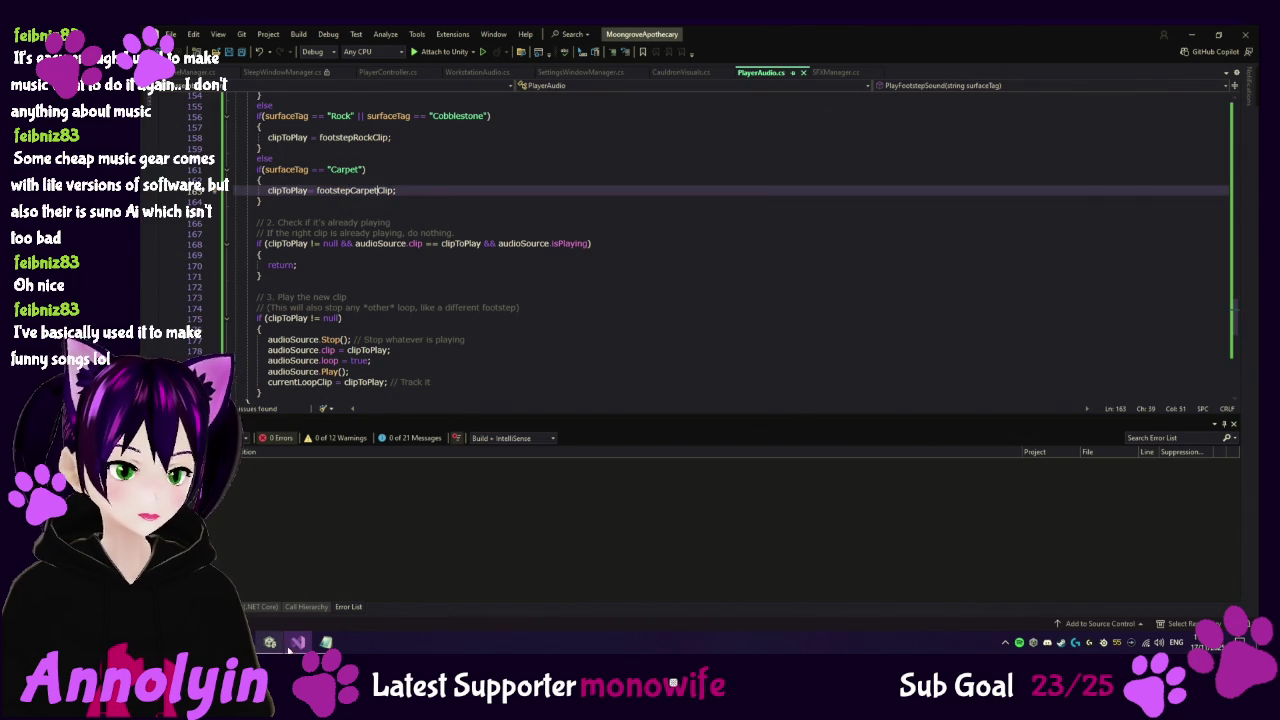
left_click(300, 585)
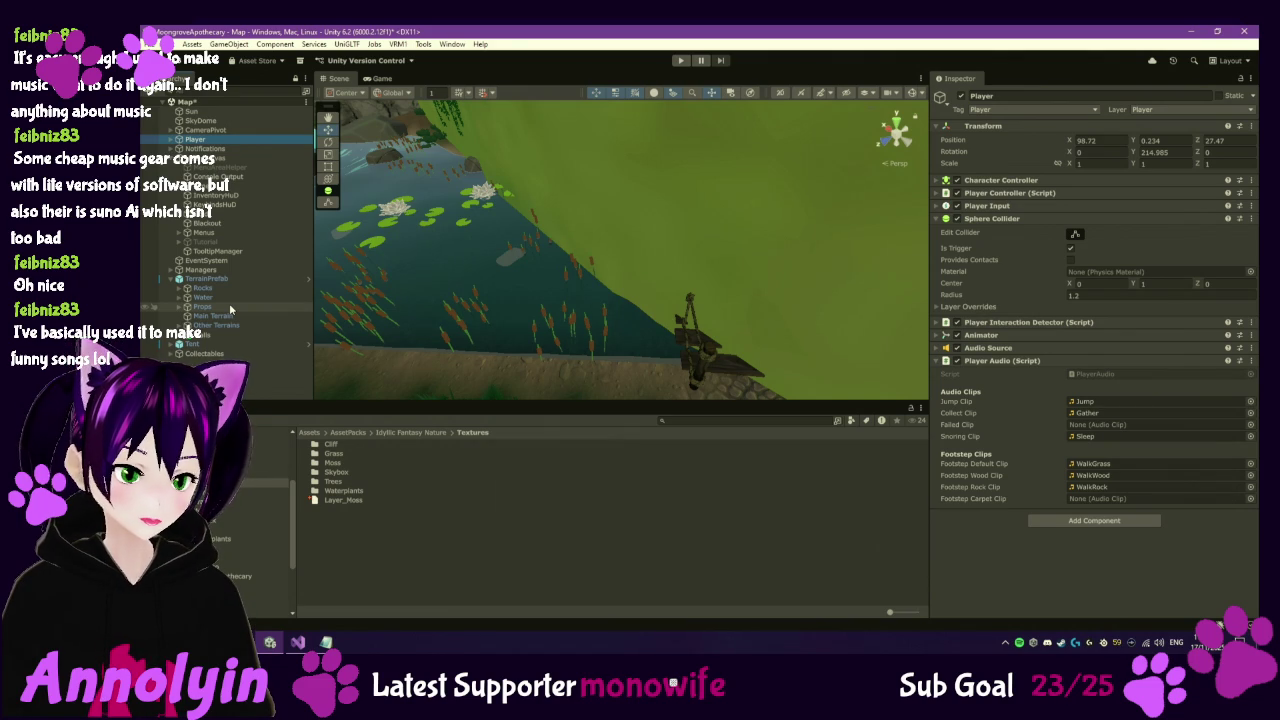
Search the Project for 'carp' and inspect the Carpet01 prefab asset.
left_click(727, 421)
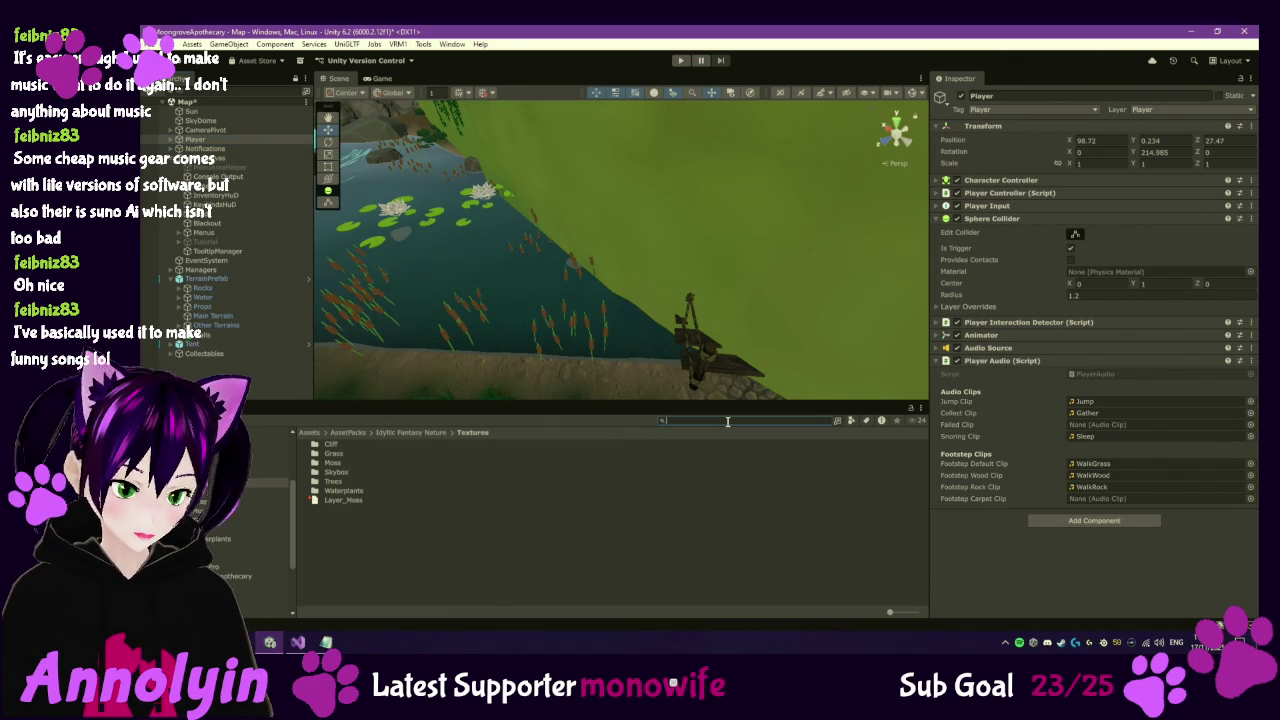
type("carp")
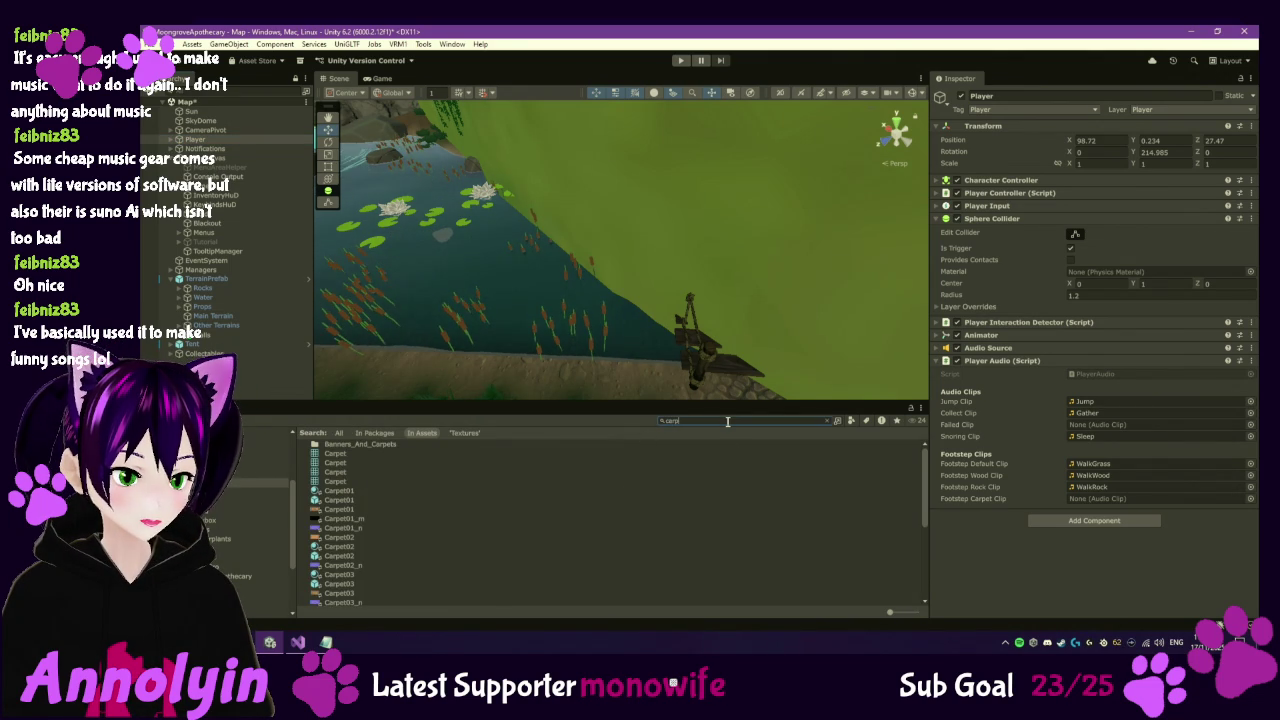
left_click(346, 501)
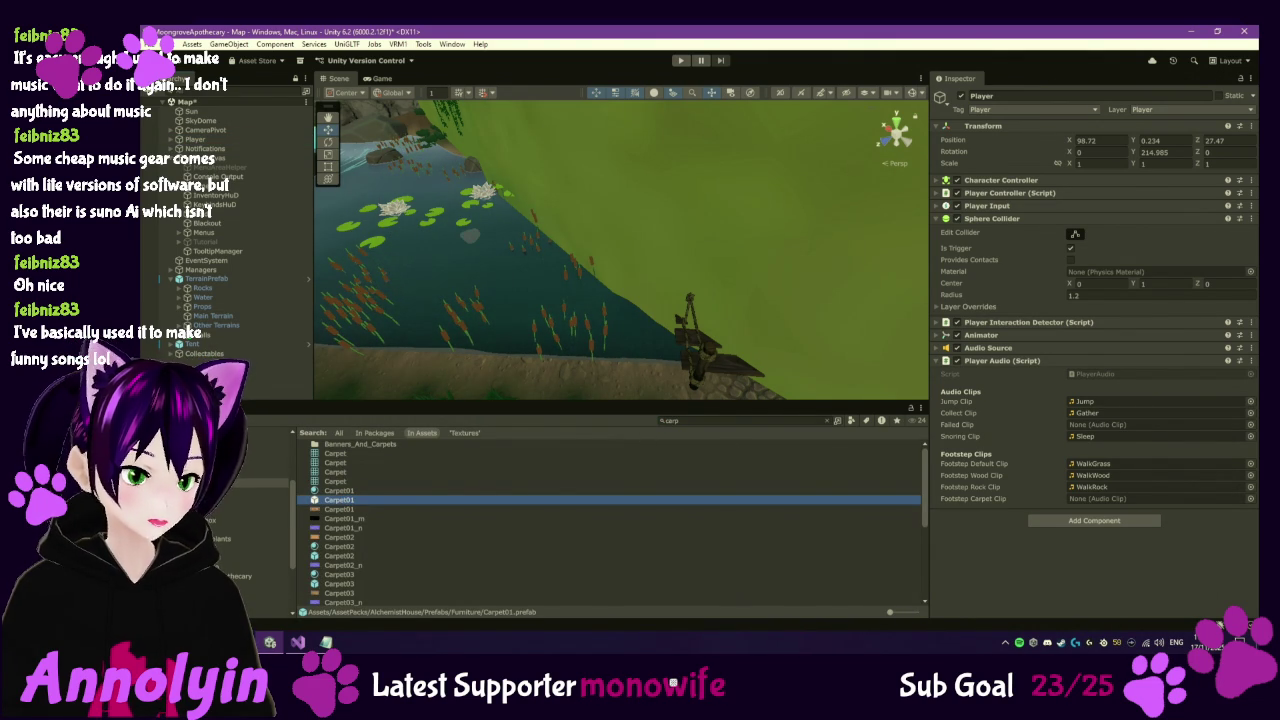
Expand Tent, select Carpet_02_Prefab, and choose Add Tag from its Tag dropdown.
left_click(165, 345)
left_click(172, 344)
scroll(180, 345, "down", 4)
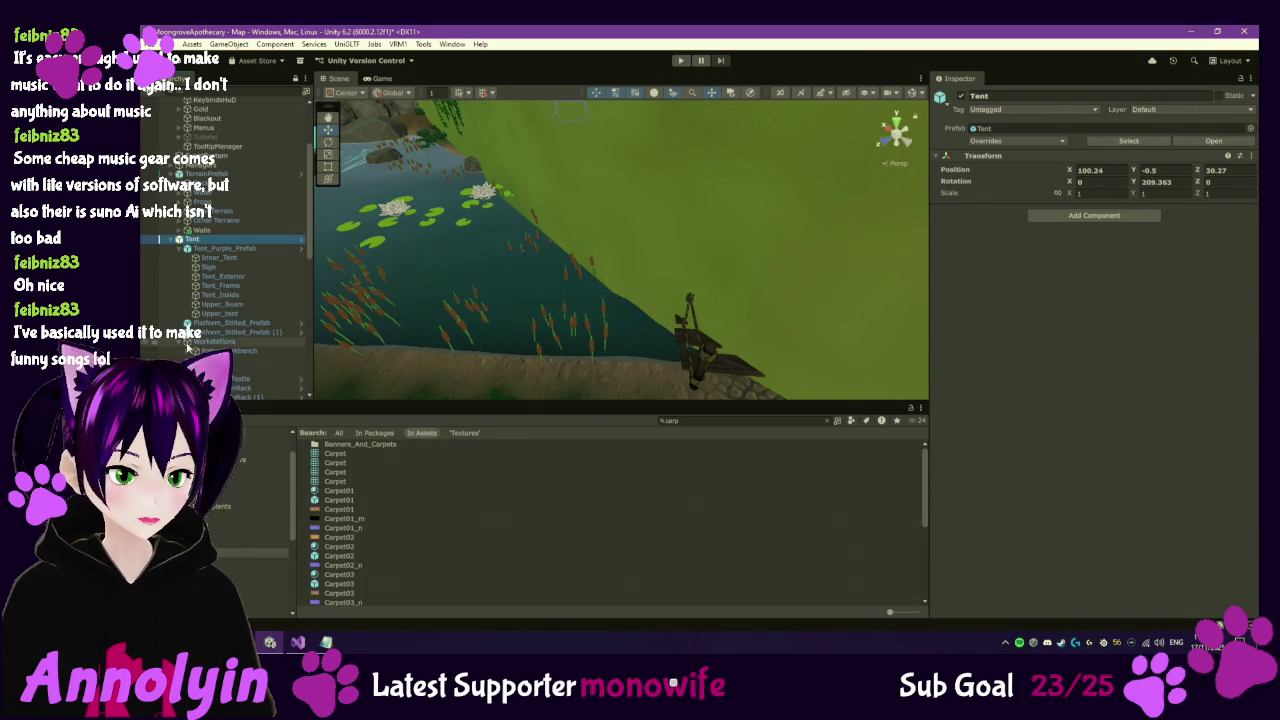
scroll(265, 343, "down", 3)
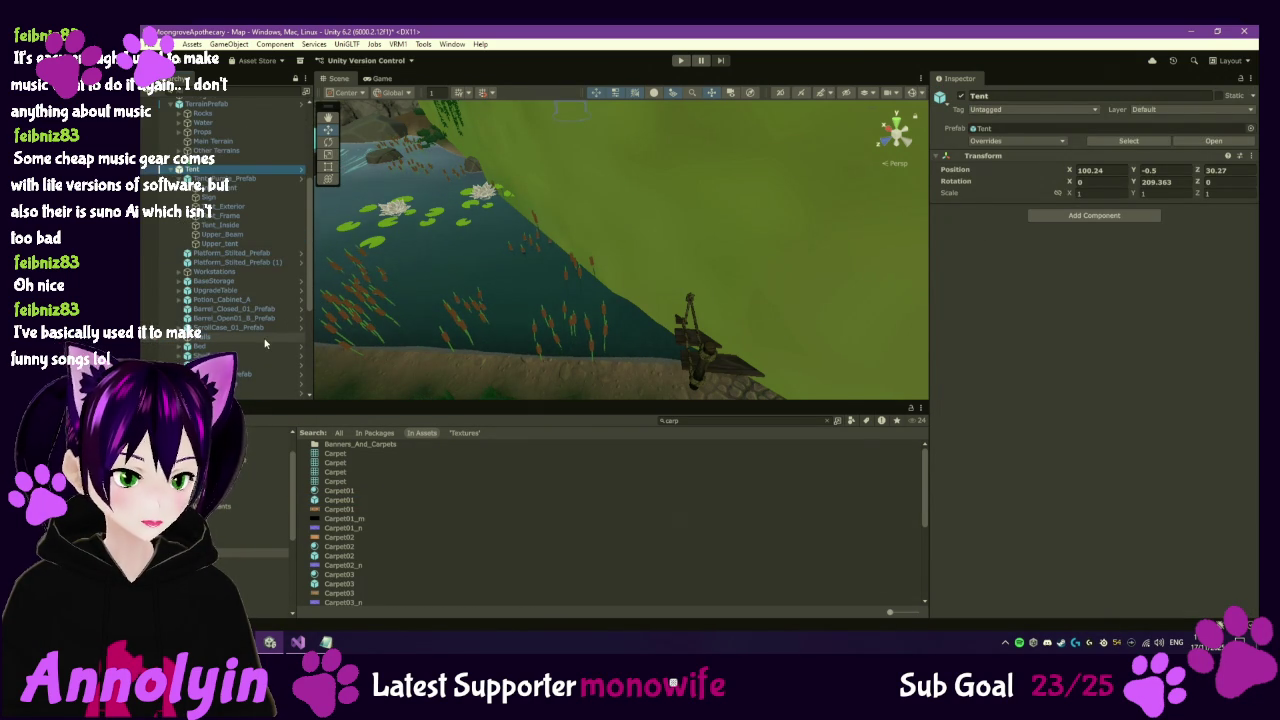
left_click(262, 374)
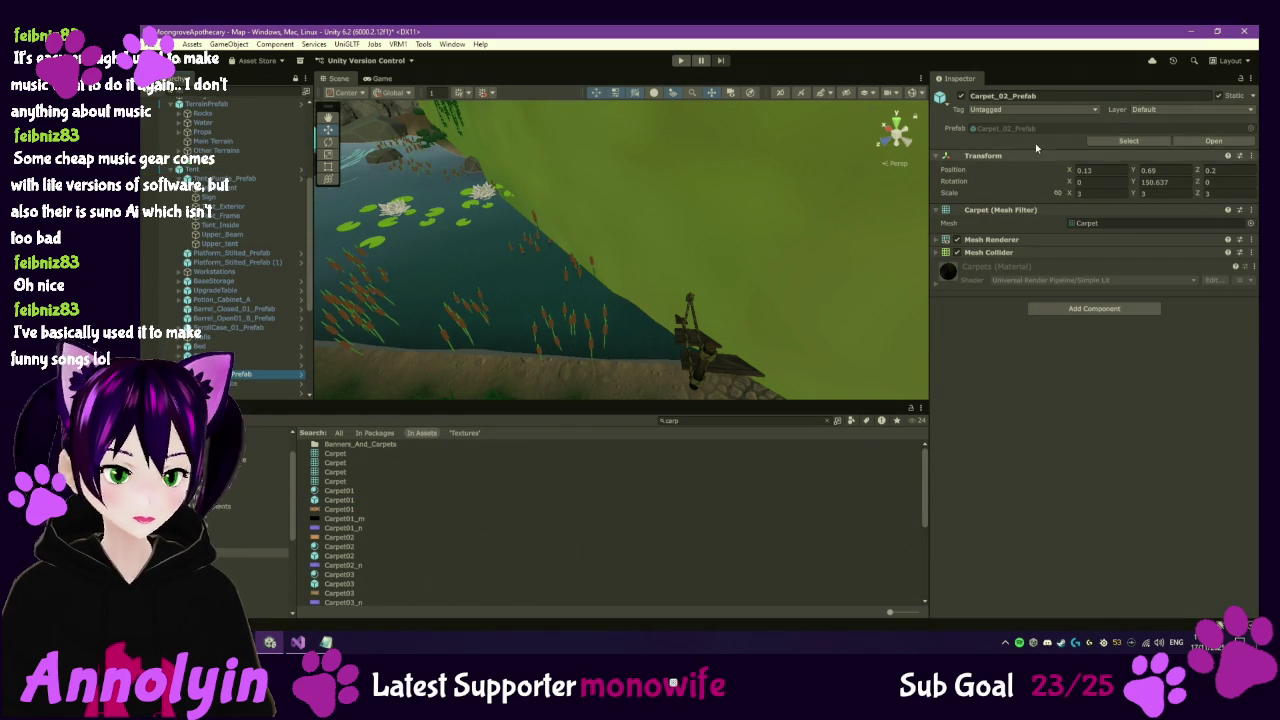
left_click(1030, 109)
left_click(1038, 281)
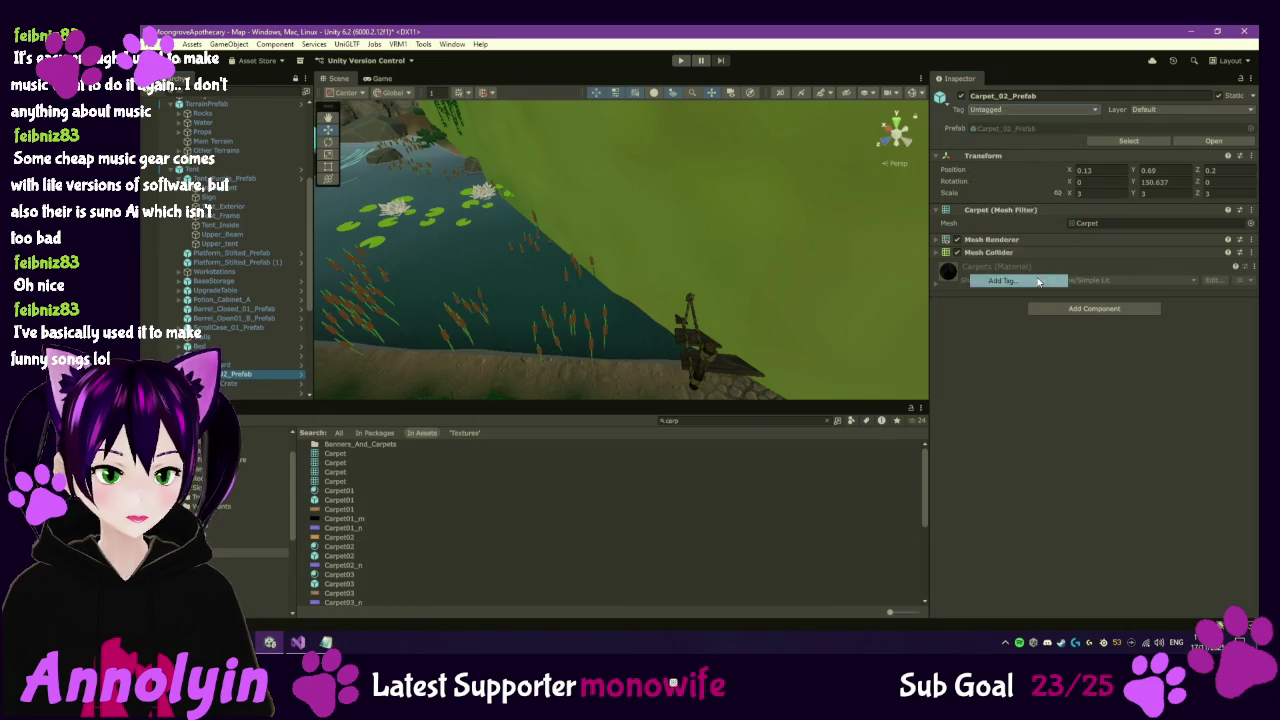
Save a new 'Carpet' tag in Tags & Layers and switch Carpet_02_Prefab from Untagged to Carpet.
left_click(1222, 212)
type("Carpet")
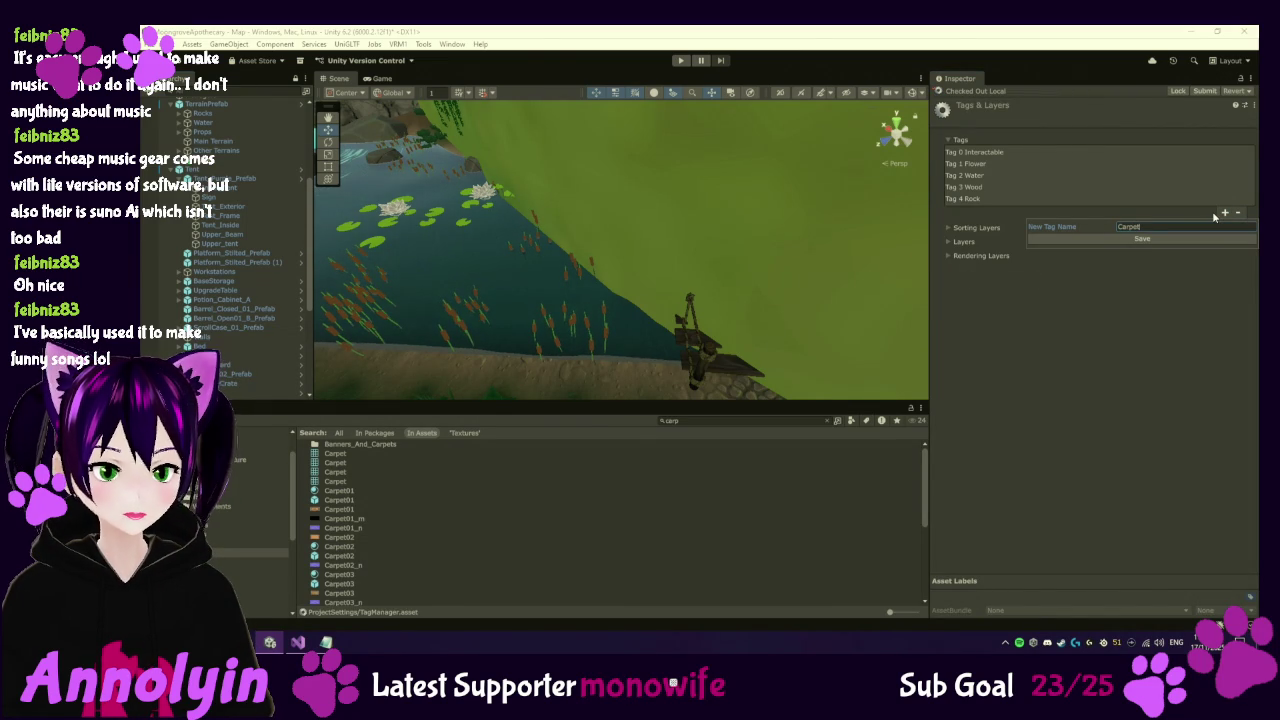
left_click(1193, 239)
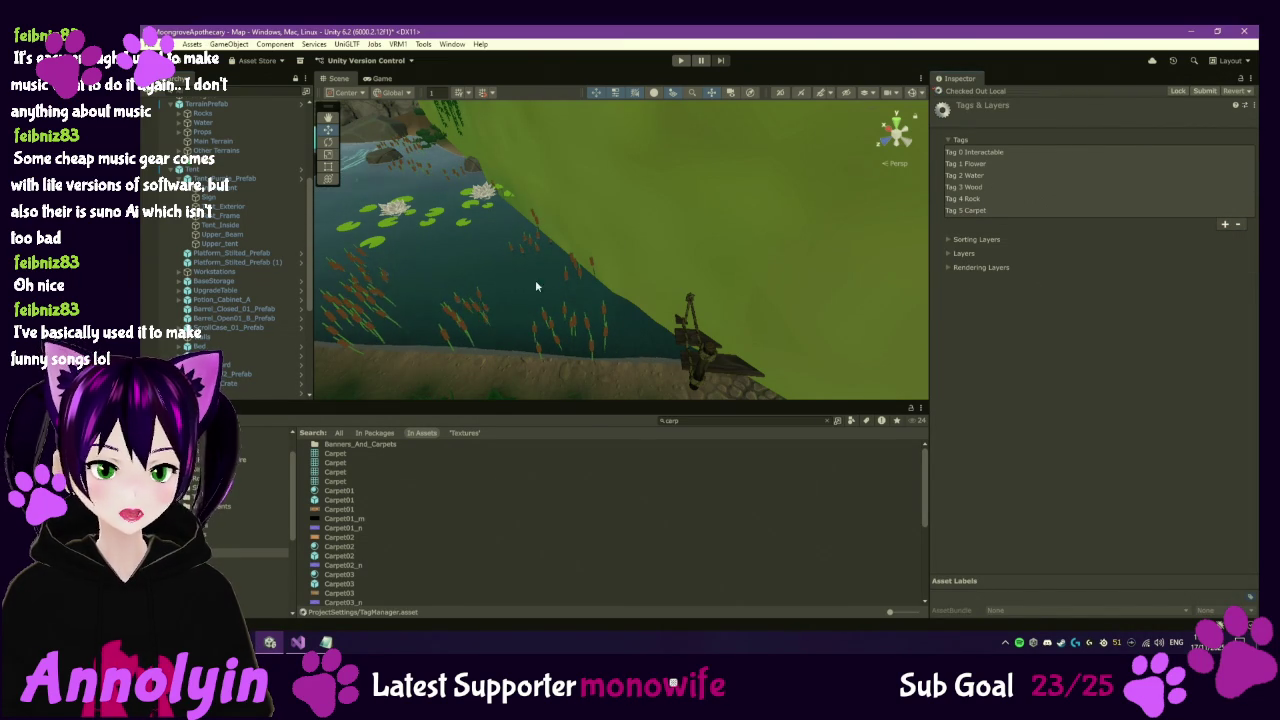
left_click(265, 374)
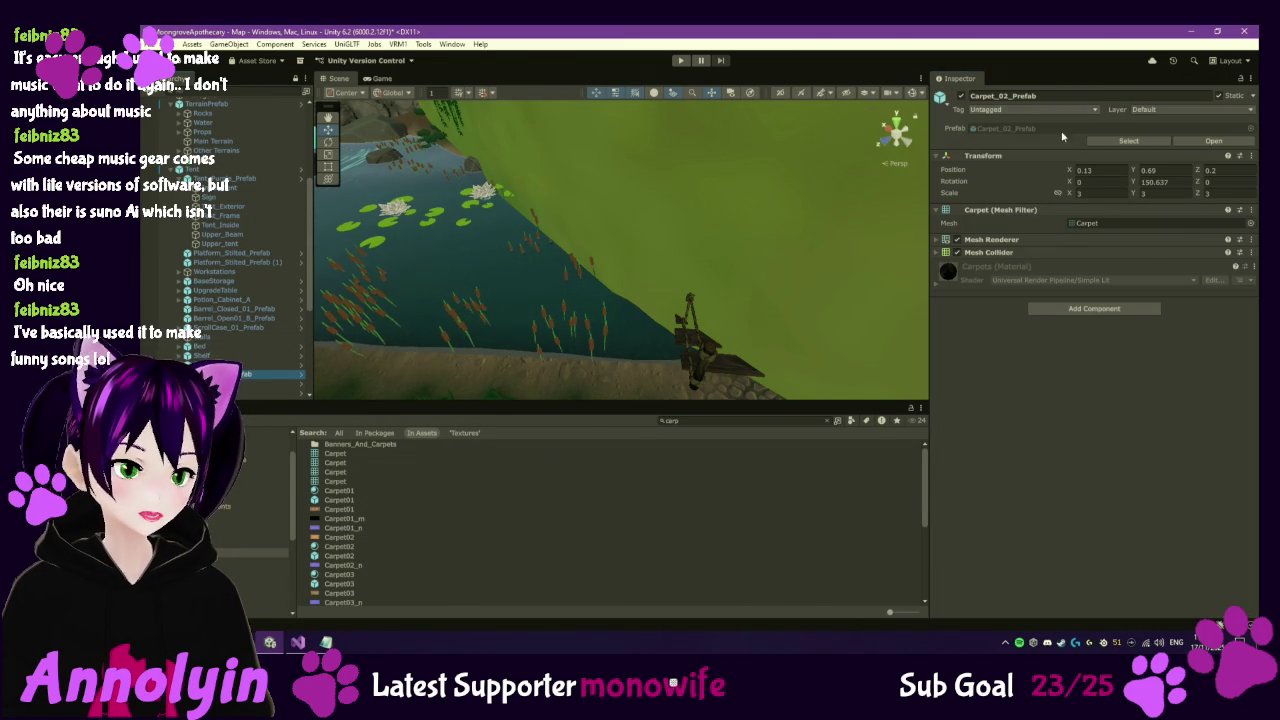
left_click(1056, 109)
left_click(1010, 276)
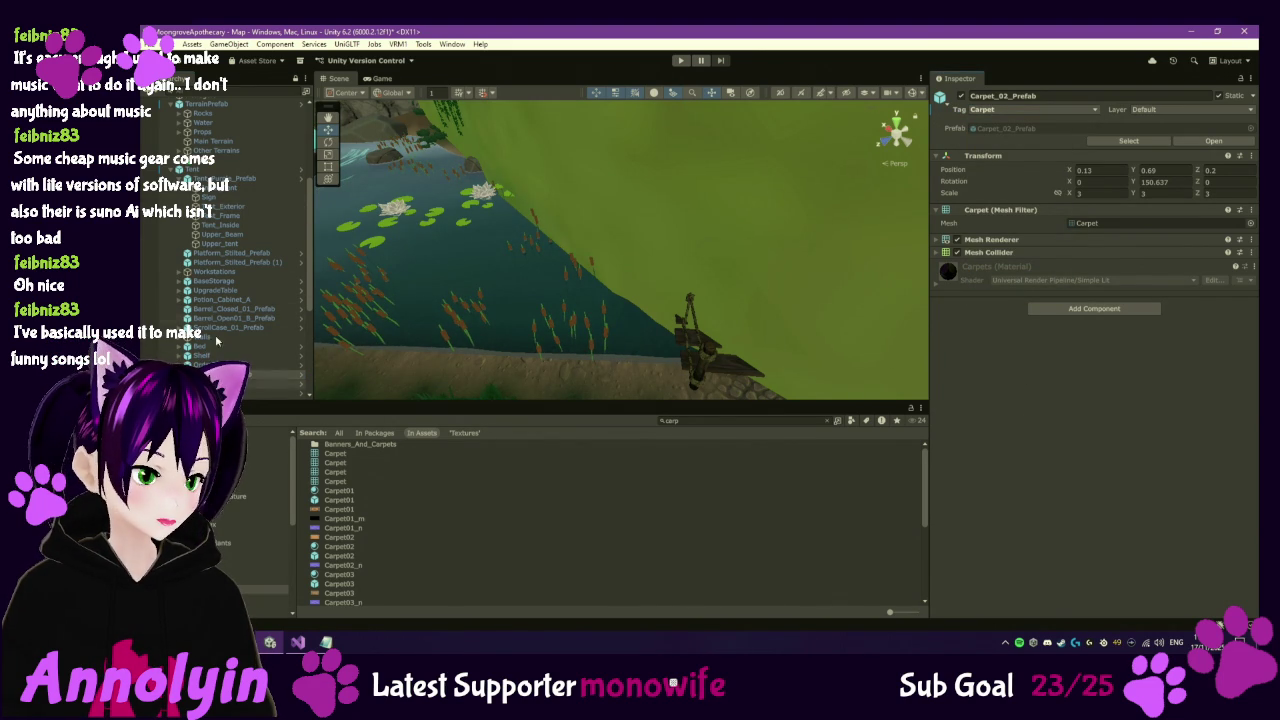
scroll(213, 300, "up", 5)
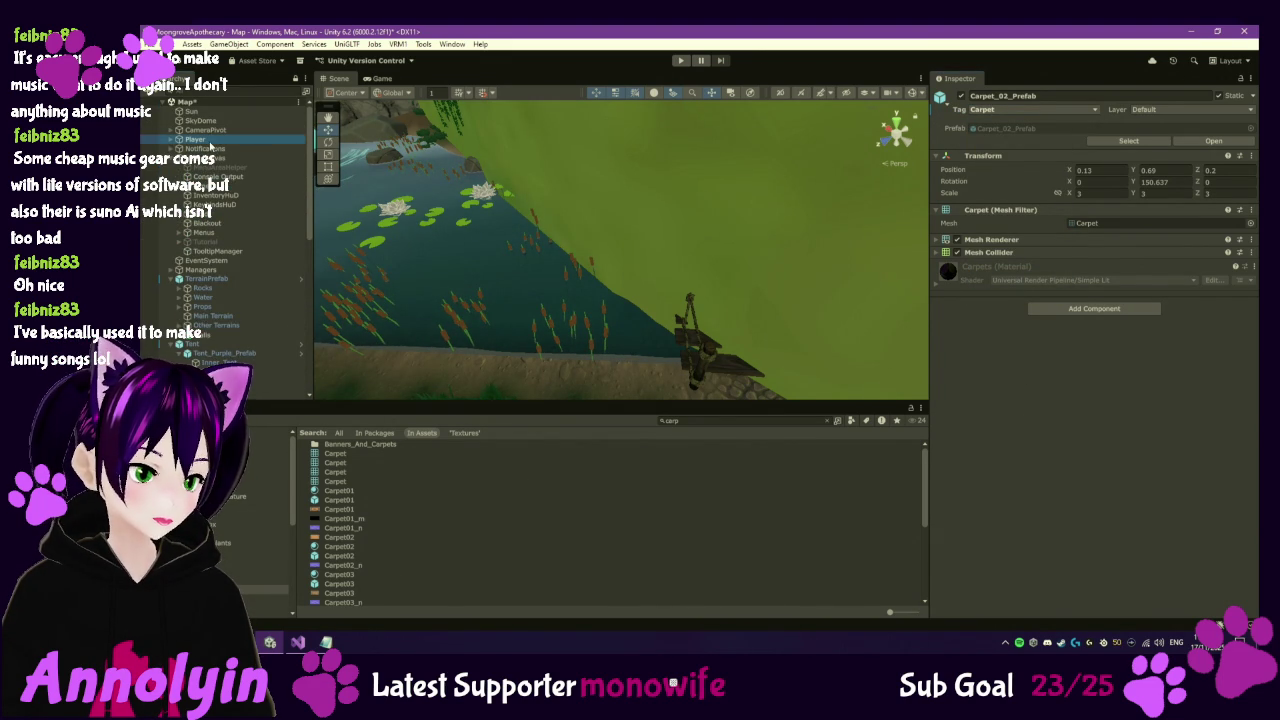
Drag WalkCarpet from Assets > Audio > SFX into the Player's Footstep Carpet Clip slot.
left_click(210, 141)
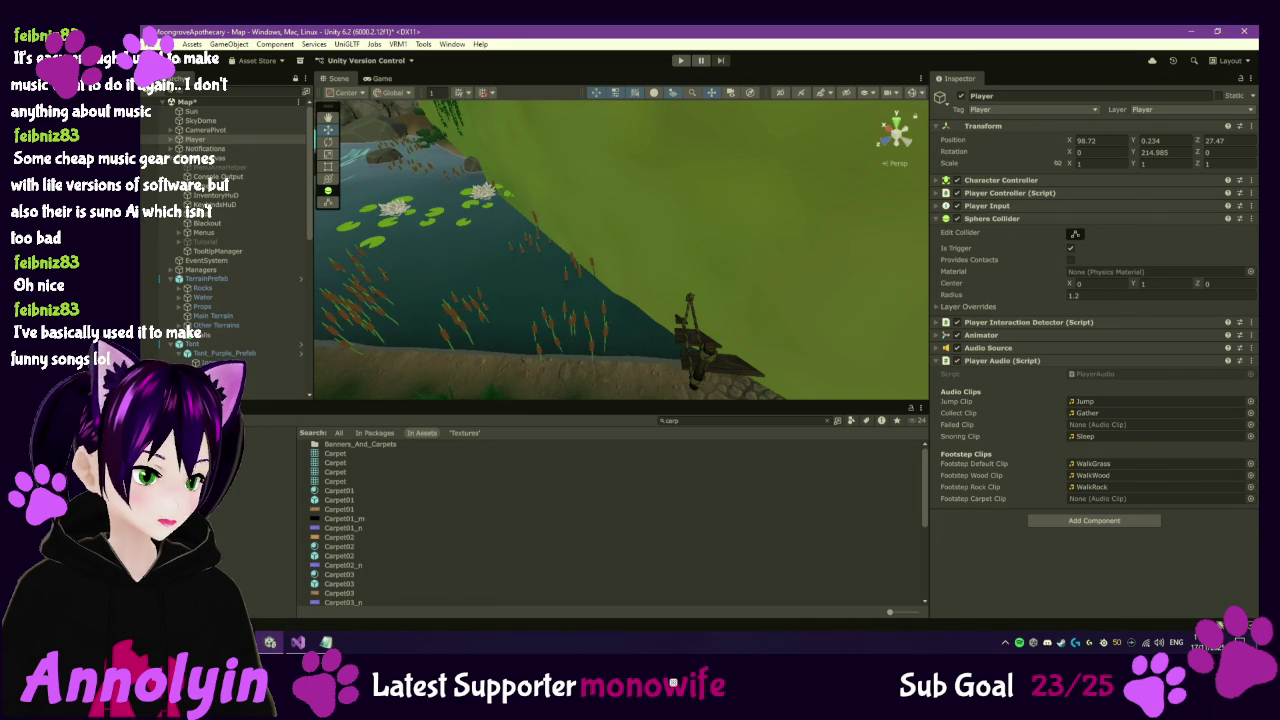
left_click(265, 487)
left_click_drag(350, 540, 1079, 503)
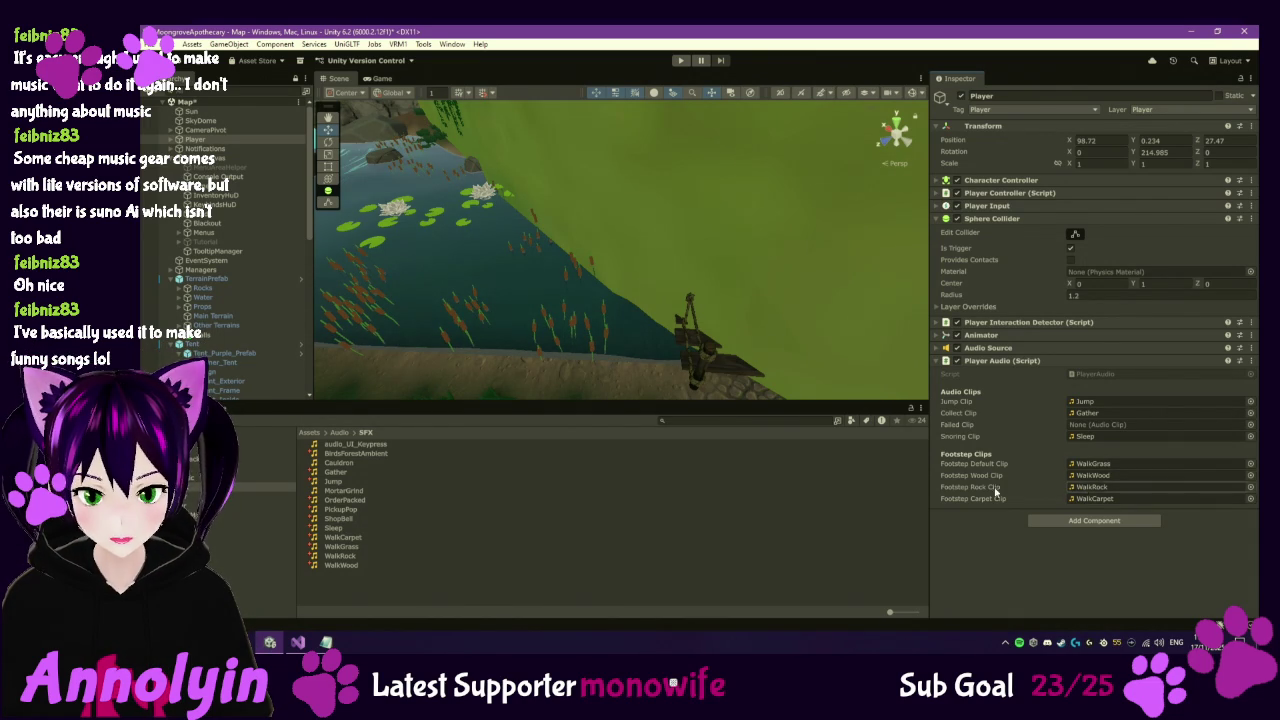
mouse_move(326, 642)
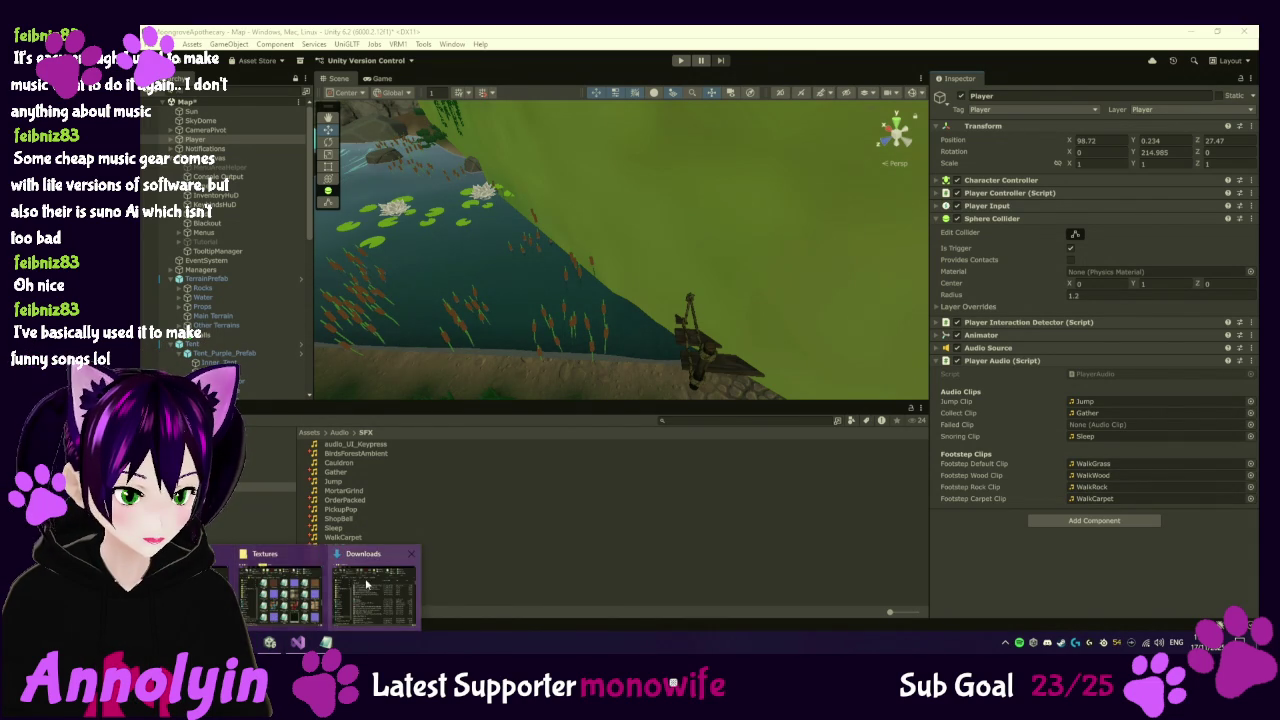
left_click(362, 580)
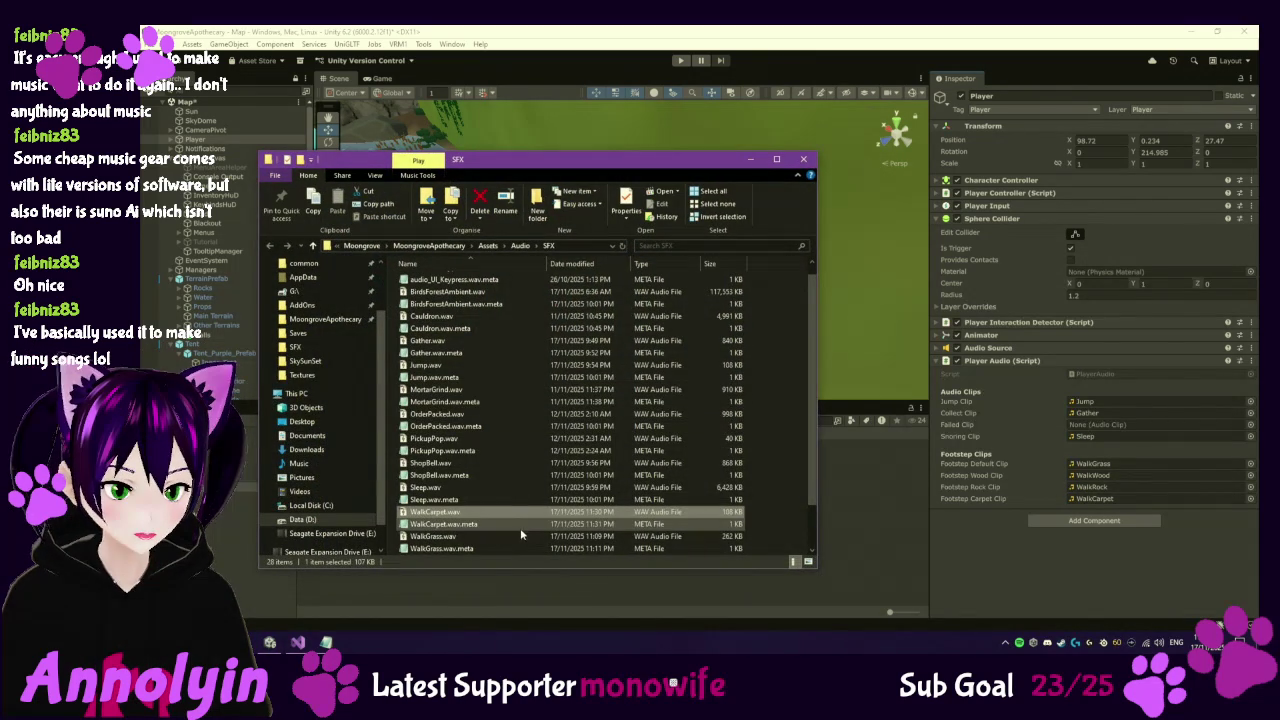
Open WalkRock.wav from the SFX folder in Audacity using Open with.
scroll(491, 490, "down", 2)
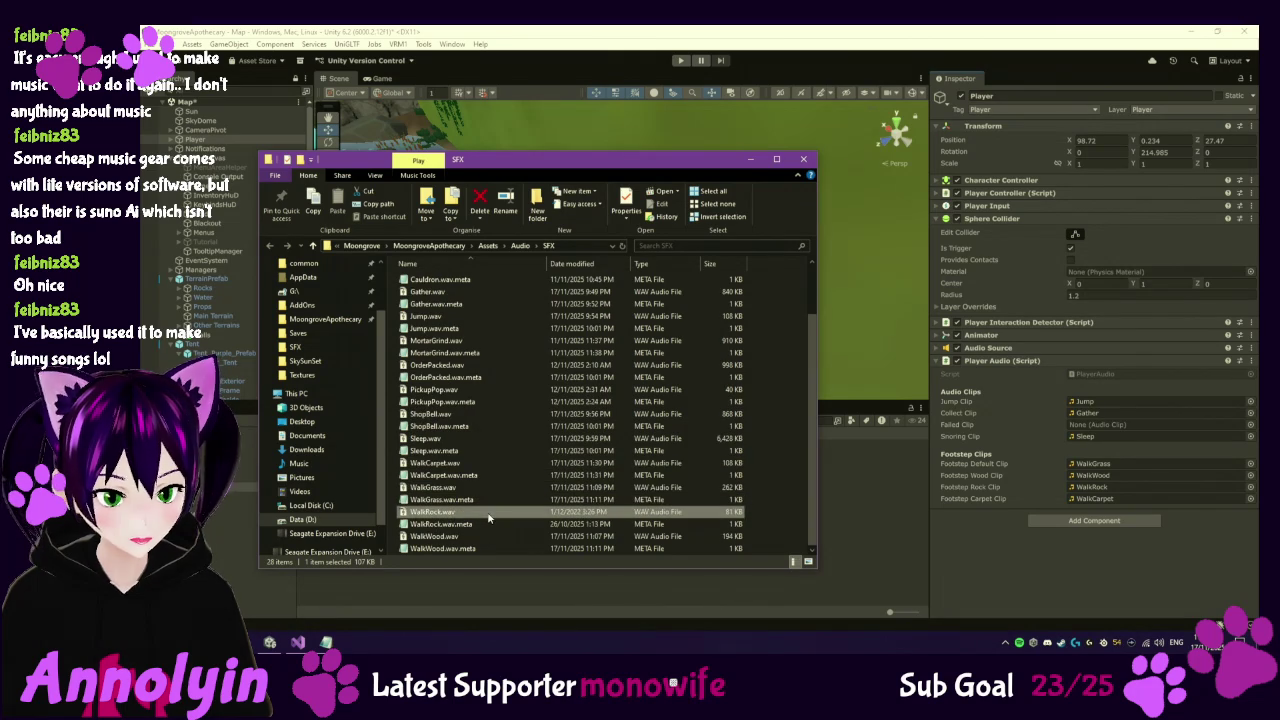
right_click(490, 511)
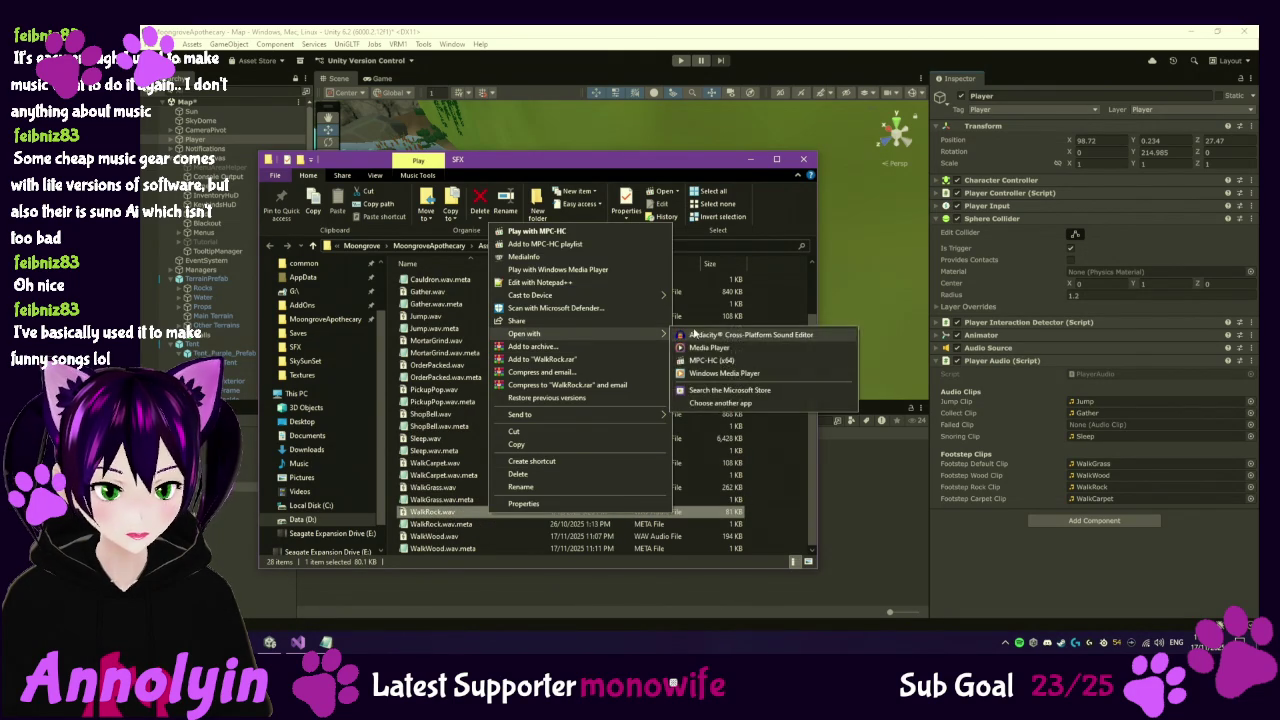
left_click(740, 334)
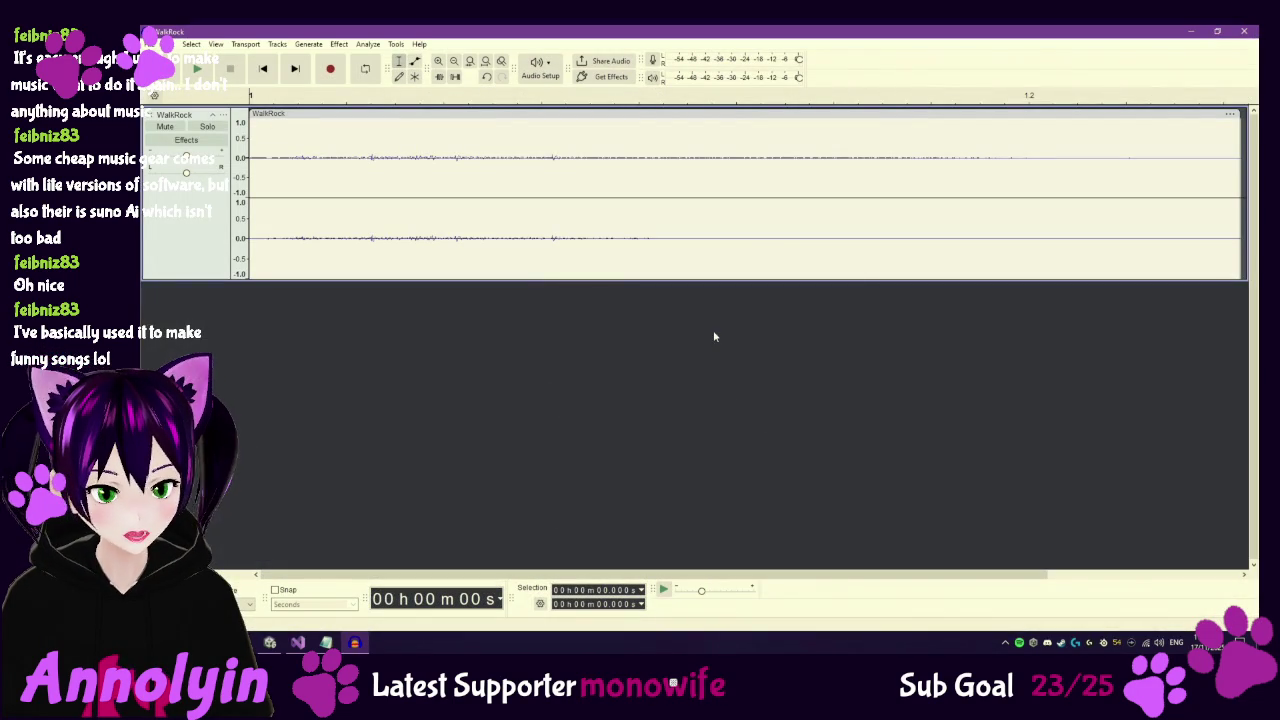
Play the WalkRock clip three times in Audacity, then return to the SFX folder.
left_click(197, 68)
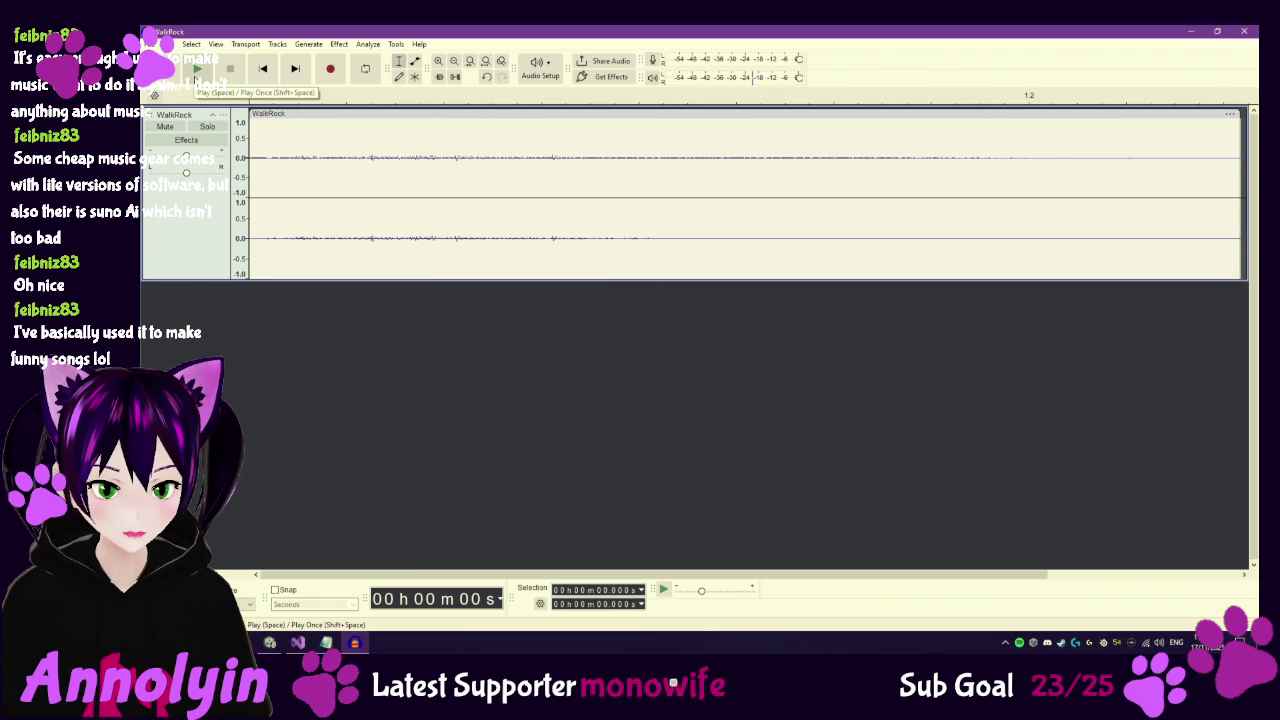
left_click(197, 68)
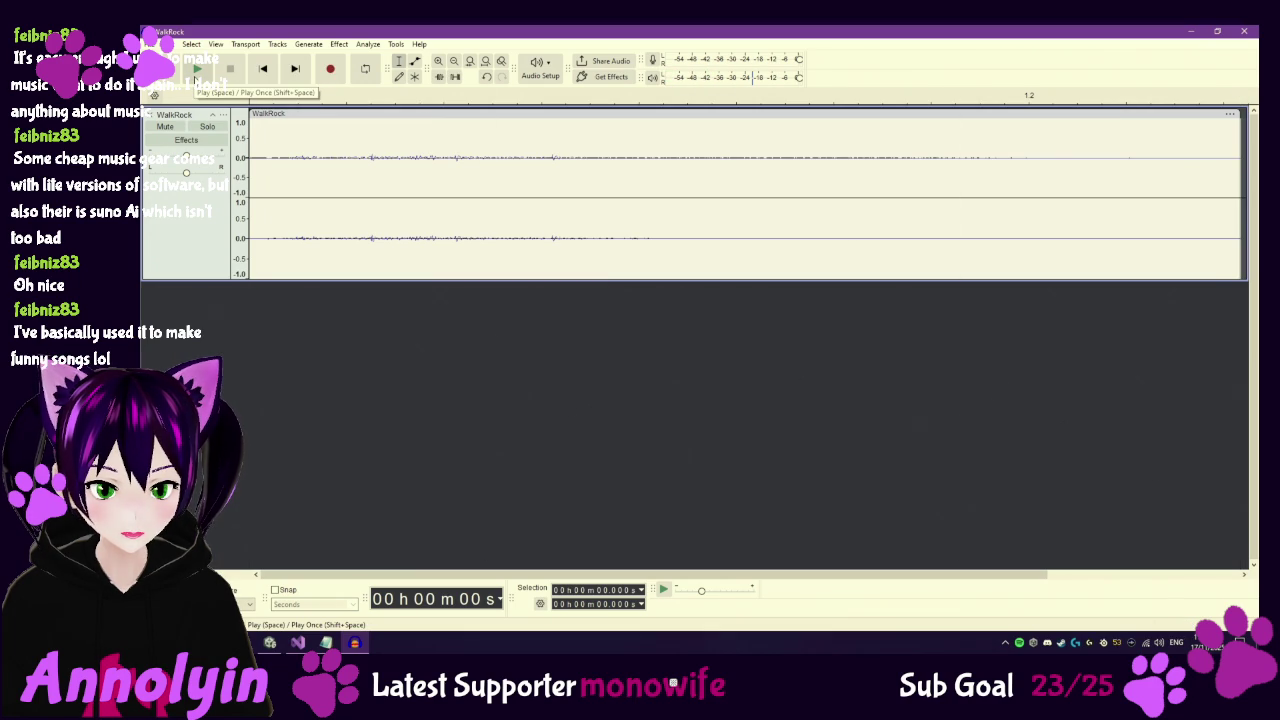
left_click(197, 68)
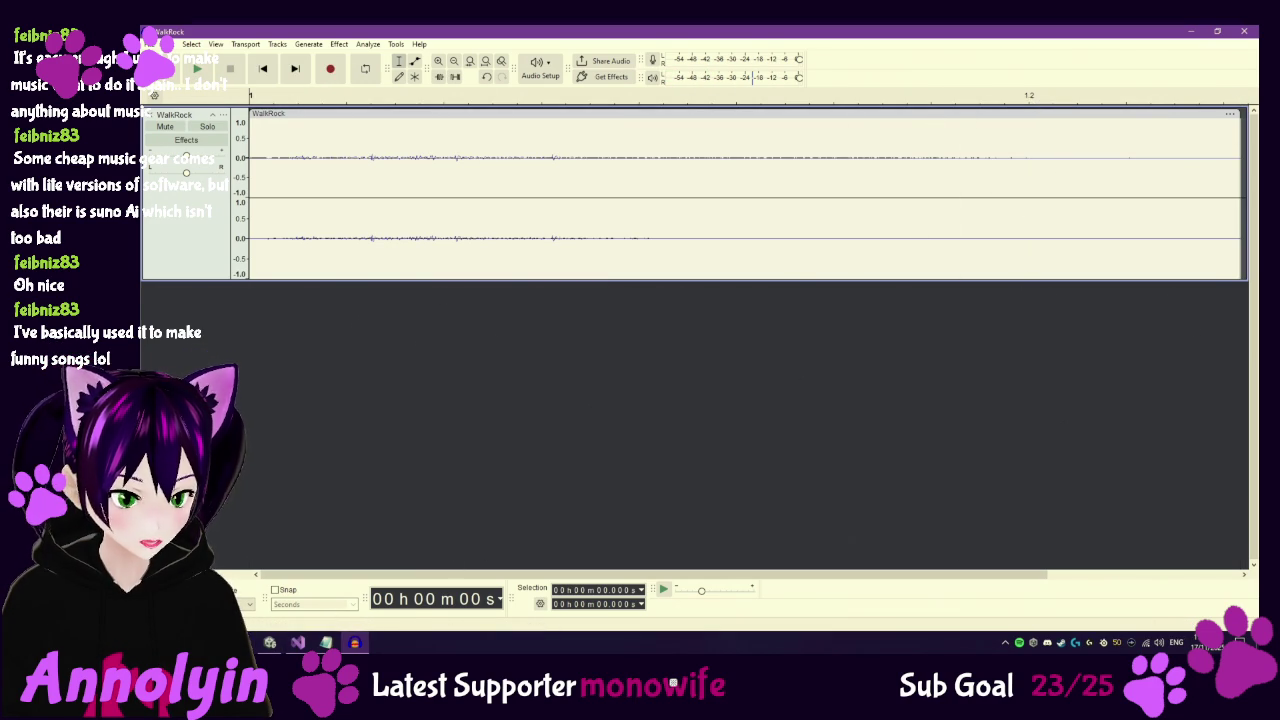
mouse_move(326, 642)
left_click(373, 590)
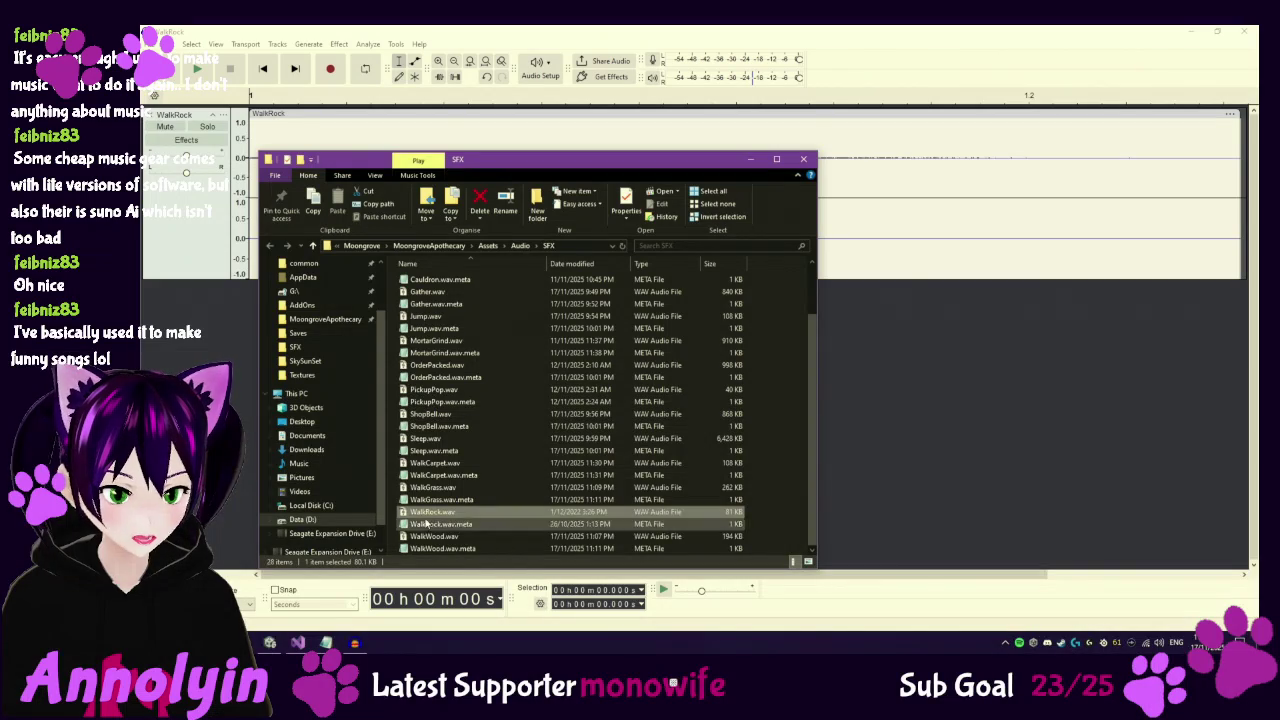
Open WalkWood.wav from the SFX folder in Audacity using Open with.
left_click(468, 539)
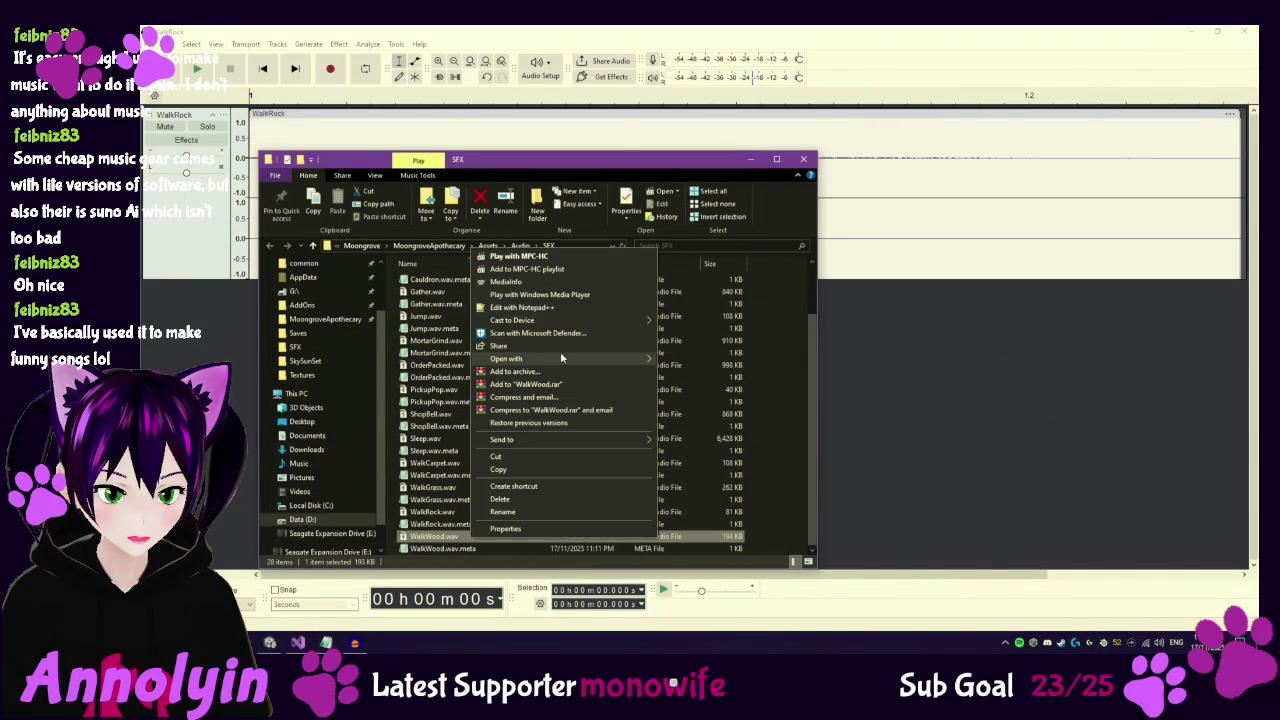
mouse_move(560, 356)
left_click(687, 364)
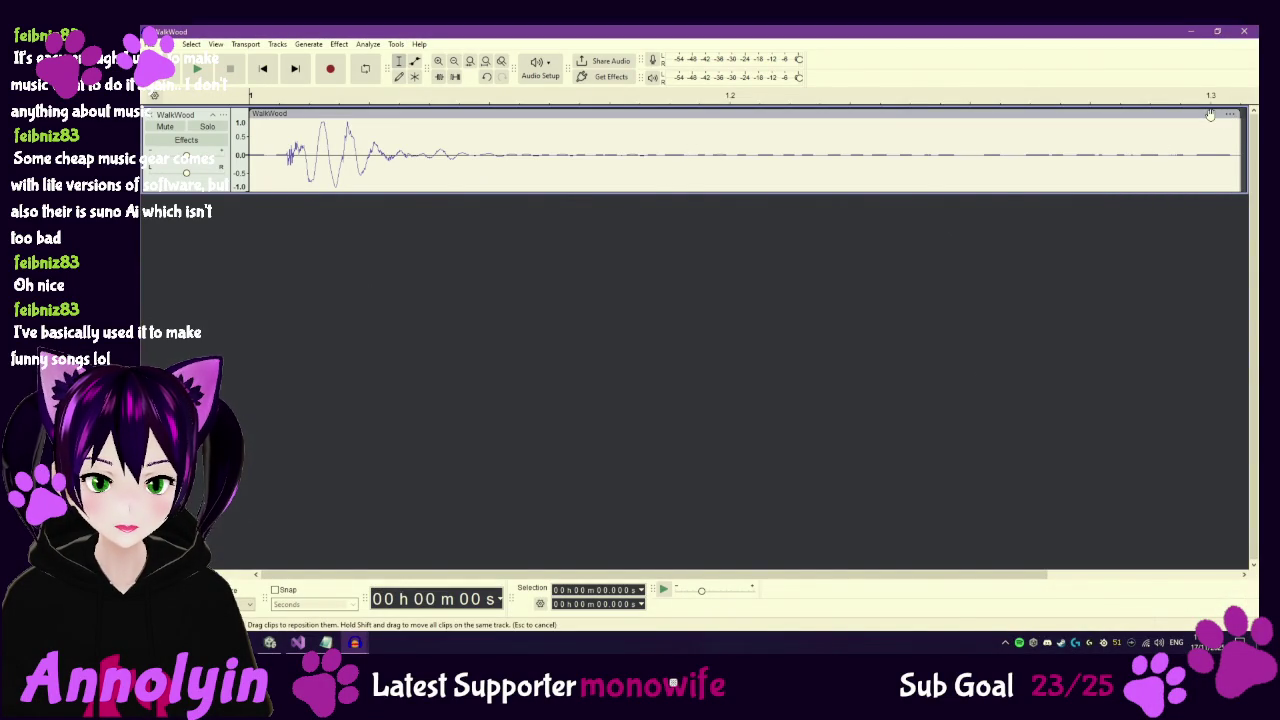
Delete WalkWood's trailing silence, trim its end slightly, and play back the result.
left_click(198, 69)
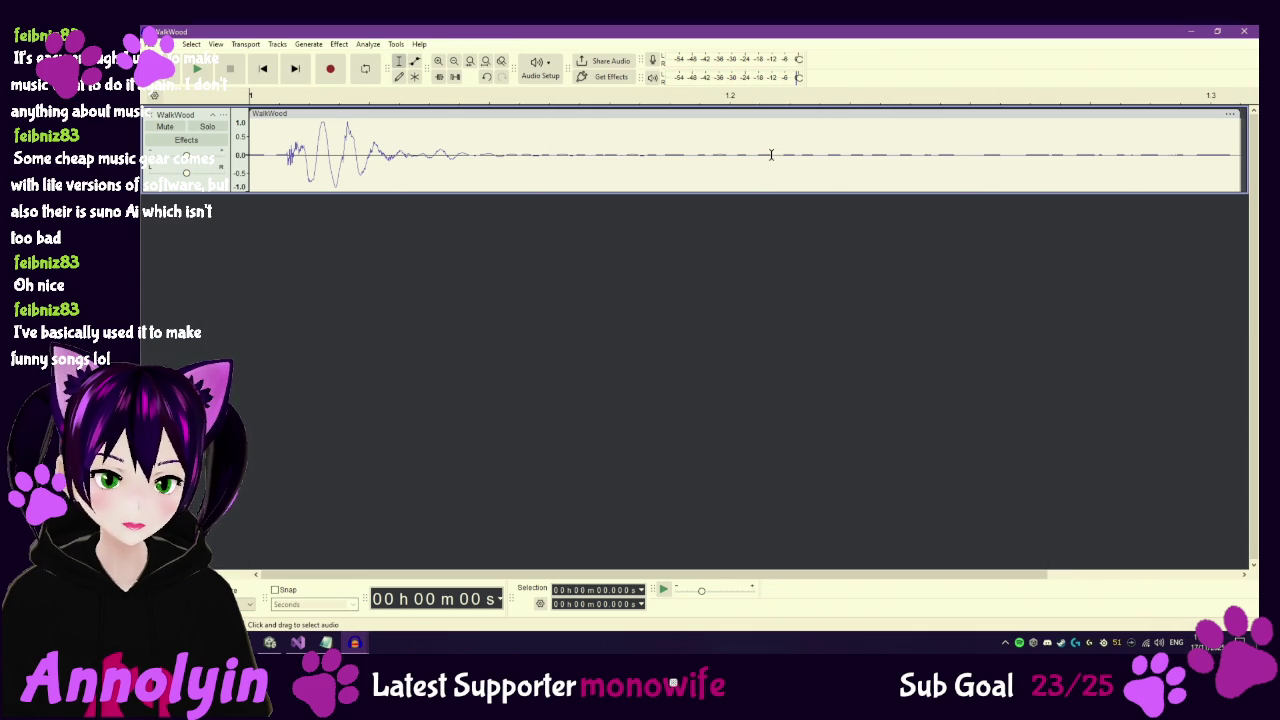
mouse_move(762, 154)
left_mouse_down()
mouse_move(1248, 165)
mouse_move(1122, 169)
left_mouse_up()
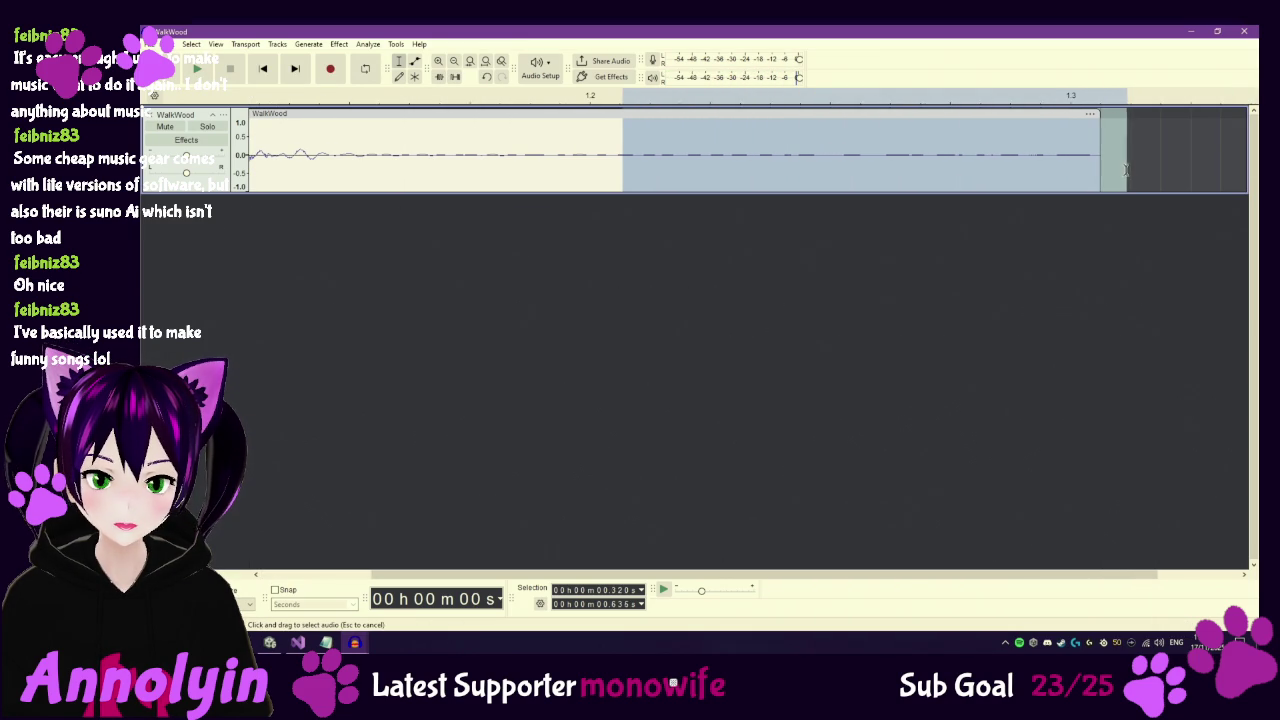
key("Delete")
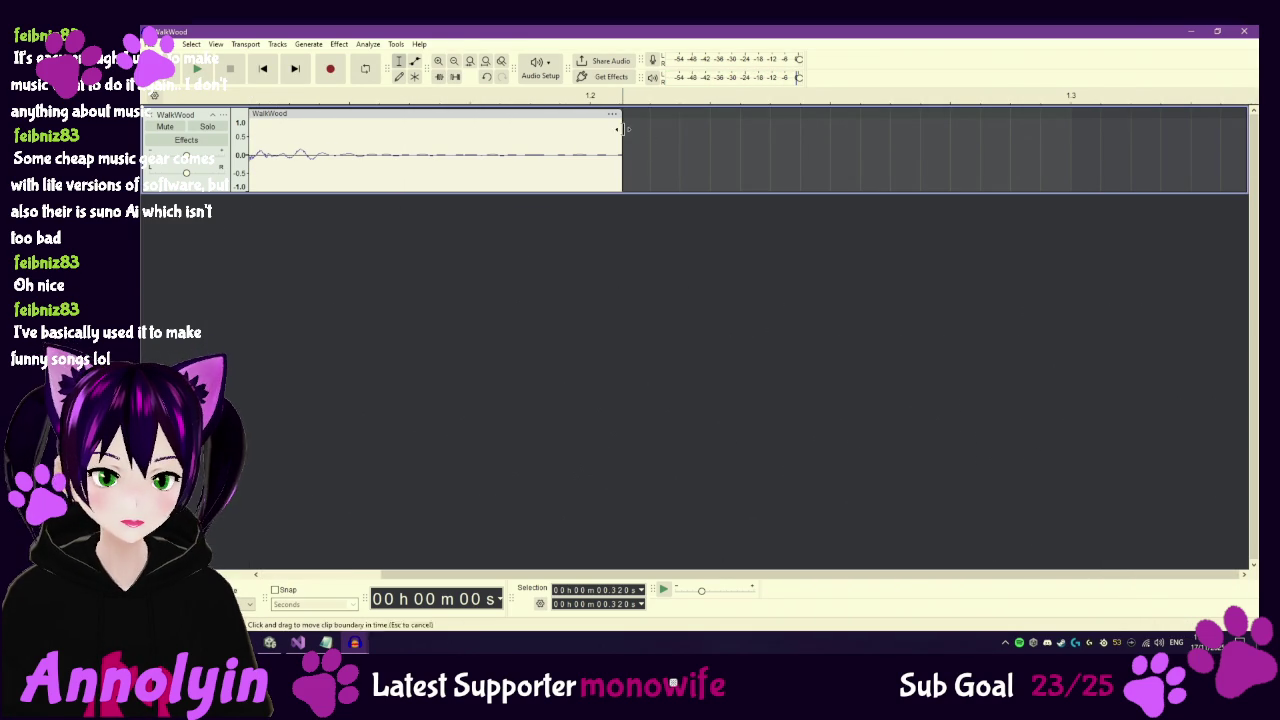
left_click(200, 70)
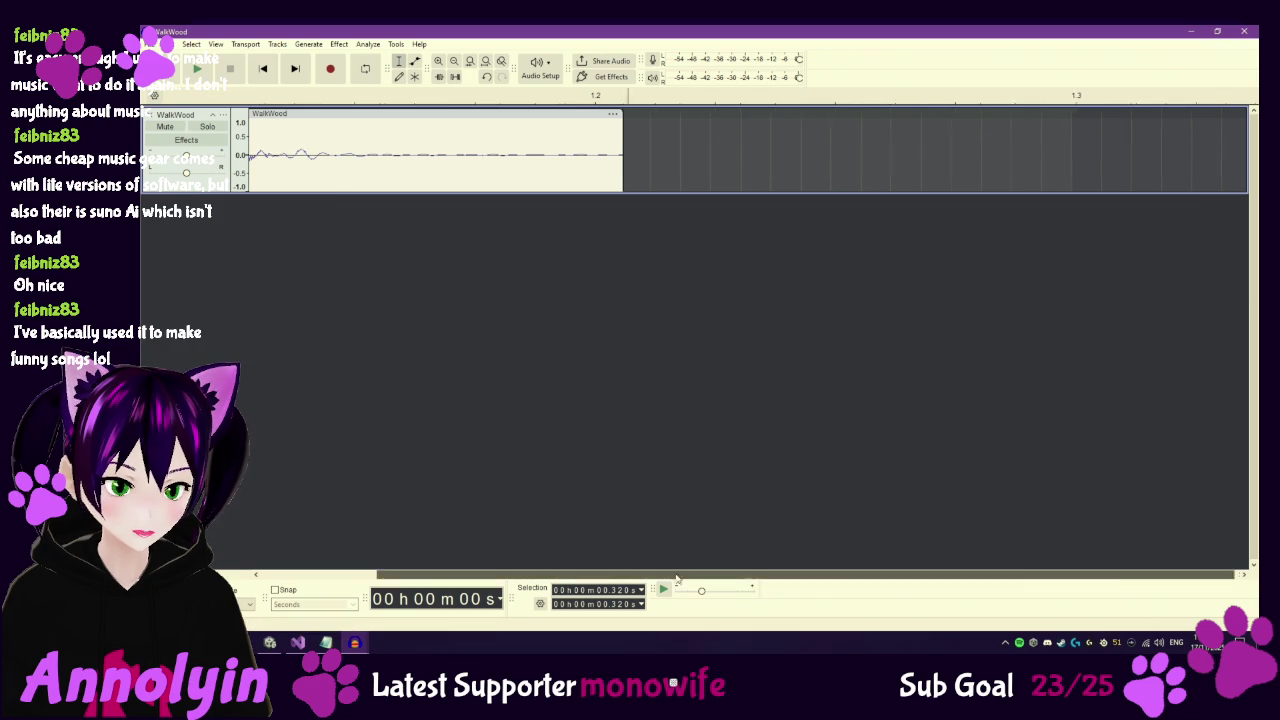
left_click_drag(704, 574, 584, 574)
left_click(263, 159)
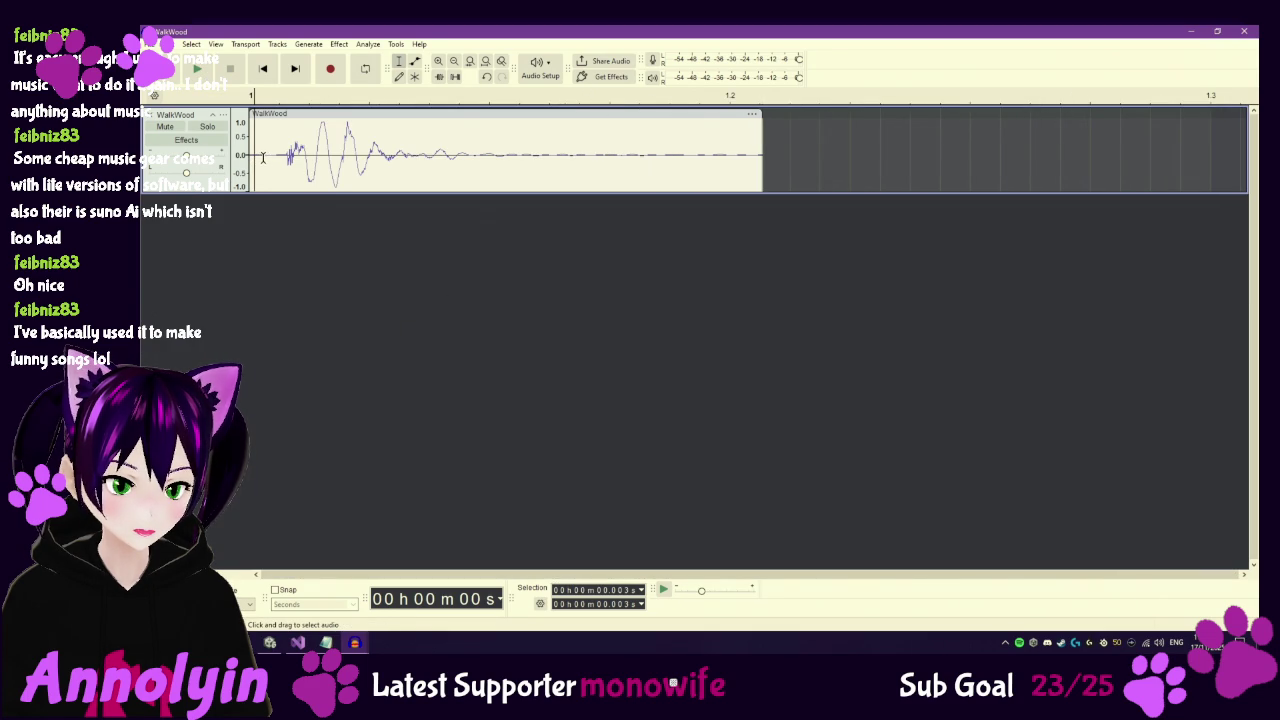
key("Home")
left_click(197, 68)
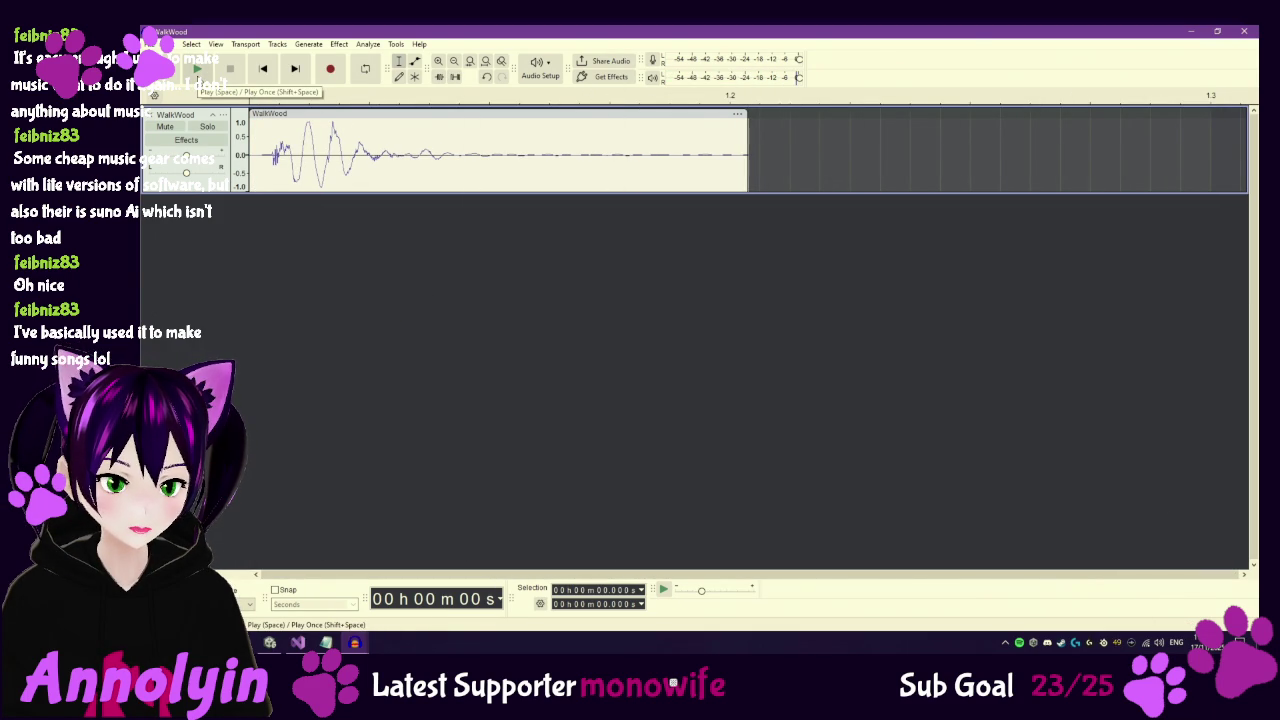
left_click_drag(726, 157, 712, 157)
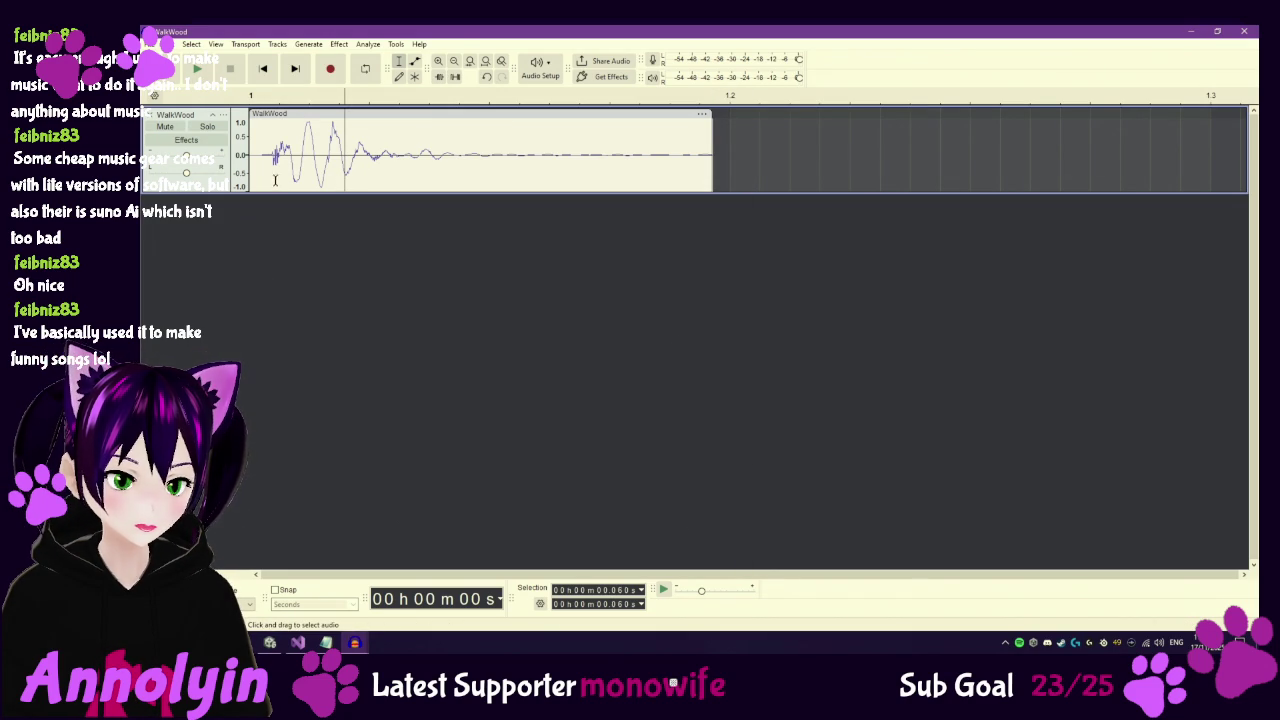
left_click(198, 70)
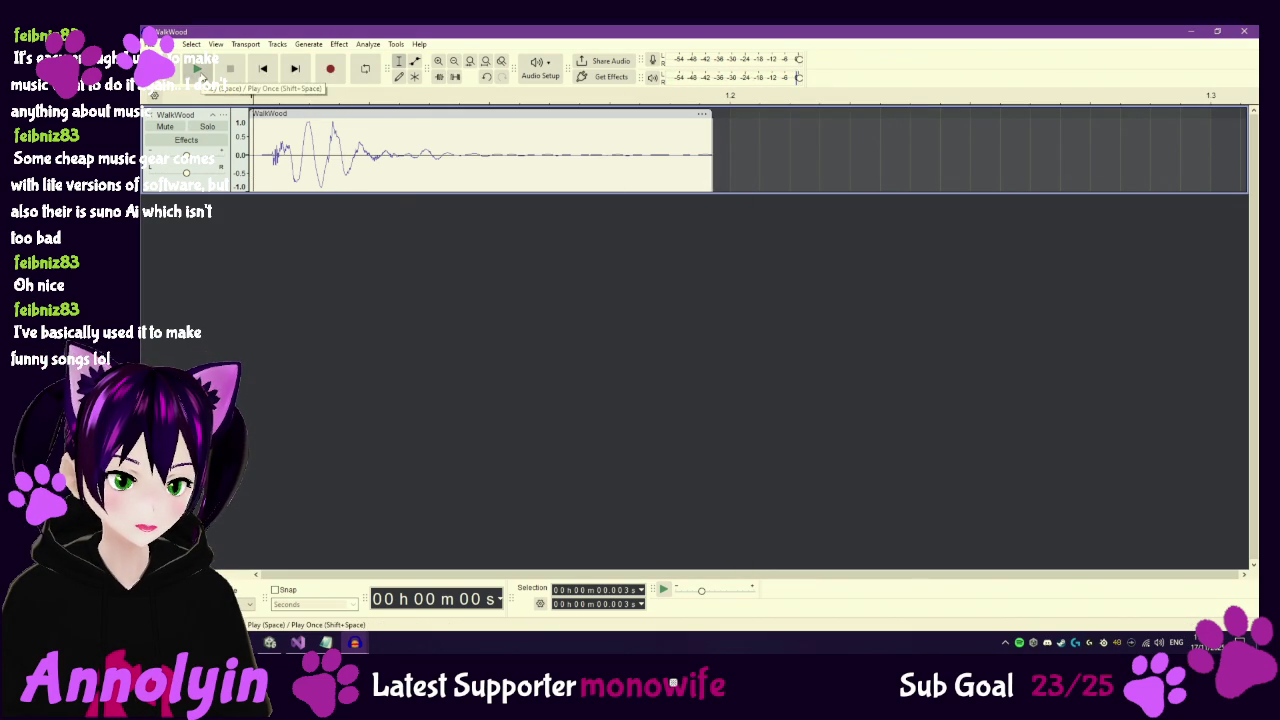
Export the edited clip as WalkWood.wav to the SFX folder, replacing the existing file.
left_click(160, 44)
mouse_move(213, 175)
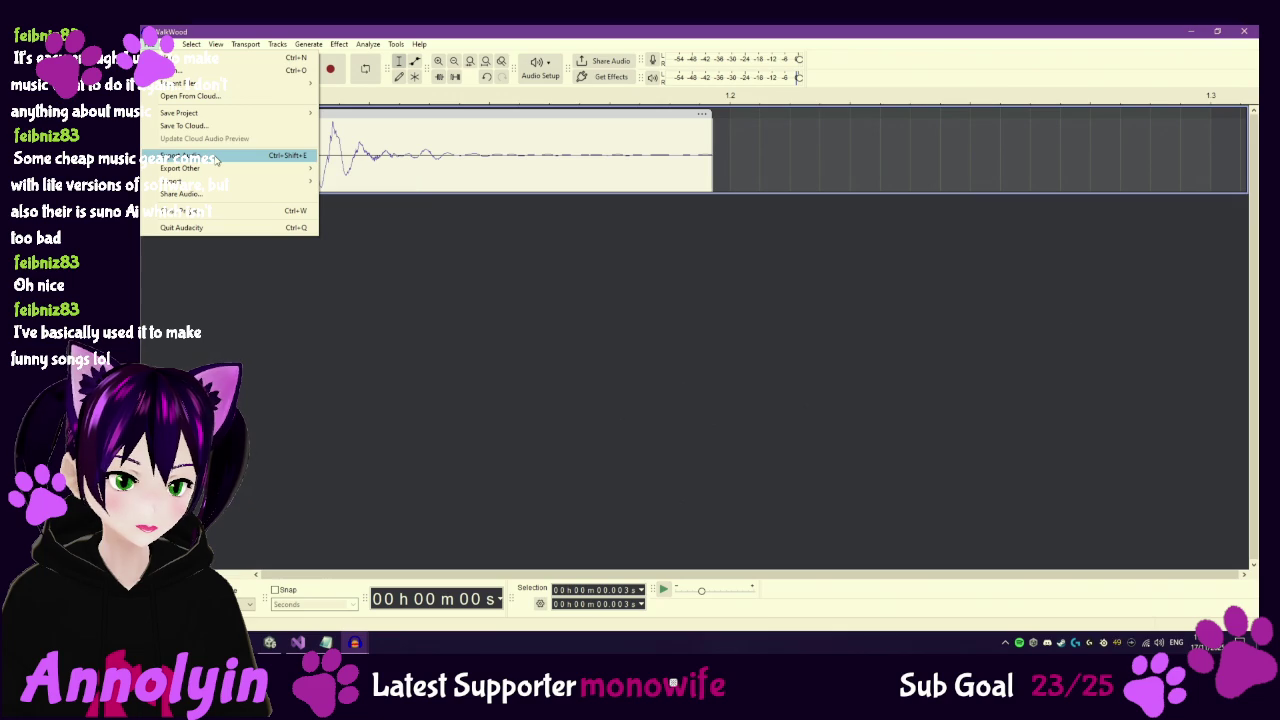
left_click(215, 158)
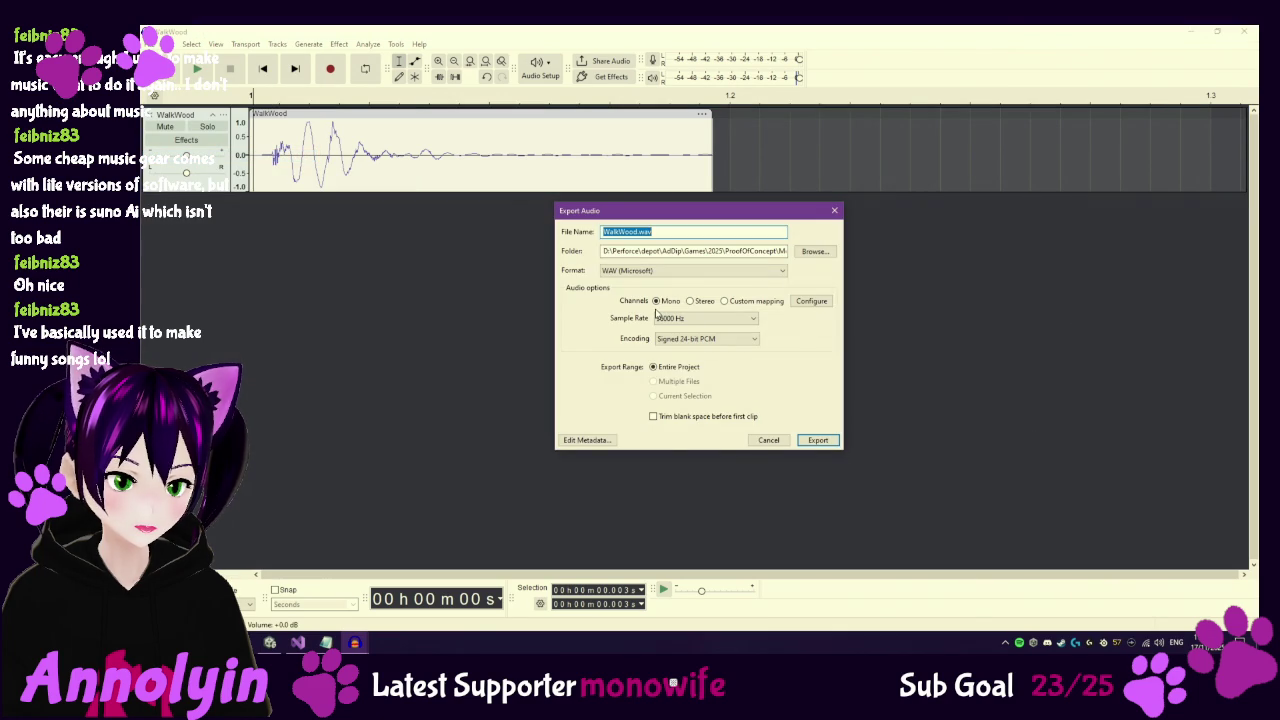
key("Tab")
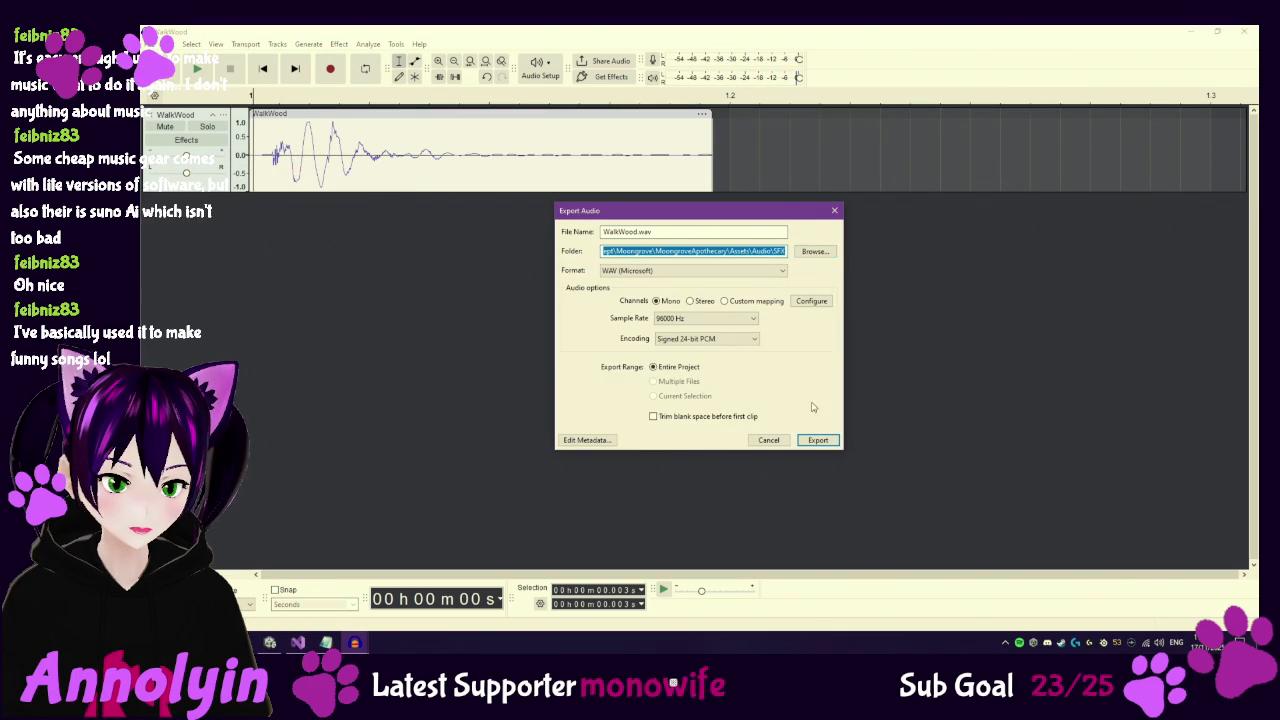
left_click(818, 438)
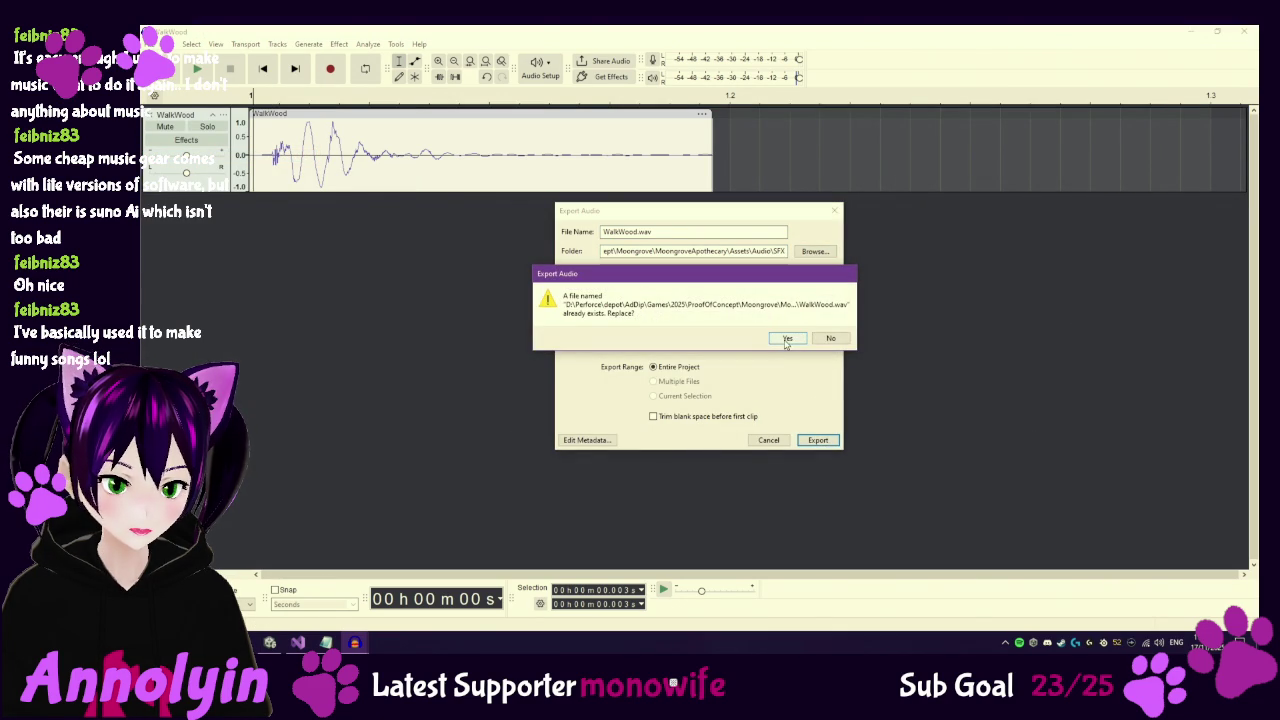
left_click(787, 339)
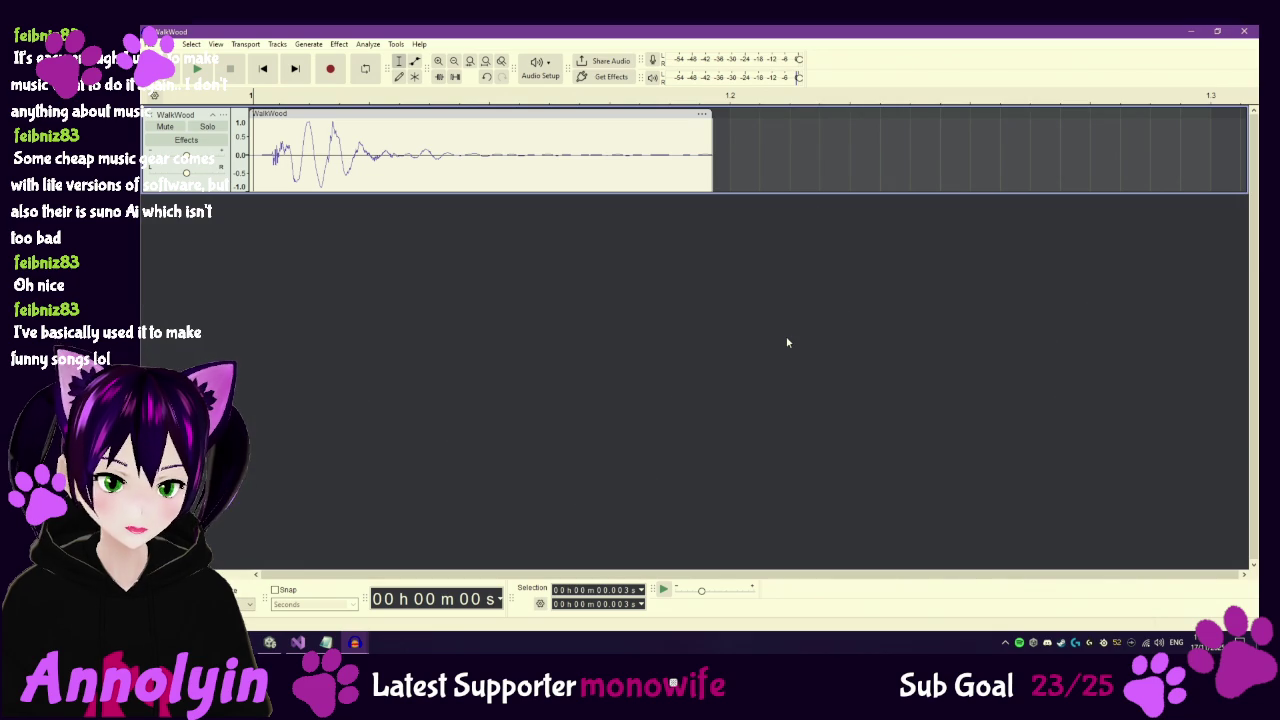
mouse_move(326, 643)
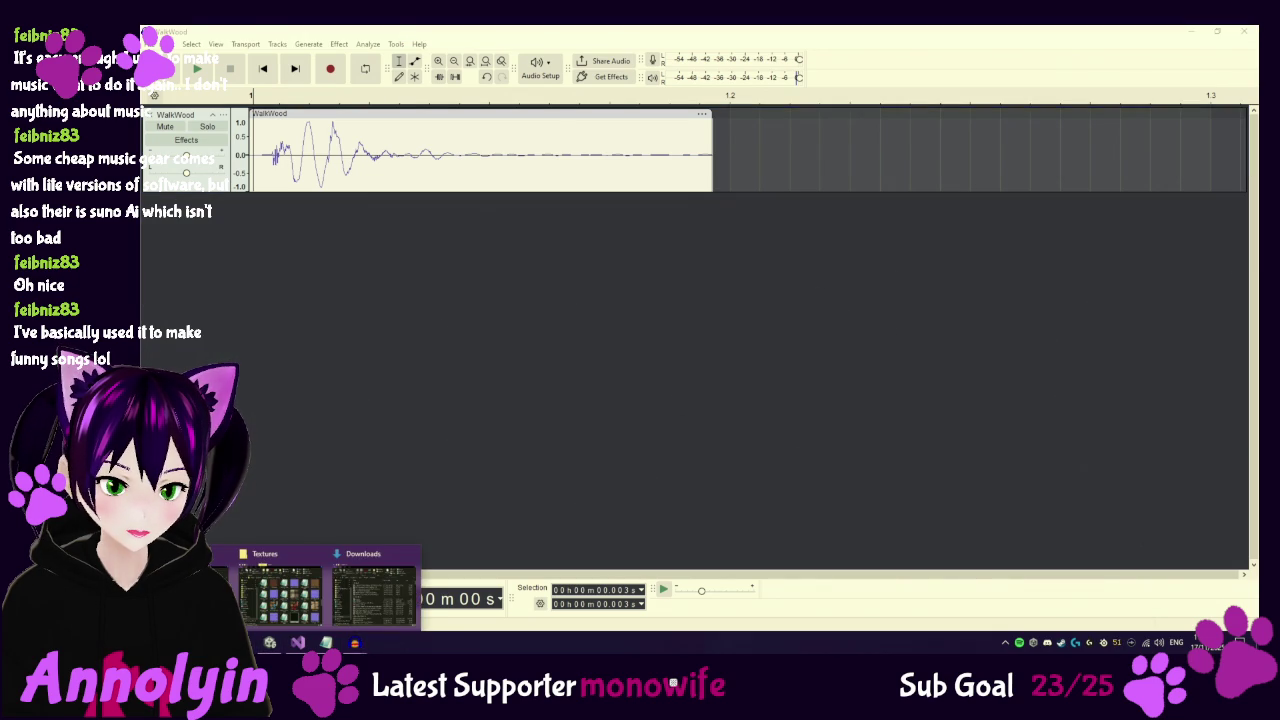
left_click(286, 585)
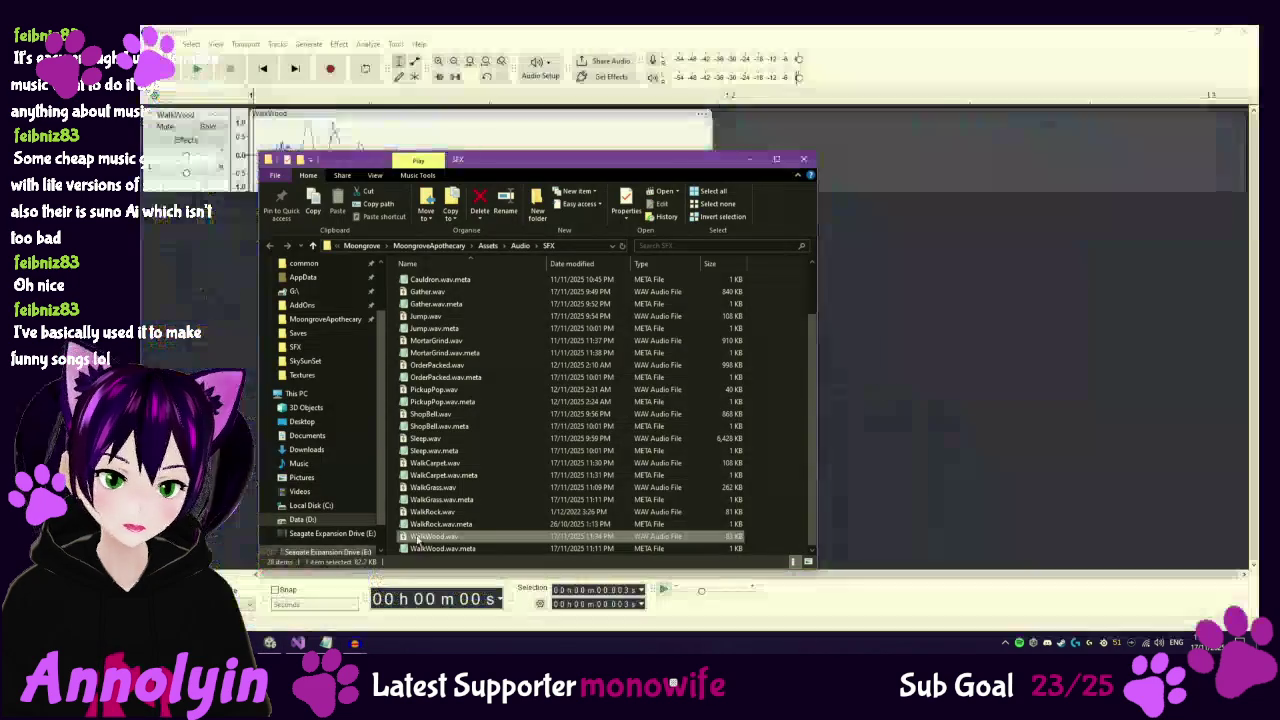
Open WalkGrass.wav from the SFX folder with Audacity through its Open with menu.
left_click(487, 494)
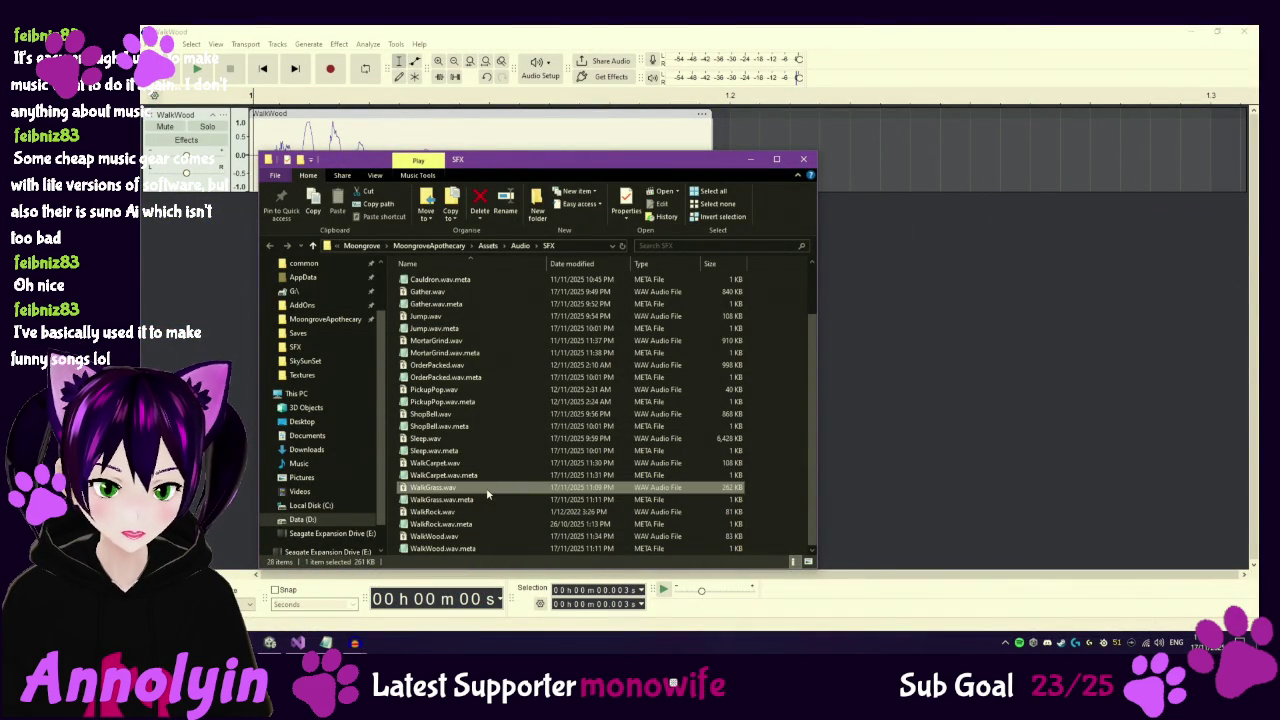
right_click(487, 492)
mouse_move(590, 311)
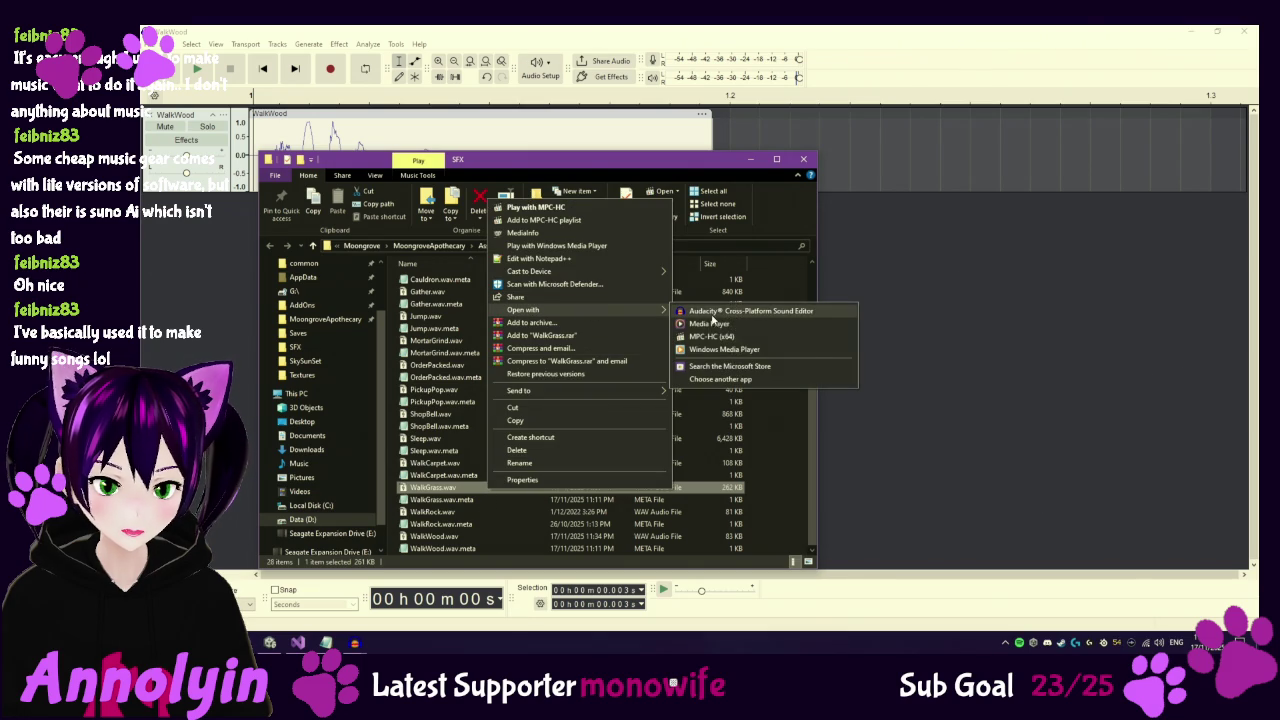
left_click(718, 312)
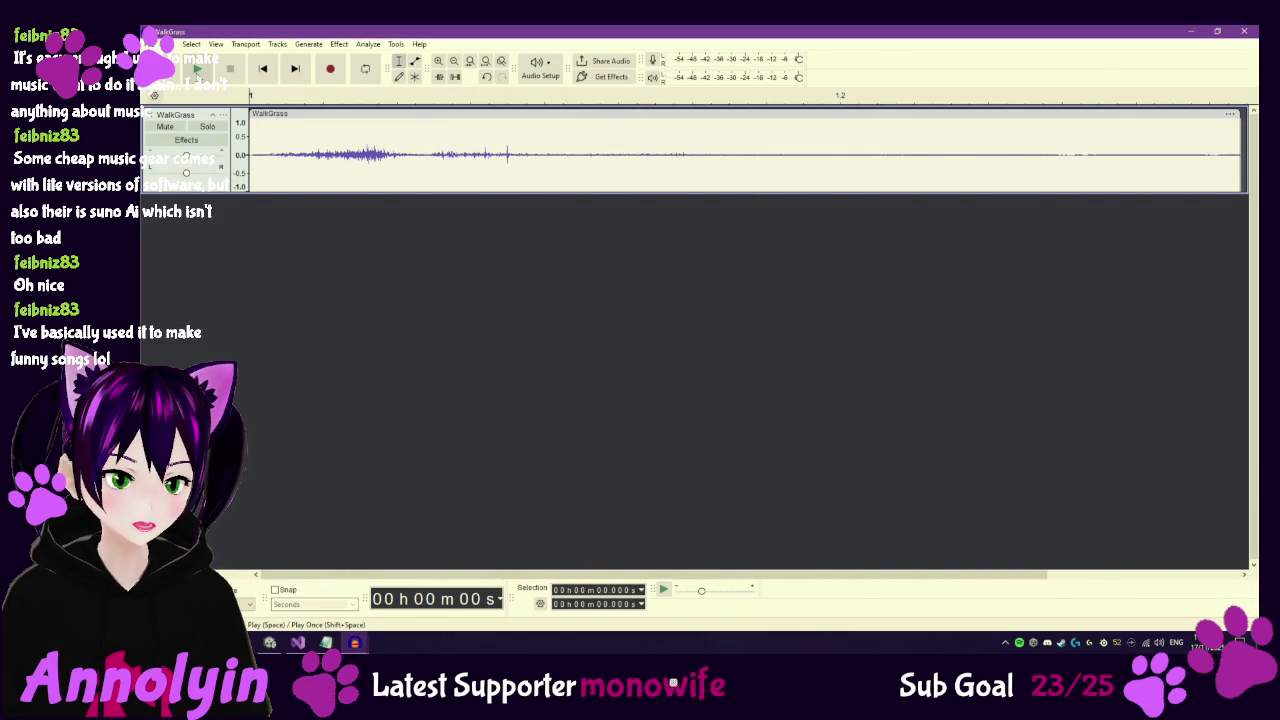
Delete the WalkGrass tail from 0.281 s onward and replay the trimmed clip.
left_click(198, 70)
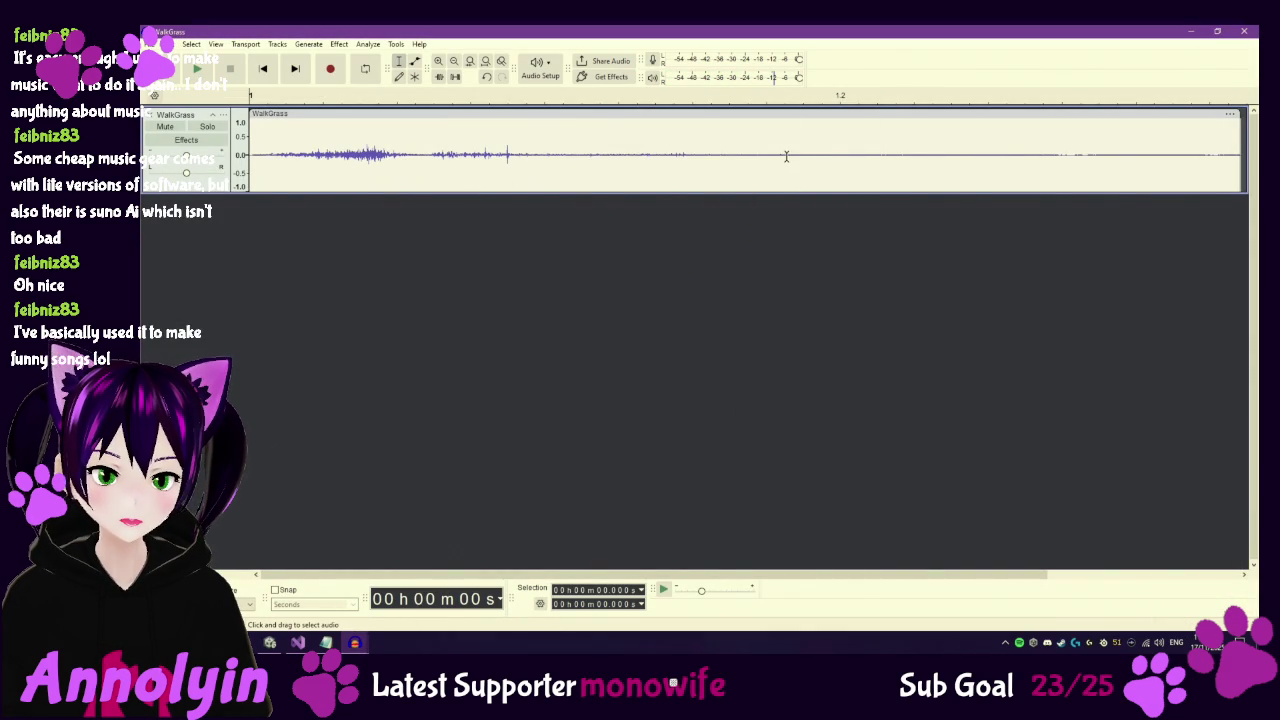
mouse_move(806, 153)
left_mouse_down()
mouse_move(1190, 162)
mouse_move(1241, 177)
left_mouse_up()
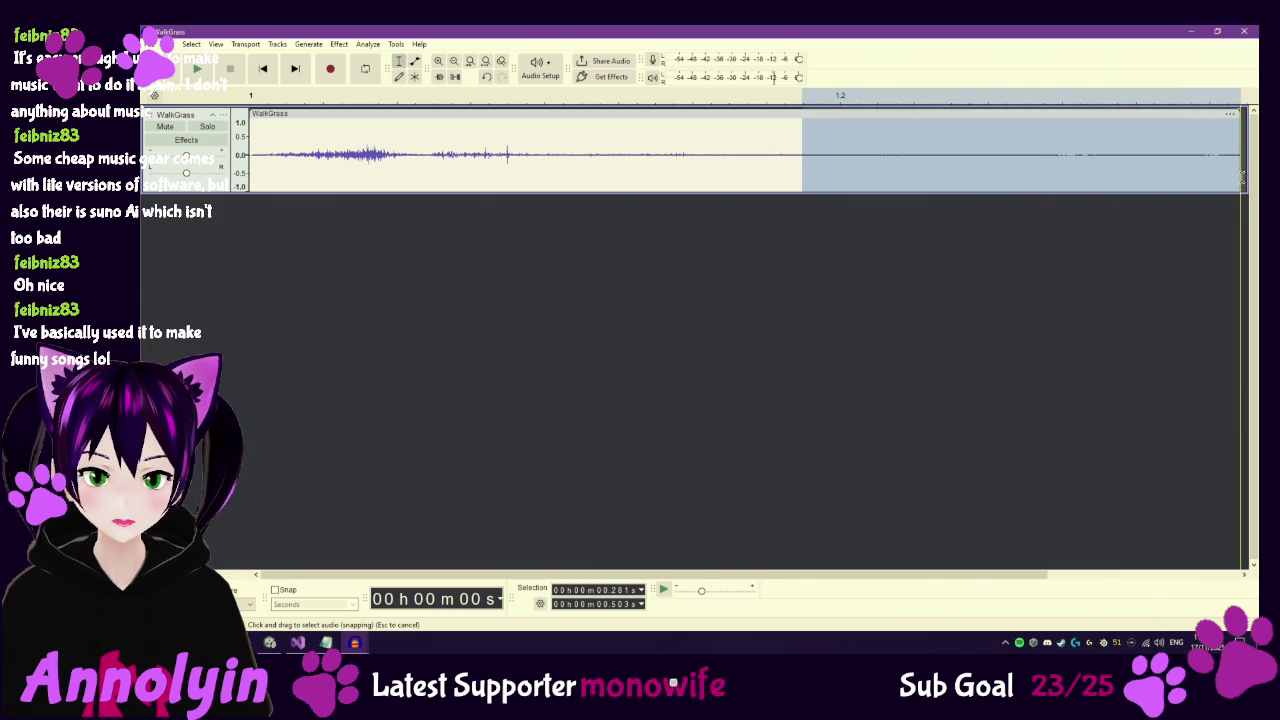
key("Delete")
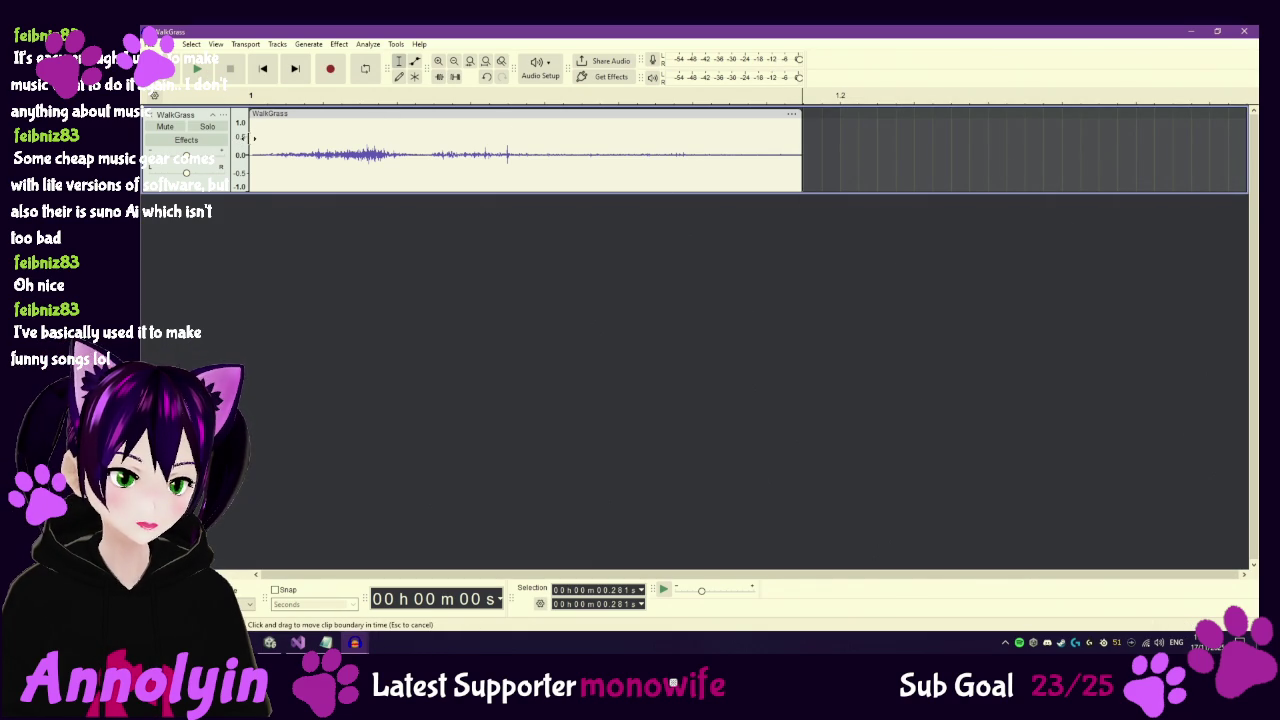
left_click(254, 137)
left_click(199, 70)
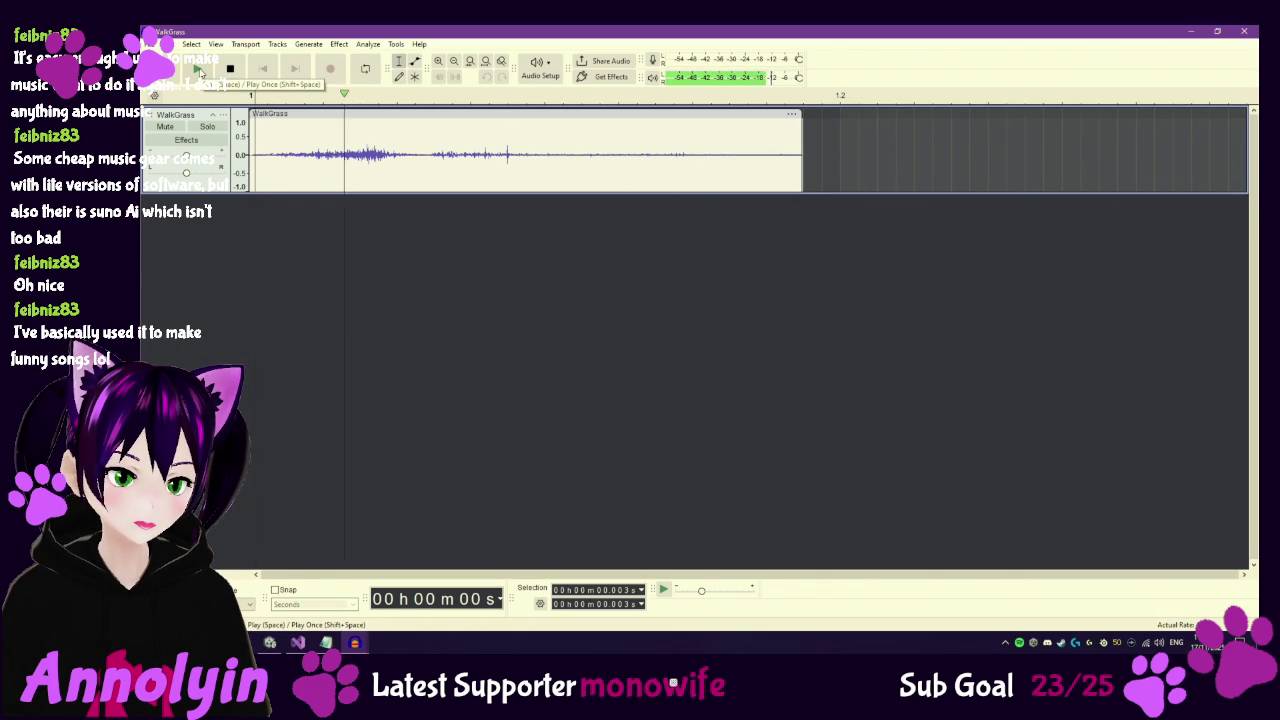
left_click_drag(786, 163, 804, 165)
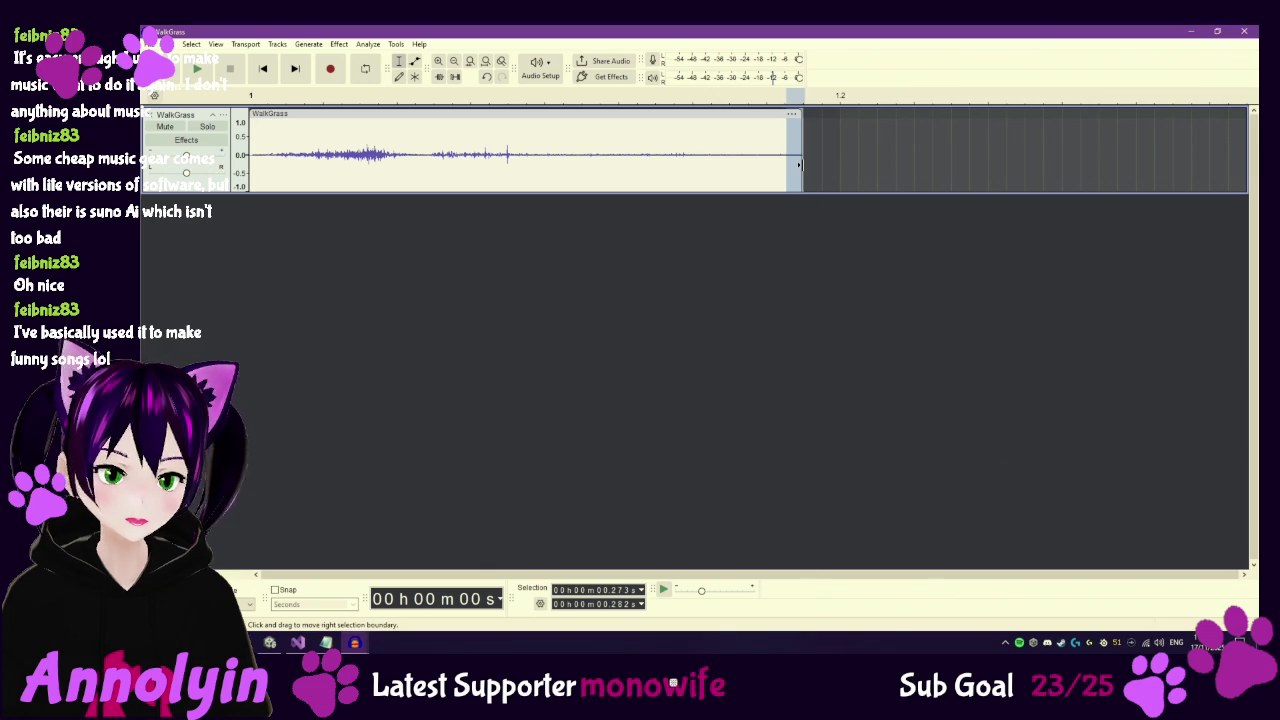
left_click(786, 163)
Export the clip over WalkGrass.wav, confirm the overwrite, and return to the SFX folder.
left_click(152, 44)
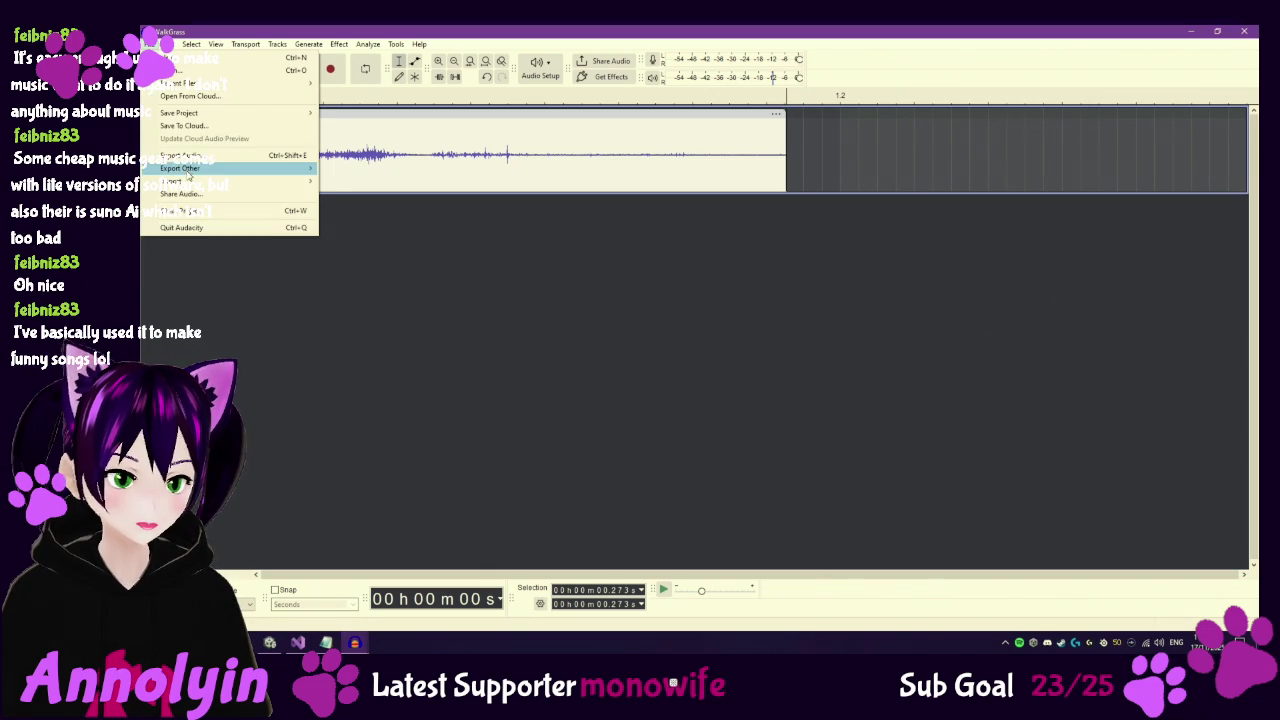
left_click(188, 156)
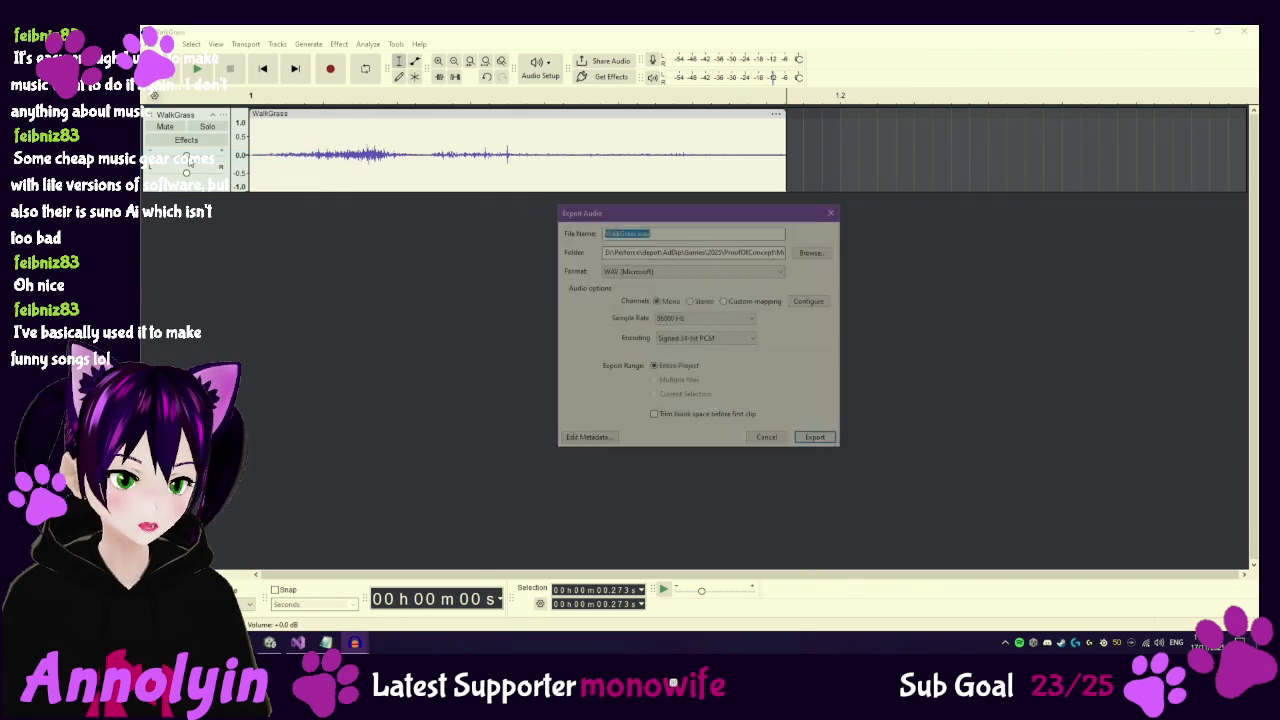
left_click(818, 442)
left_click(789, 339)
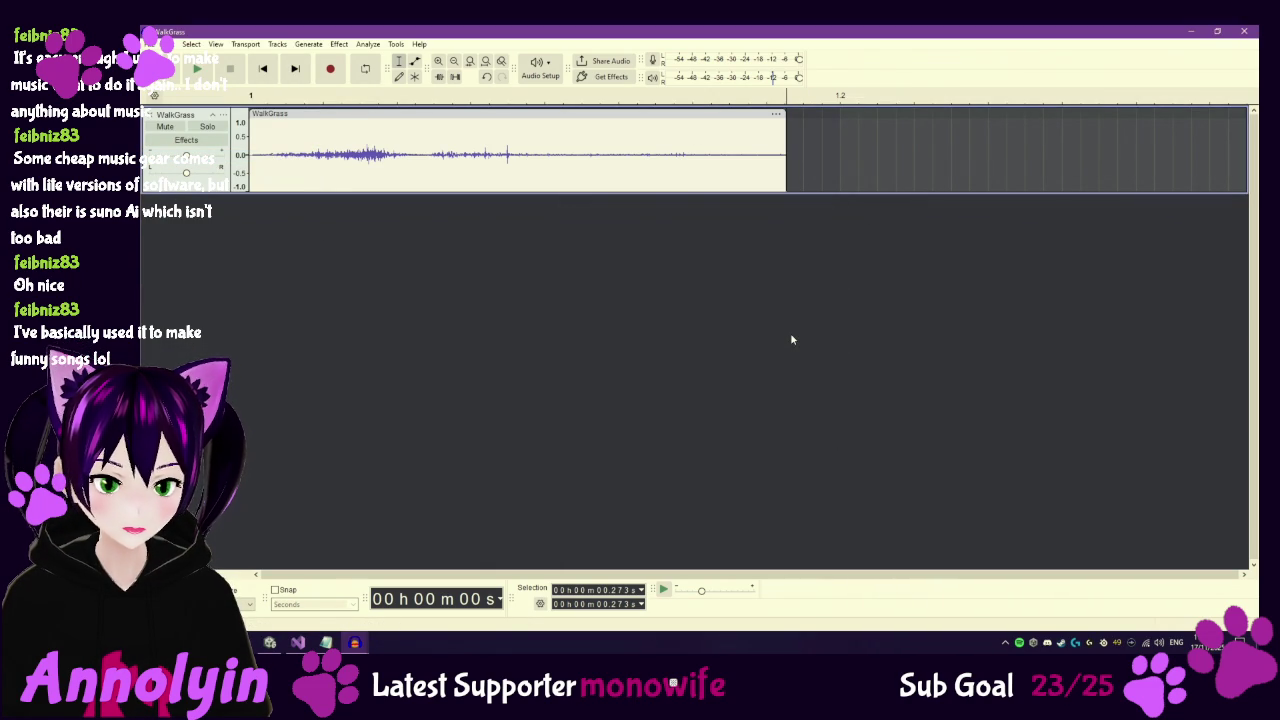
left_click(326, 642)
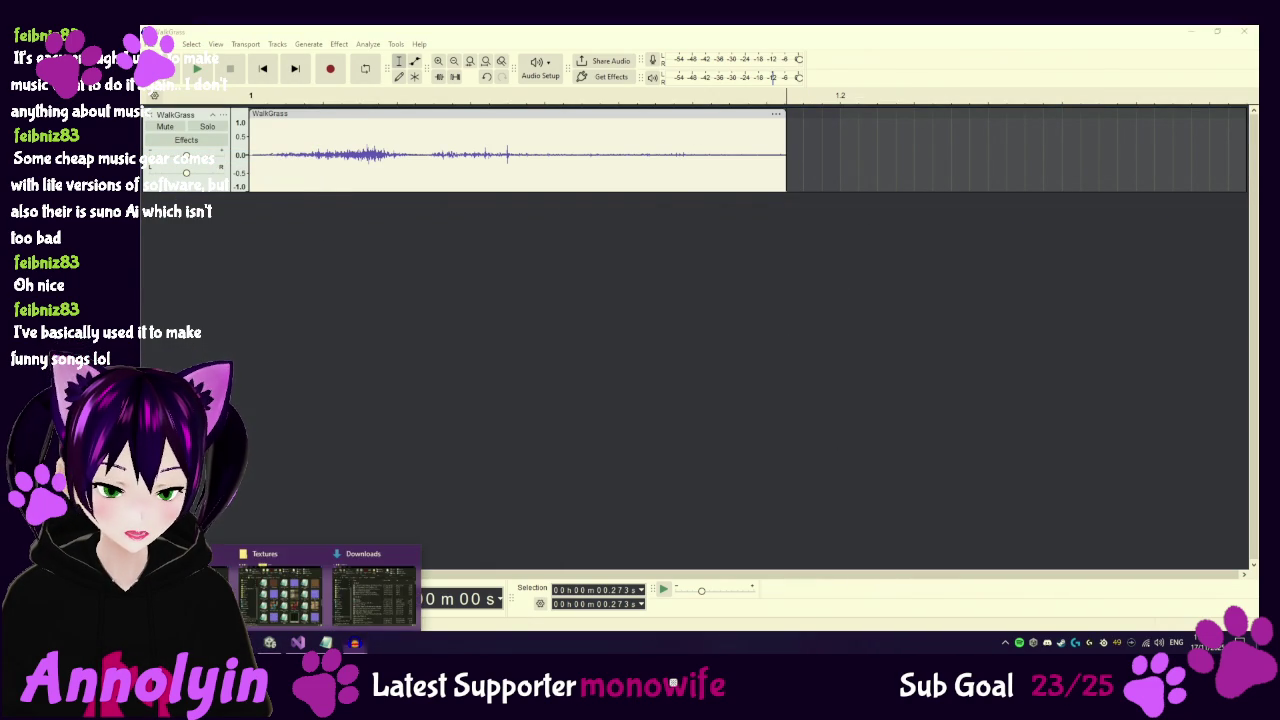
left_click(190, 590)
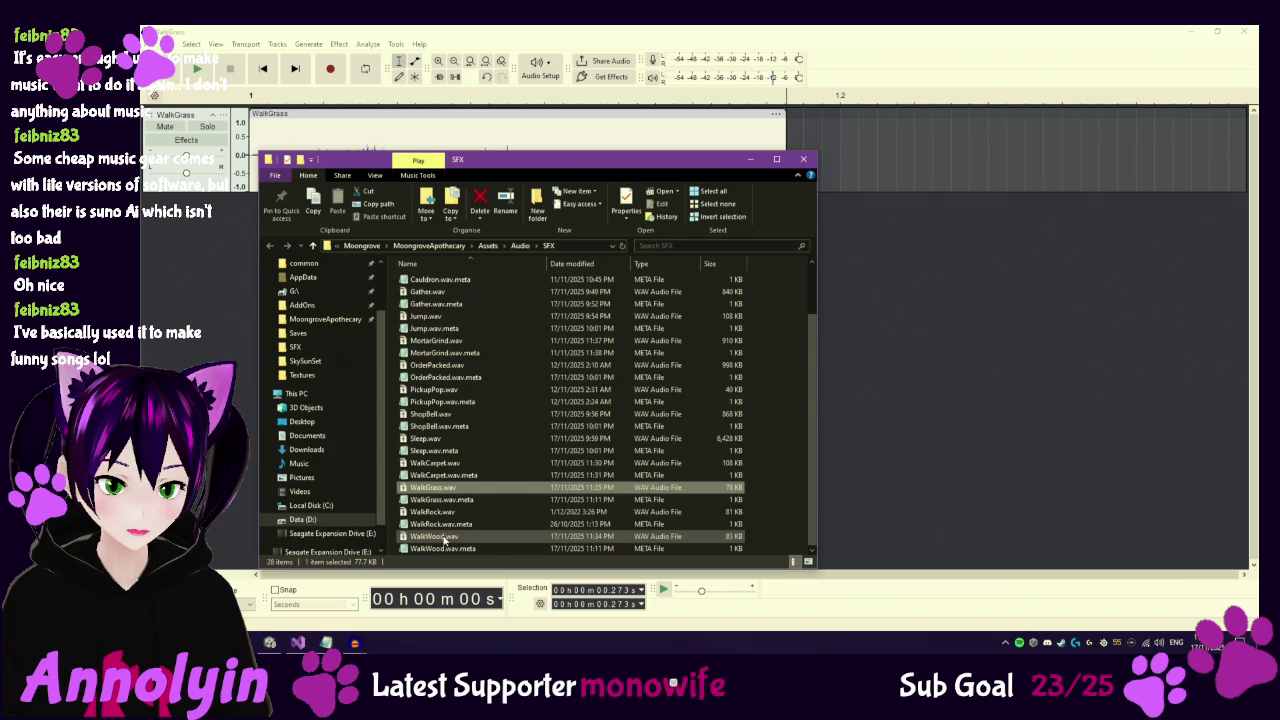
Open WalkCarpet.wav with Audacity through its Open with menu.
right_click(475, 465)
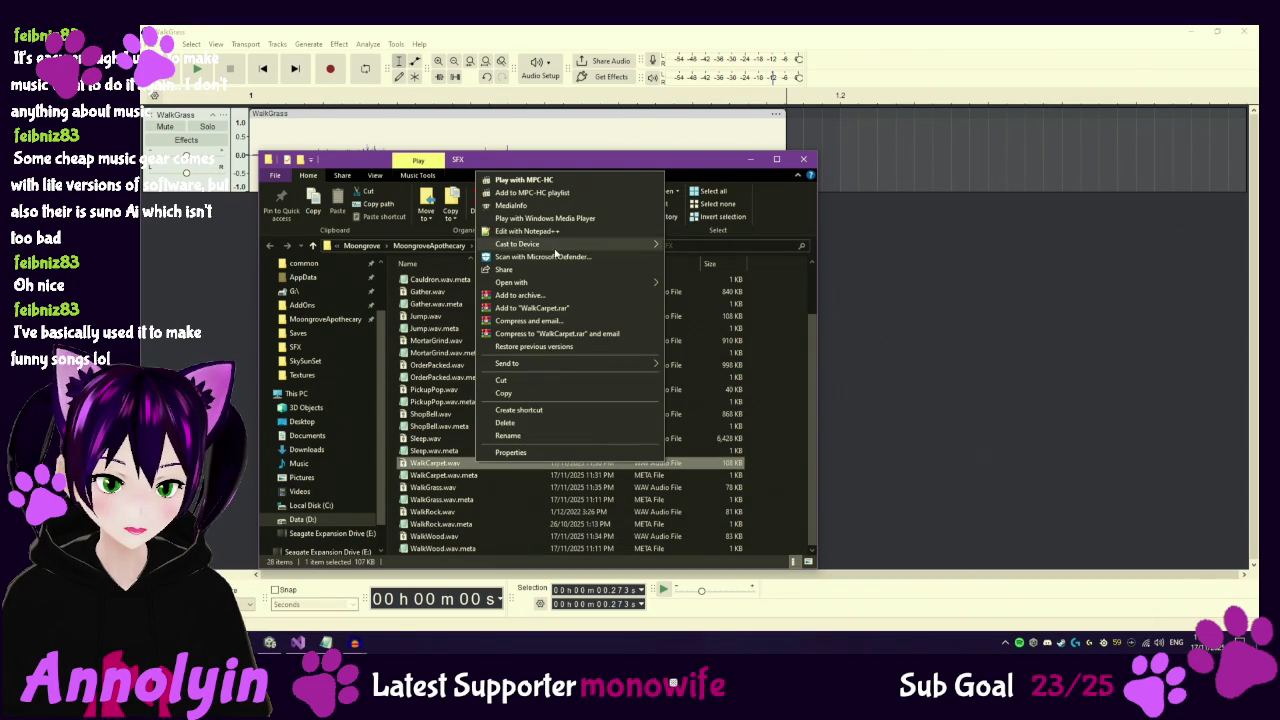
mouse_move(562, 284)
left_click(694, 287)
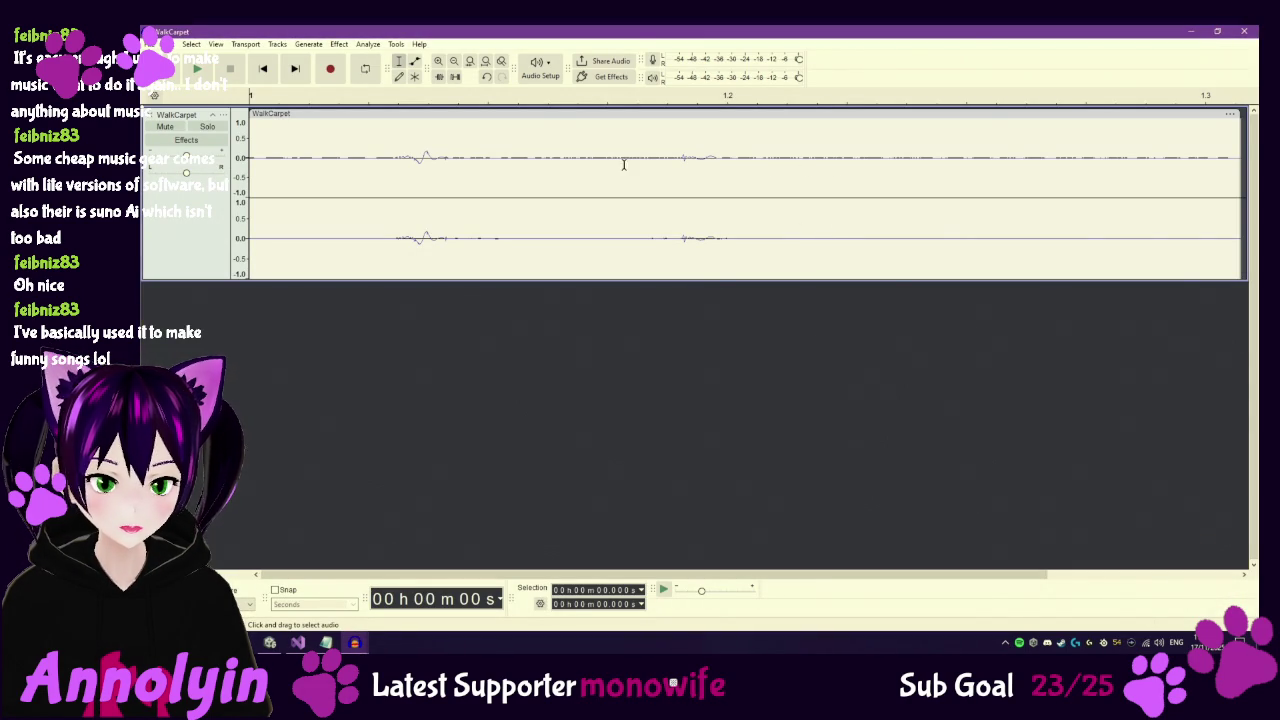
Delete the silence before the first and after the second WalkCarpet footstep, then replay it.
key("space")
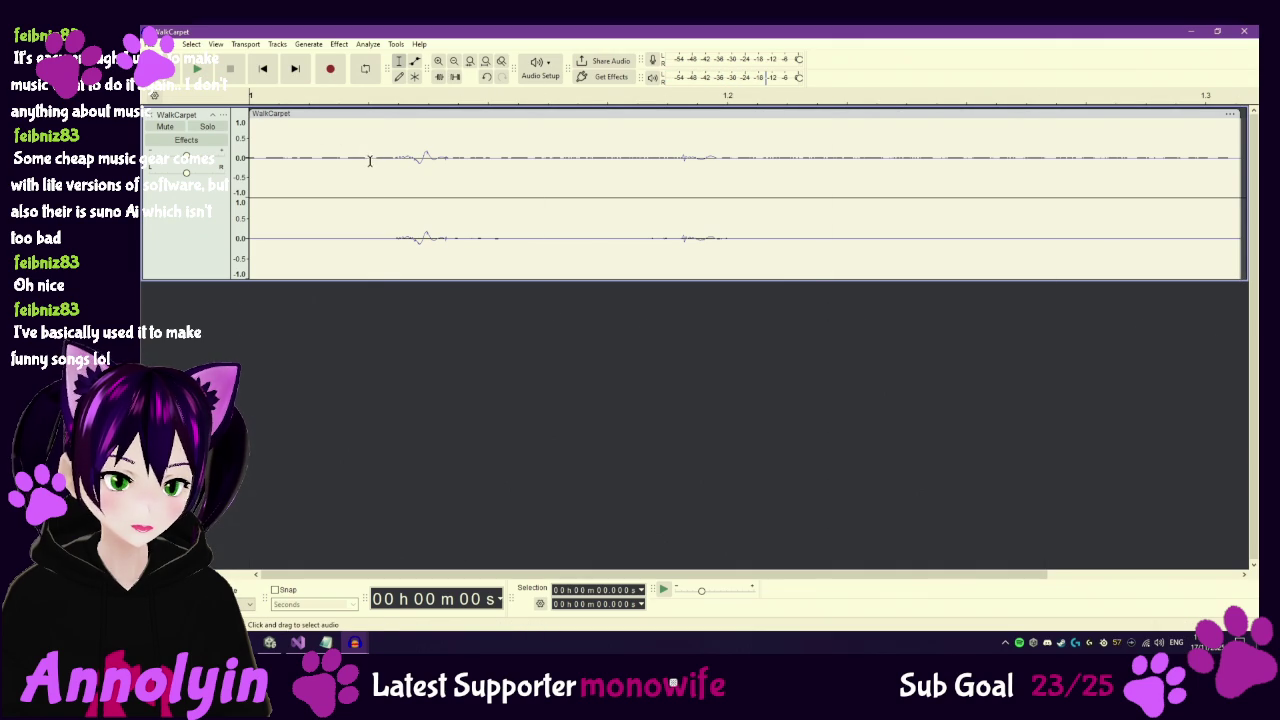
left_click_drag(369, 160, 250, 160)
key("Delete")
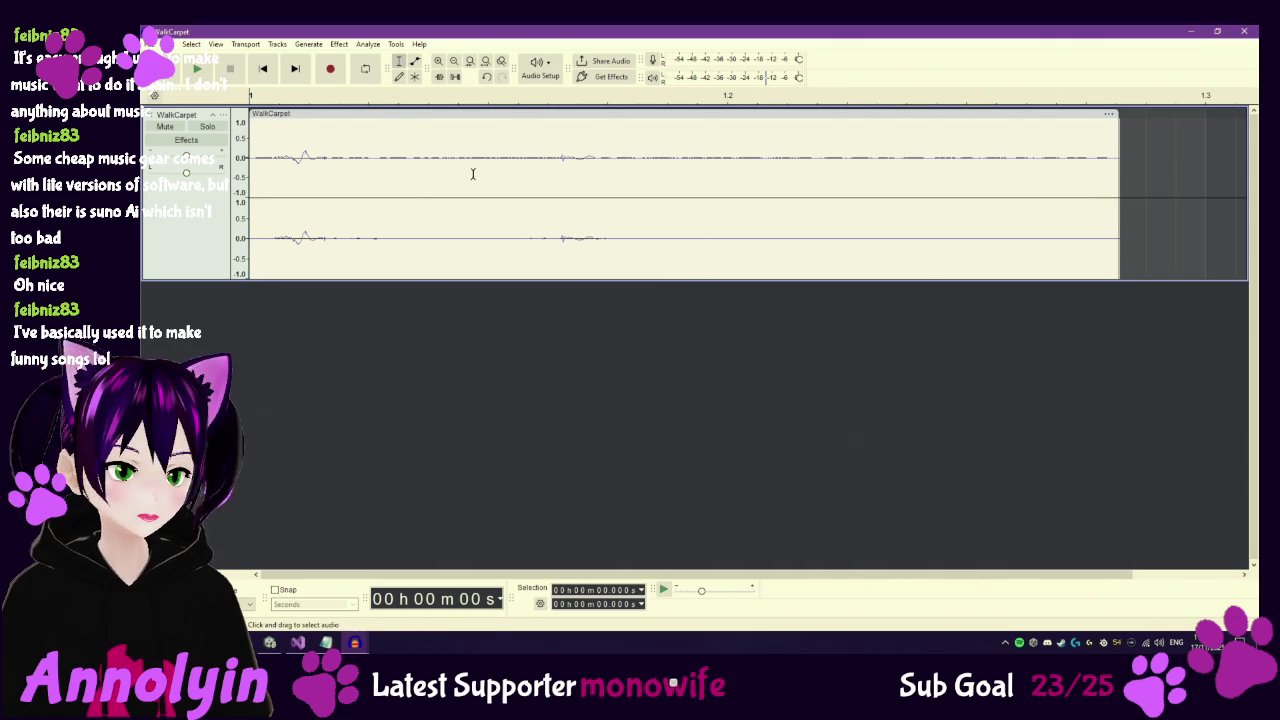
left_click_drag(697, 166, 1135, 170)
key("Delete")
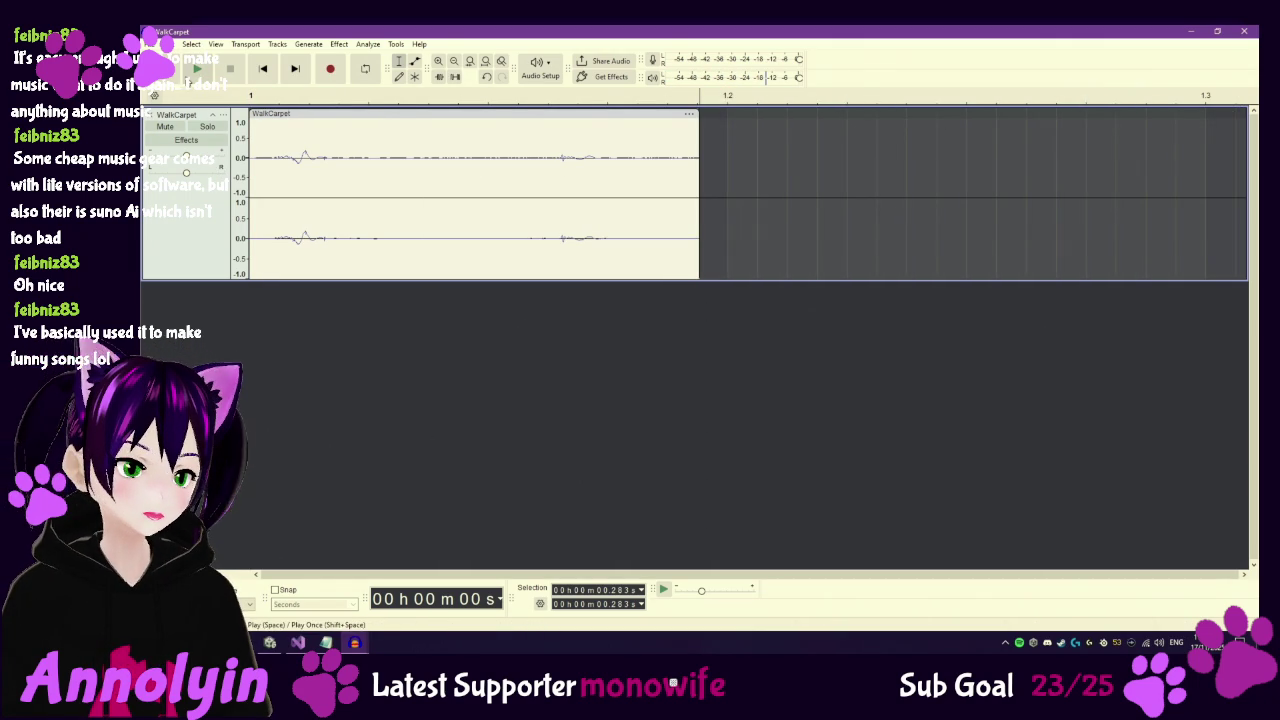
left_click(251, 157)
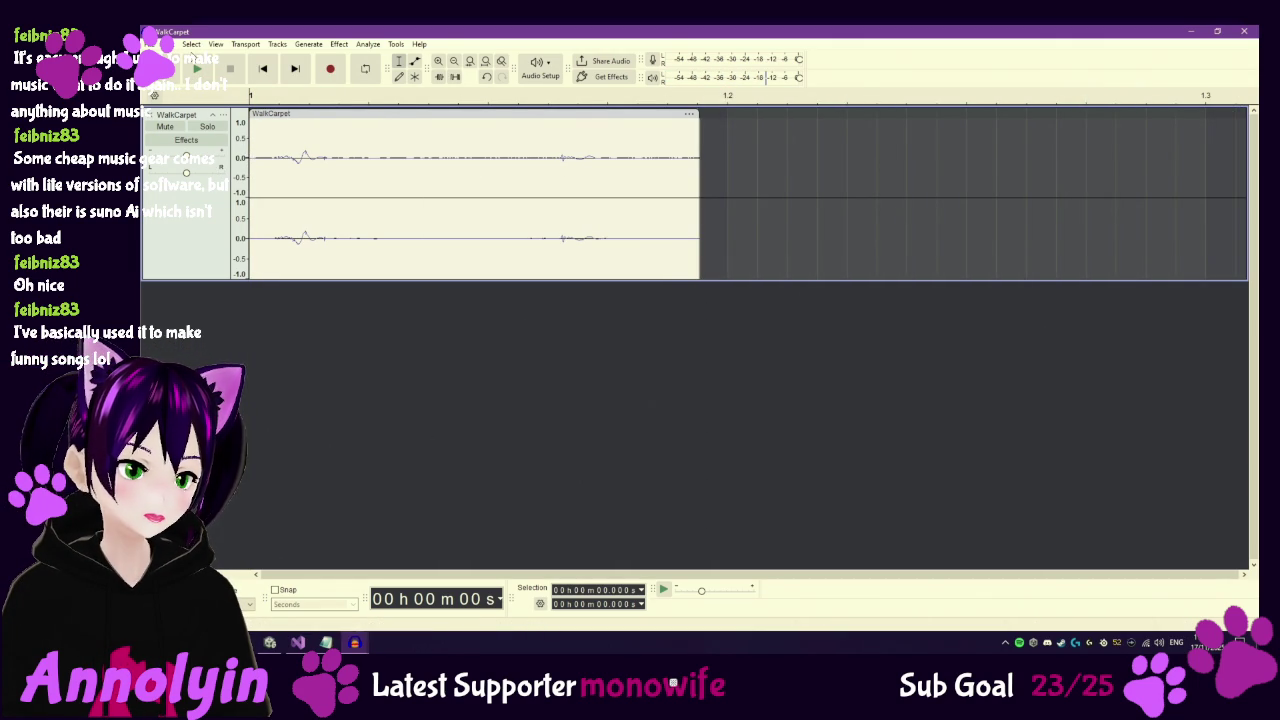
left_click(199, 70)
left_click(200, 71)
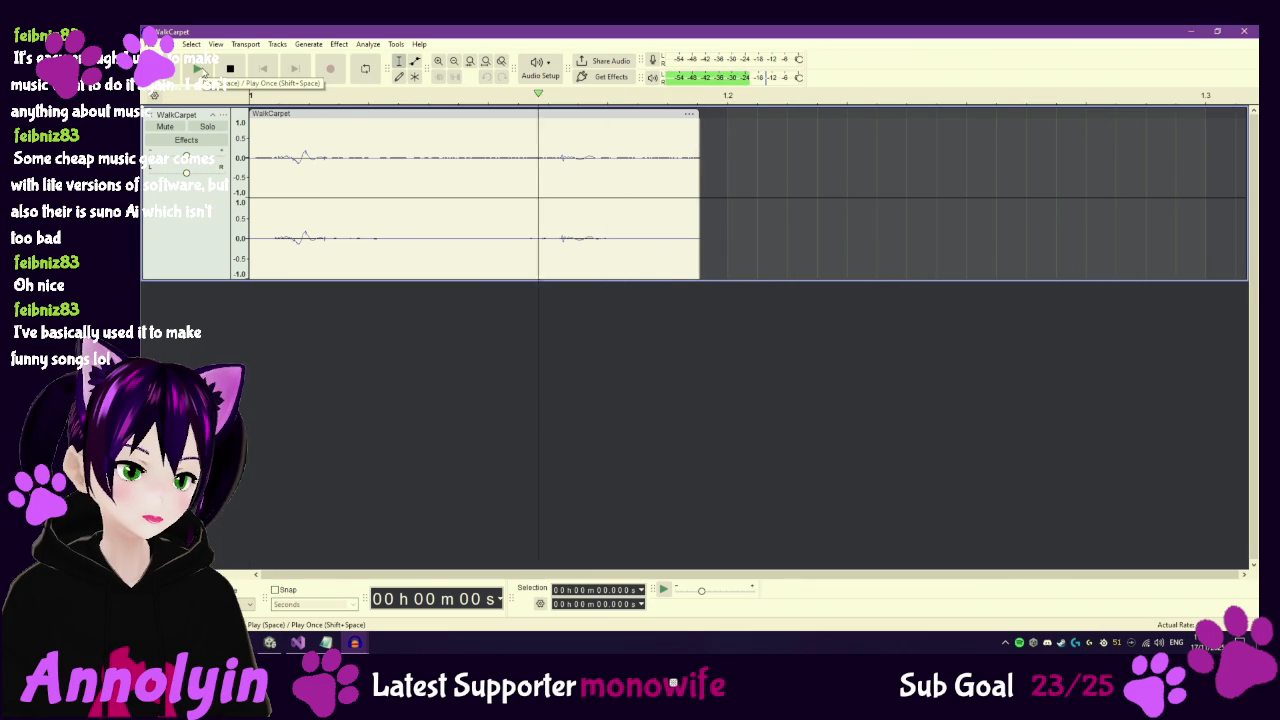
Export over WalkCarpet.wav, confirm the overwrite, and switch back to Unity.
left_click(152, 44)
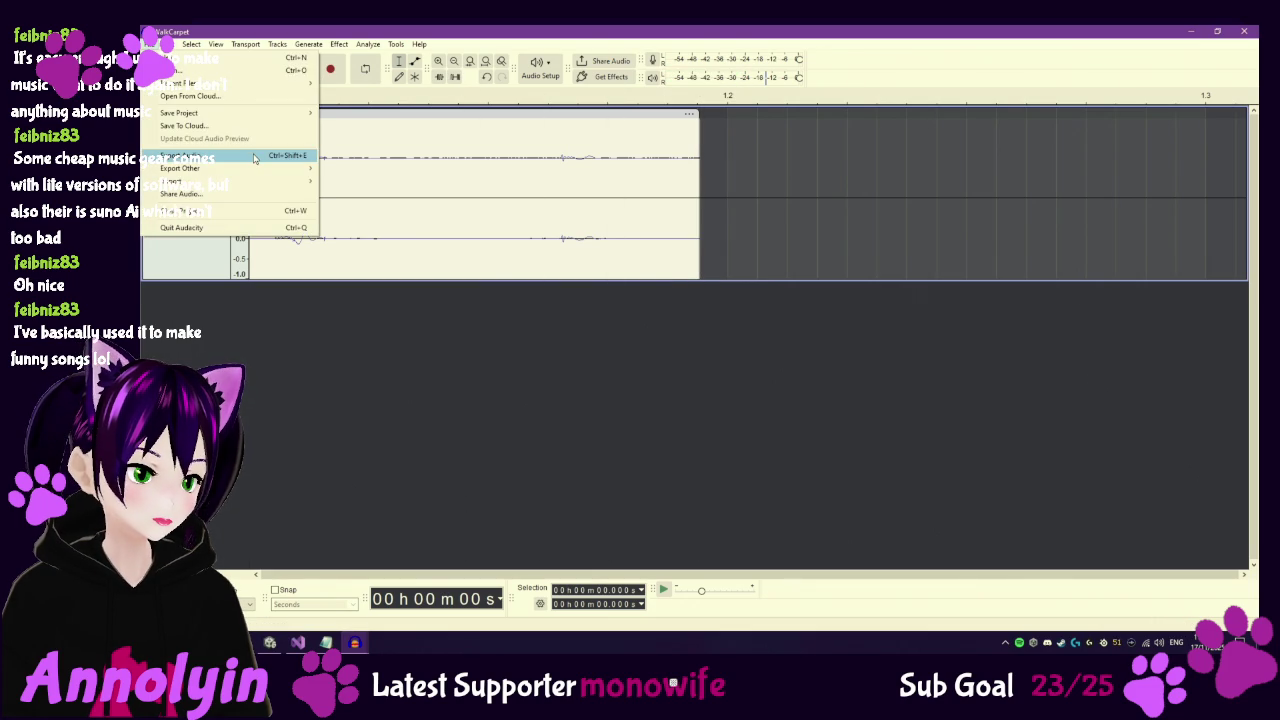
left_click(362, 167)
left_click(813, 436)
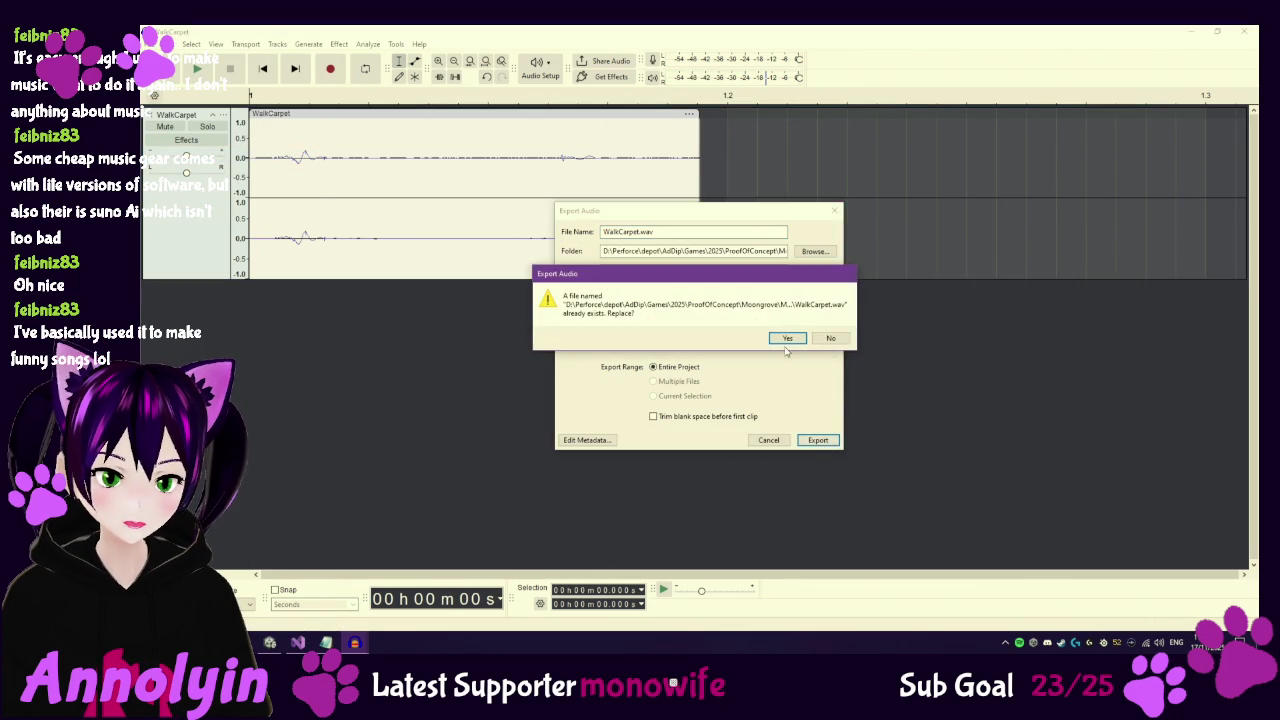
left_click(786, 337)
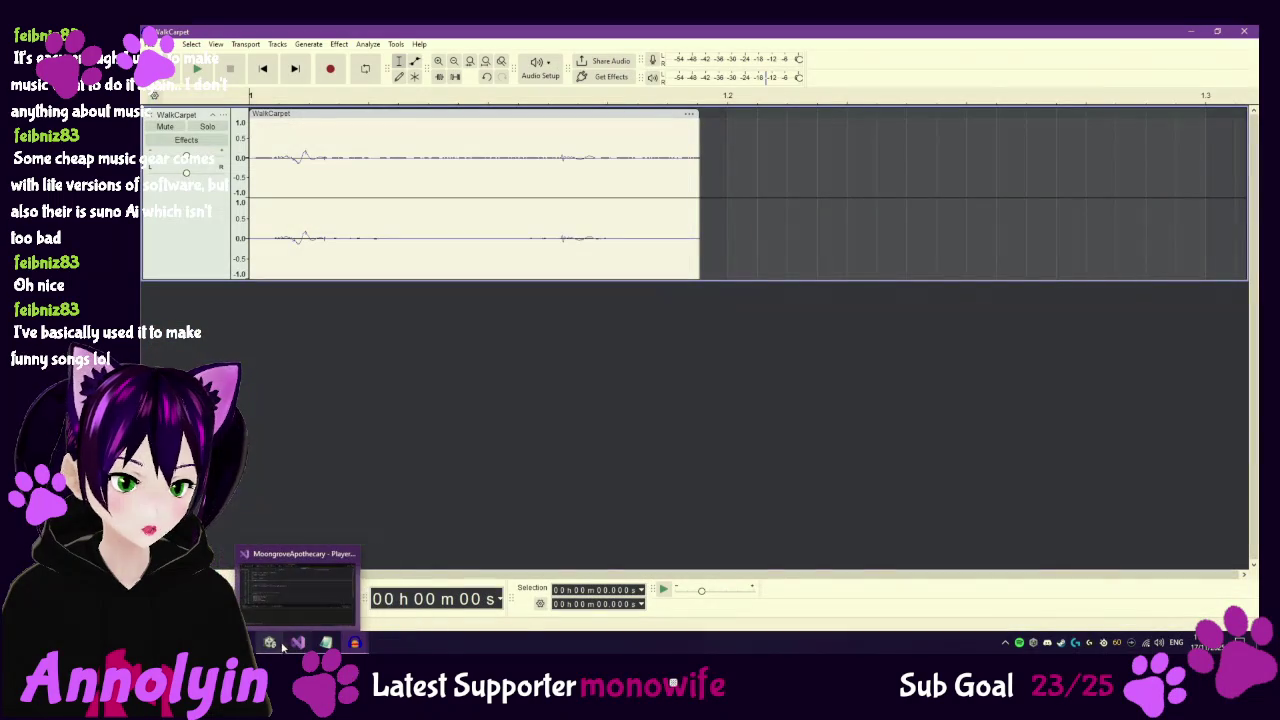
mouse_move(270, 642)
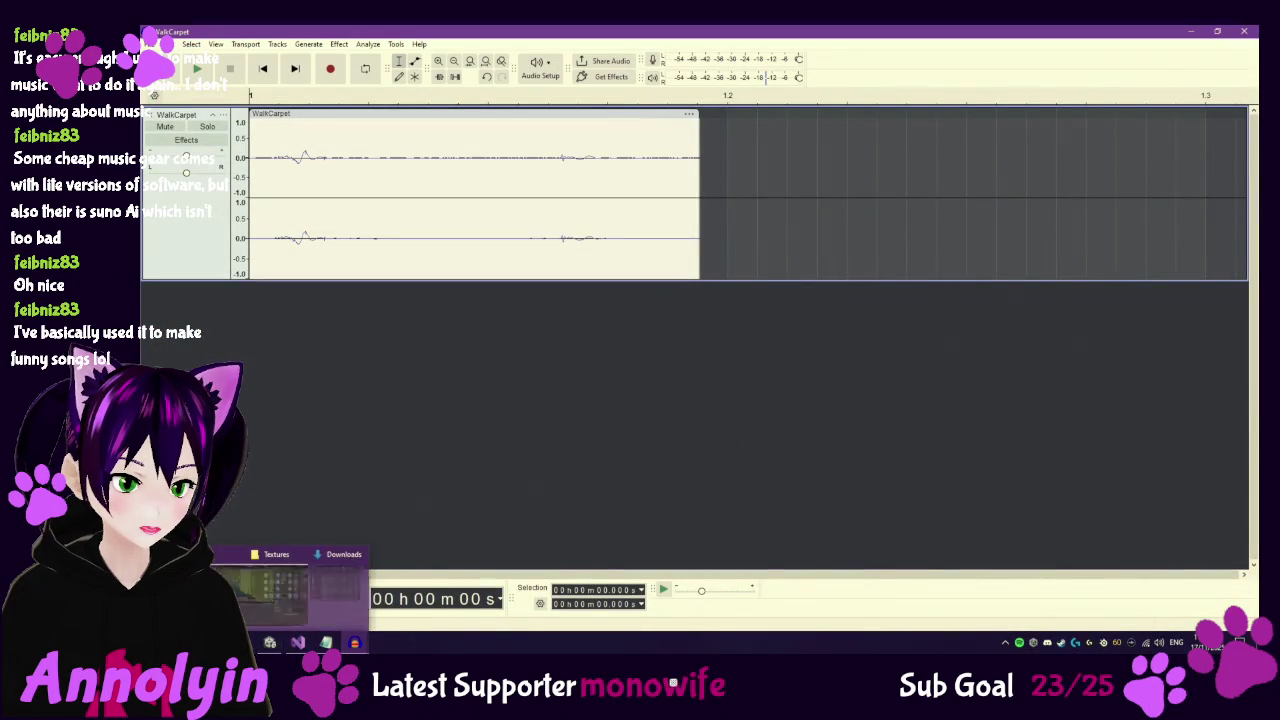
left_click(294, 607)
In the WalkRock project, delete the clip's trailing end and play it back.
mouse_move(354, 642)
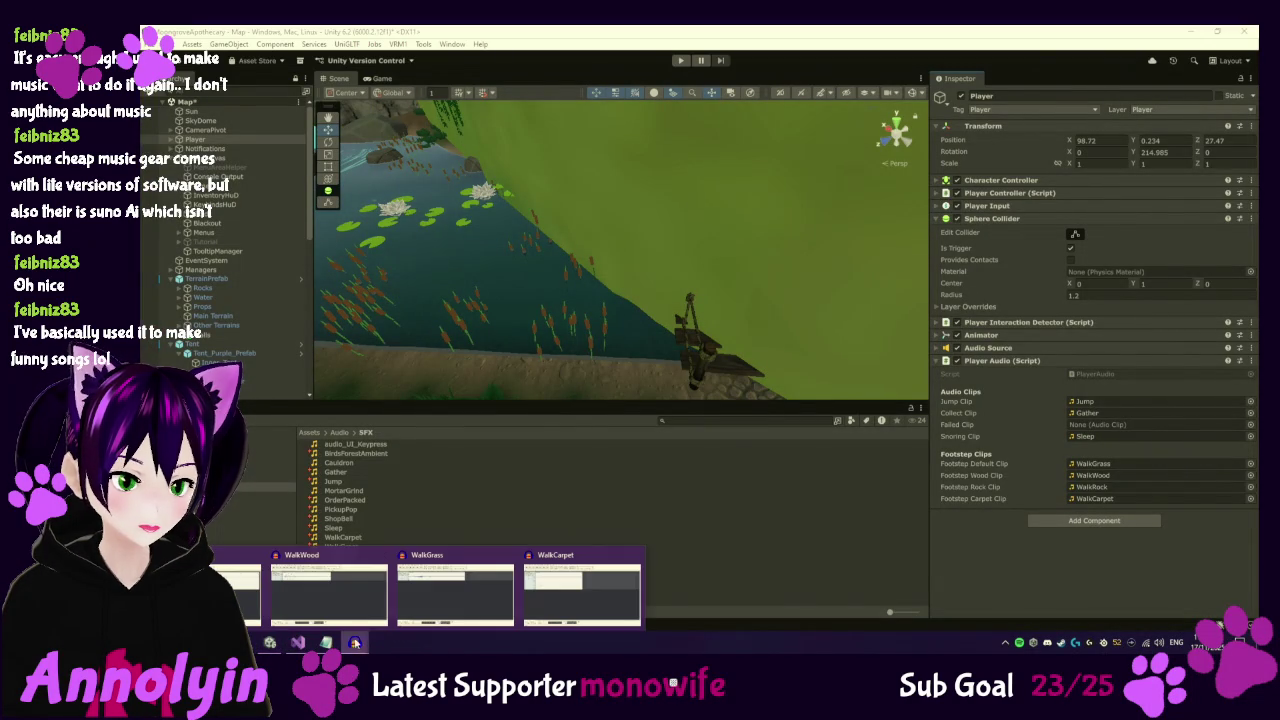
mouse_move(250, 560)
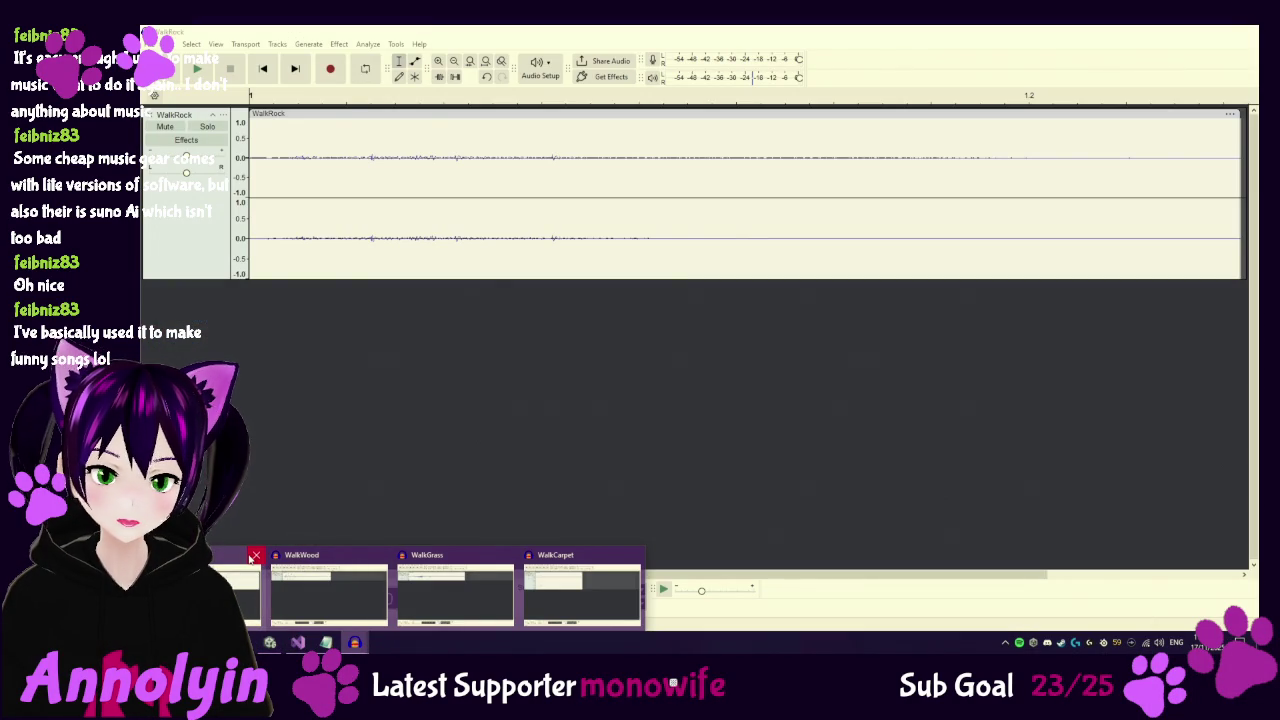
left_click(236, 597)
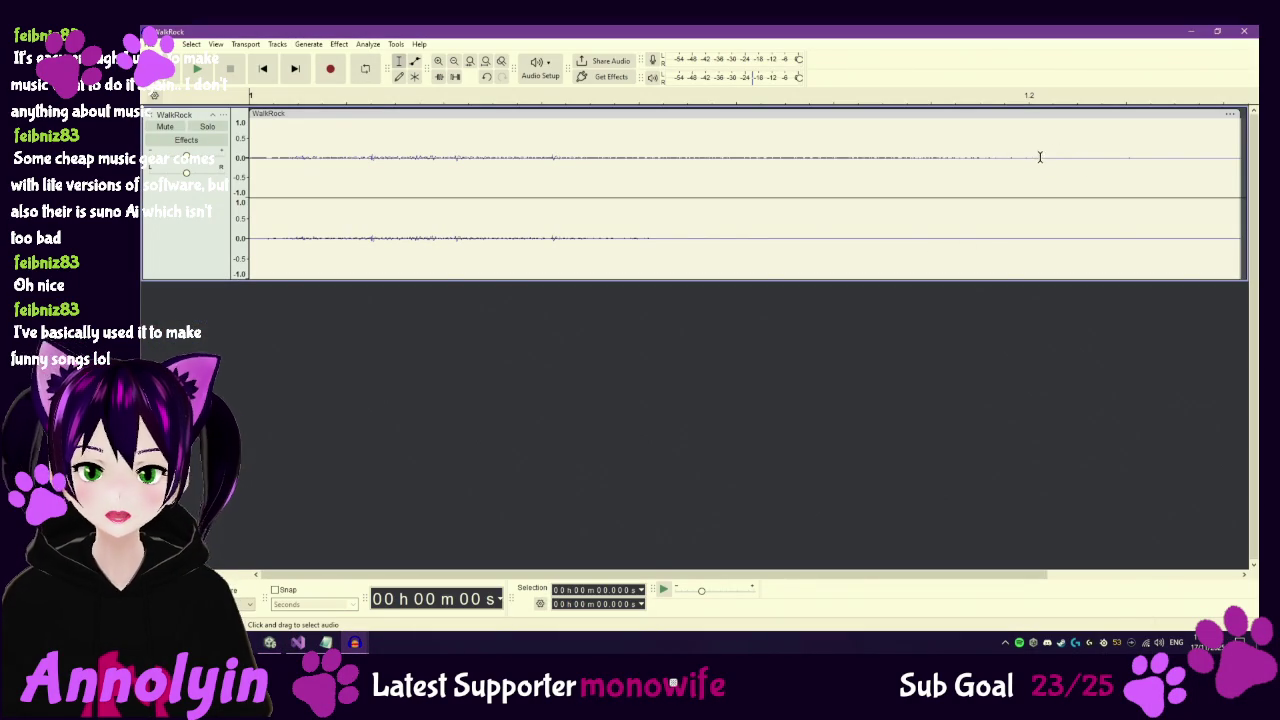
left_click_drag(997, 160, 1238, 190)
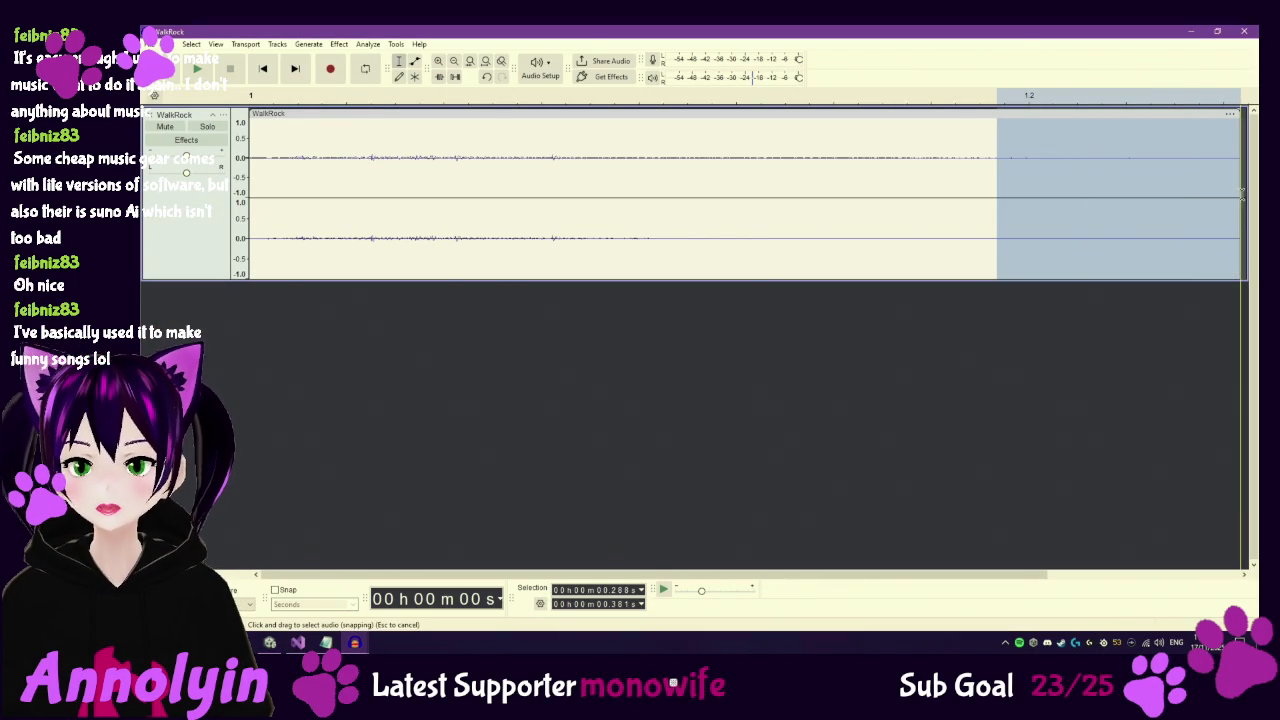
key("Delete")
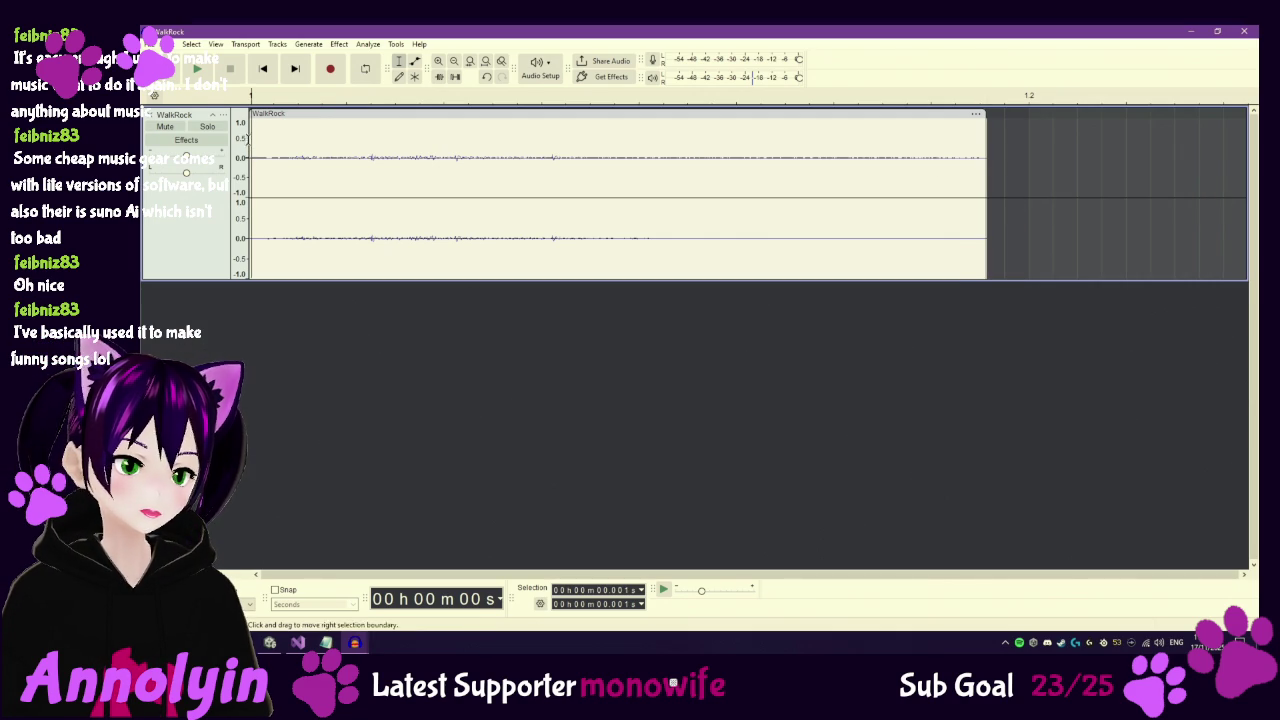
left_click(197, 68)
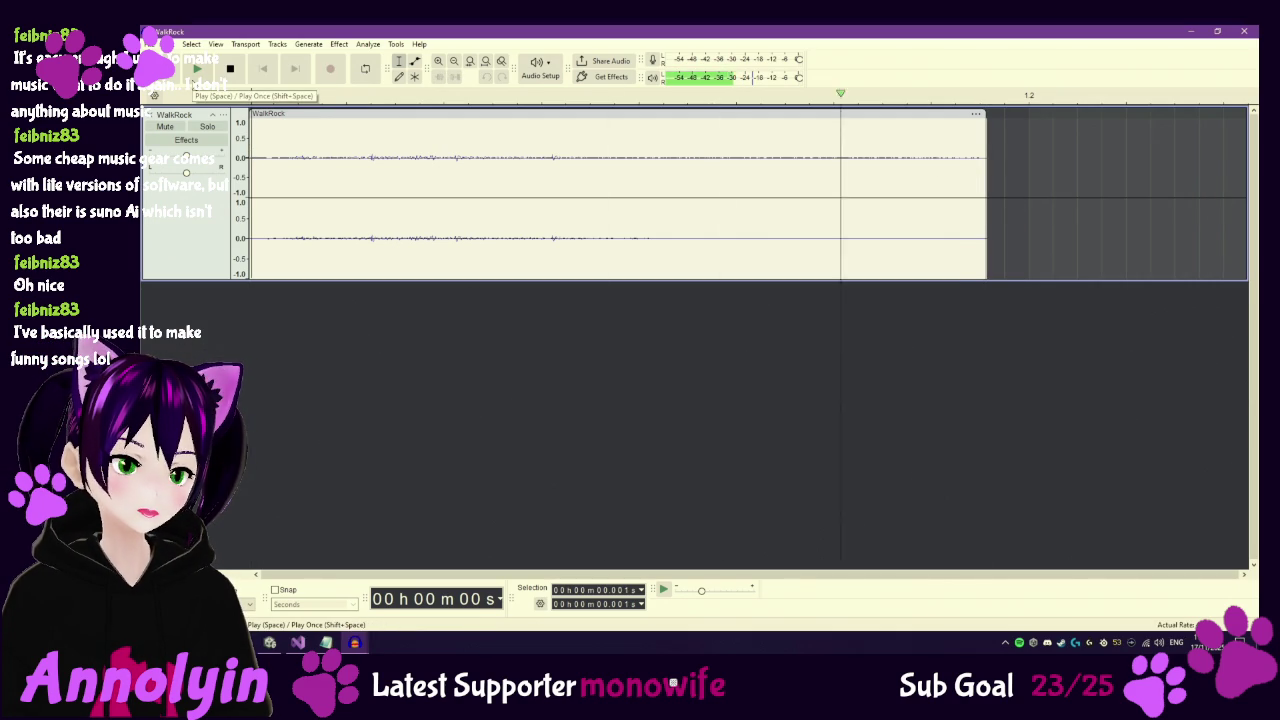
Export over WalkRock.wav, confirm the replace, and close the project without saving.
left_click(163, 44)
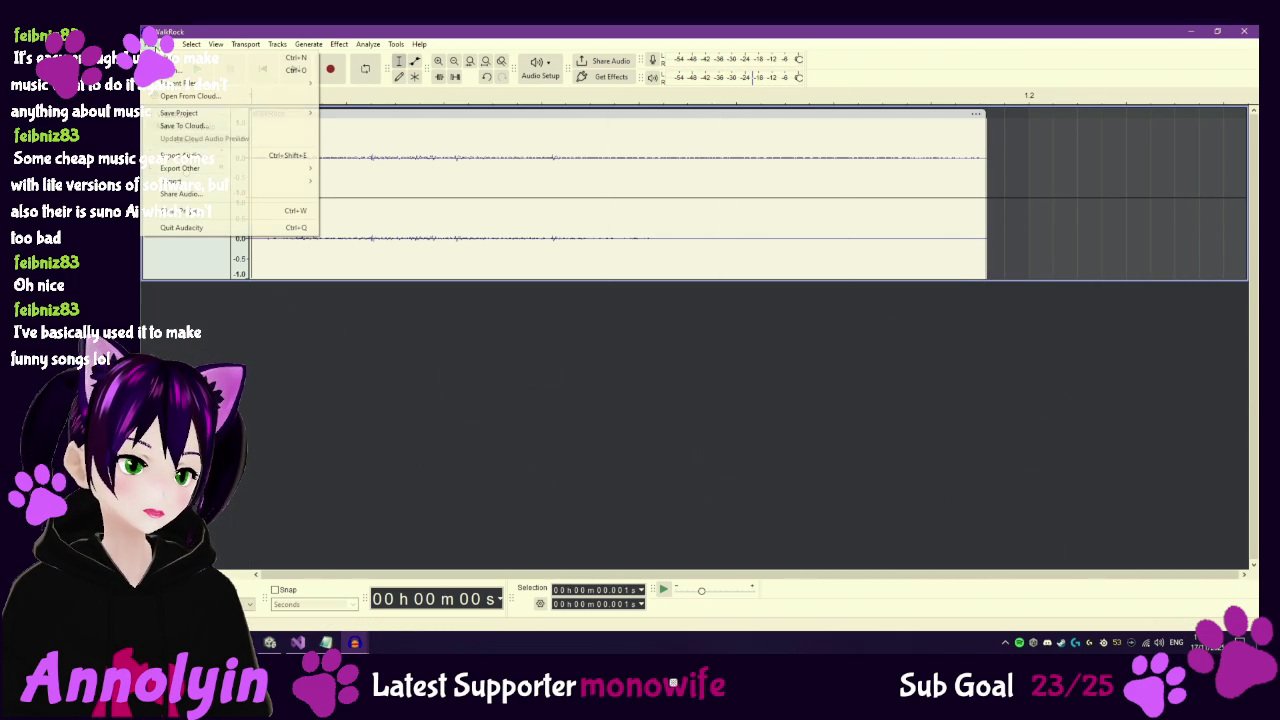
left_click(182, 156)
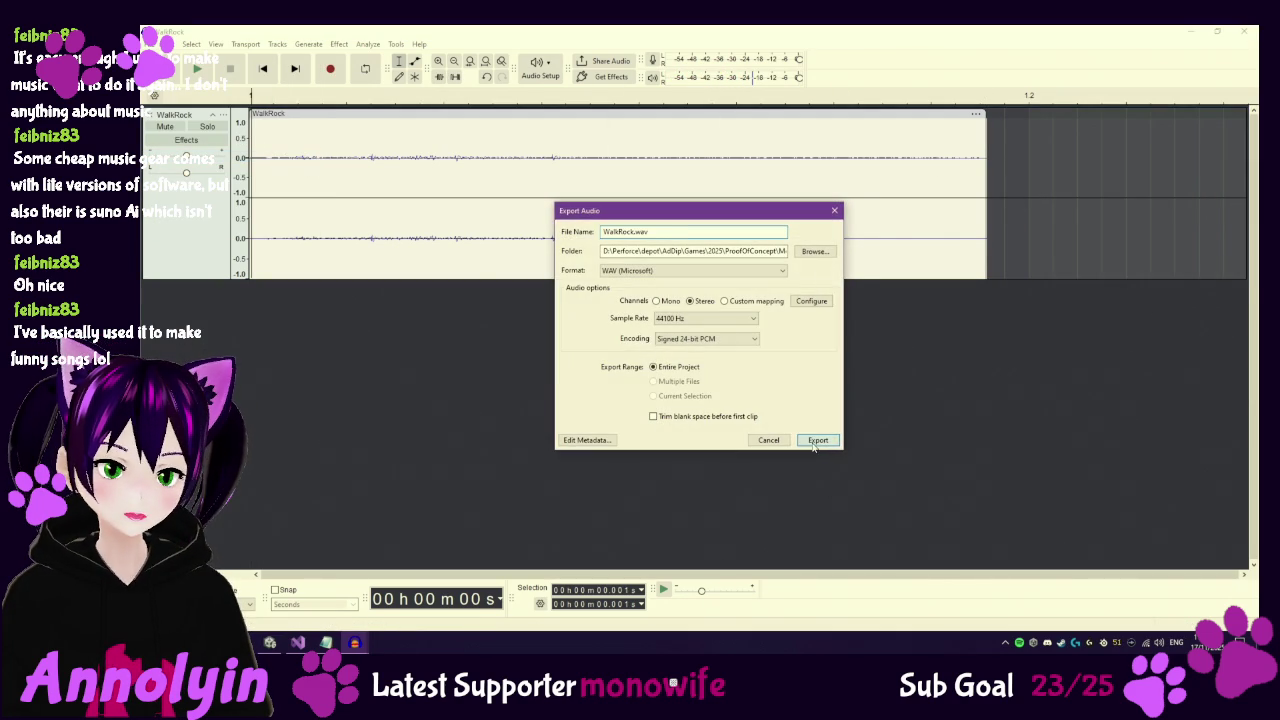
left_click(816, 442)
left_click(787, 339)
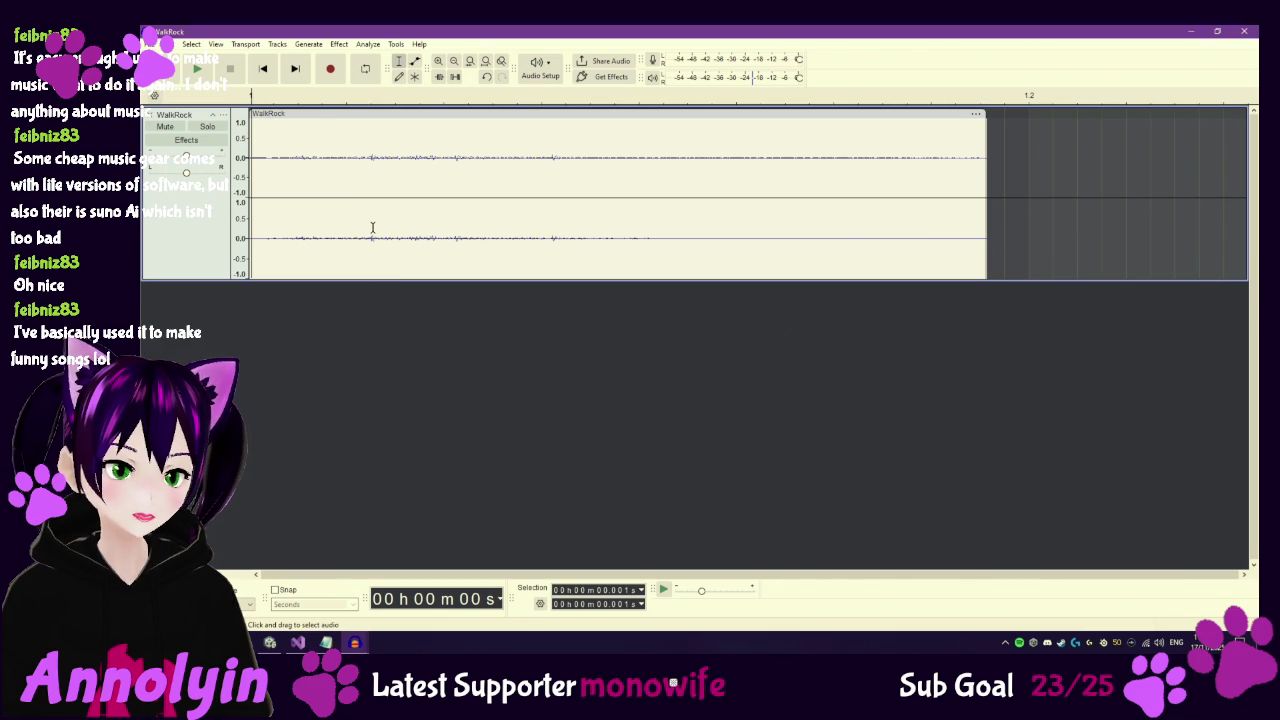
left_click(1244, 31)
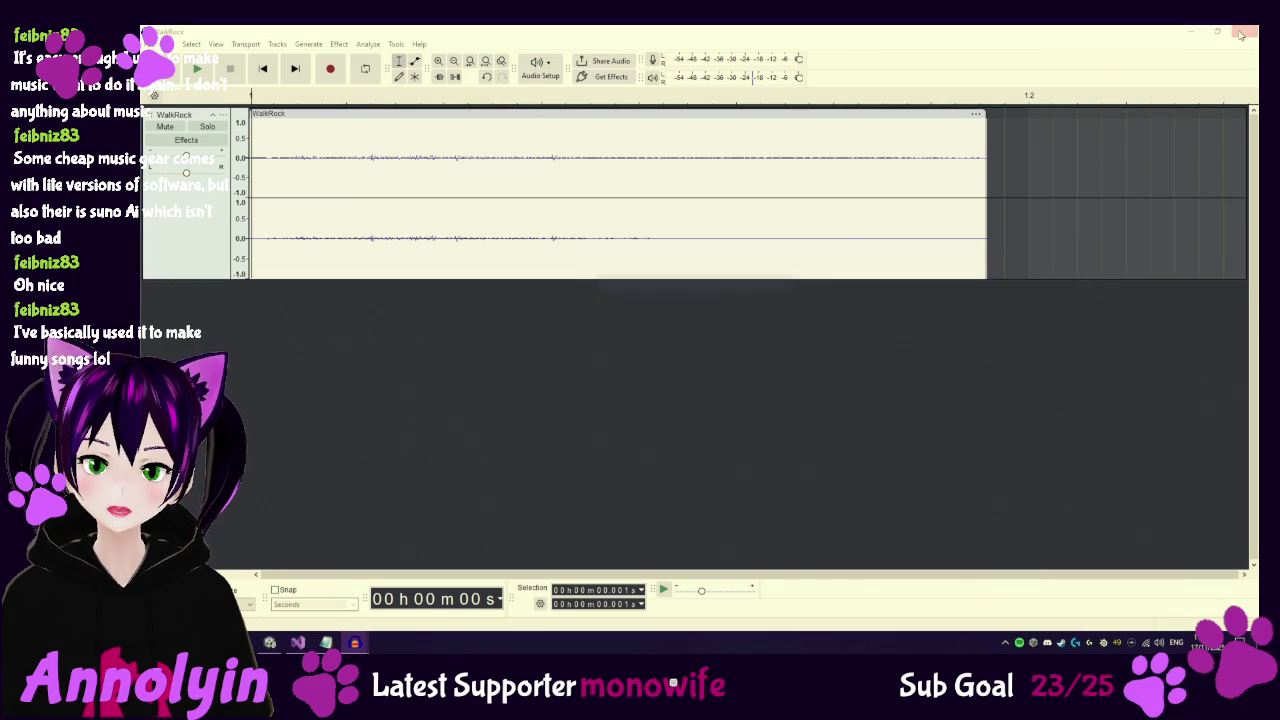
left_click(730, 329)
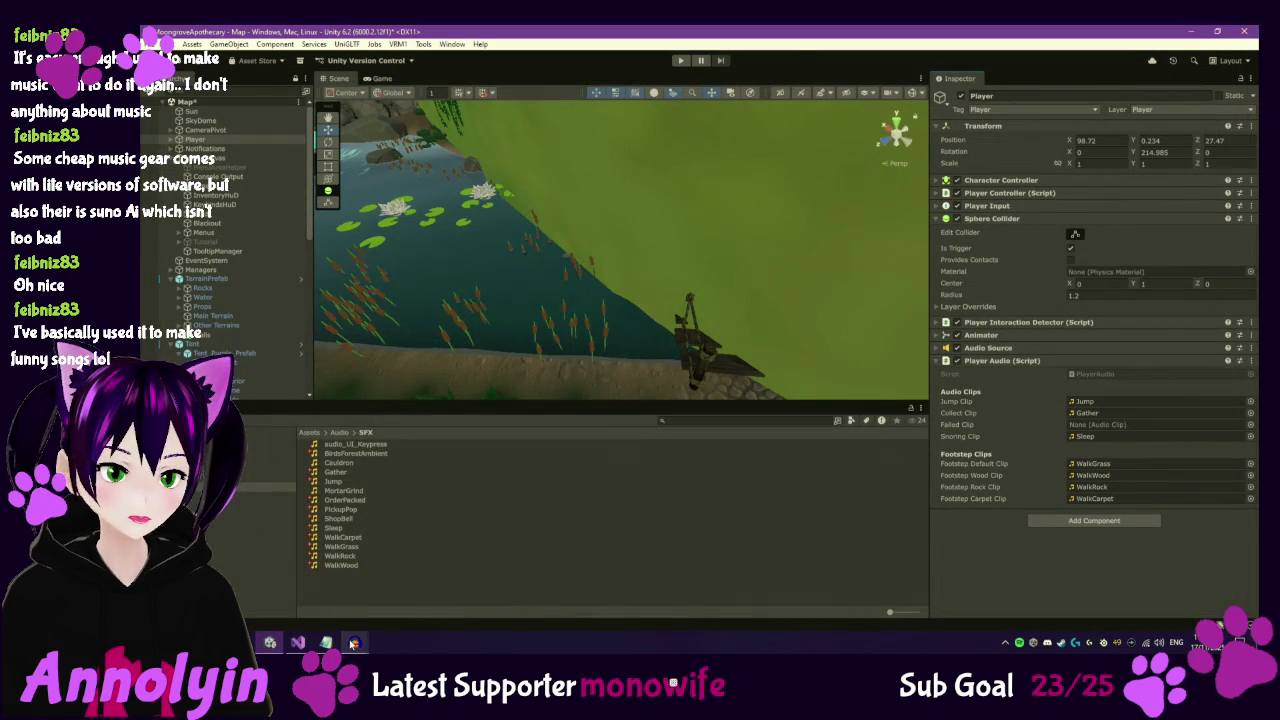
Close the remaining Audacity windows without saving, then select WalkGrass in Unity and enter Play mode.
right_click(352, 640)
left_click(354, 618)
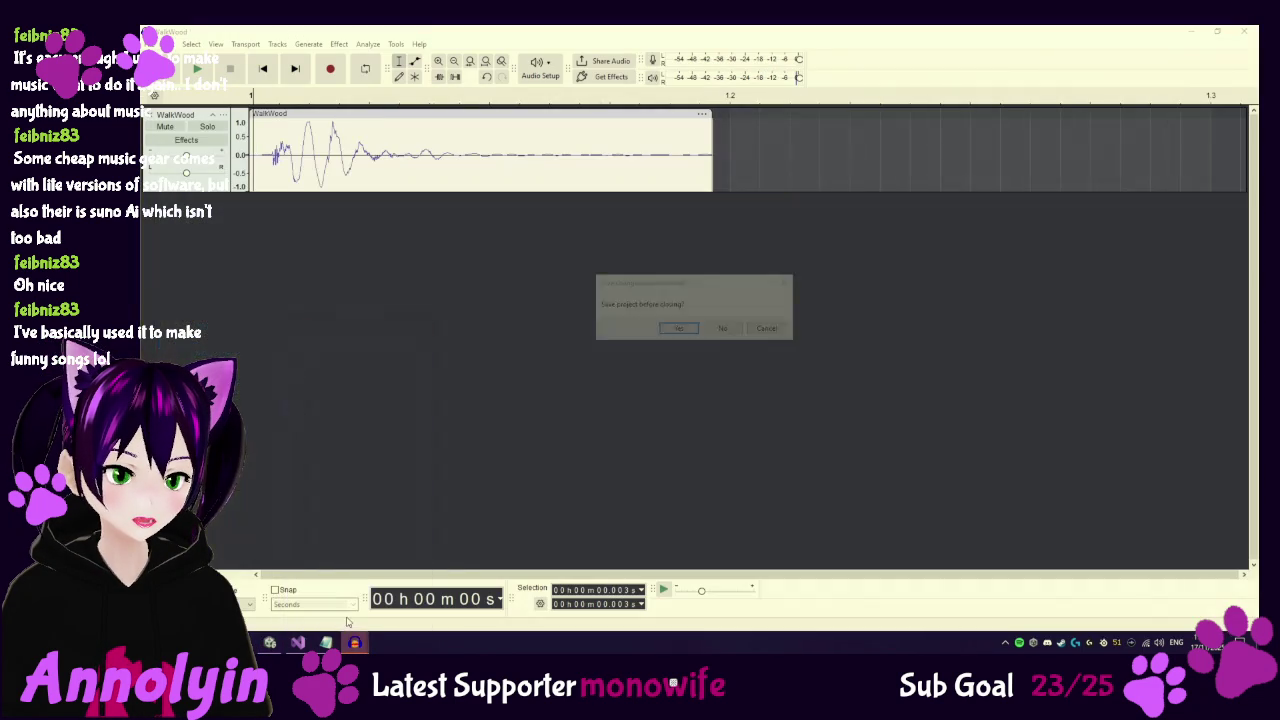
left_click(726, 331)
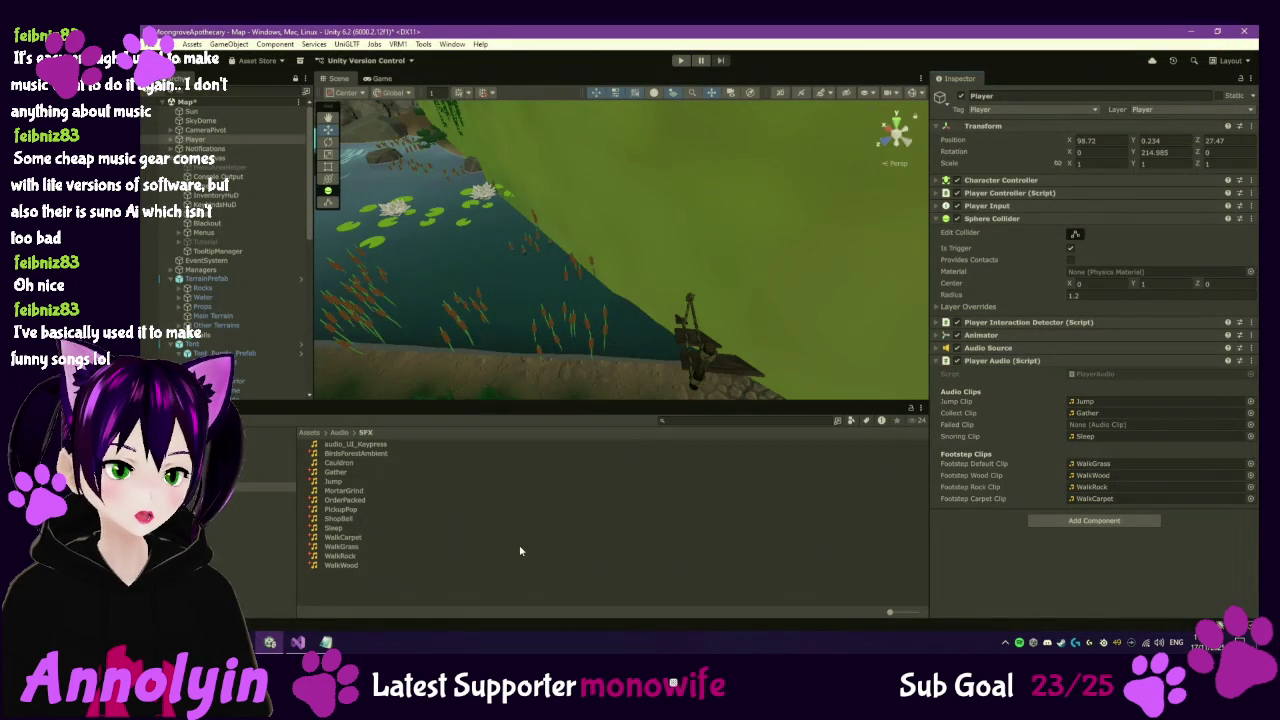
left_click(519, 547)
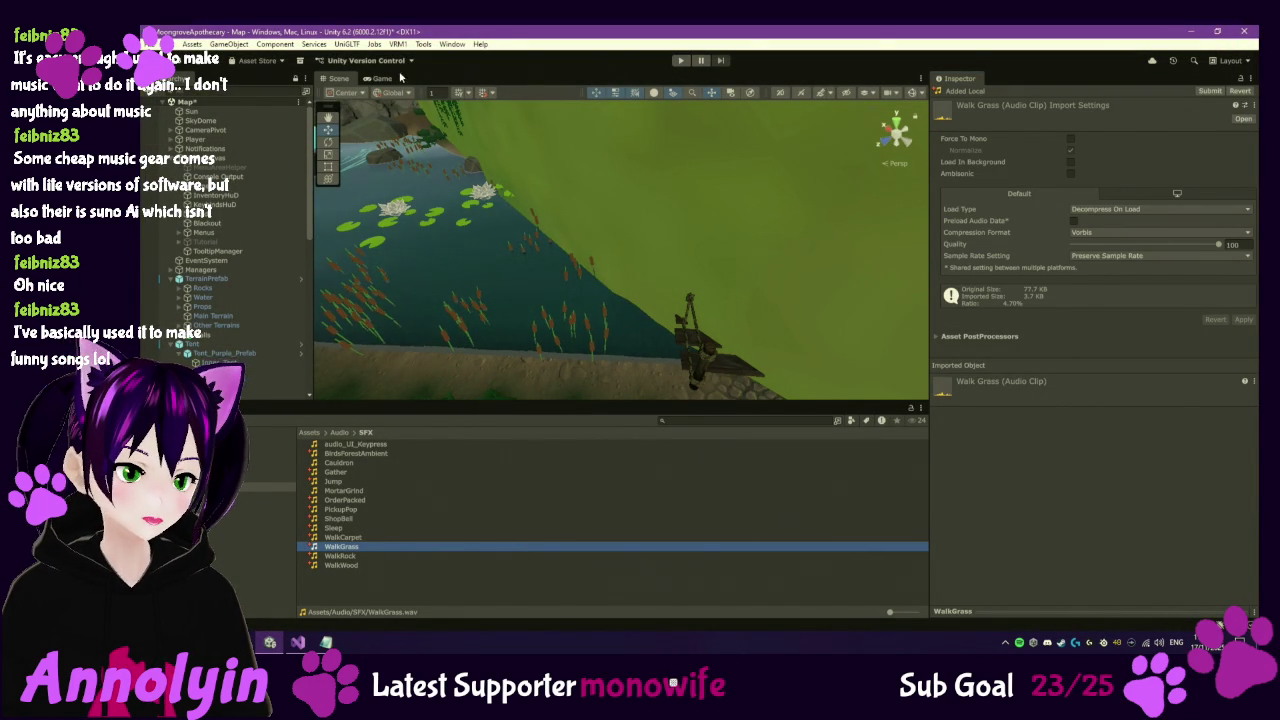
left_click(680, 61)
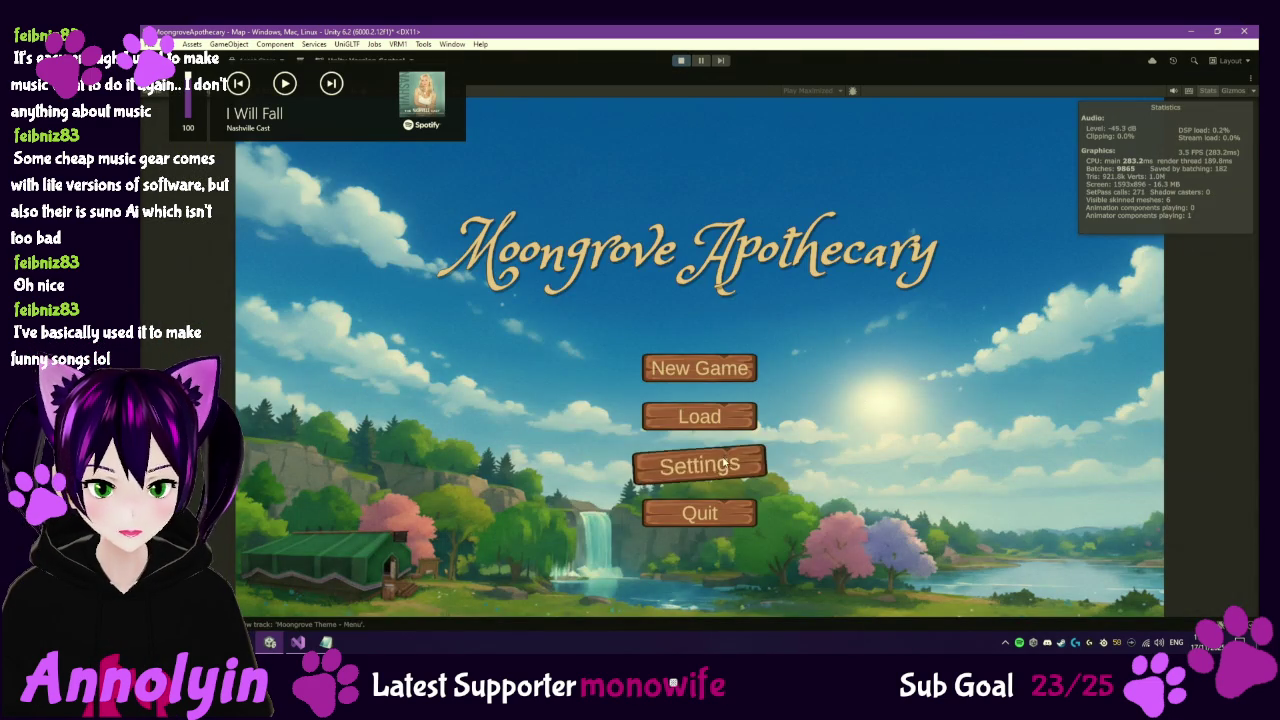
Turn the music volume nearly all the way down, start a new game, and disable tutorials.
left_click(699, 464)
left_click_drag(676, 322, 626, 328)
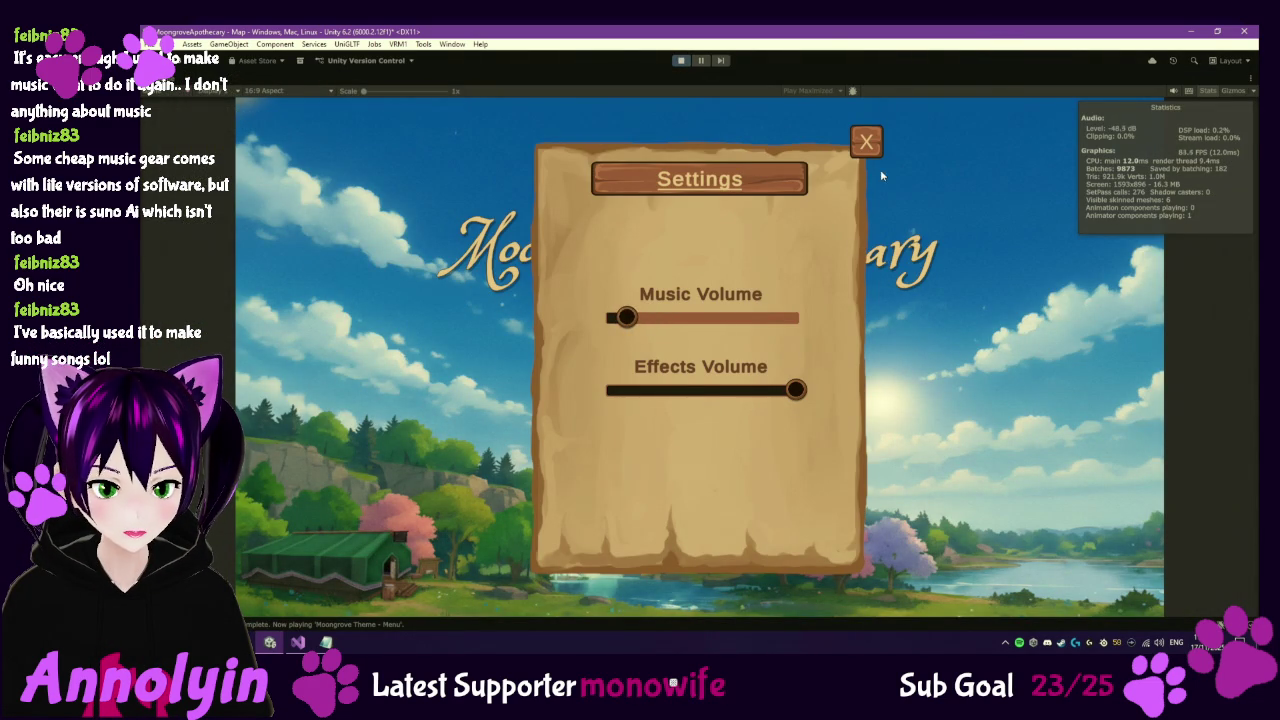
left_click(866, 141)
left_click(713, 377)
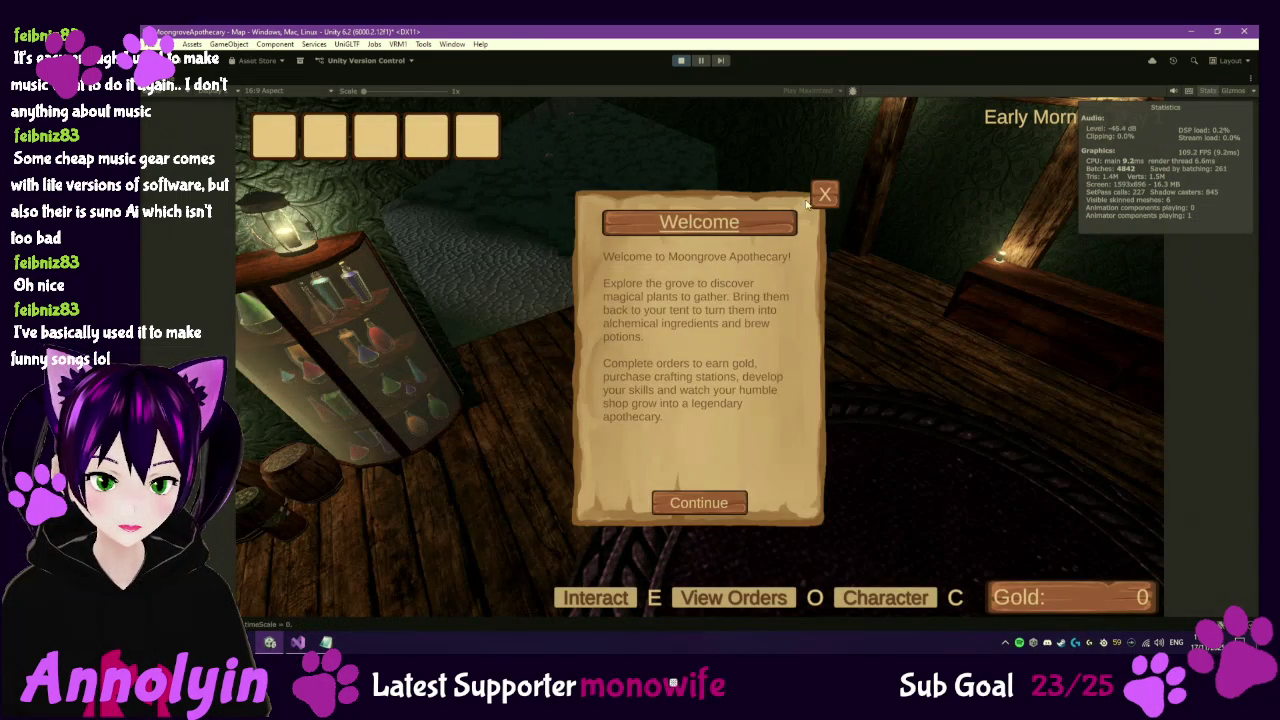
left_click(807, 204)
left_click(662, 432)
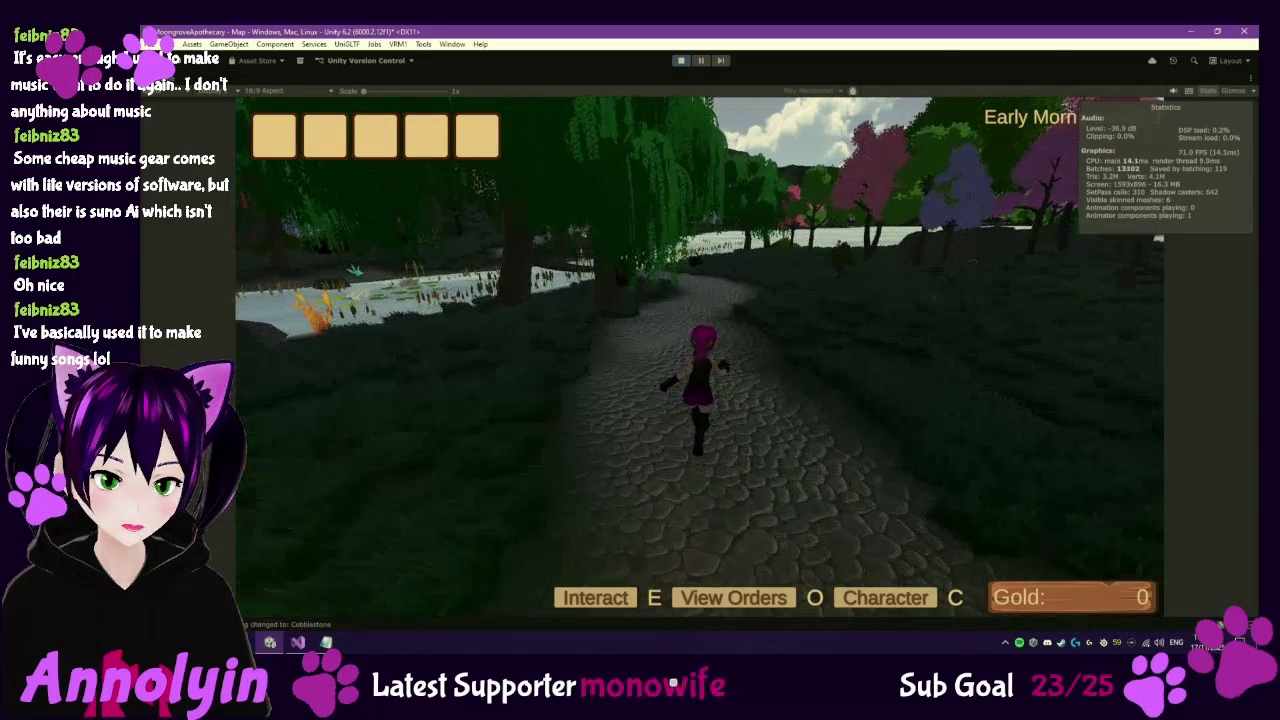
Walk the character onto cobblestone and grass, then pause and leave Play mode.
key("w")
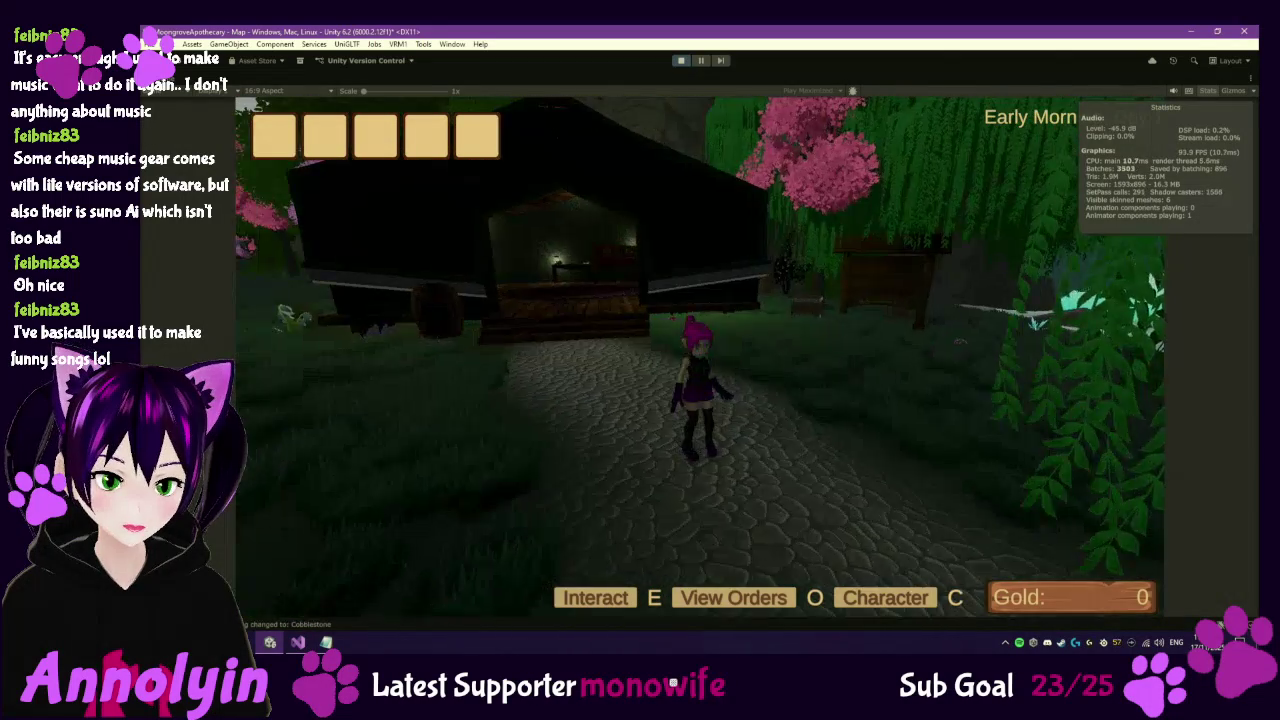
key("w")
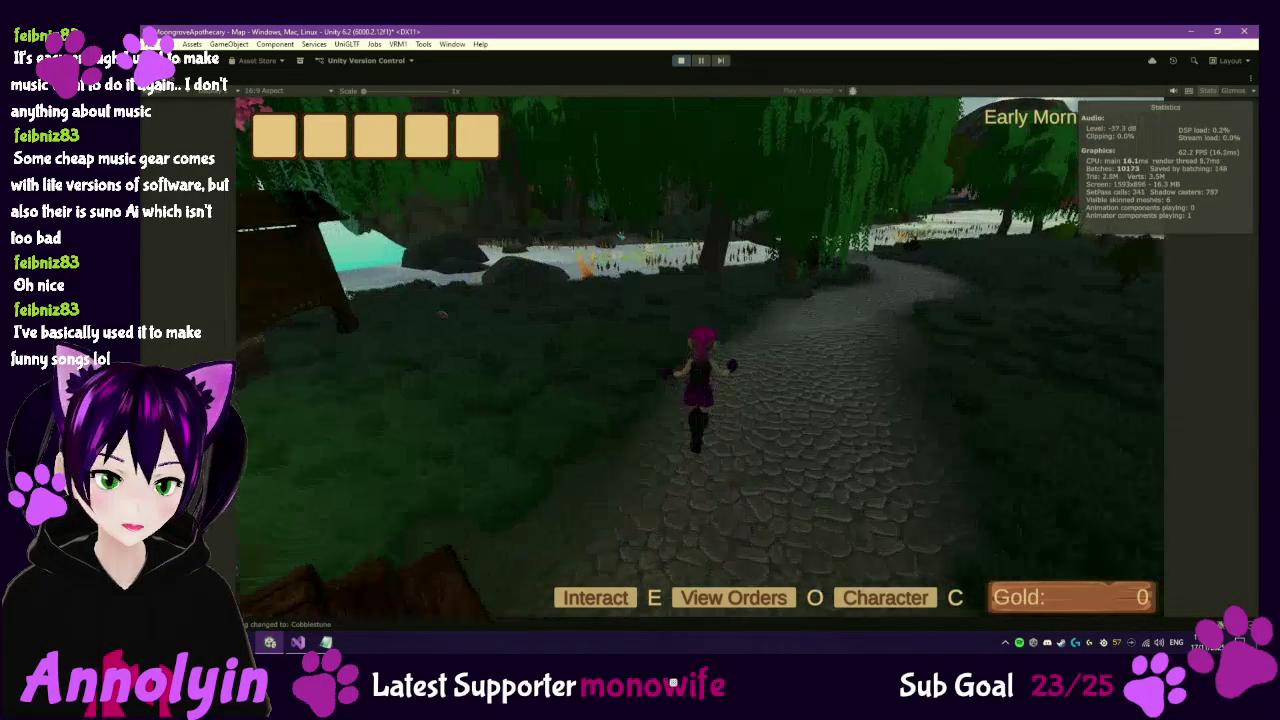
key("w")
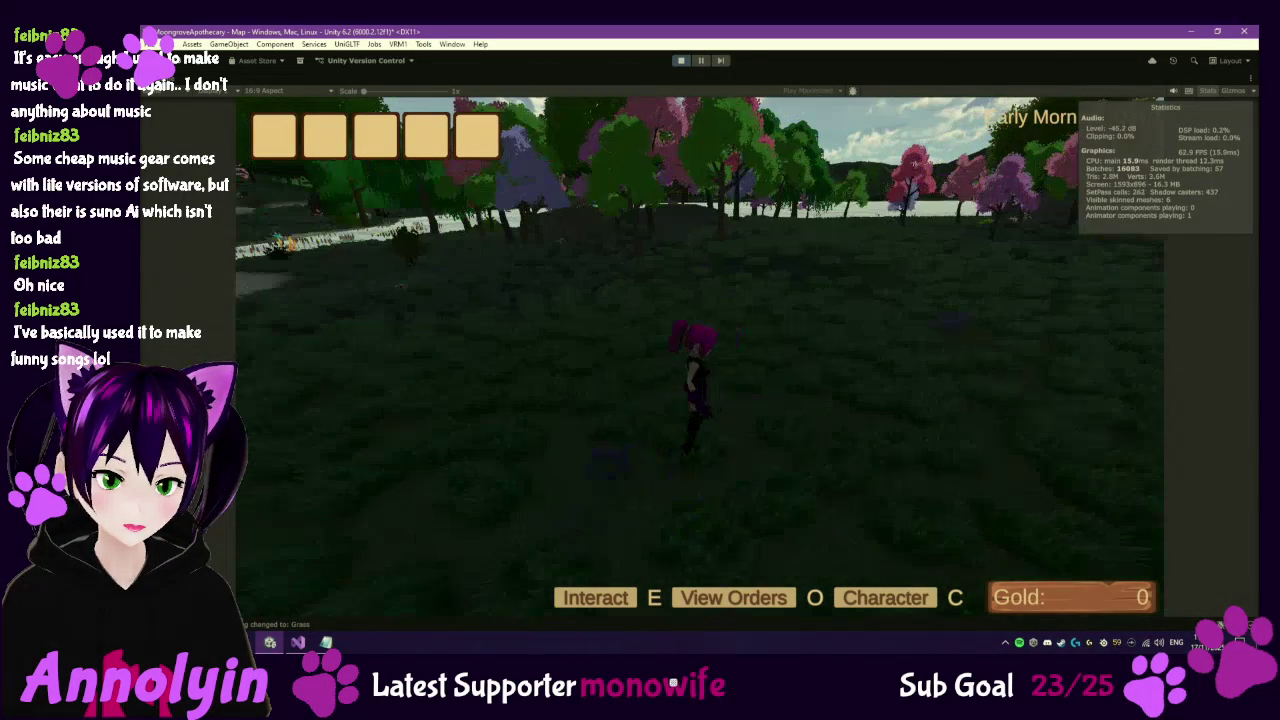
key("Escape")
key("ctrl+p")
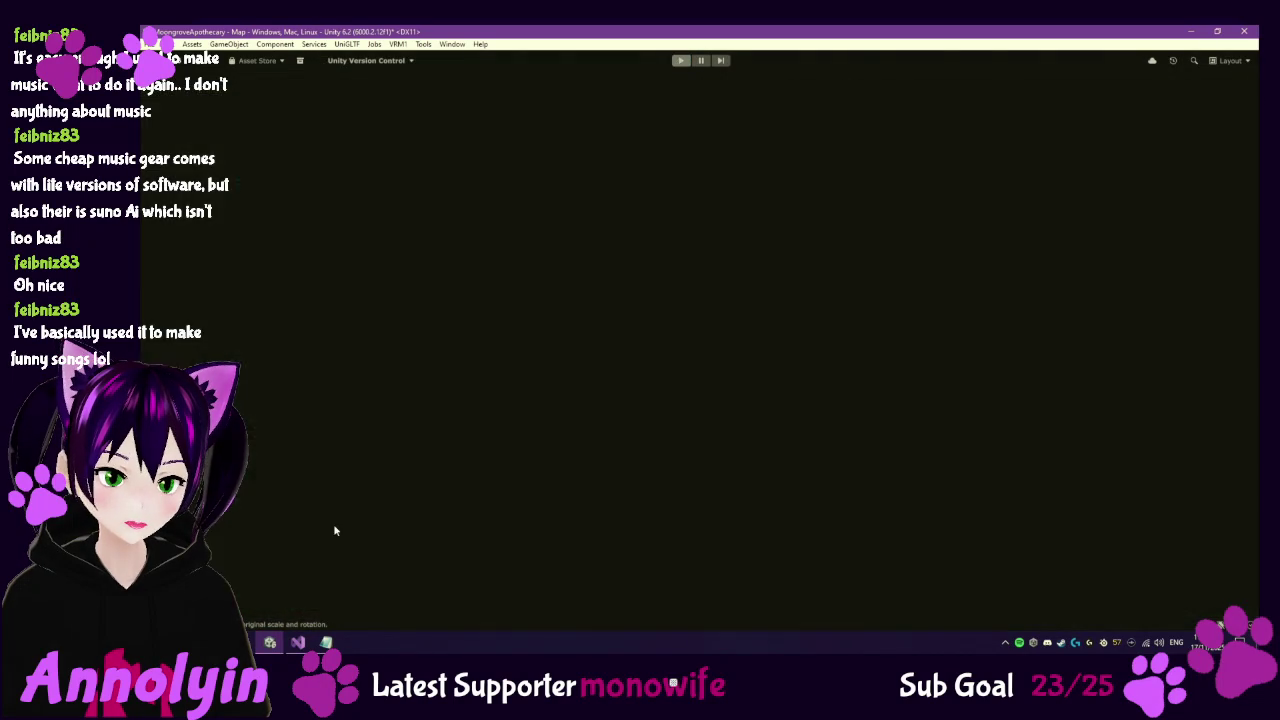
Bring up the SFX folder, play a footstep .wav to check it, then close the window.
left_click(326, 642)
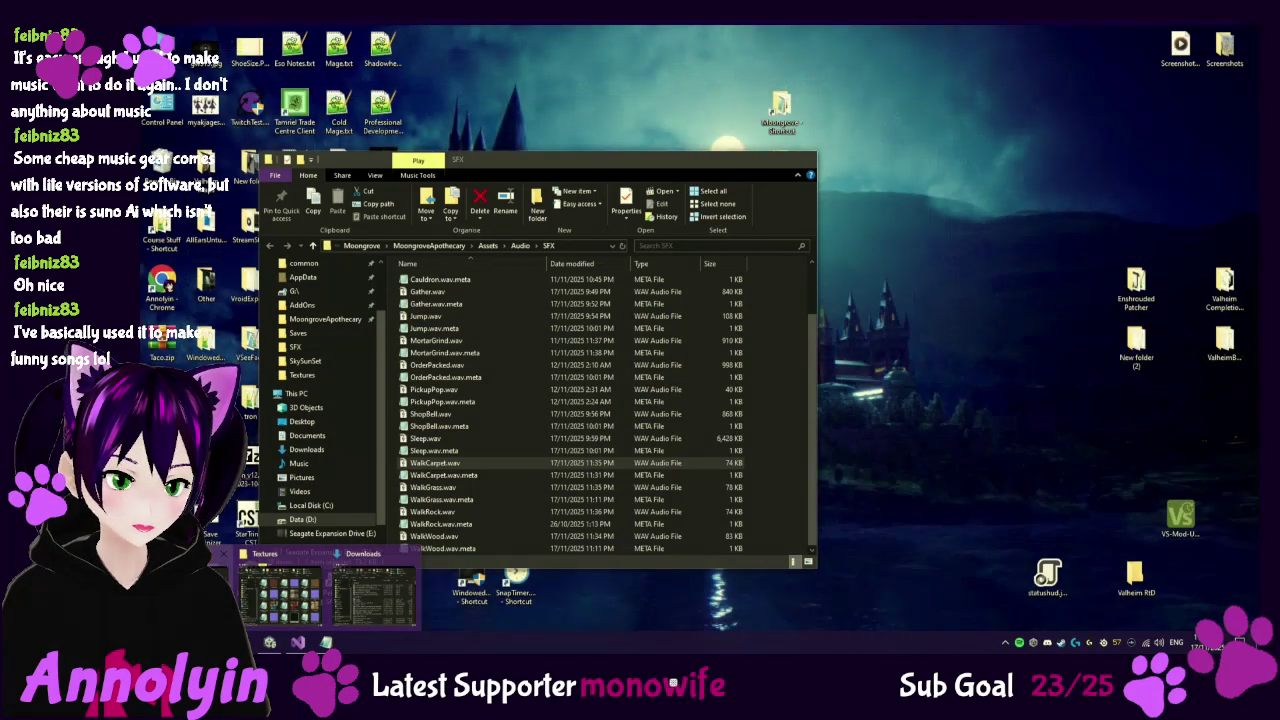
left_click(375, 595)
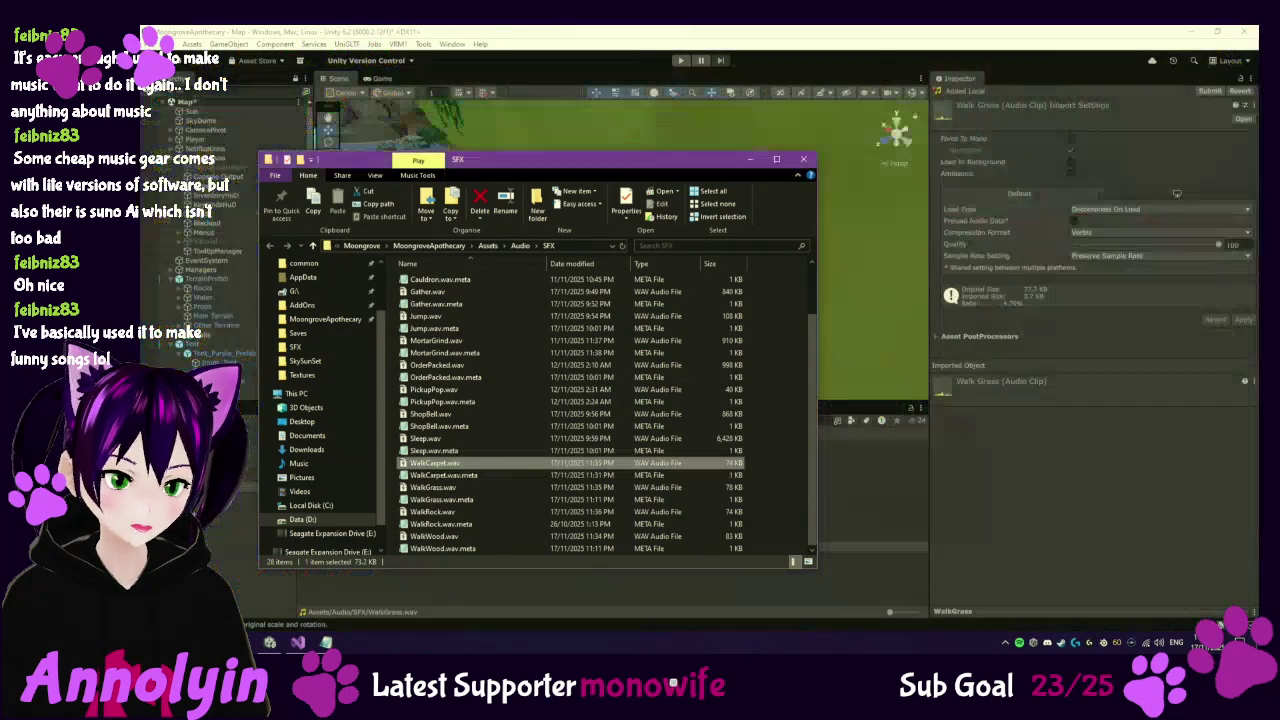
left_click_drag(596, 168, 728, 99)
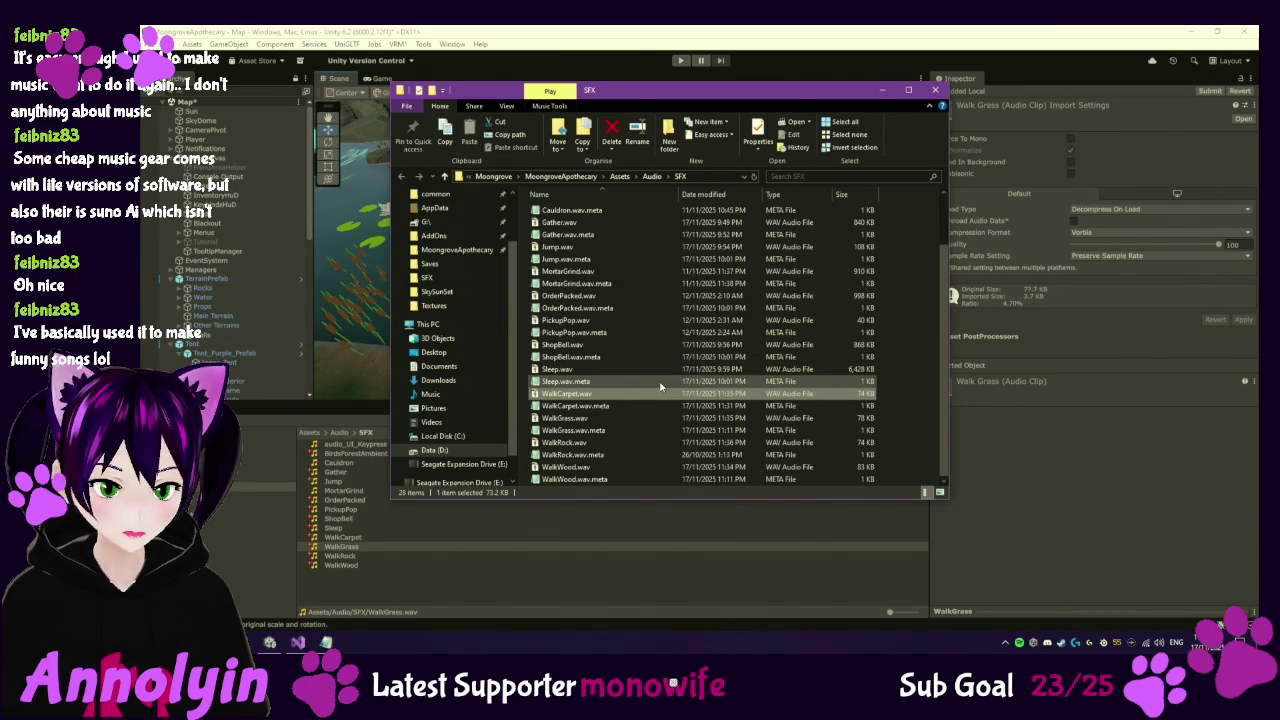
double_click(607, 397)
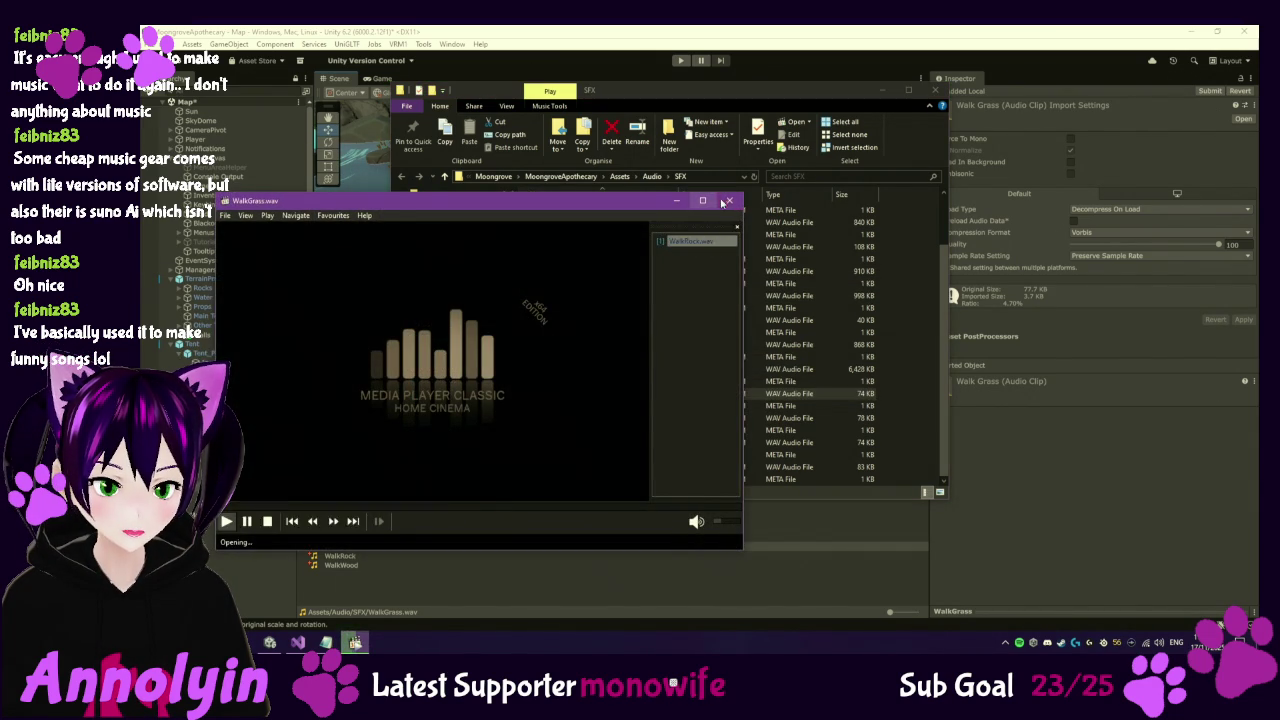
left_click(731, 199)
right_click(617, 396)
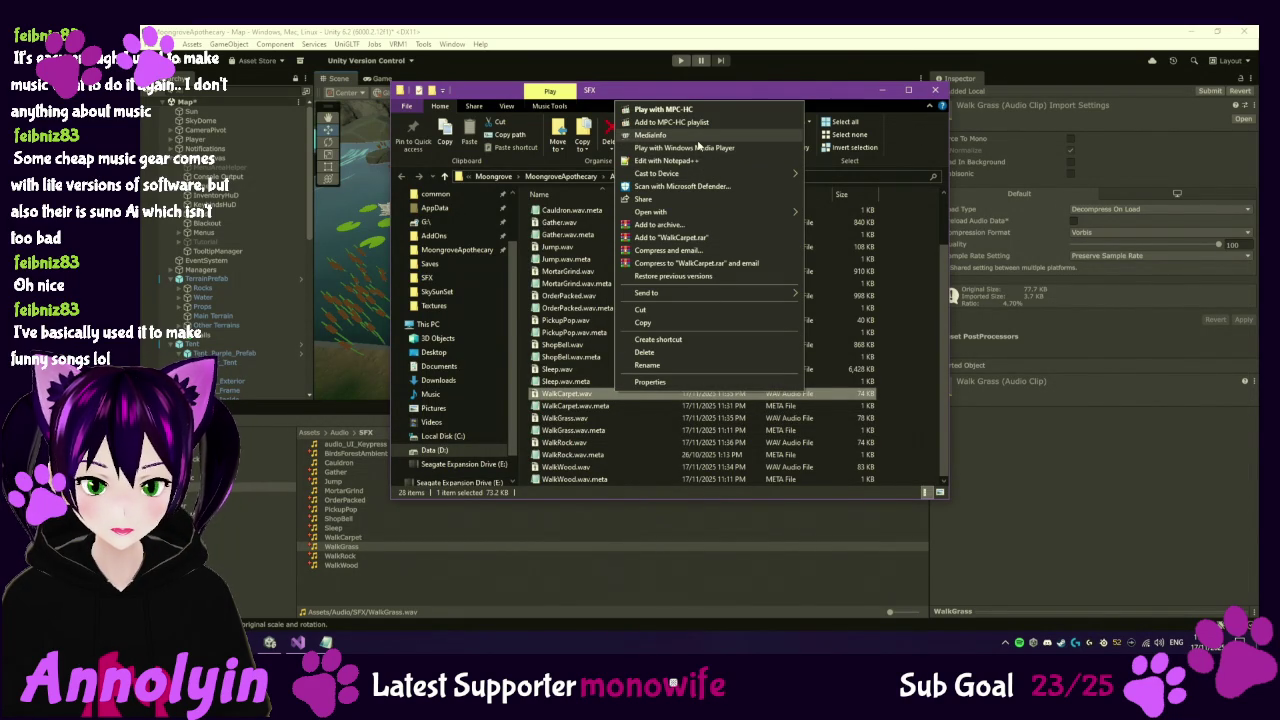
left_click(936, 91)
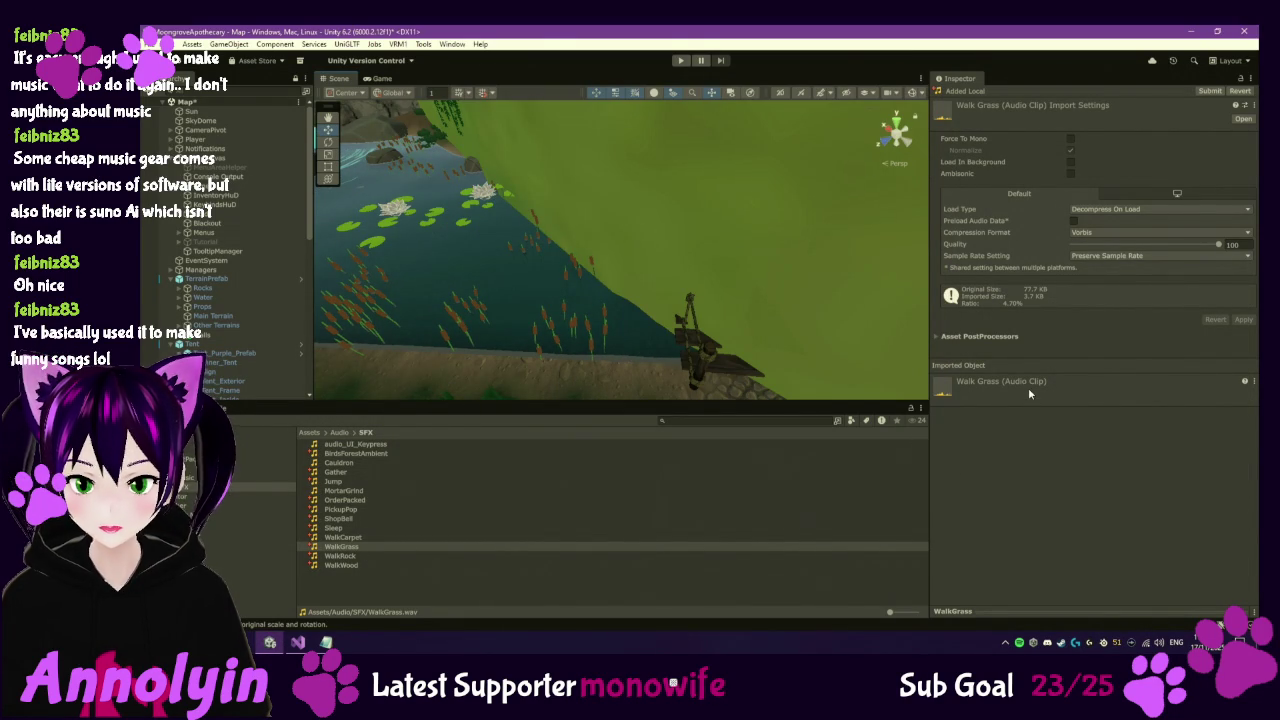
Select the WalkCarpet clip and expand and enlarge its Inspector waveform preview.
left_click(342, 547)
left_click(938, 339)
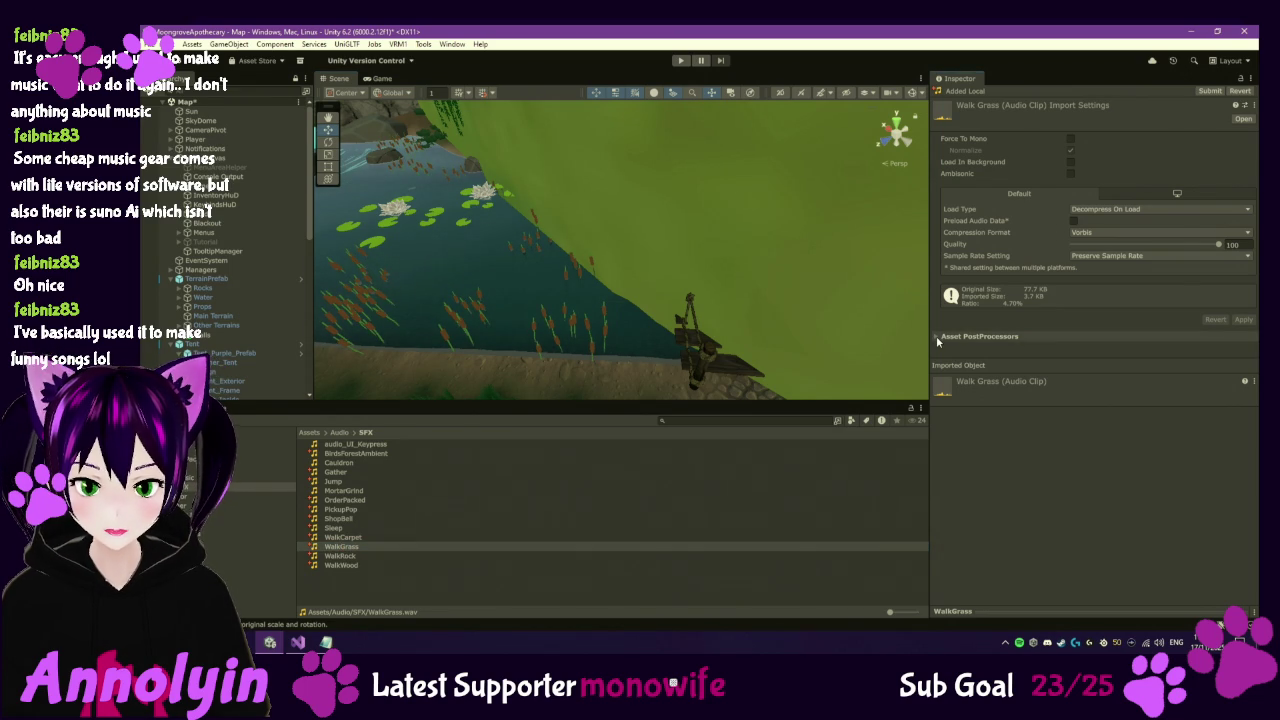
left_click(938, 338)
left_click(938, 339)
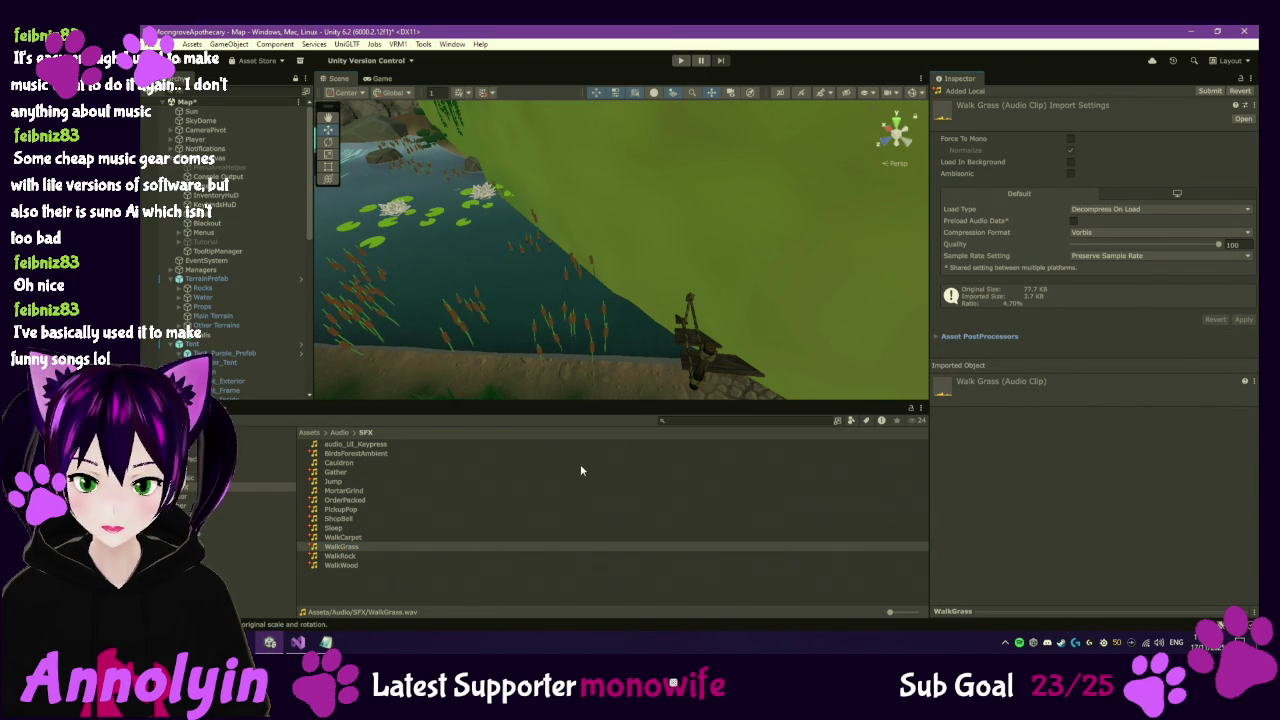
left_click(346, 538)
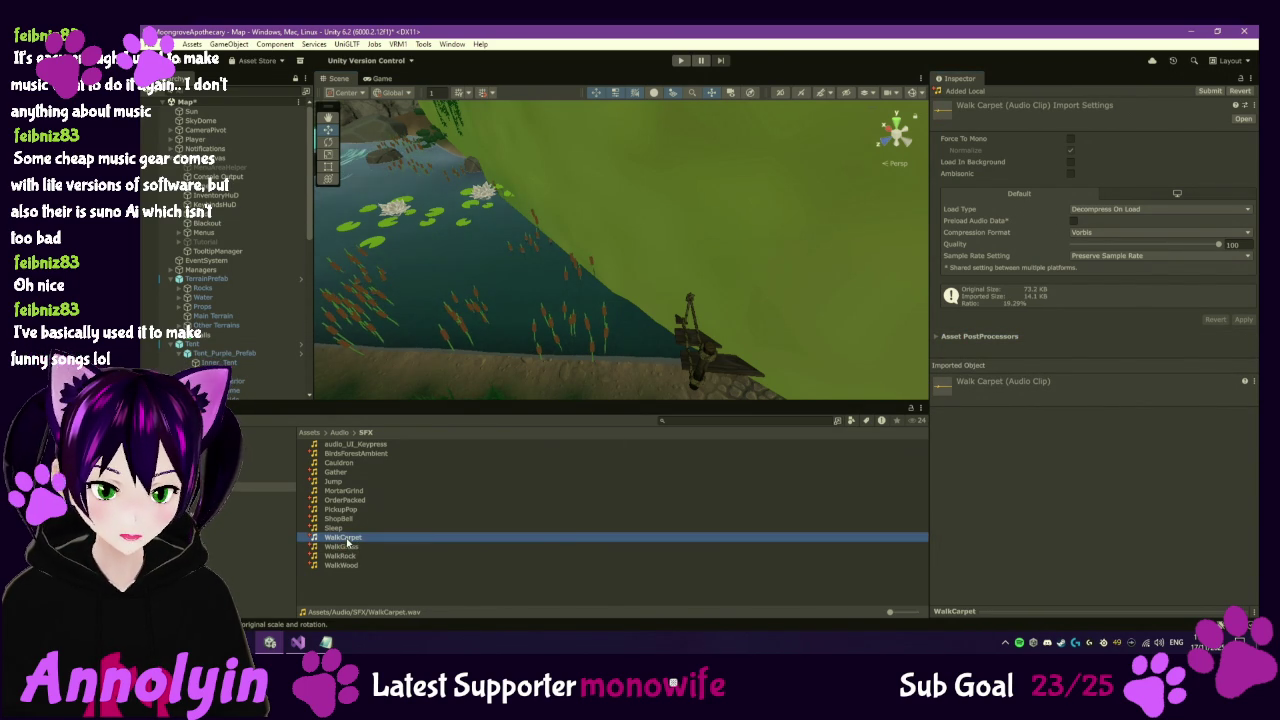
left_click(352, 556)
left_click(346, 539)
left_click(944, 391)
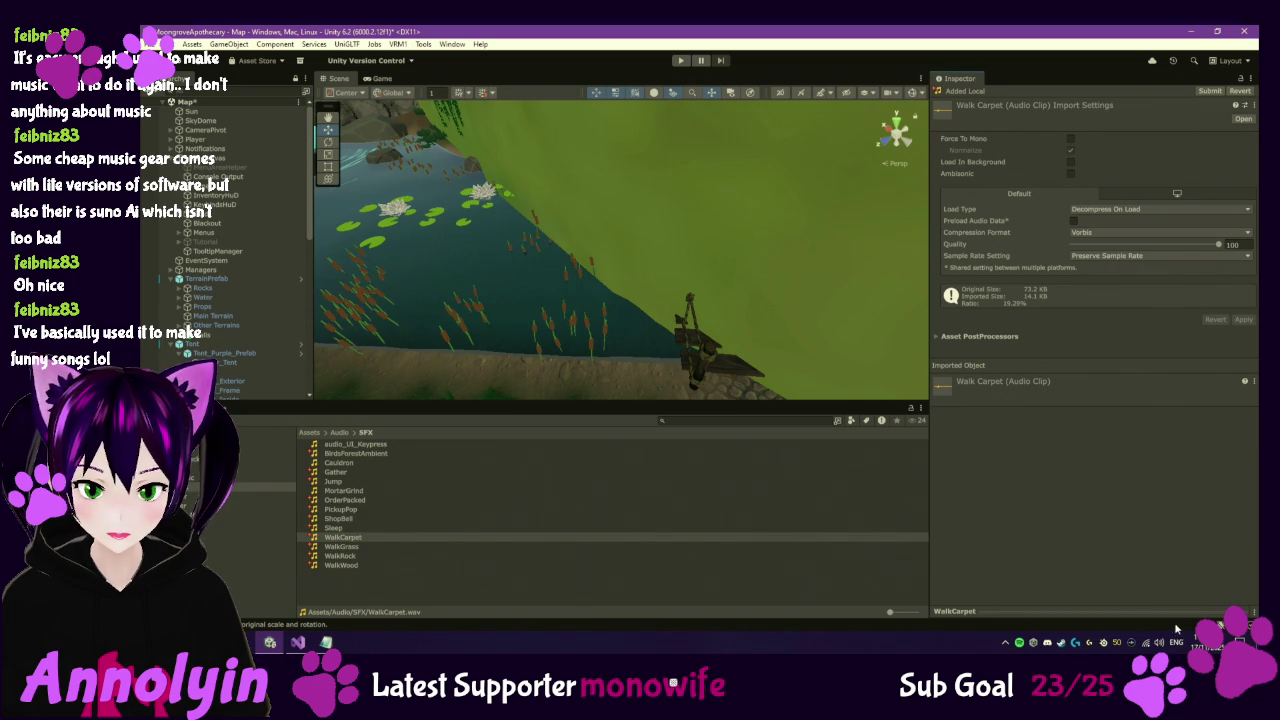
left_click(982, 612)
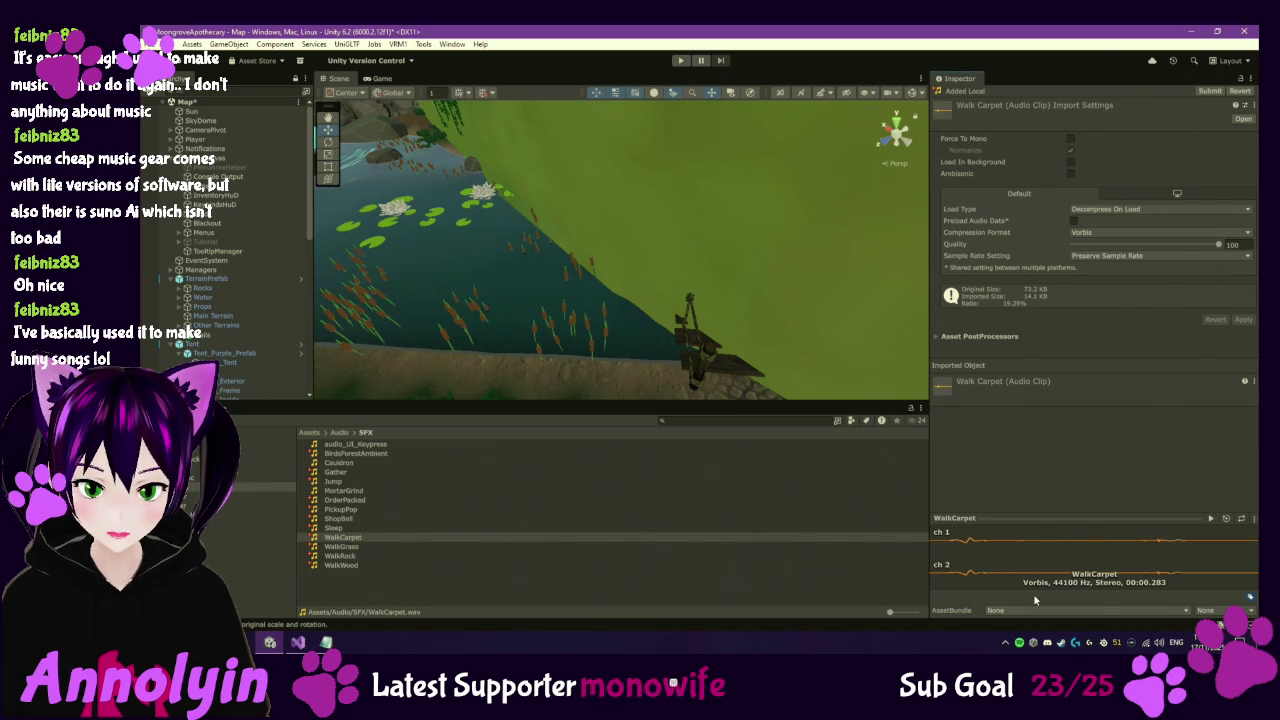
left_click_drag(1063, 517, 1066, 485)
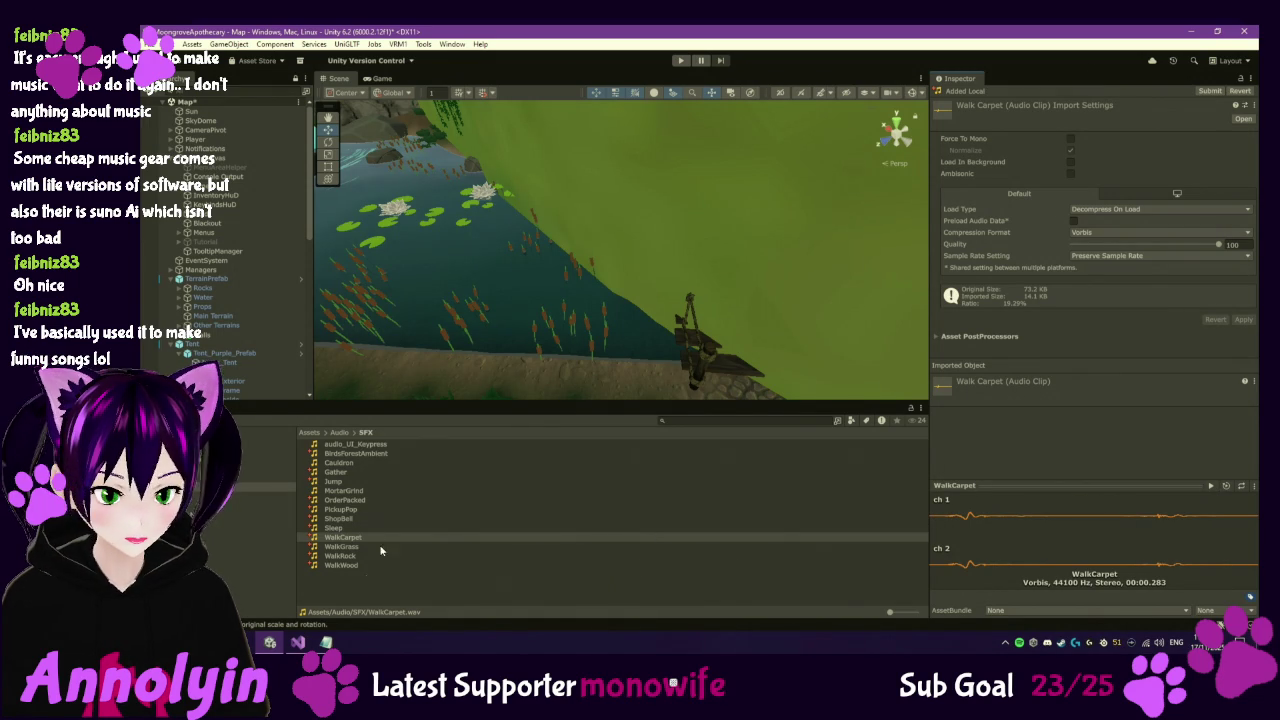
Preview the WalkGrass, WalkRock and WalkWood clips, playing WalkWood twice.
left_click(361, 546)
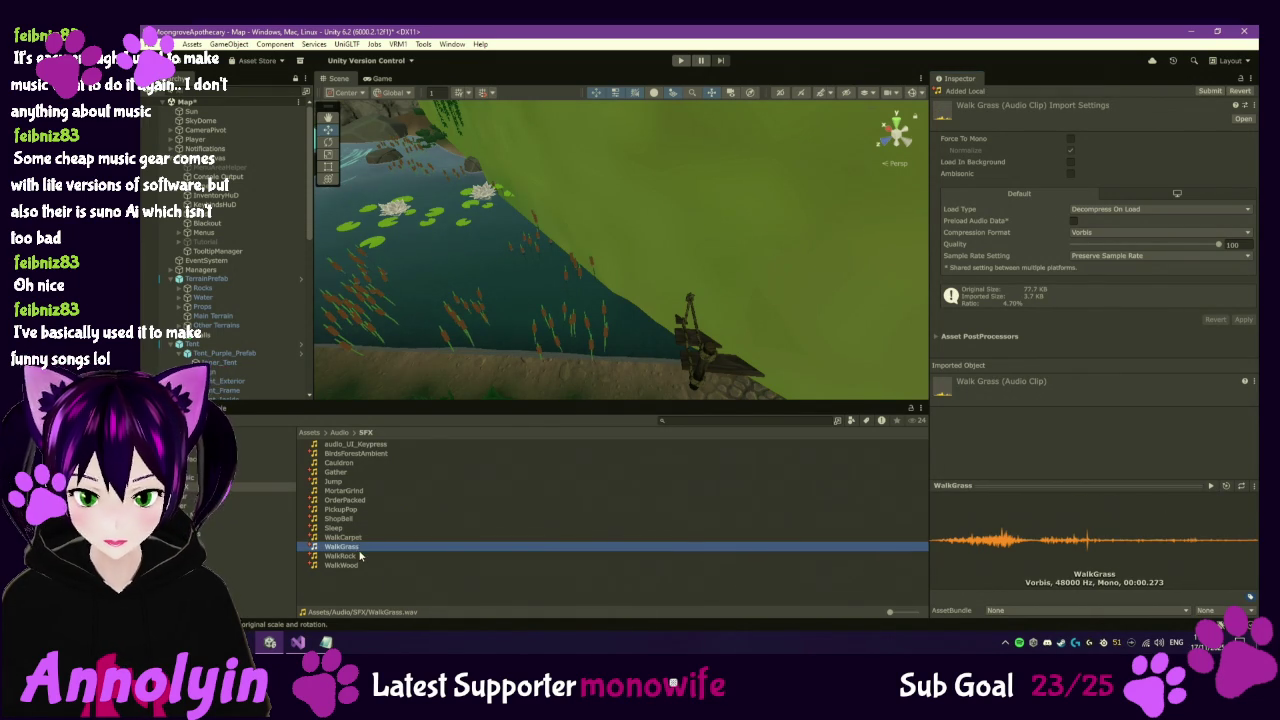
left_click(361, 555)
left_click(361, 565)
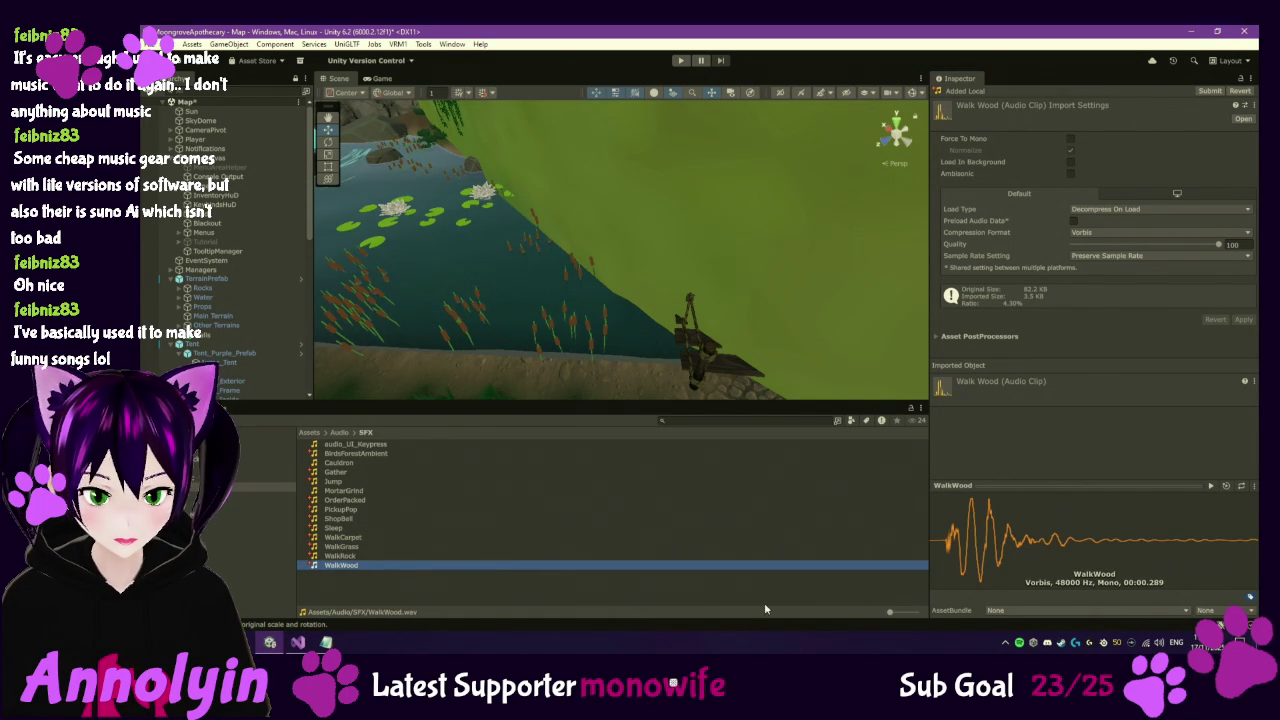
left_click(932, 538)
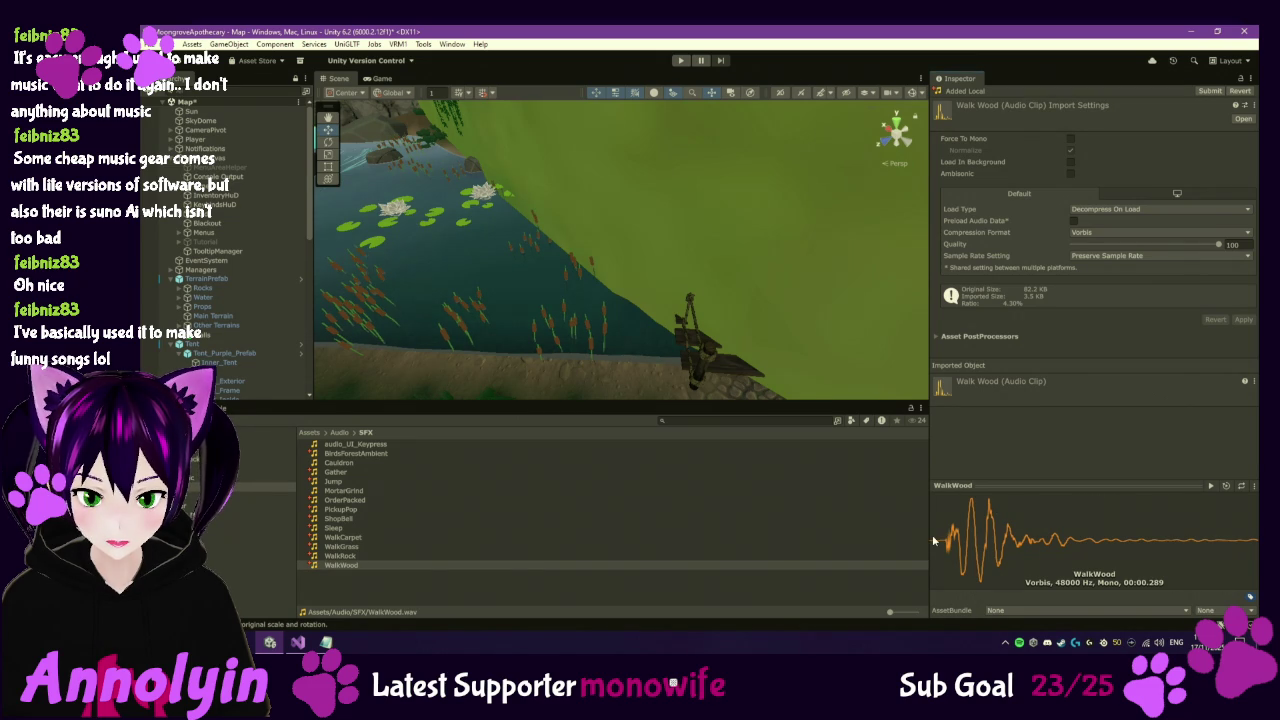
mouse_move(297, 641)
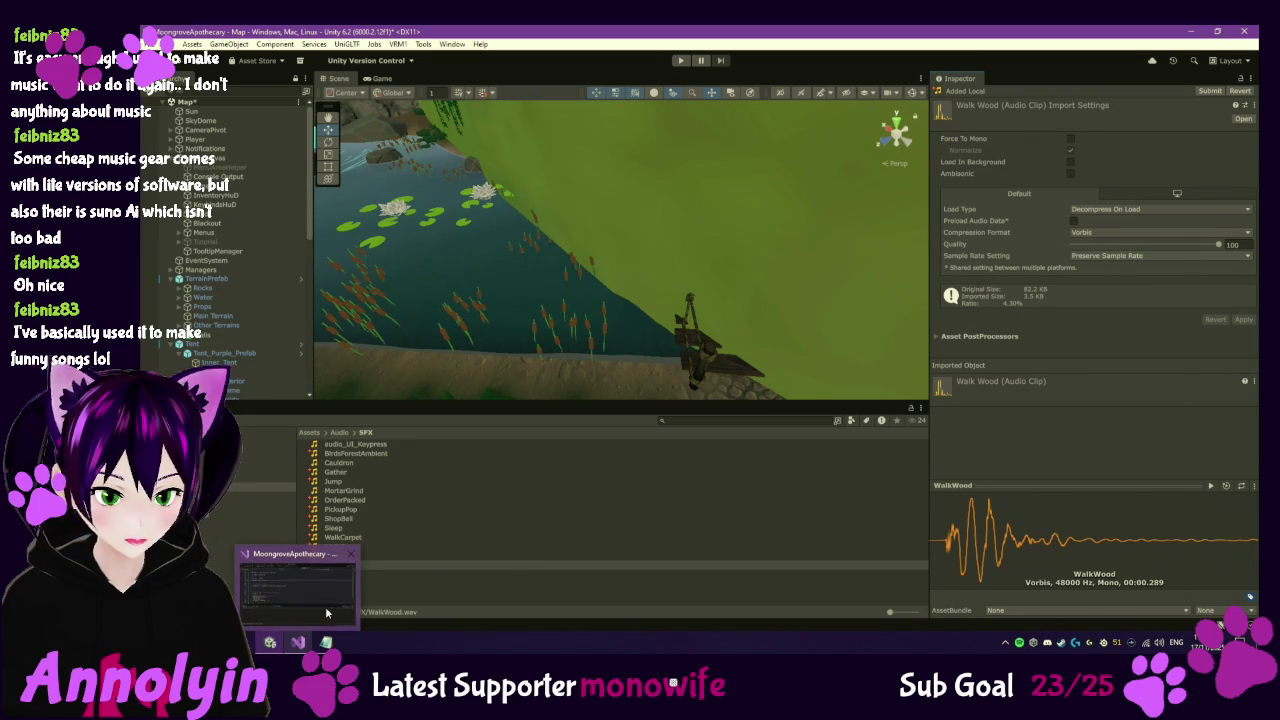
left_click(940, 545)
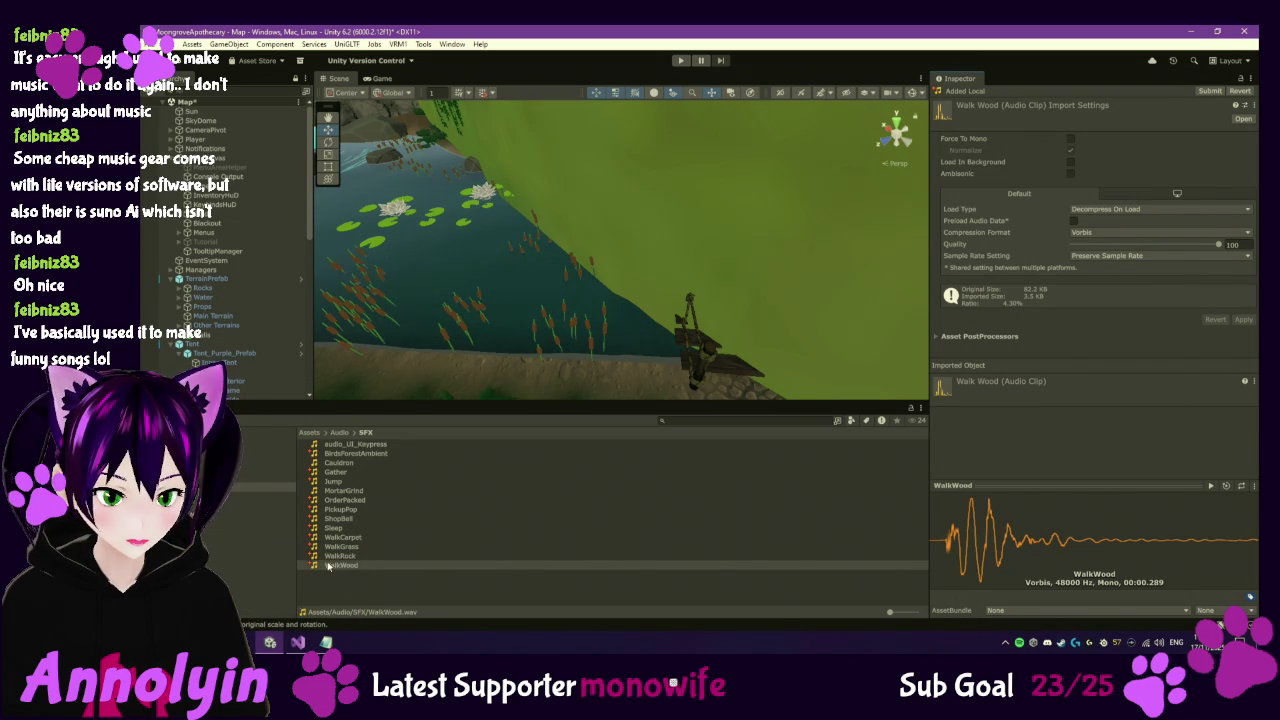
Select the WalkWood audio asset and bring up its context menu.
mouse_move(275, 641)
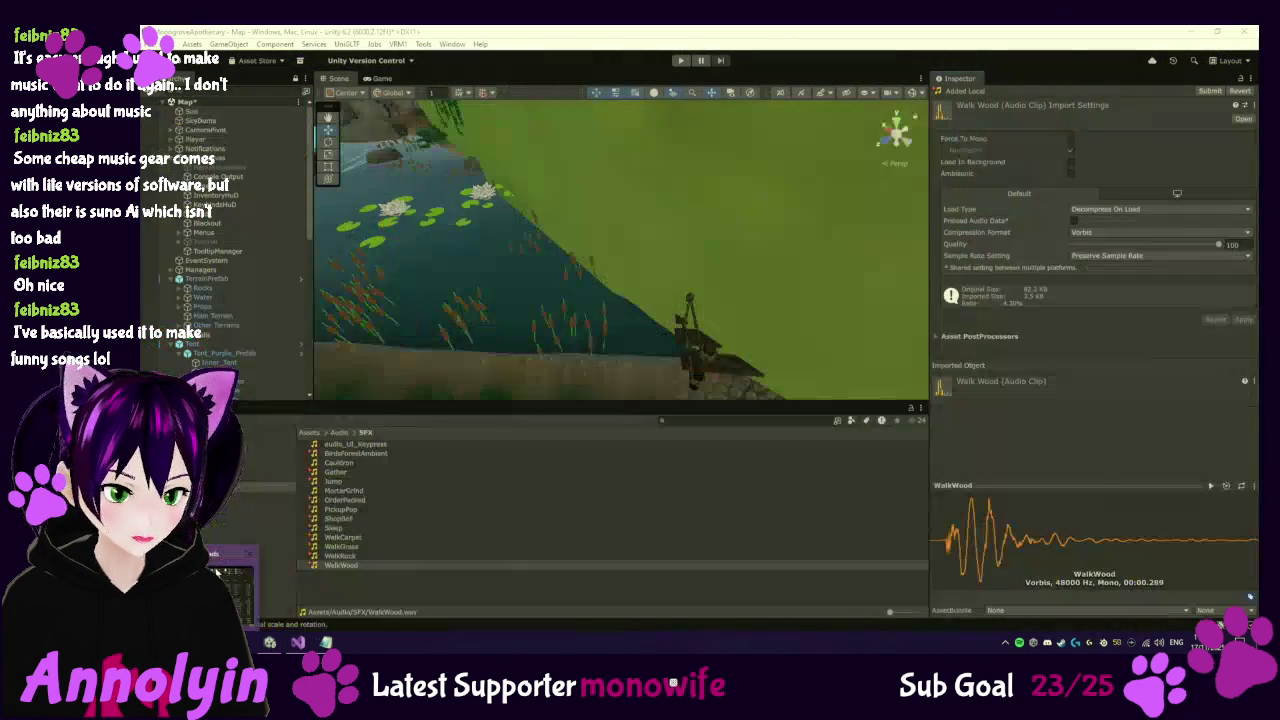
mouse_move(250, 553)
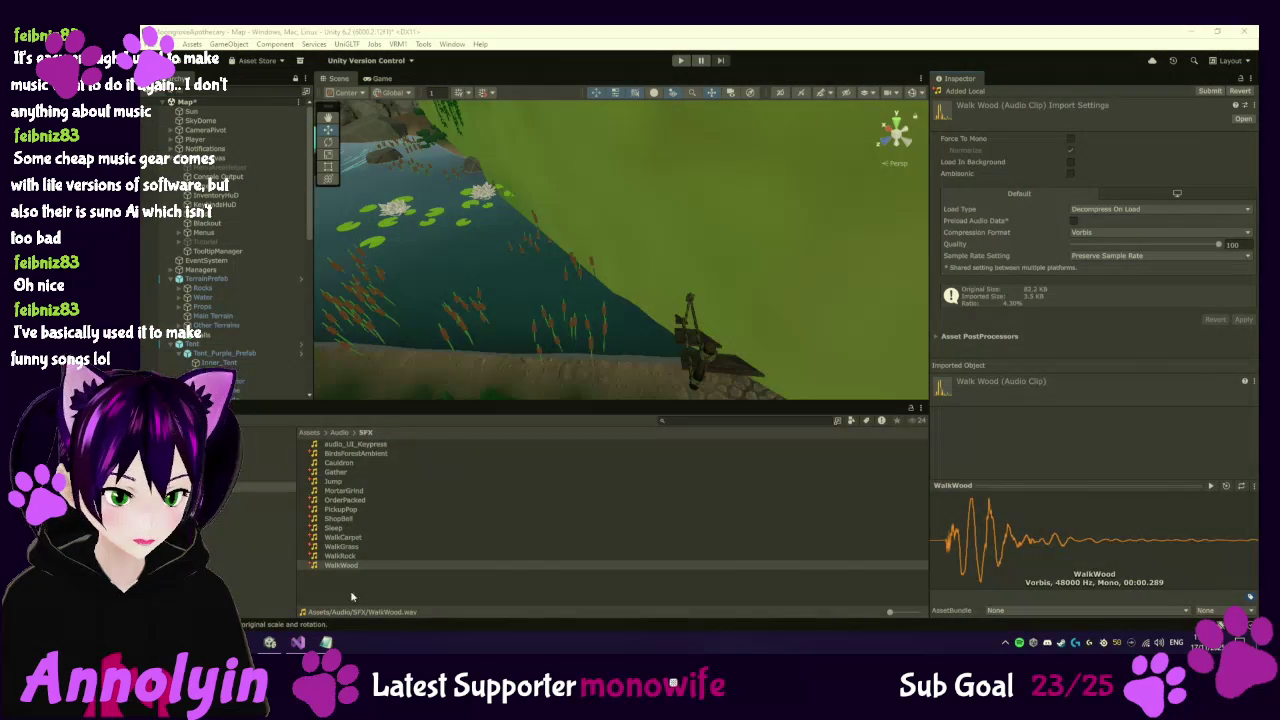
left_click(366, 561)
right_click(366, 561)
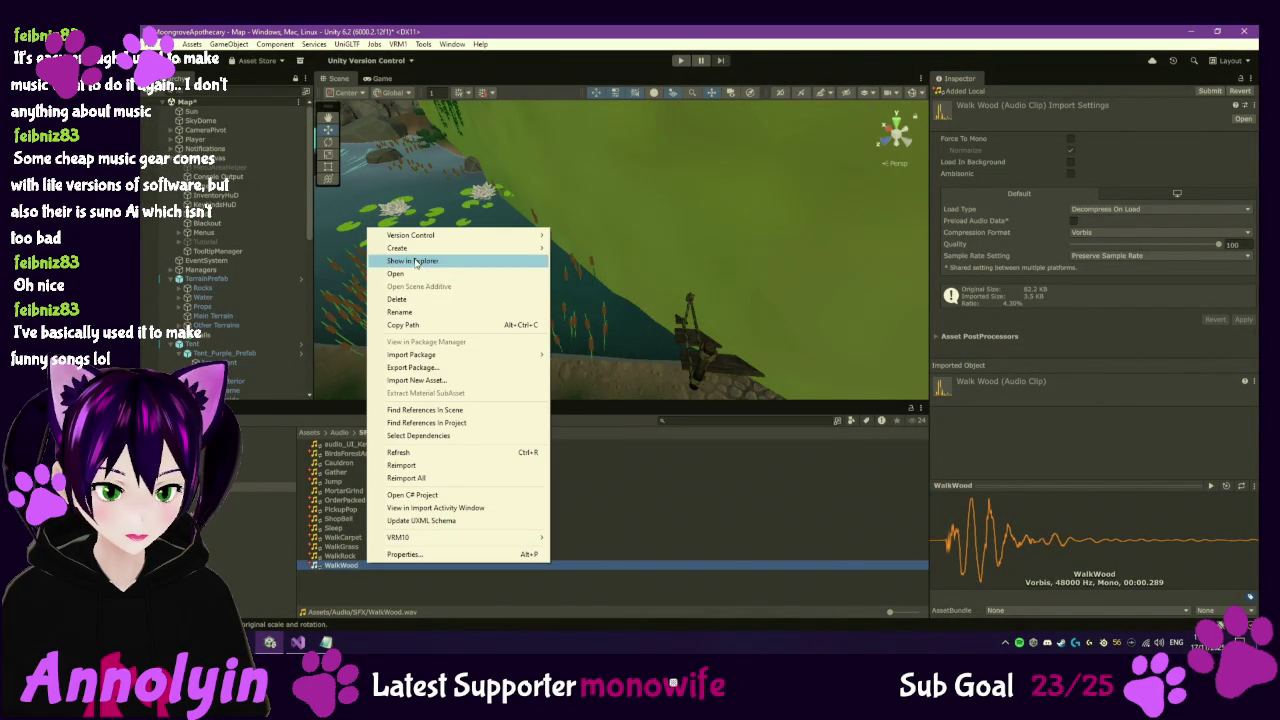
Show WalkWood in Explorer and open WalkWood.wav with Audacity.
left_click(412, 260)
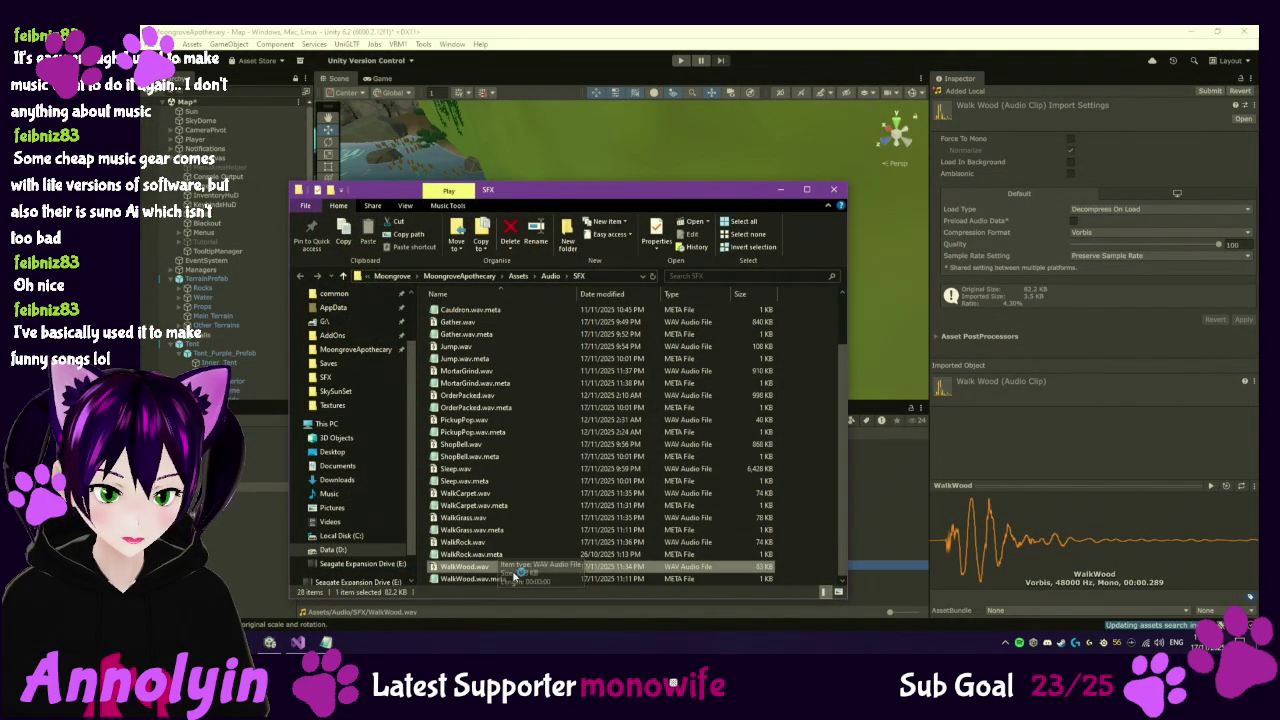
right_click(510, 566)
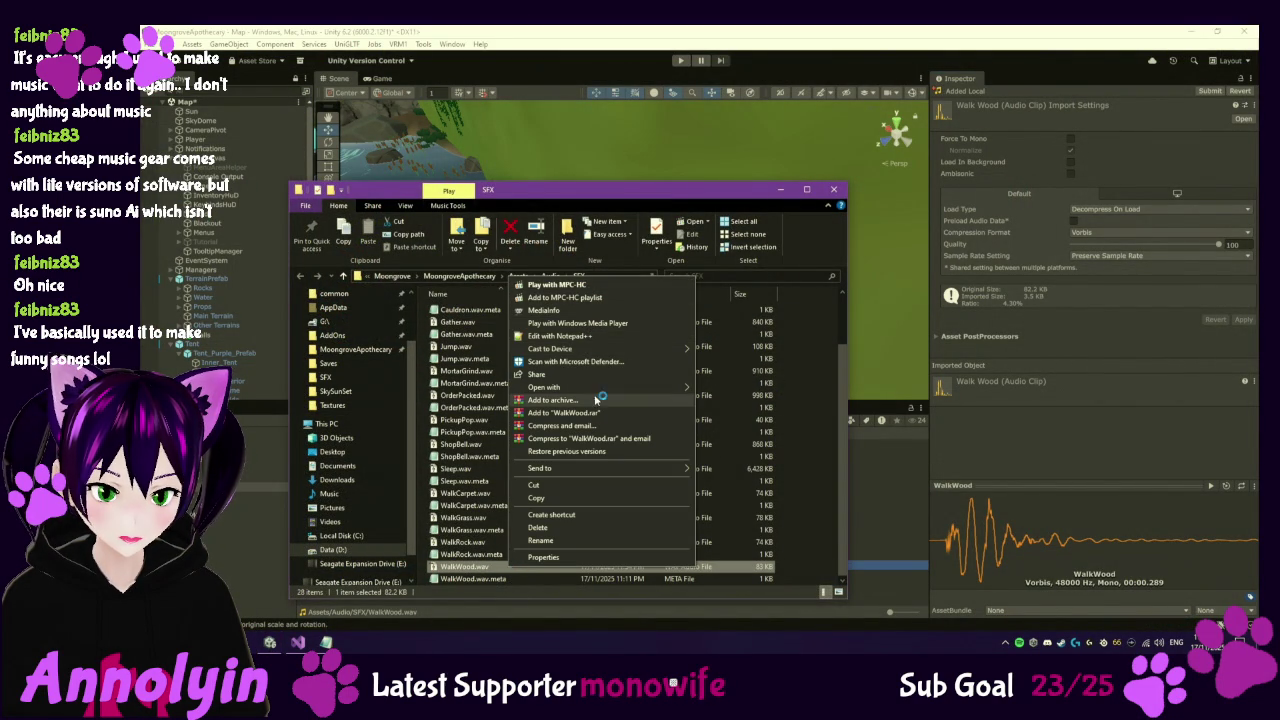
mouse_move(597, 387)
left_click(737, 398)
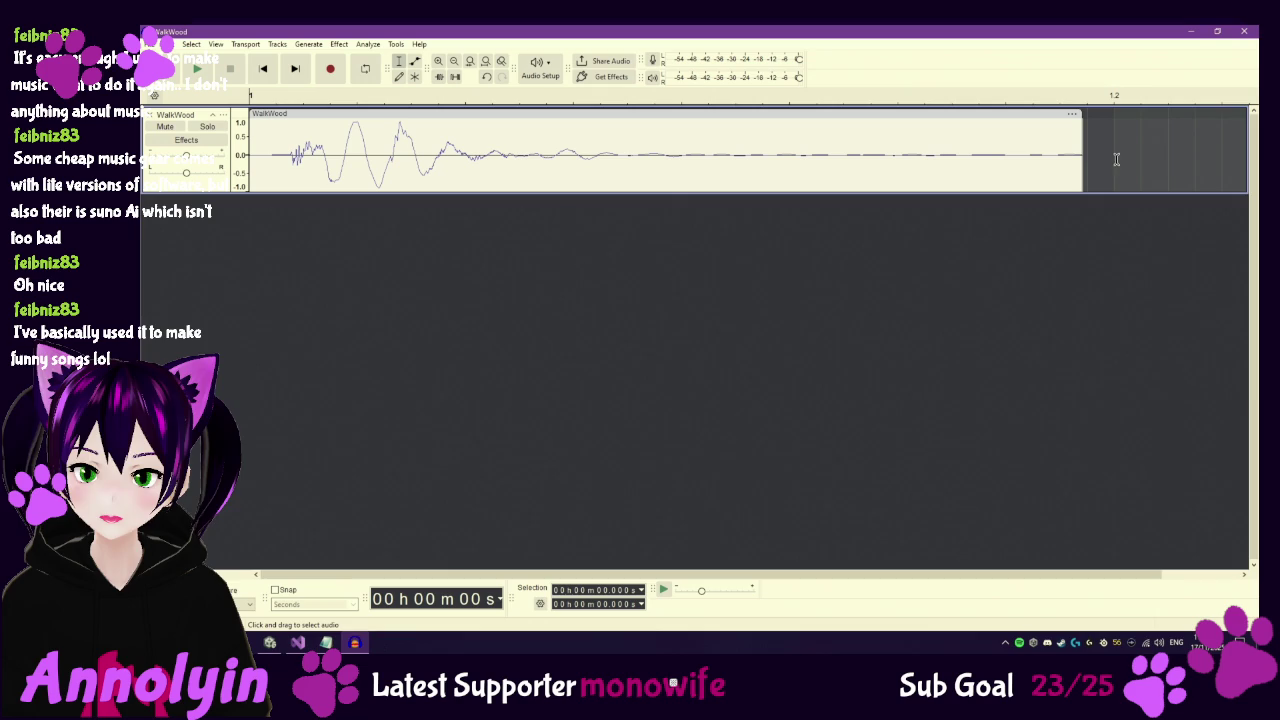
Pad the end of WalkWood with generated silence and play the padded track.
left_click_drag(1084, 150, 1199, 145)
right_click(1175, 148)
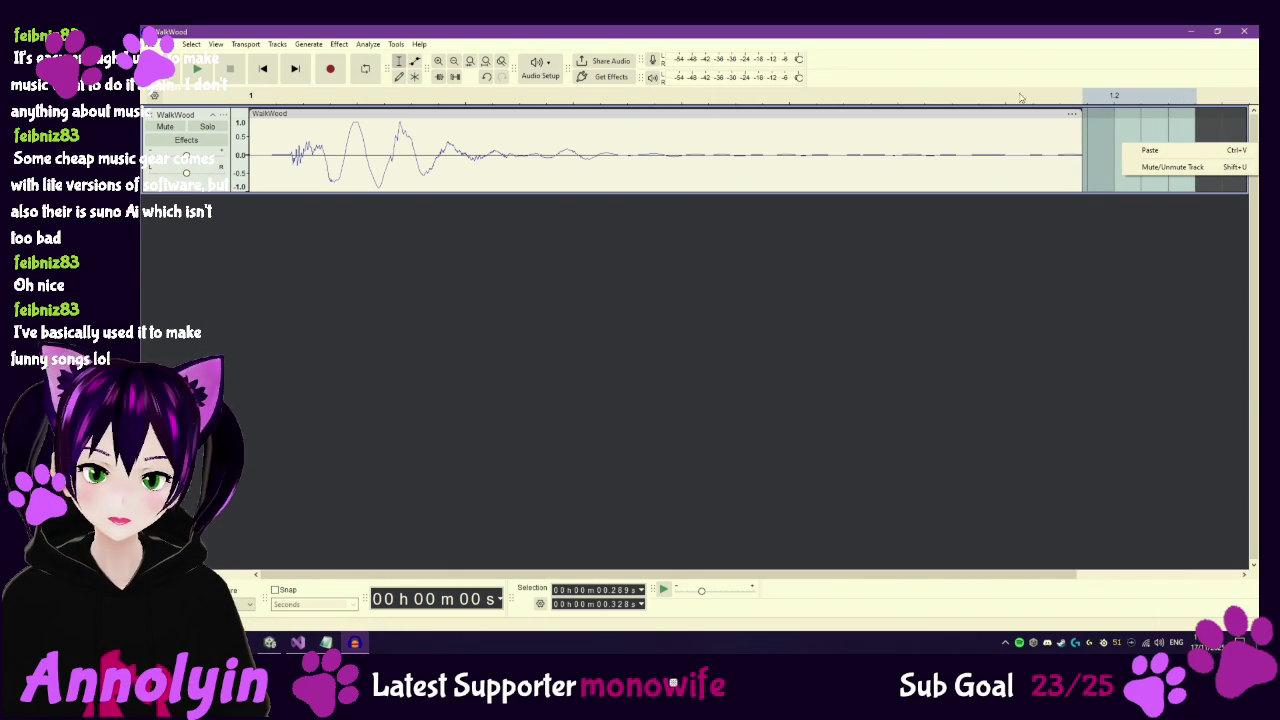
left_click(340, 45)
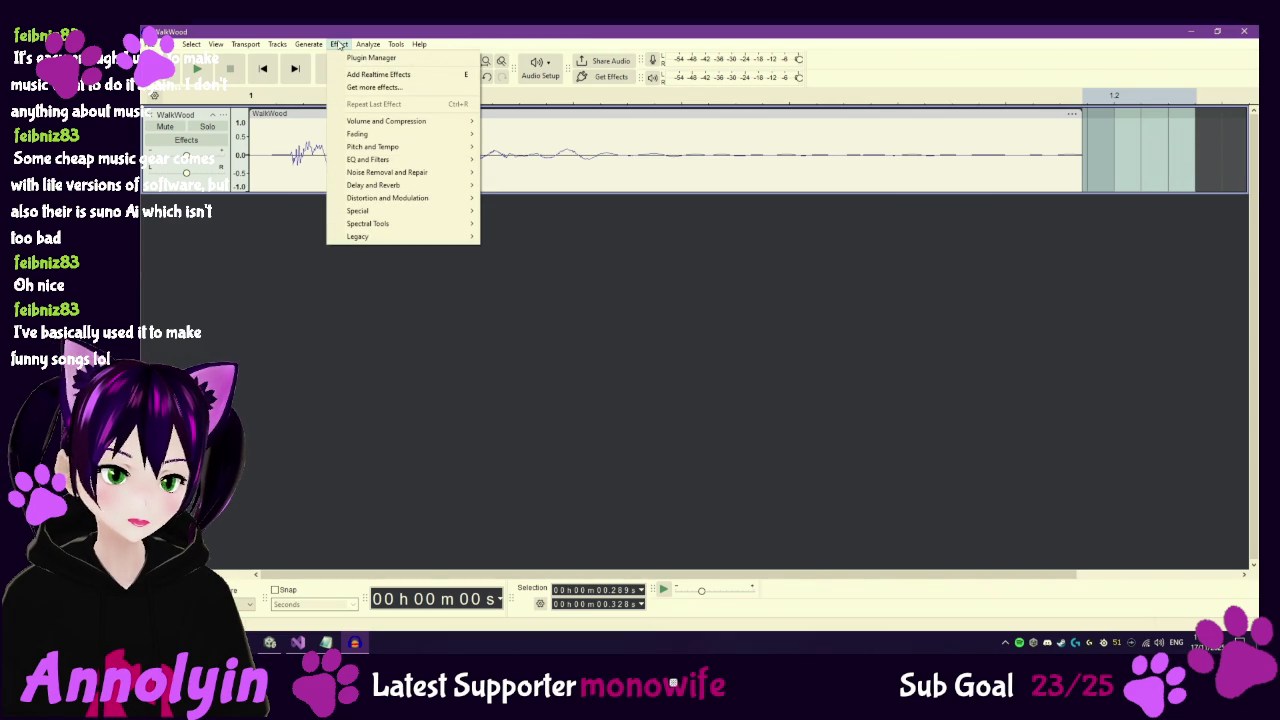
left_click(340, 45)
left_click(321, 45)
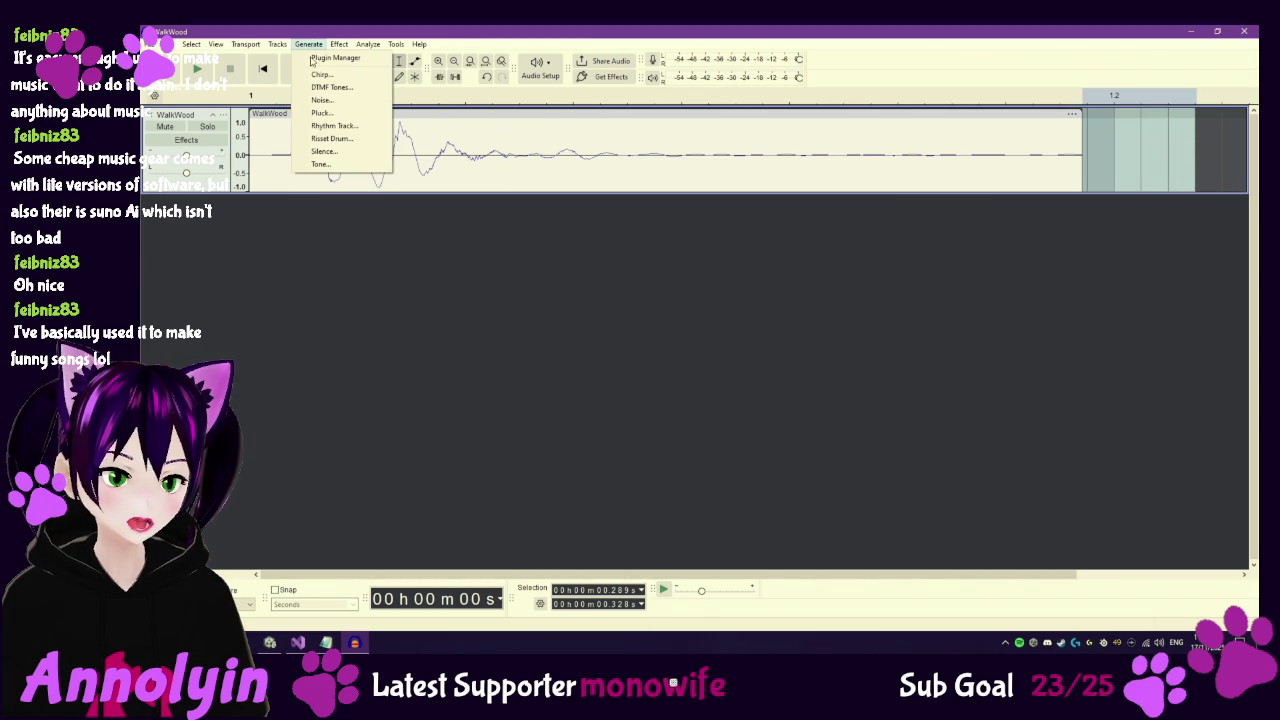
left_click(333, 152)
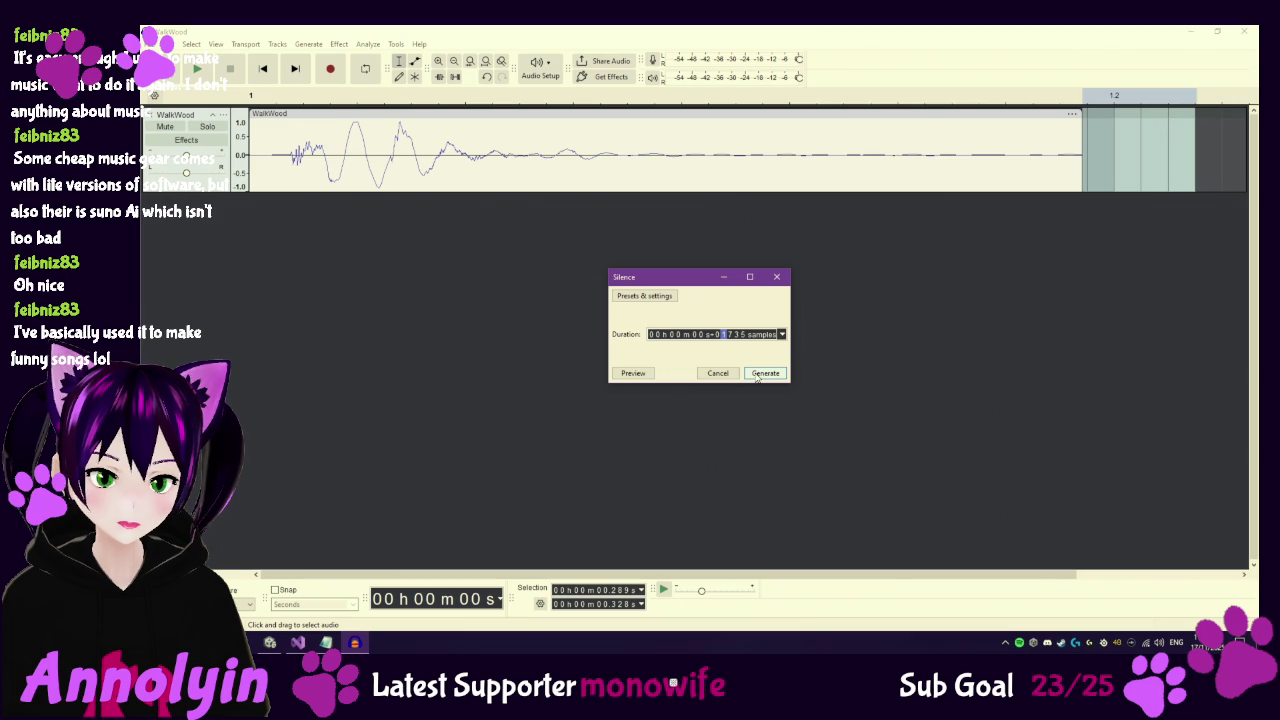
left_click(757, 376)
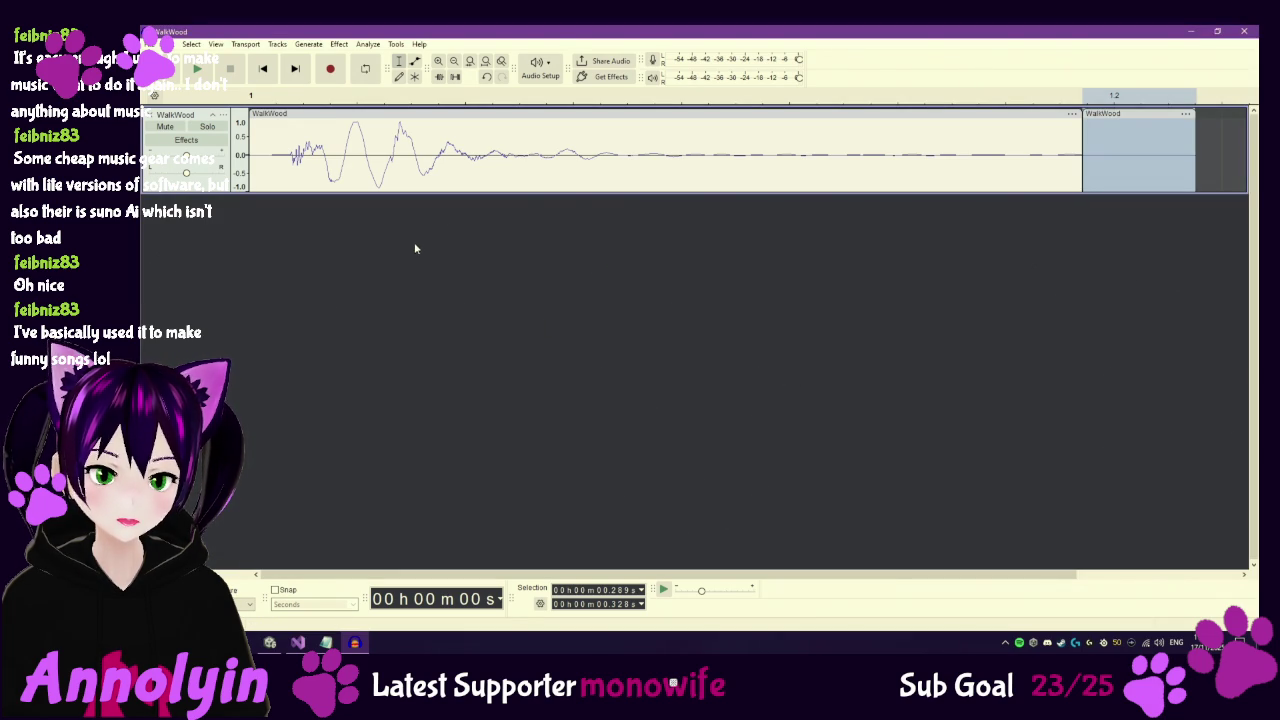
left_click(251, 150)
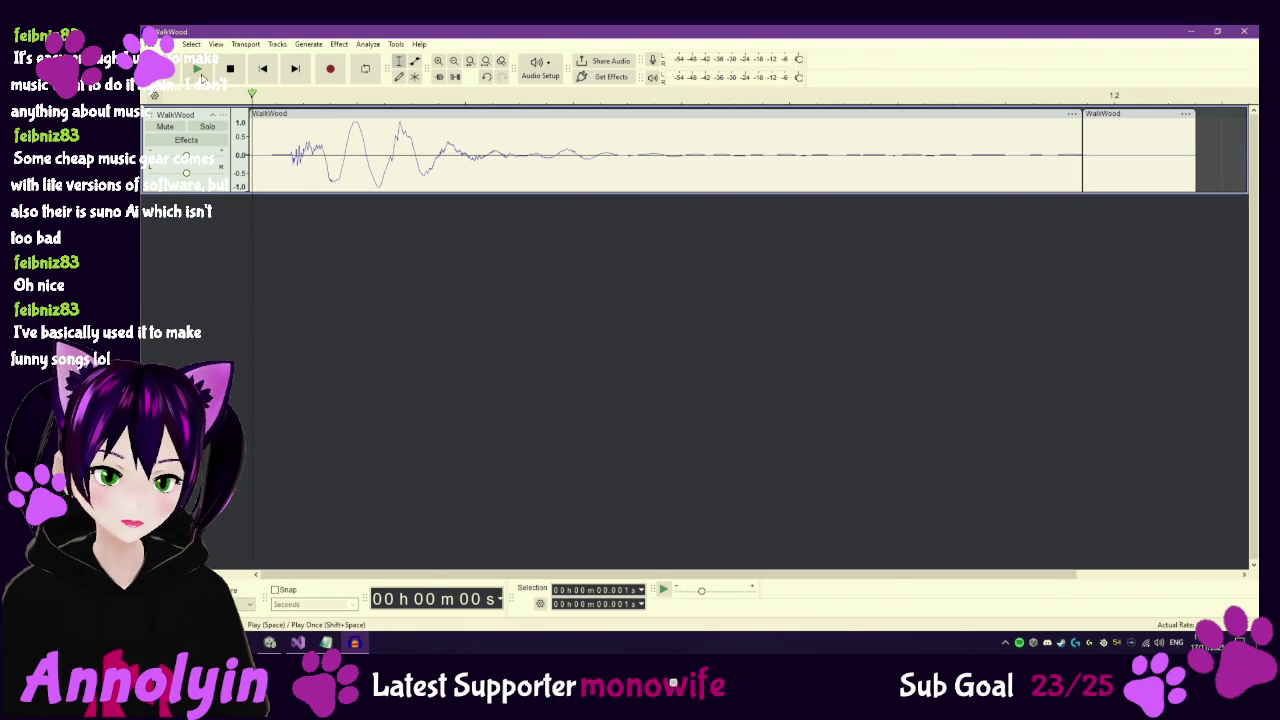
left_click(199, 72)
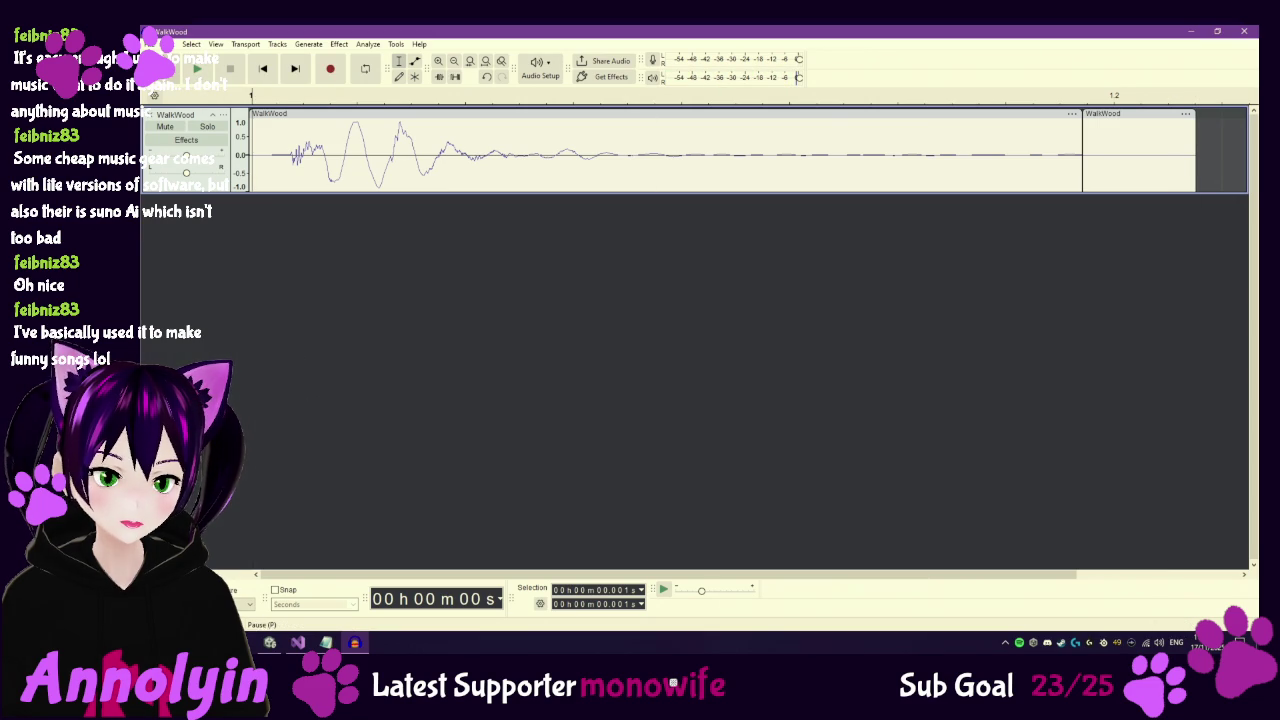
Export the audio over the original WalkWood.wav, confirming the replacement, and return to Unity.
left_click(157, 44)
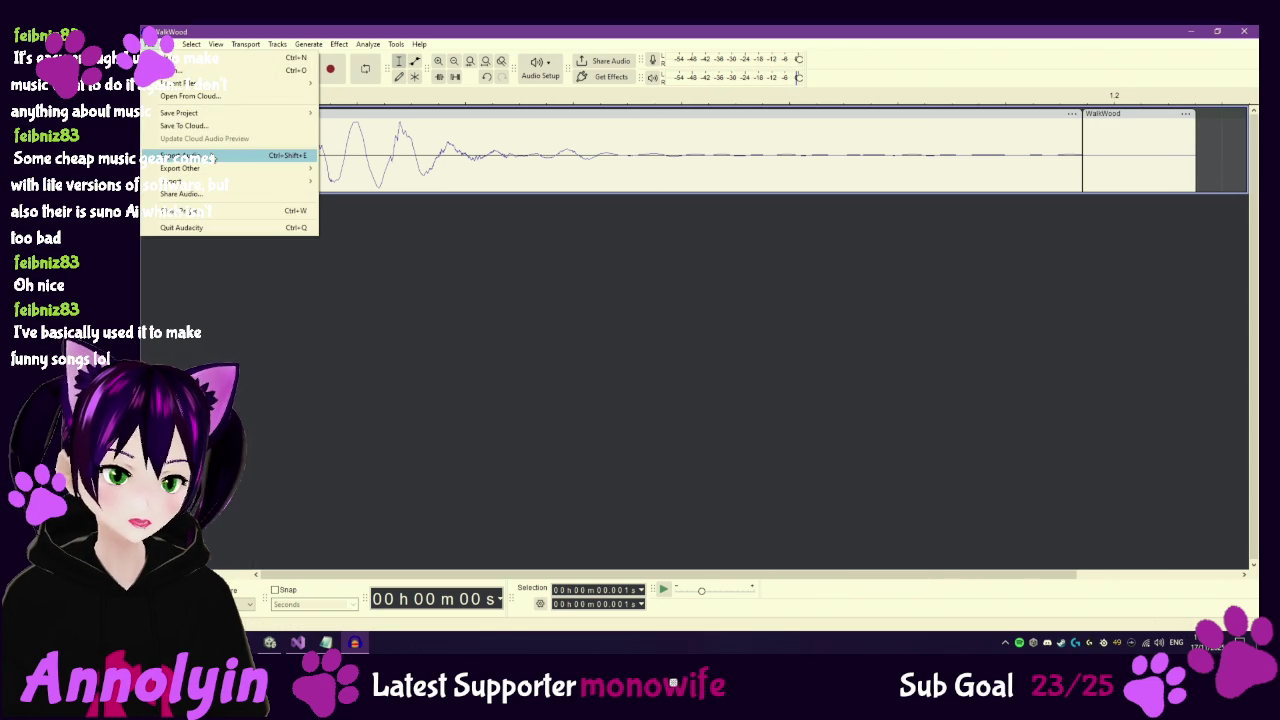
left_click(185, 155)
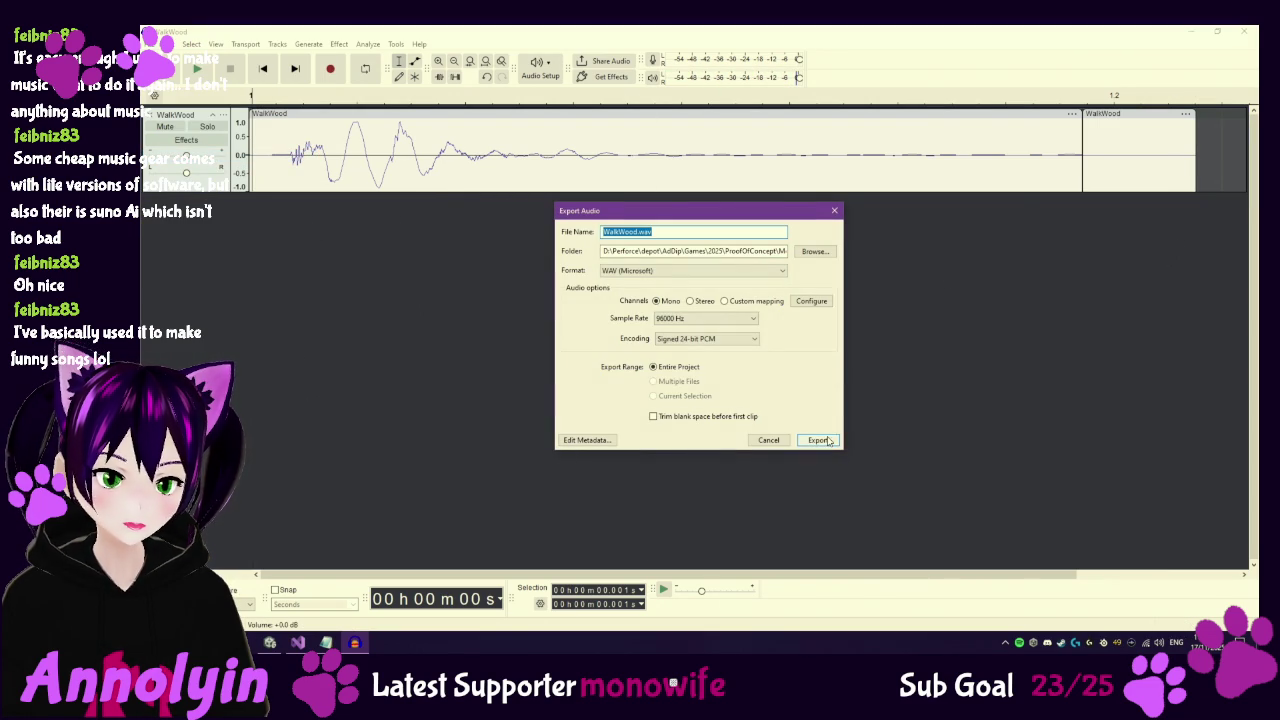
left_click(829, 441)
left_click(785, 339)
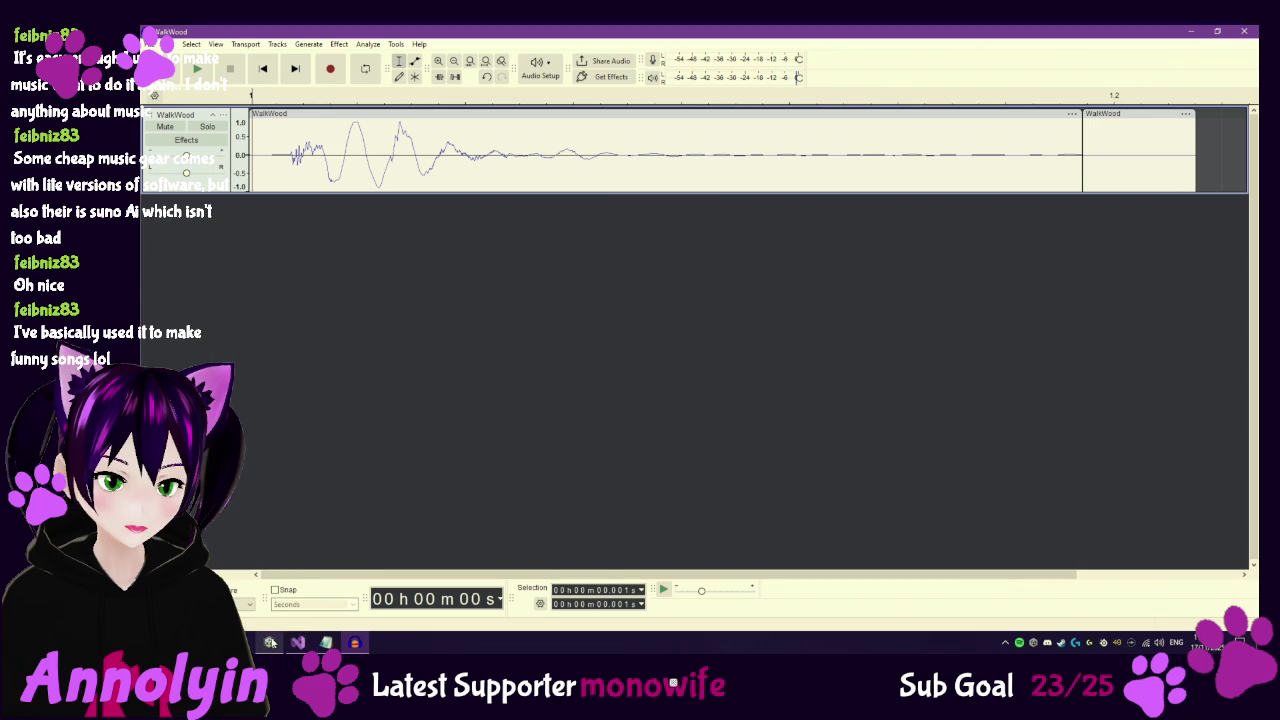
left_click(270, 643)
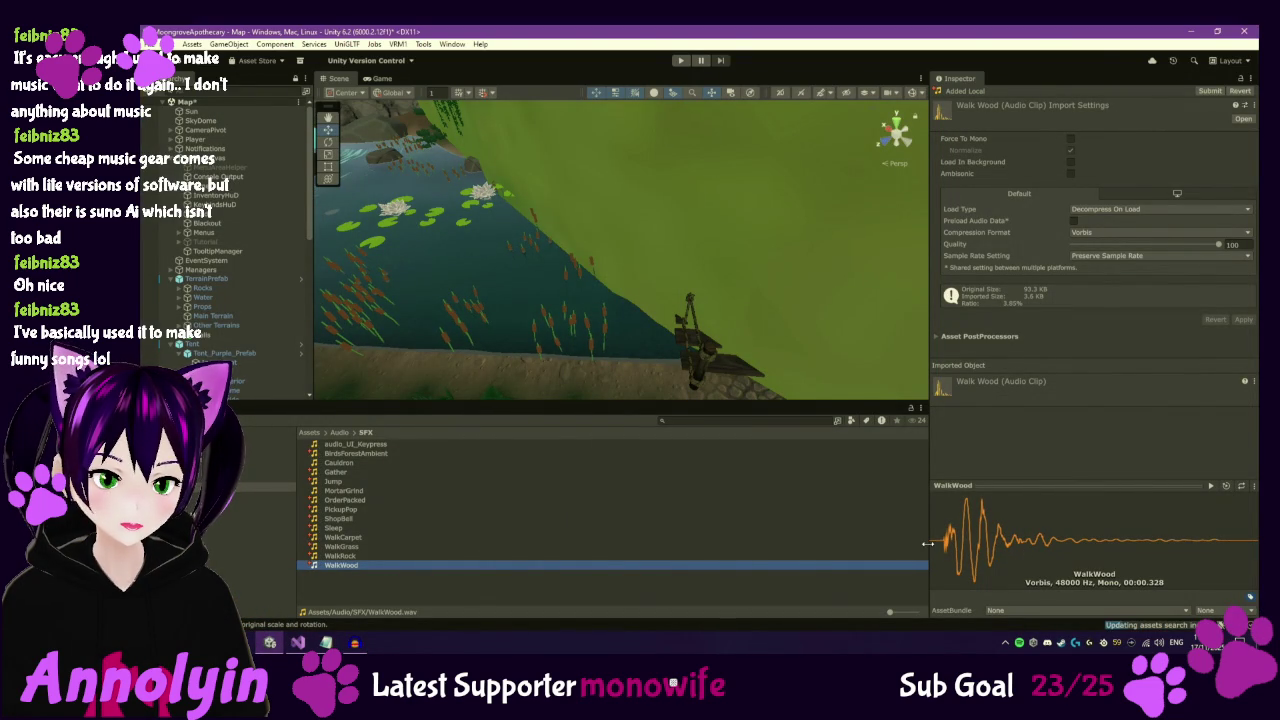
Preview the 0.328-second WalkWood clip several times, then enter Play mode and start a new game.
left_click(1212, 486)
left_click(1212, 486)
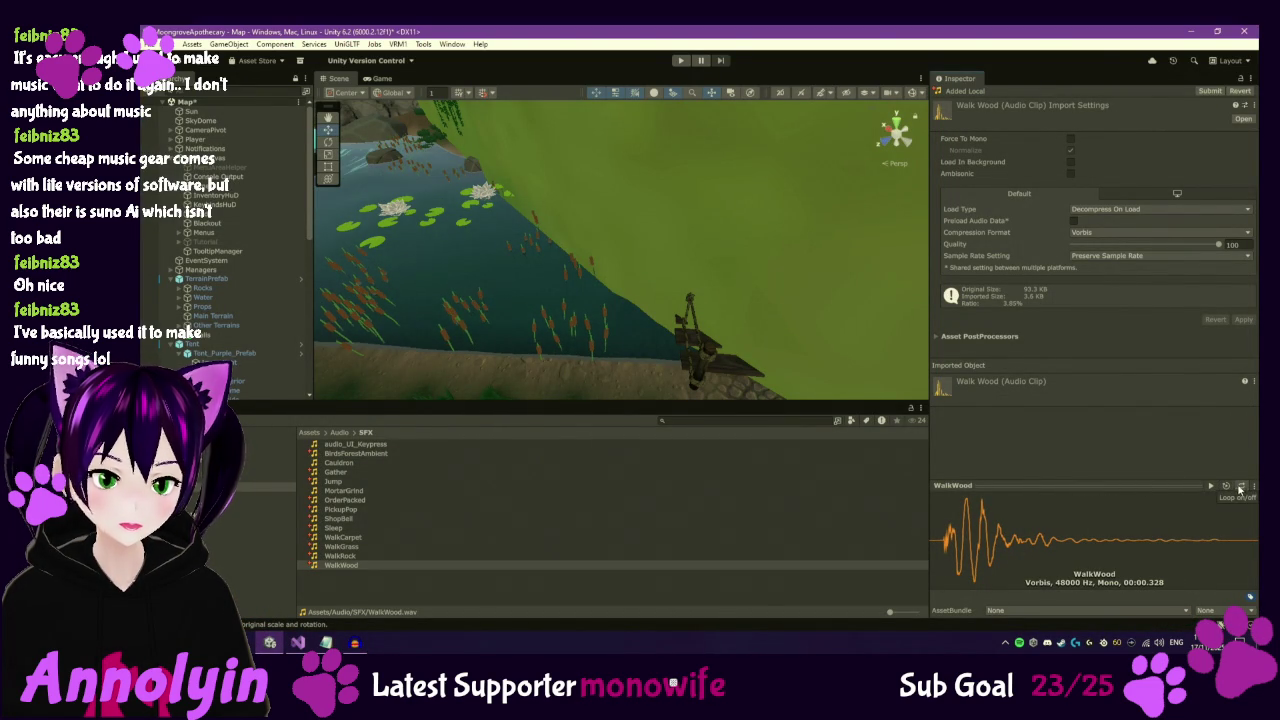
left_click(1211, 488)
left_click(1211, 488)
left_click(1212, 488)
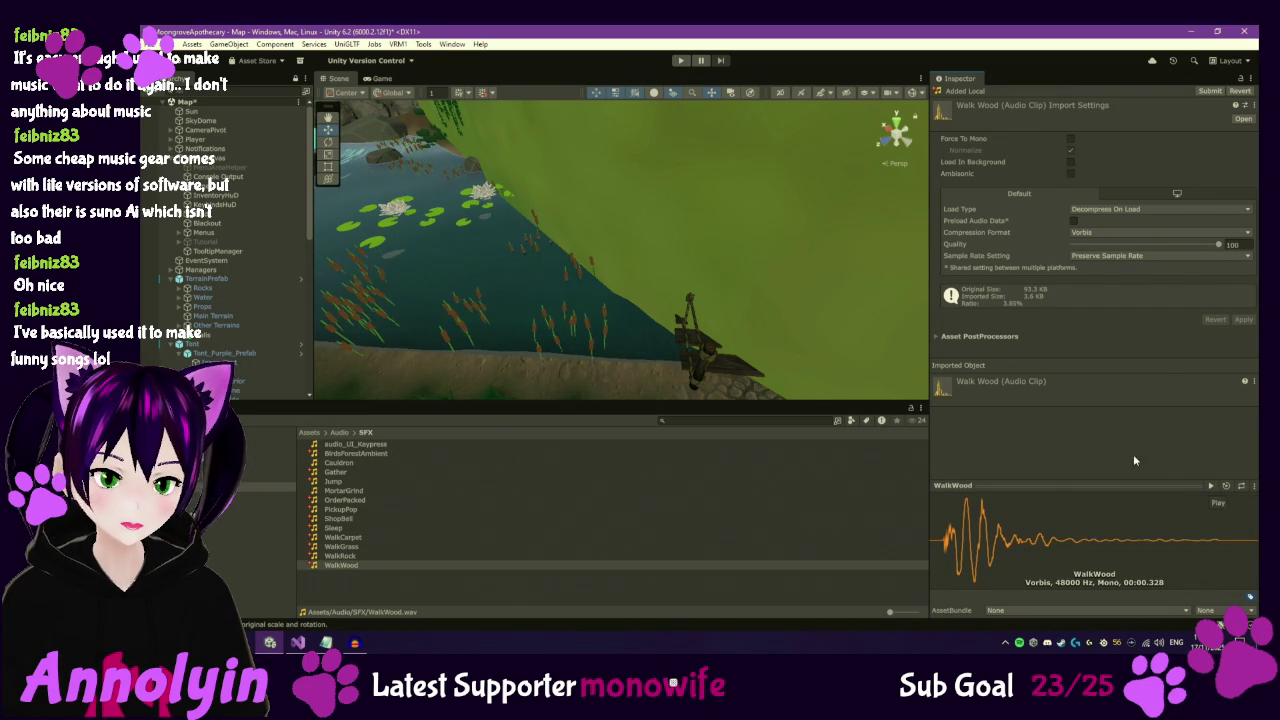
left_click(681, 61)
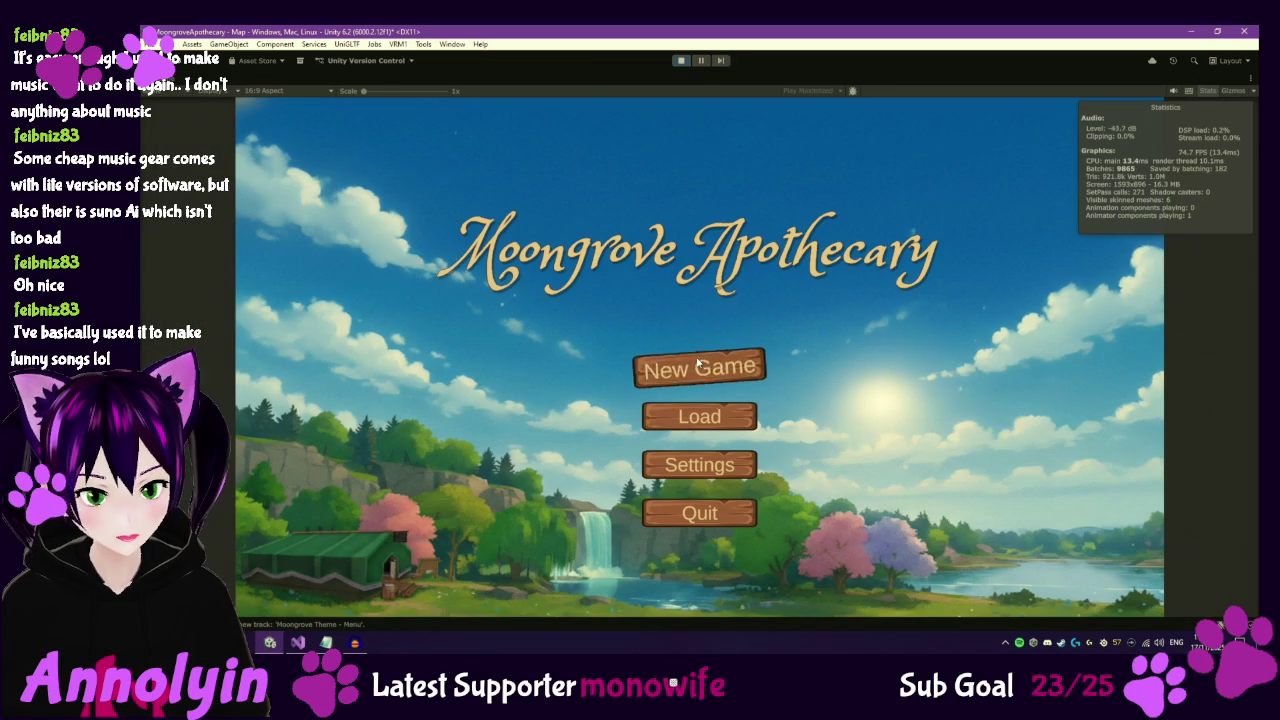
left_click(698, 366)
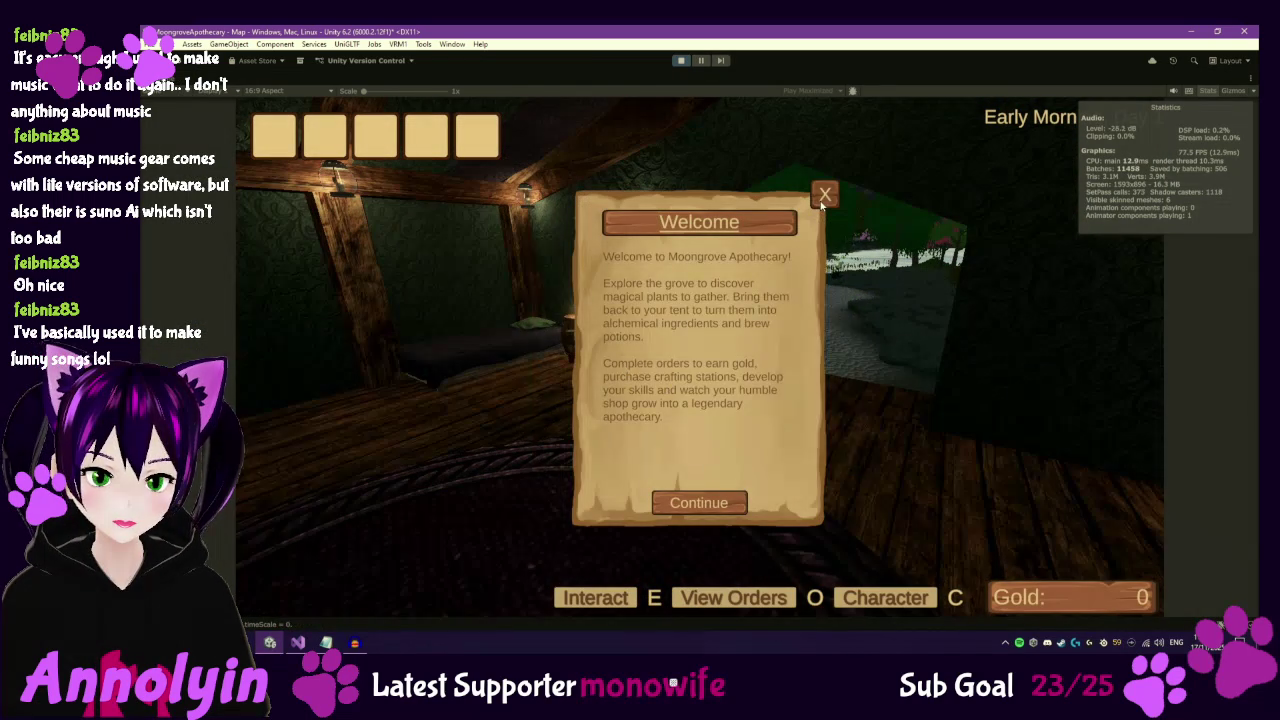
Dismiss the welcome tutorial and lower the music and effects volumes in the game settings.
left_click(822, 197)
left_click(677, 426)
key("Escape")
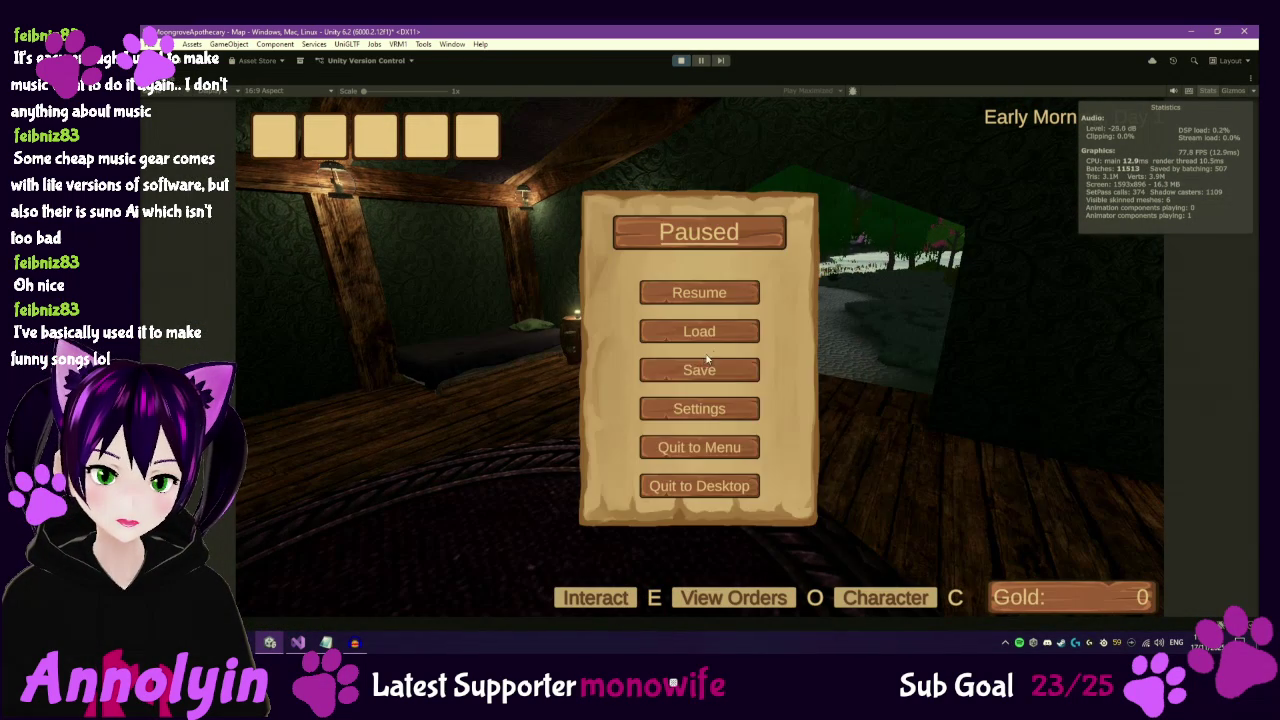
left_click(700, 406)
left_click_drag(739, 317, 626, 317)
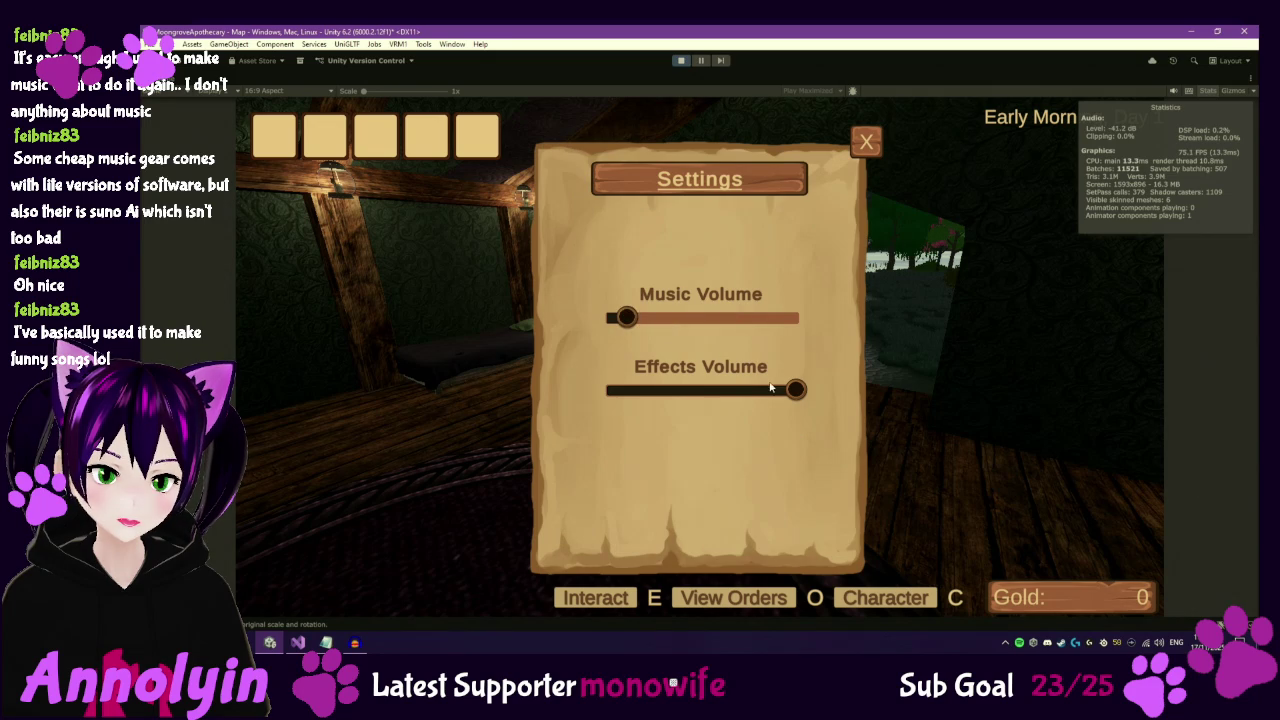
left_click_drag(795, 390, 753, 392)
left_click(867, 142)
left_click(757, 292)
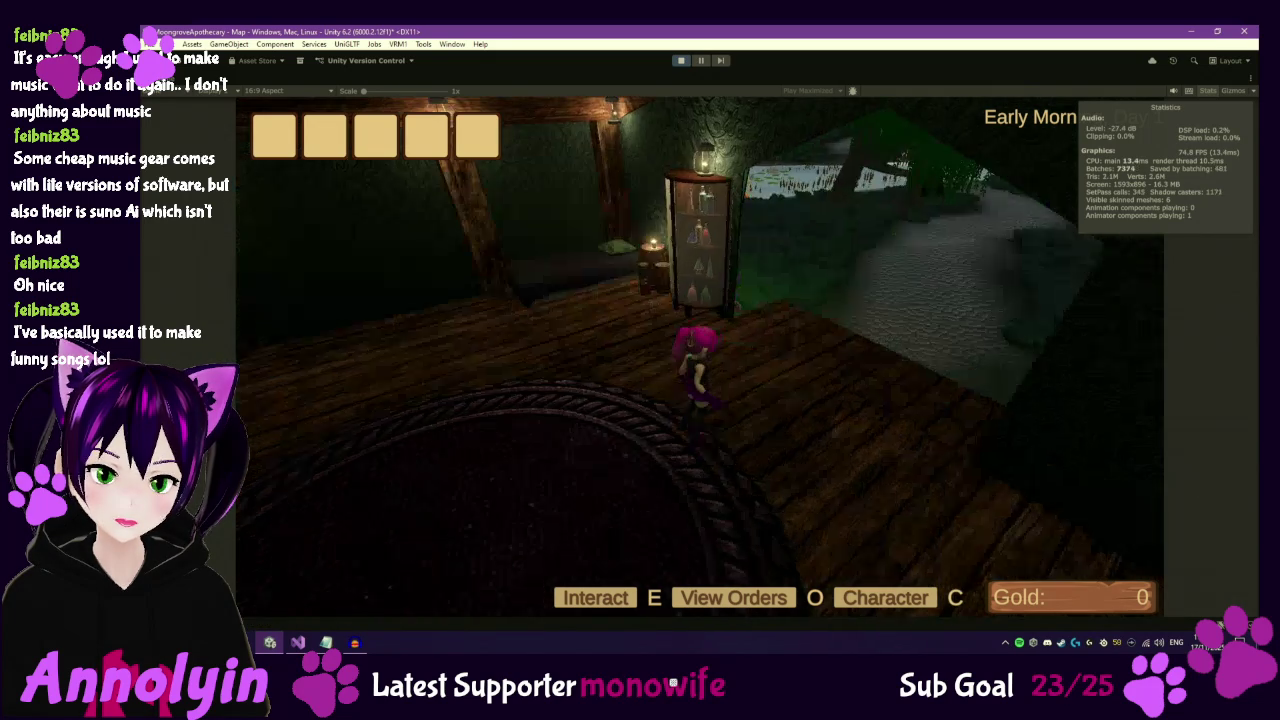
Walk across the wooden floor to hear the footsteps, stop Play mode and return to Audacity.
key("w")
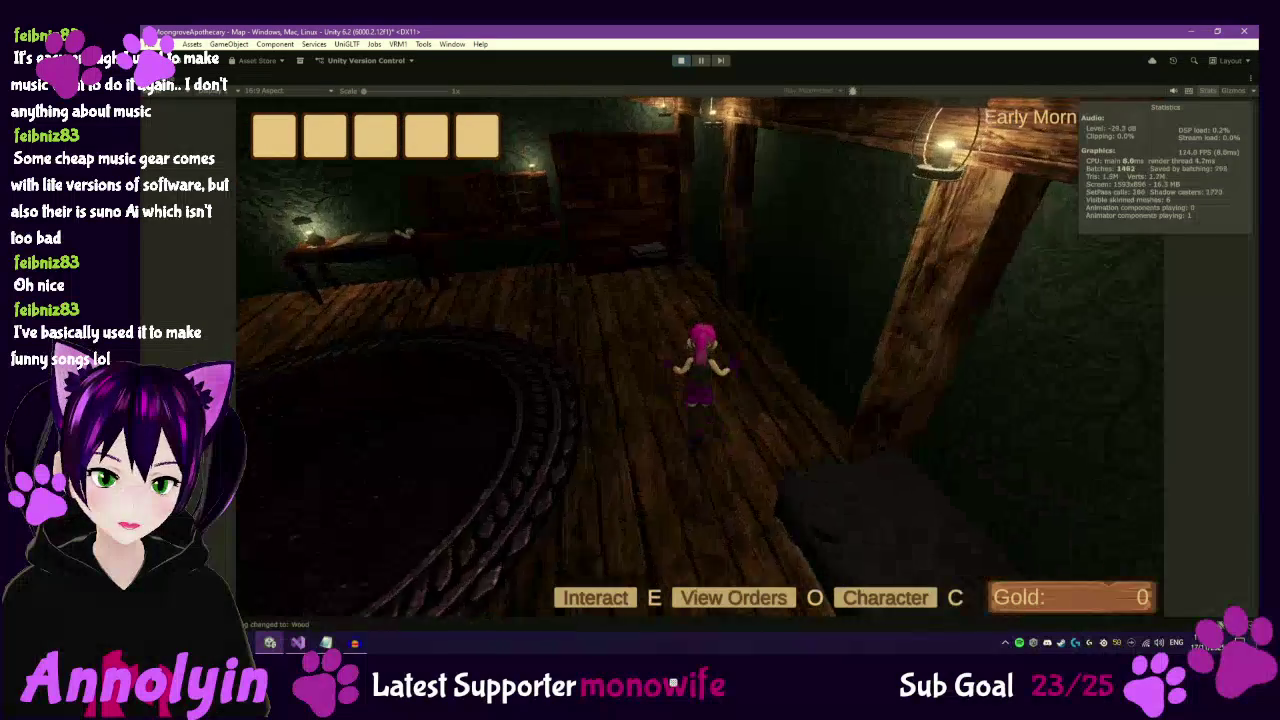
key("w")
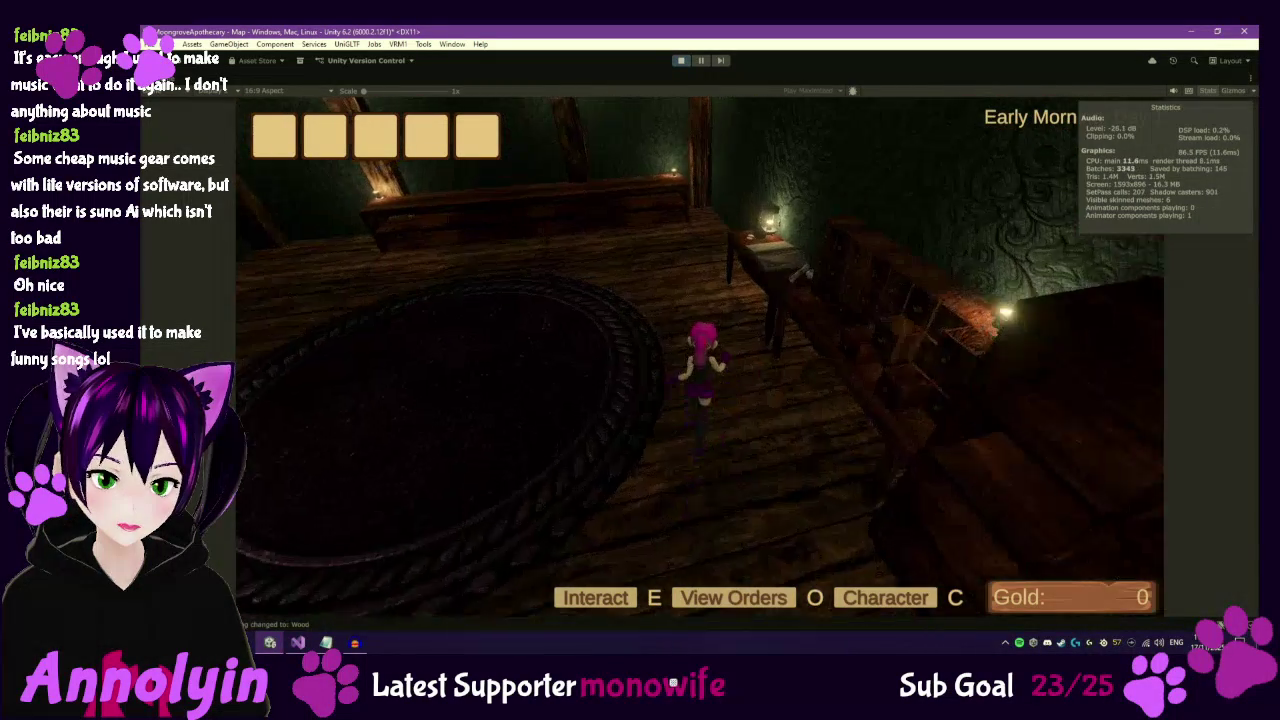
key("Escape")
left_click(686, 61)
key("alt+Tab")
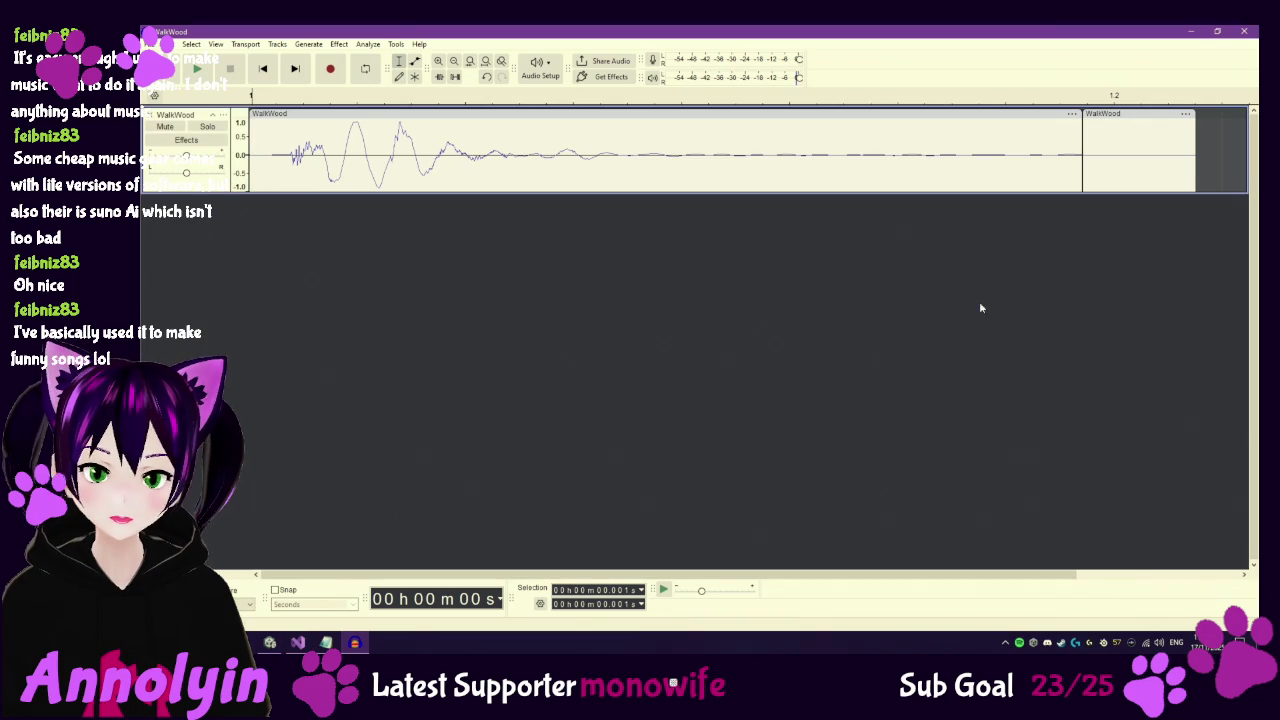
Fill the empty stretch after the WalkWood clip with silence, extending it to 0.357 seconds.
scroll(994, 314, "down", 1)
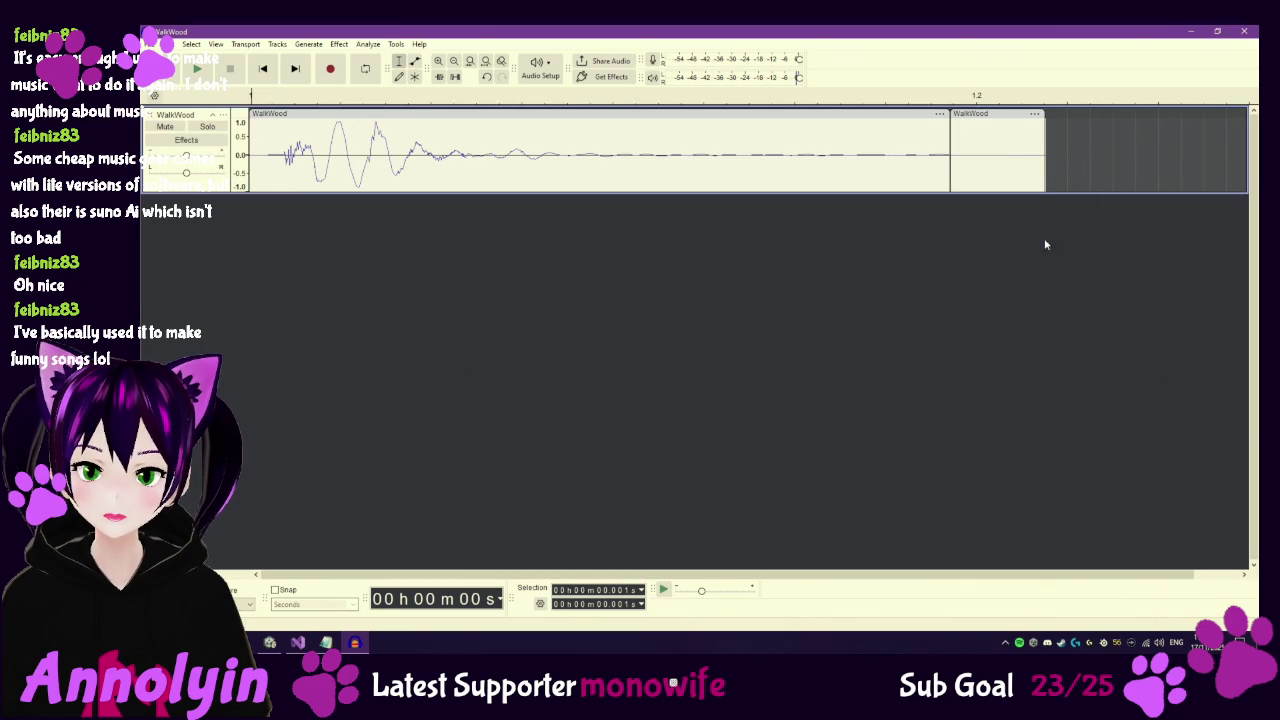
left_click_drag(1045, 179, 1109, 178)
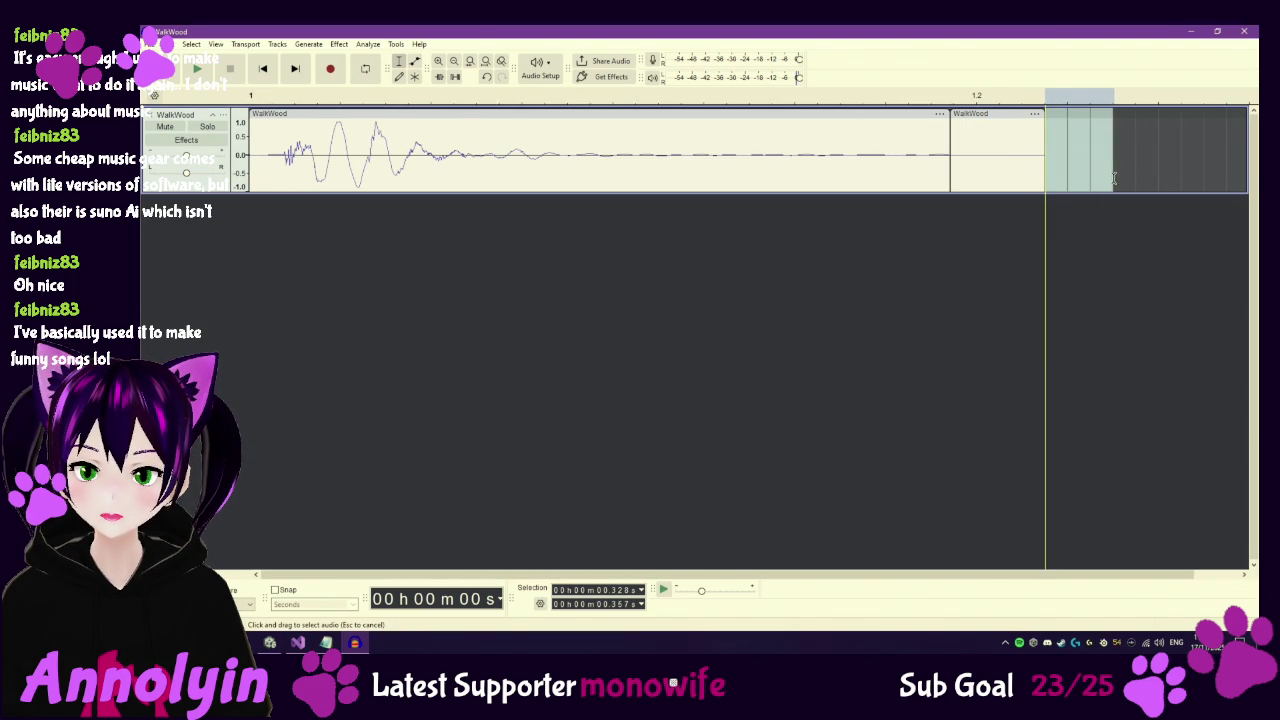
left_click(318, 45)
left_click(346, 155)
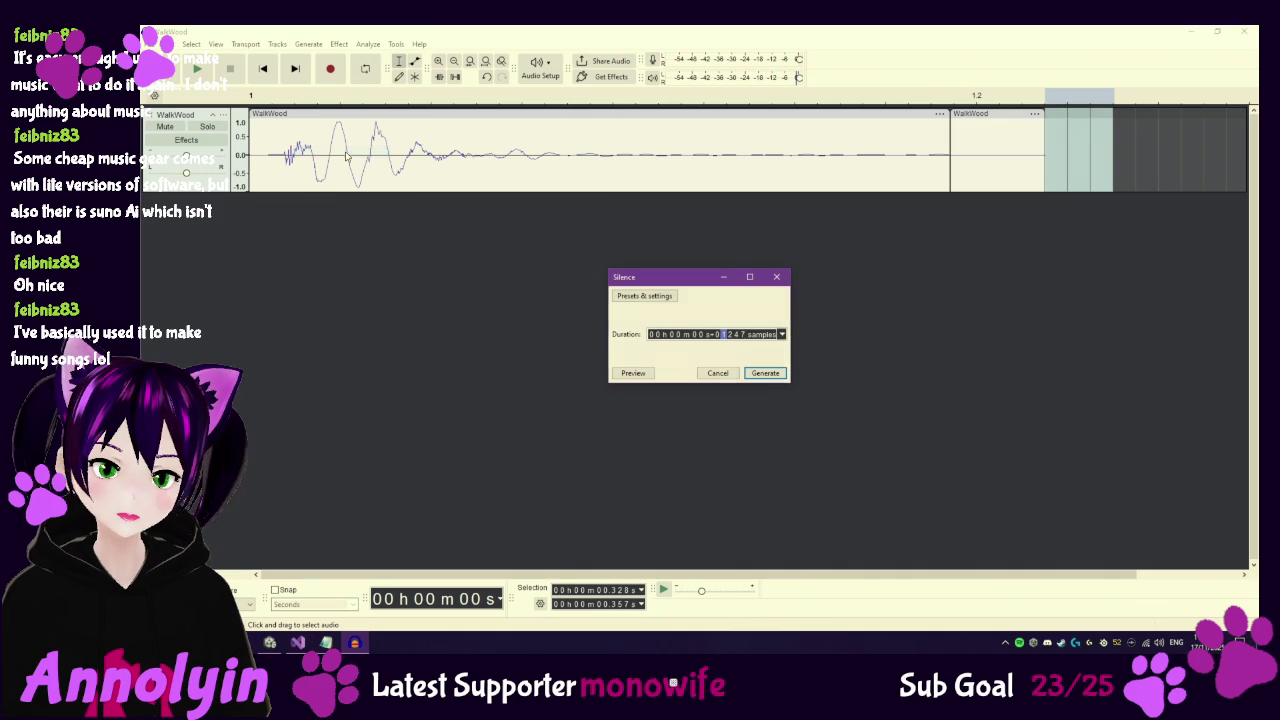
left_click(762, 375)
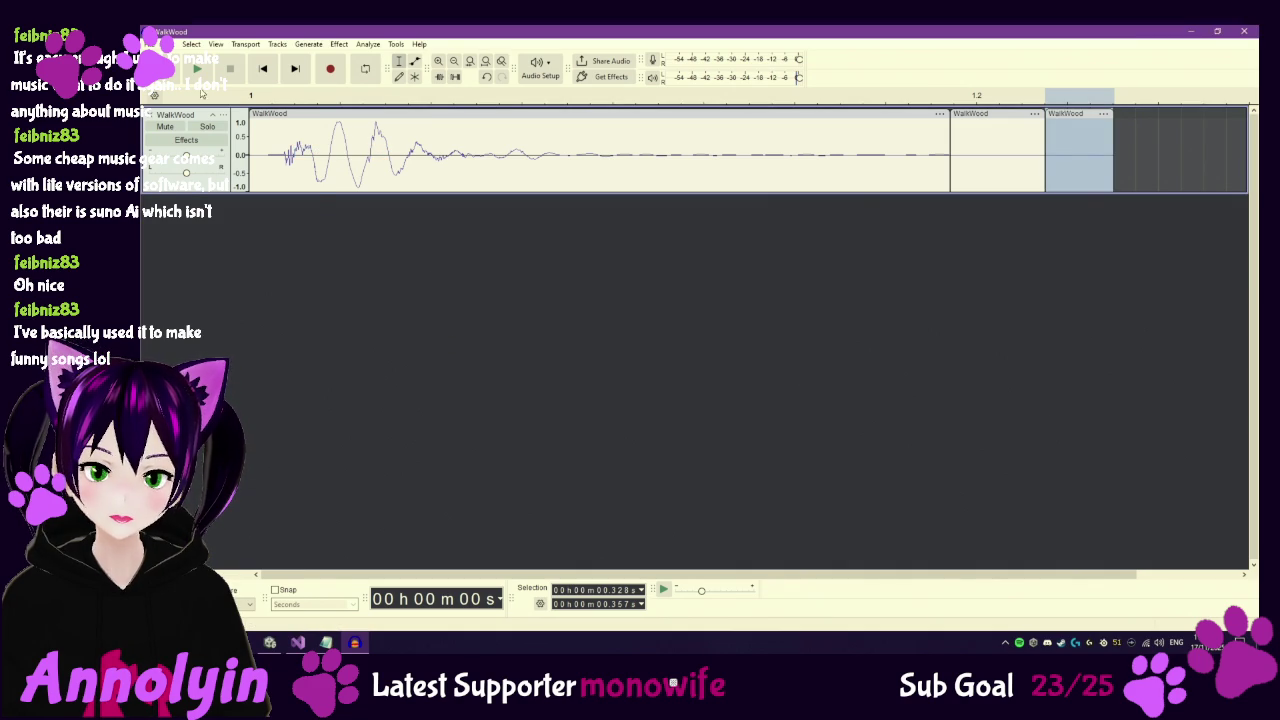
Export over the existing WalkWood.wav and preview the updated 0.357-second clip in Unity.
left_click(152, 43)
left_click(200, 166)
left_click(816, 441)
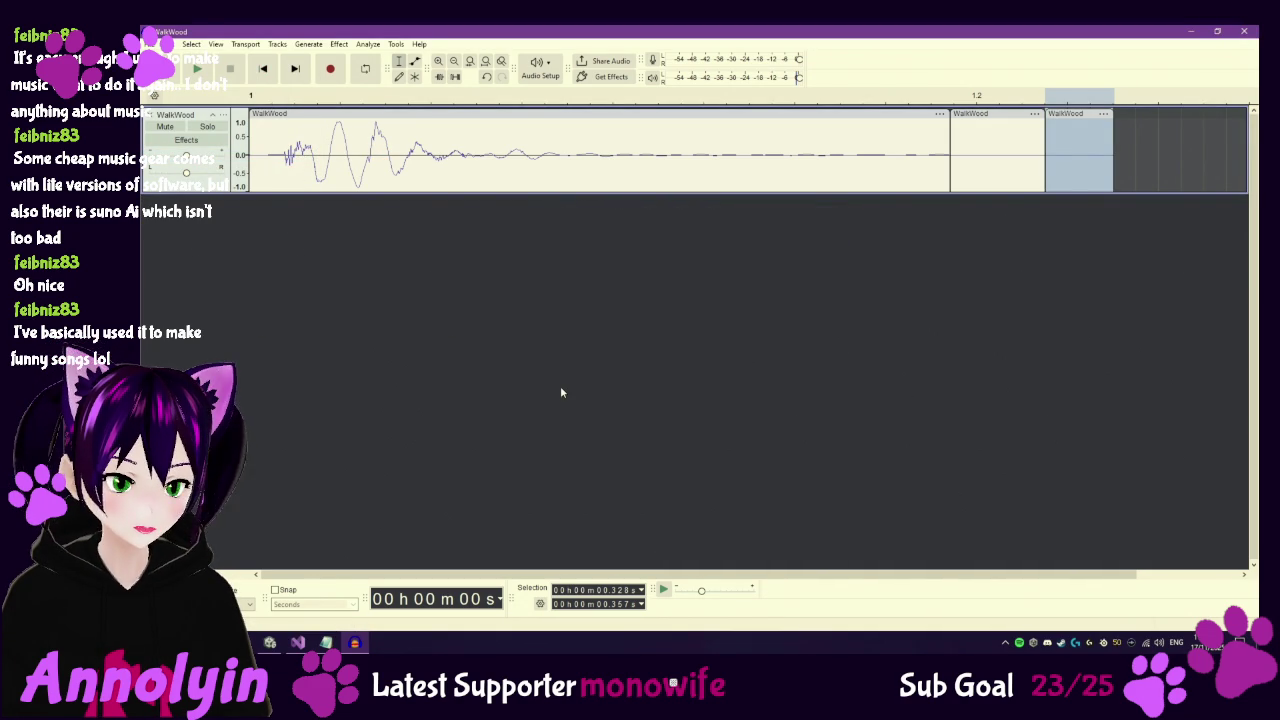
left_click(271, 645)
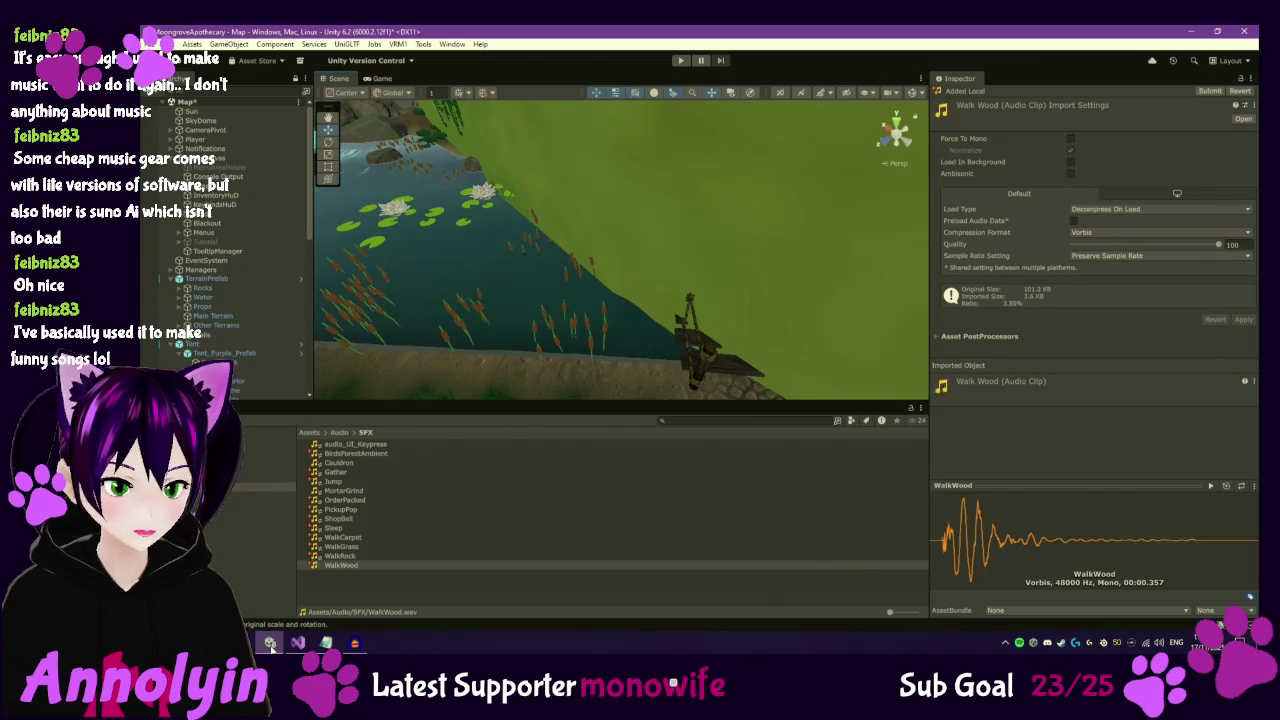
left_click(1212, 488)
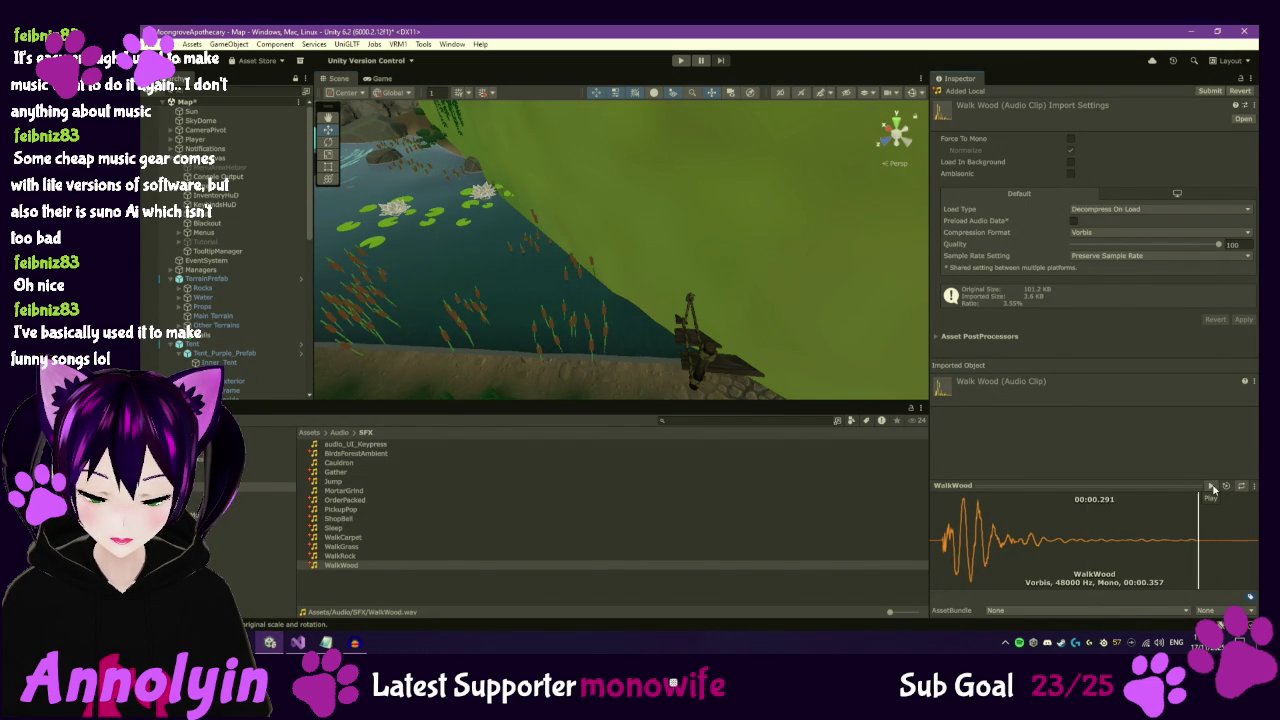
Start Play mode, turn the music volume down to zero, resume and dismiss the tutorial.
left_click(680, 62)
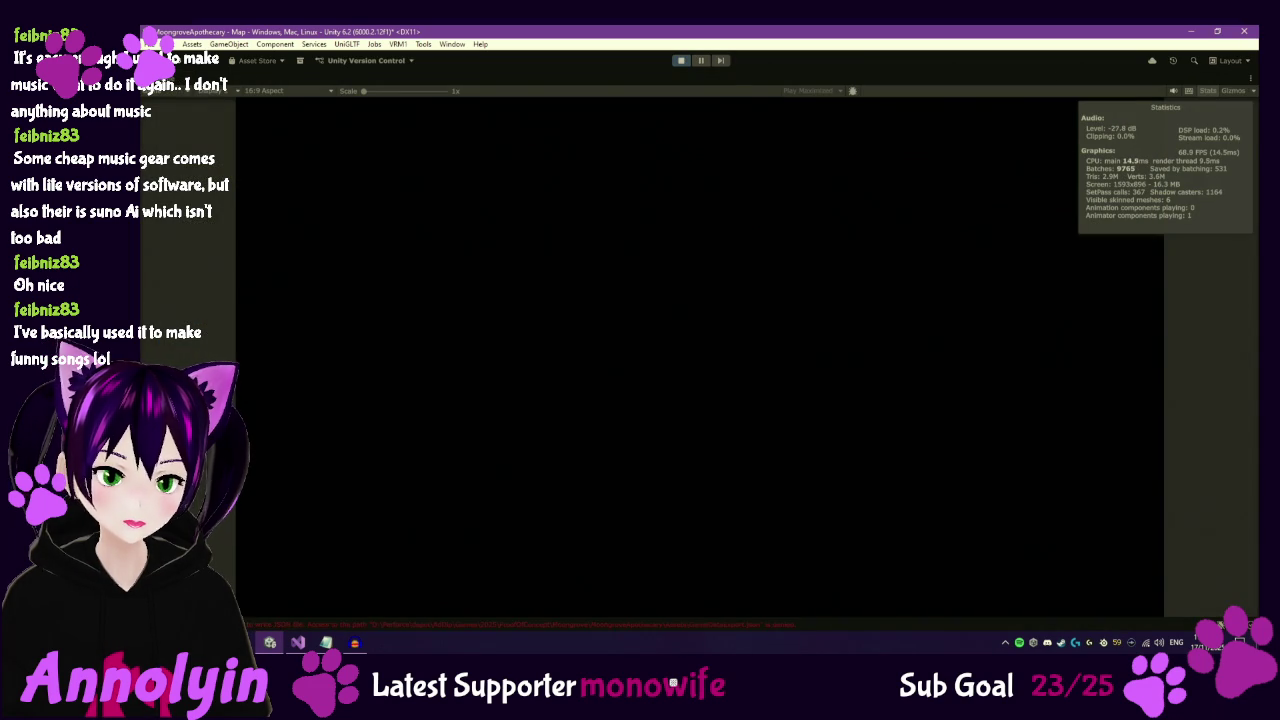
key("Escape")
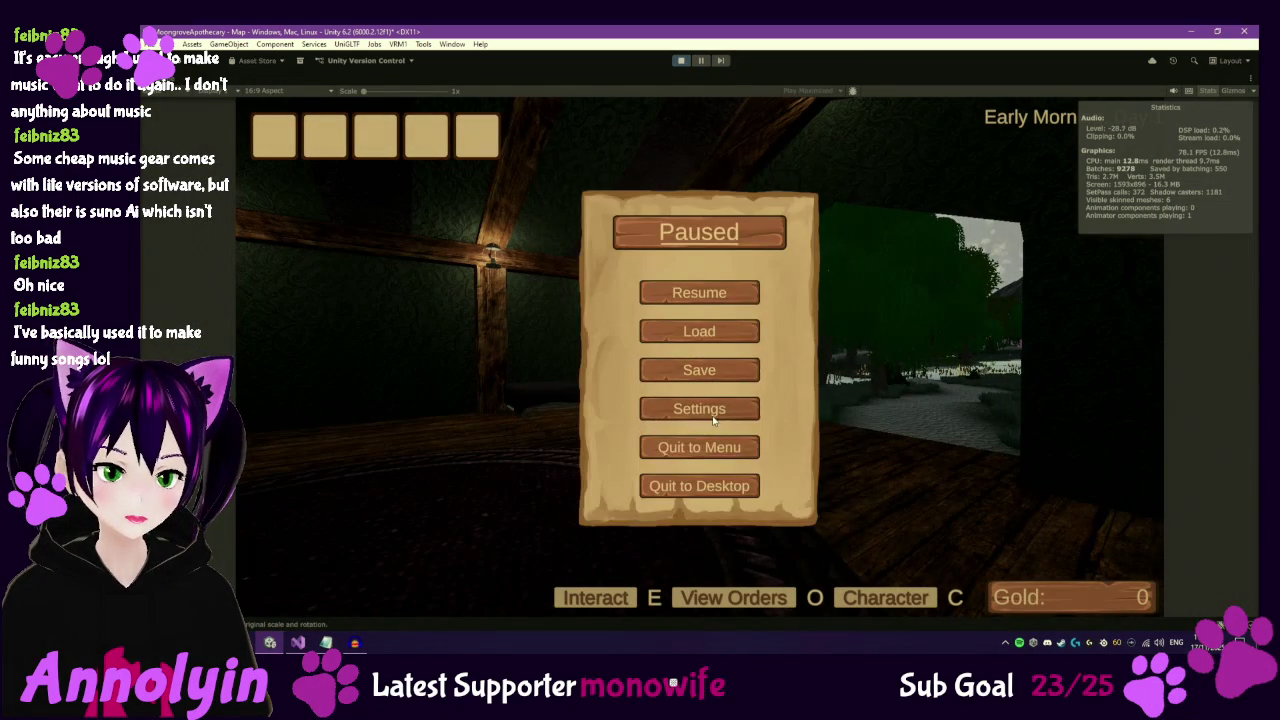
left_click(699, 408)
left_click_drag(710, 333, 607, 320)
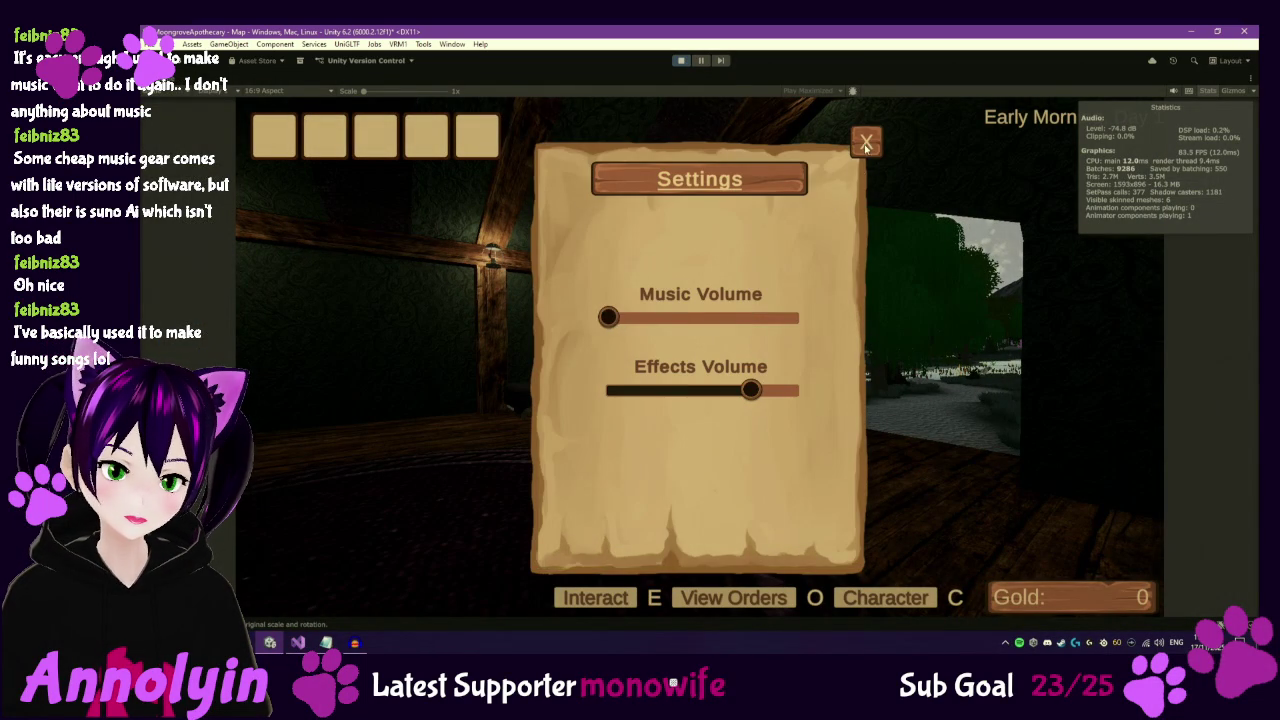
left_click(866, 142)
left_click(700, 291)
left_click(825, 193)
left_click(645, 427)
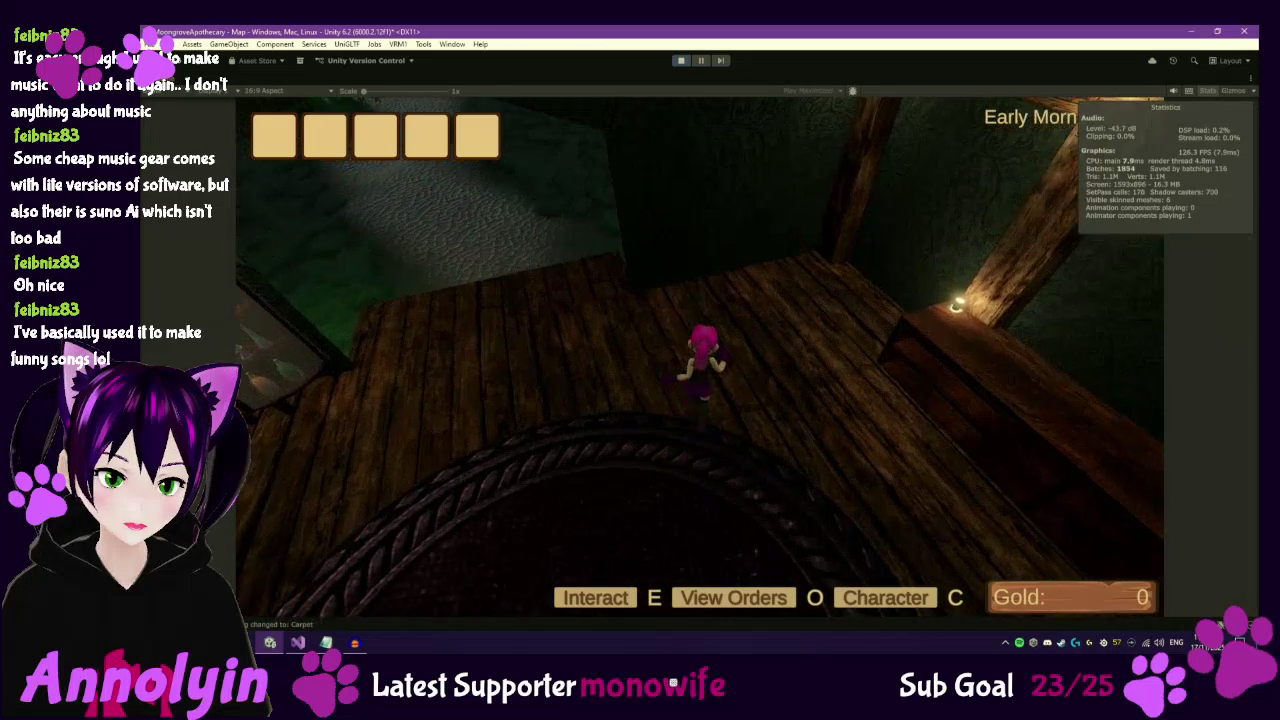
Walk over the cobblestone path, grass and wooden building floor, then pause and stop the game.
key("w")
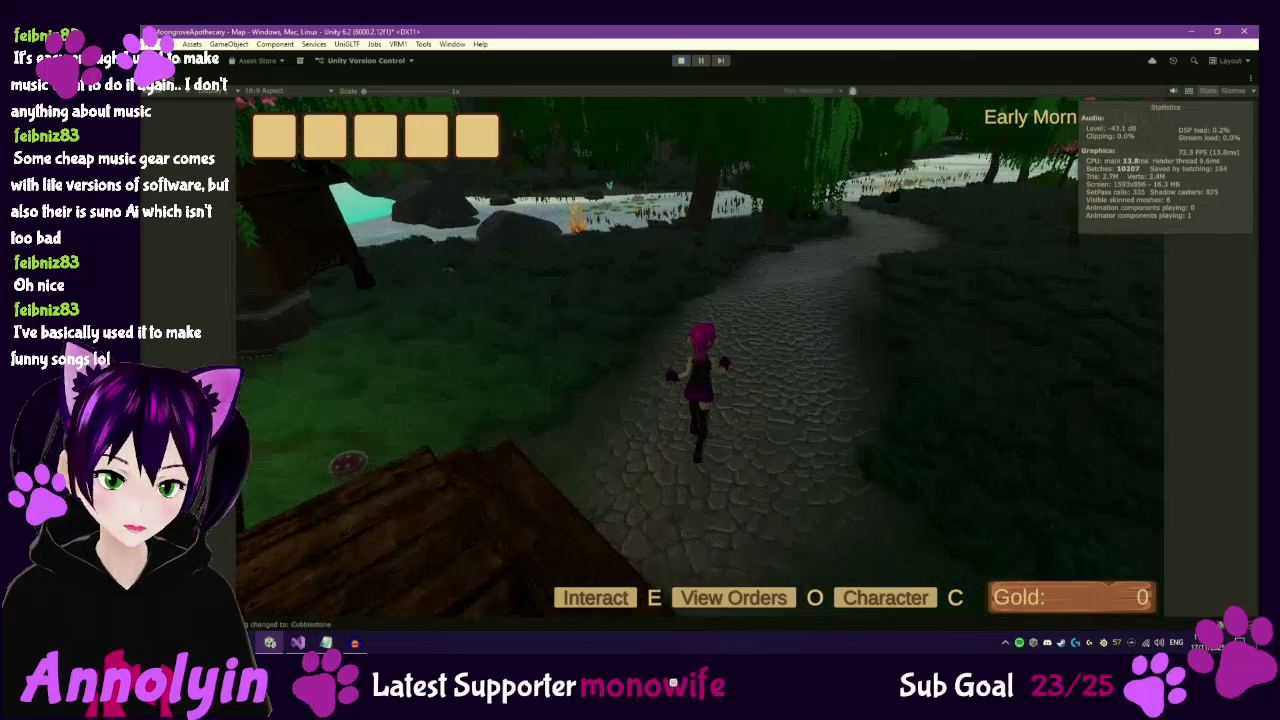
key("w")
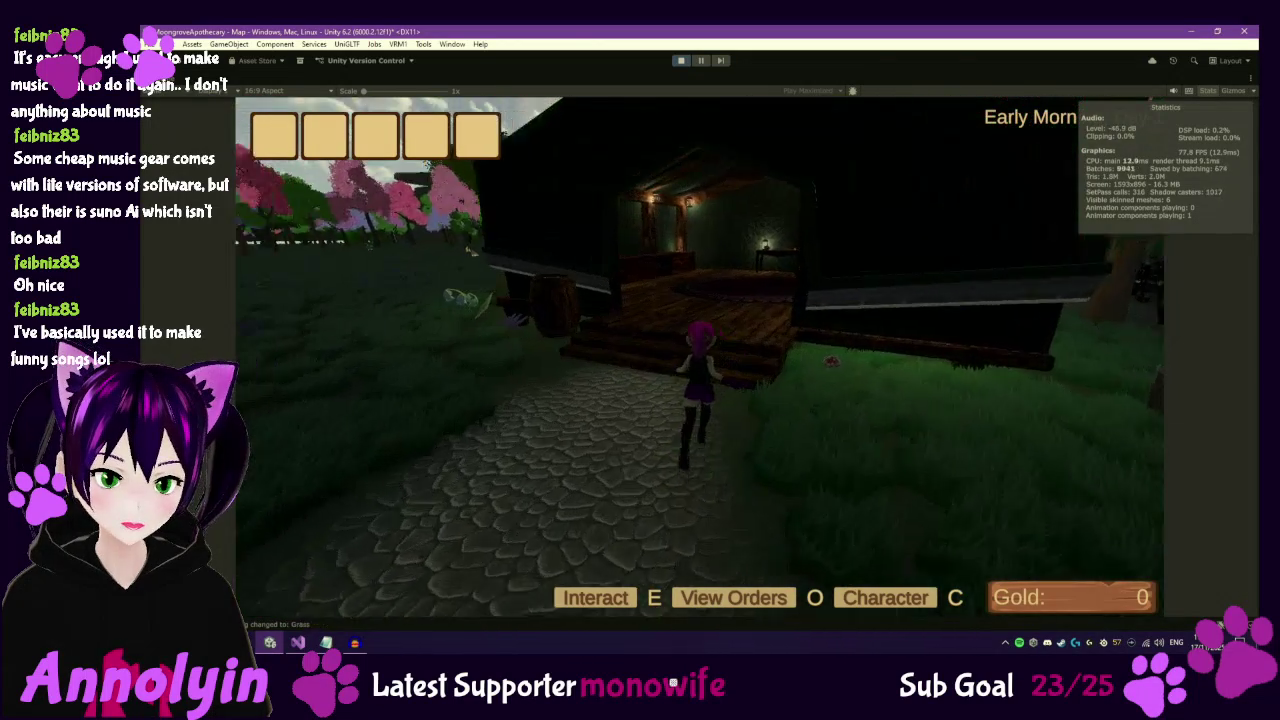
key("w")
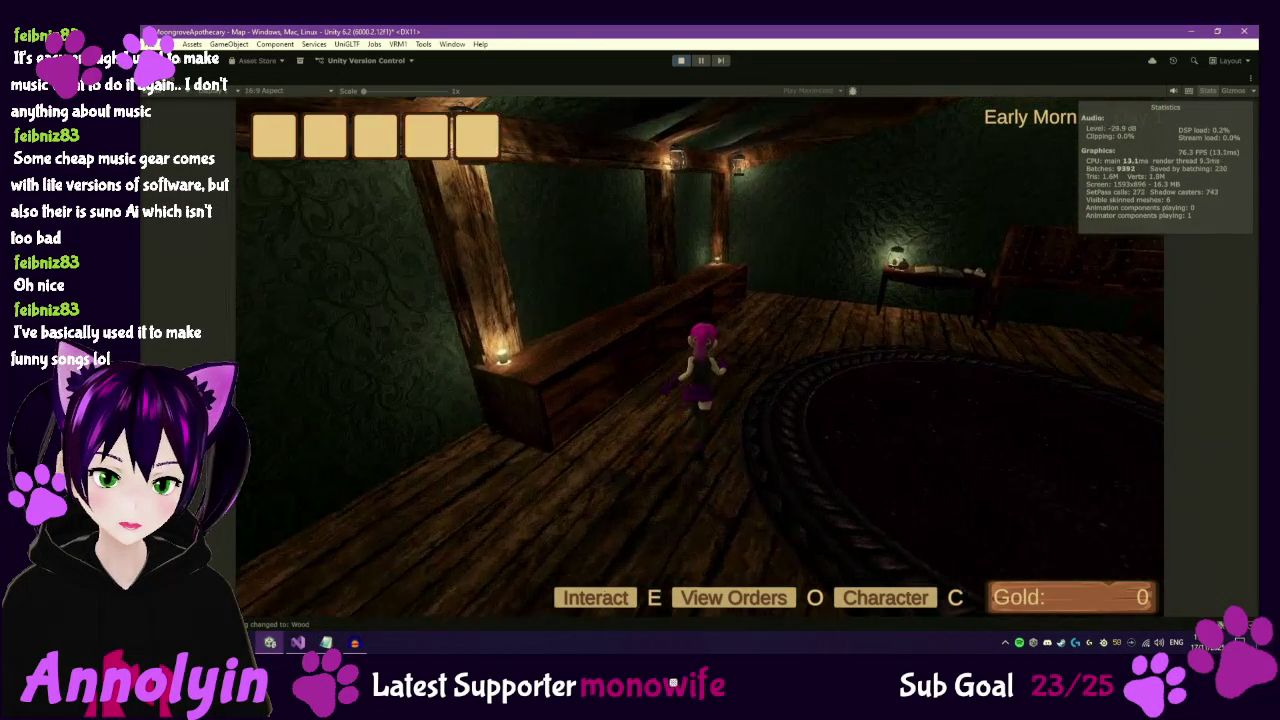
key("w")
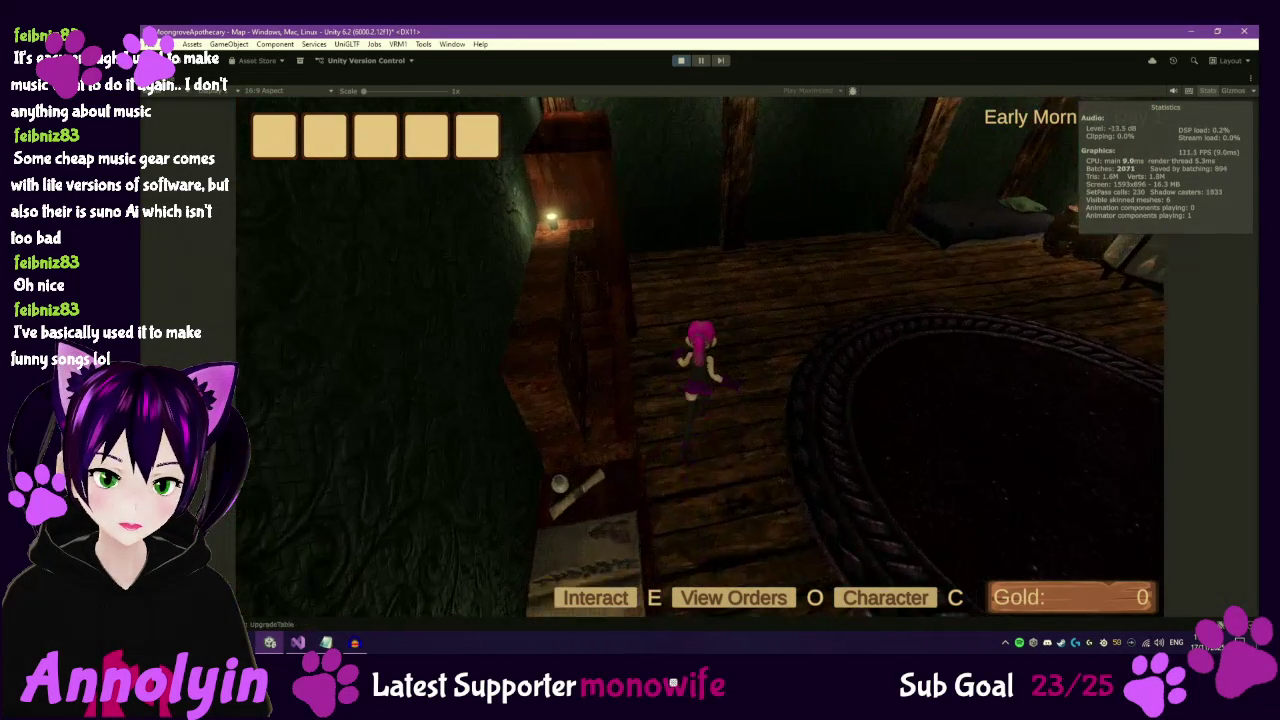
key("Escape")
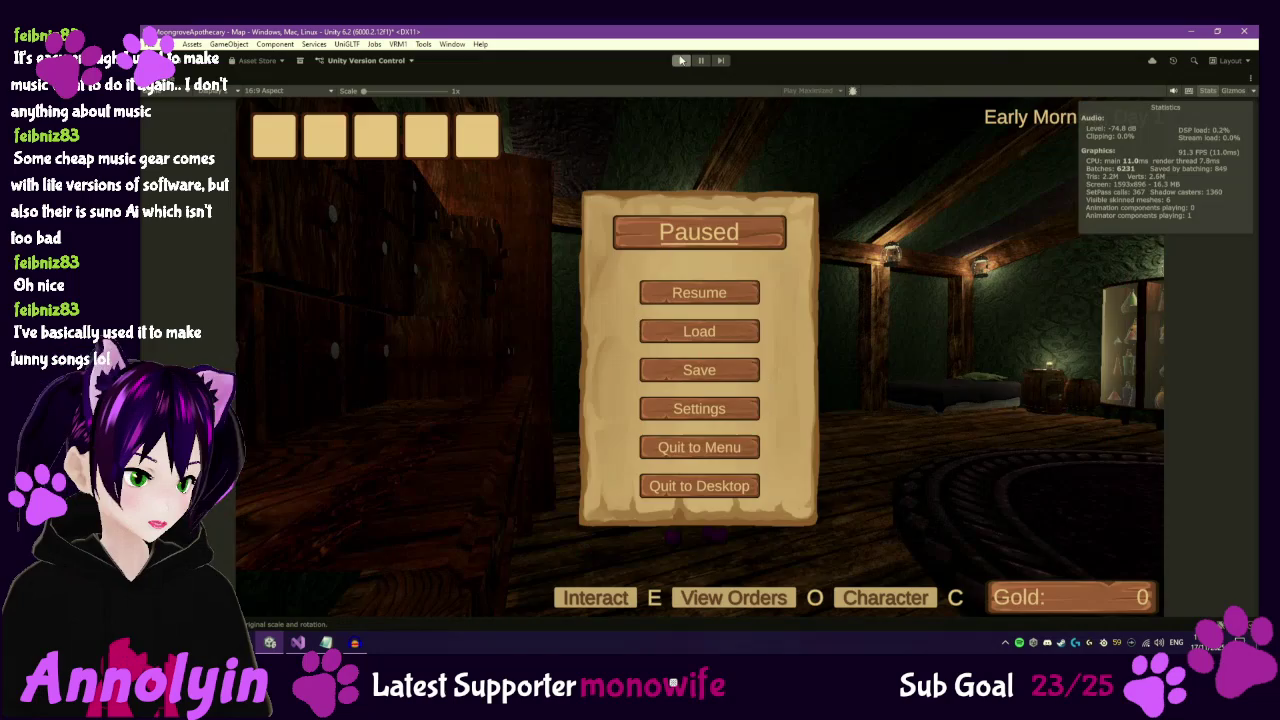
left_click(681, 60)
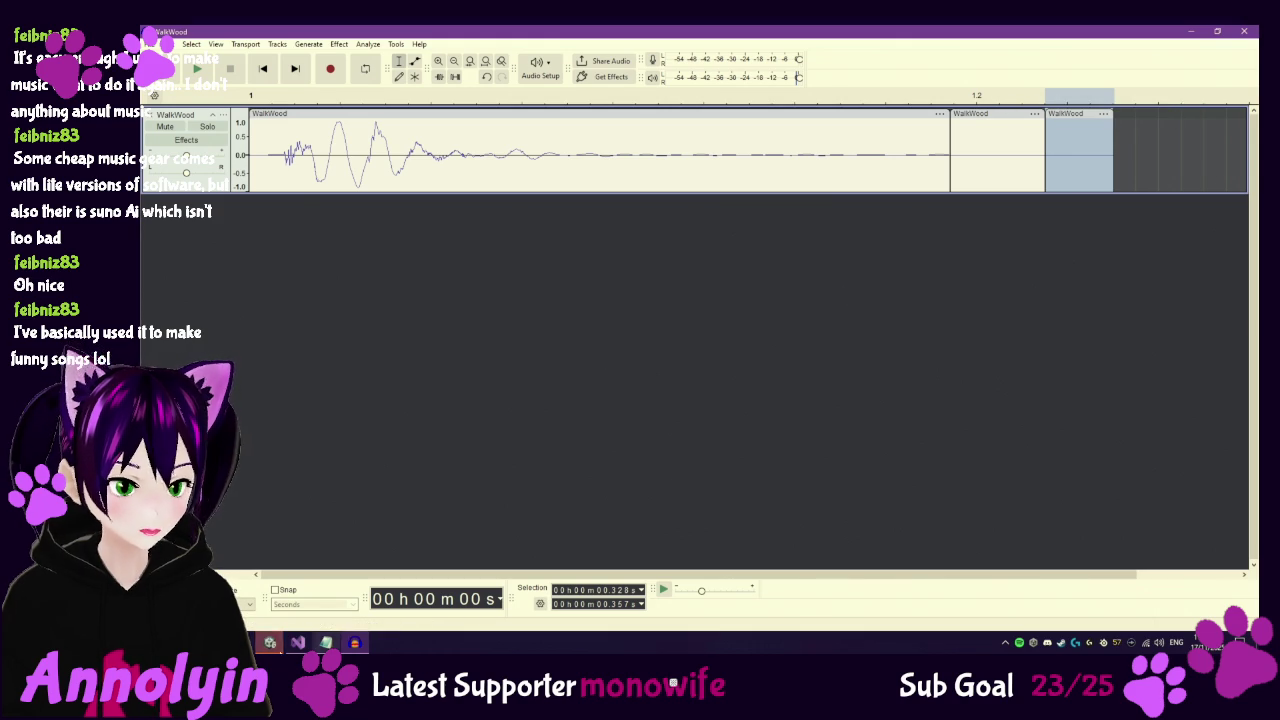
Back in Unity, bring up the SFX sound folder in File Explorer and select WalkRock.wav.
left_click(300, 643)
left_click(683, 61)
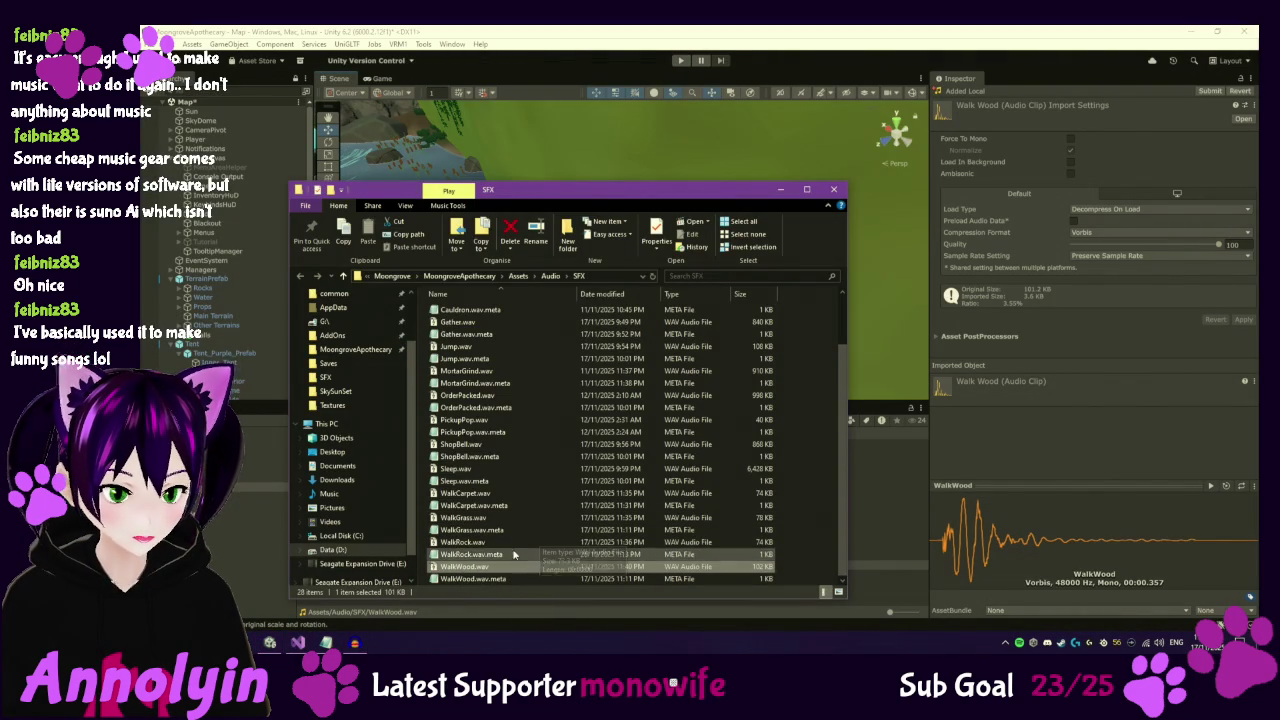
left_click(510, 545)
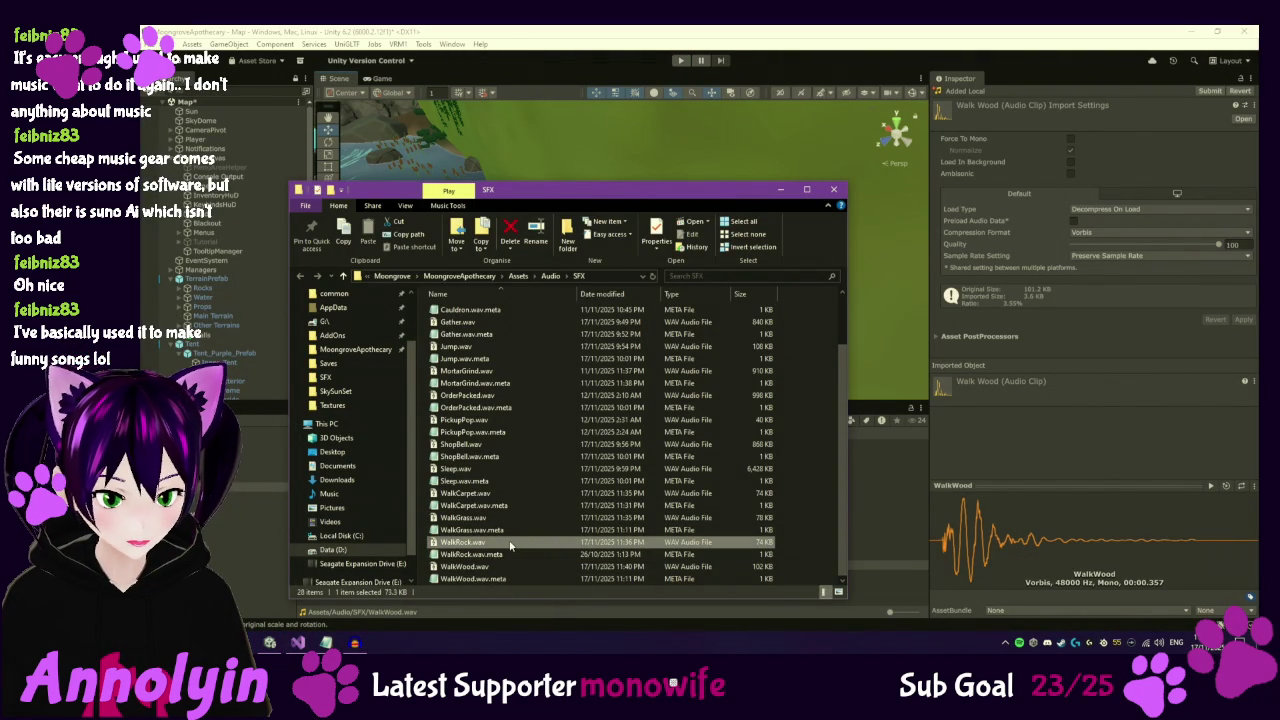
Open WalkCarpet.wav in Audacity and fill the stretch after the clip with silence up to 0.356 seconds.
right_click(493, 495)
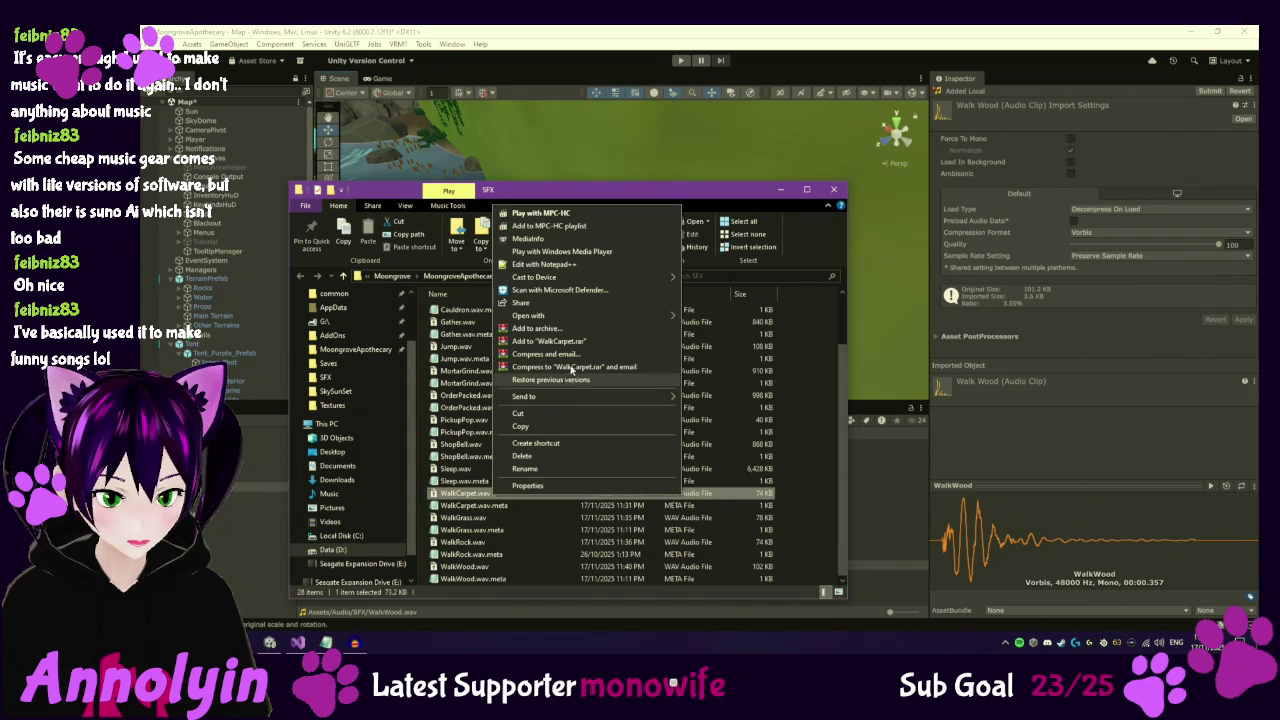
mouse_move(640, 315)
left_click(708, 318)
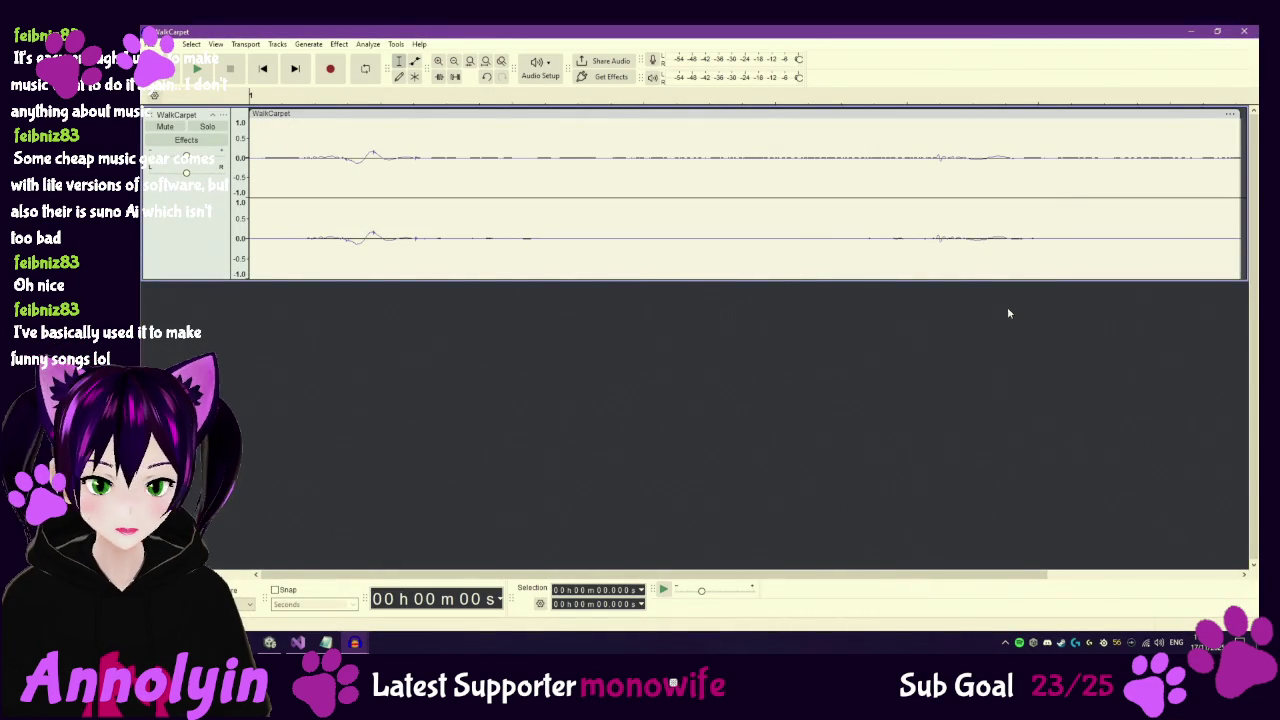
key("ctrl+3")
mouse_move(958, 231)
left_mouse_down()
mouse_move(1140, 240)
mouse_move(1129, 241)
left_mouse_up()
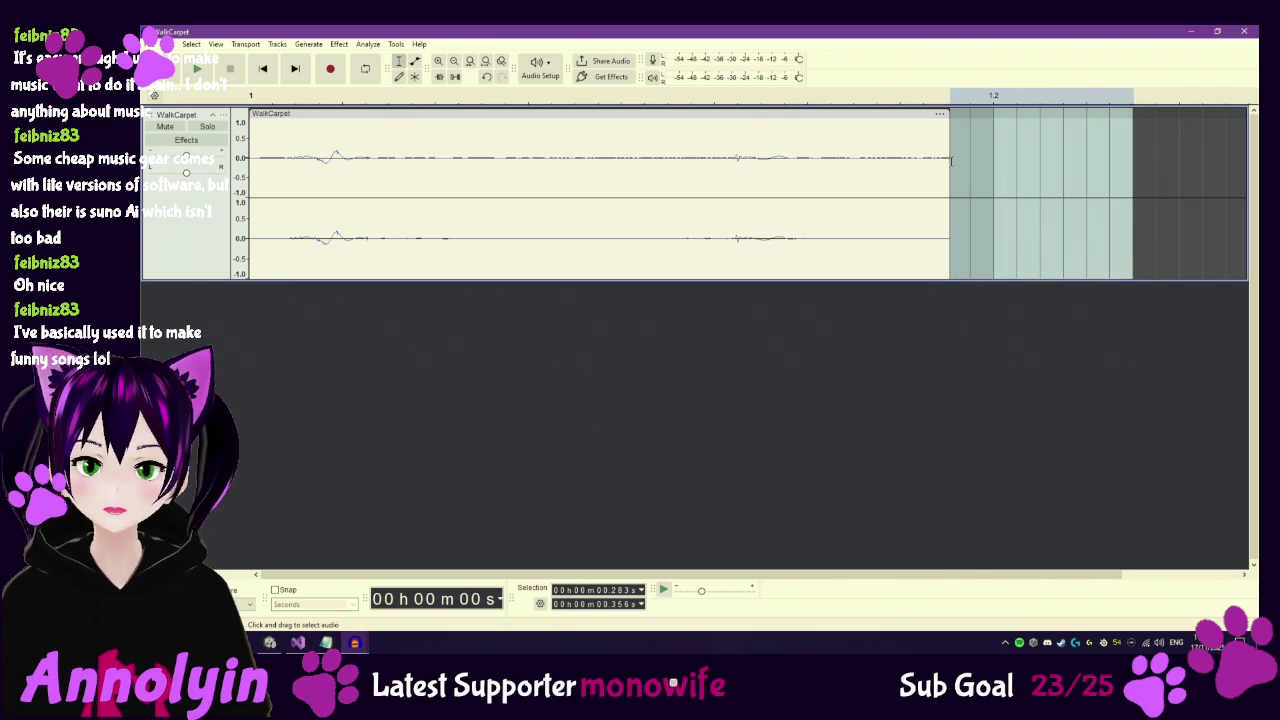
left_click(308, 45)
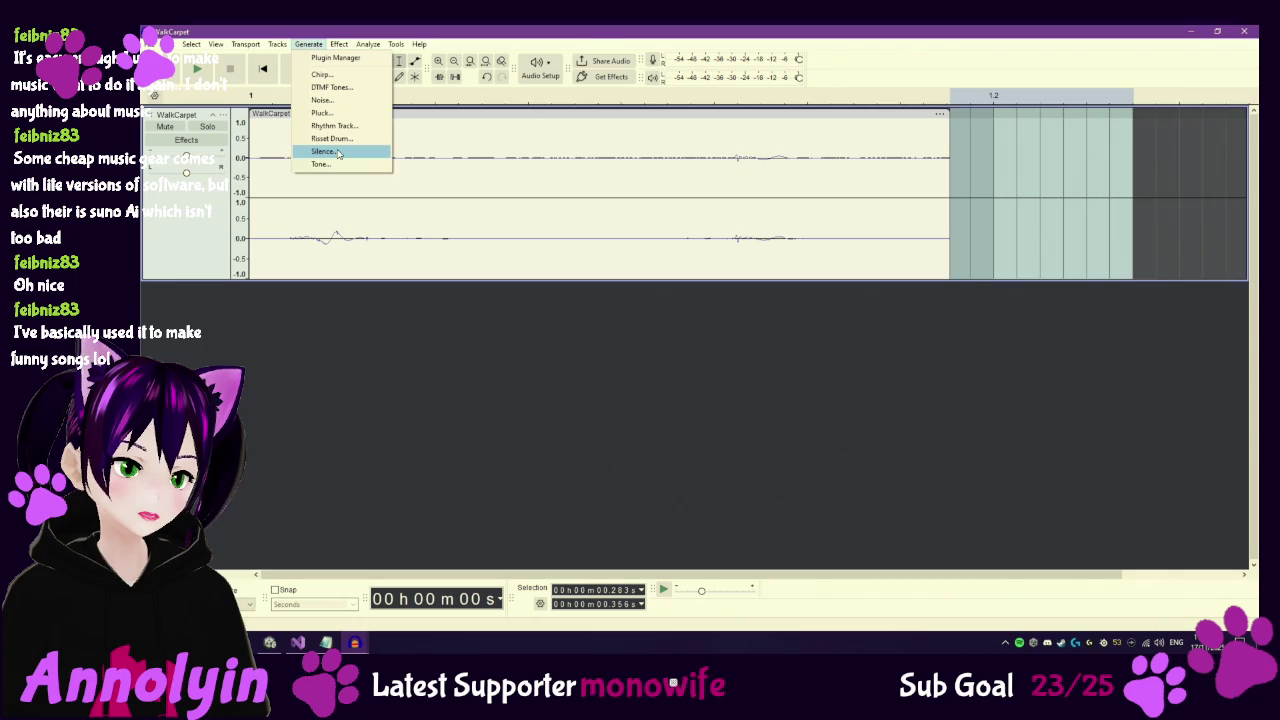
left_click(330, 152)
left_click(760, 373)
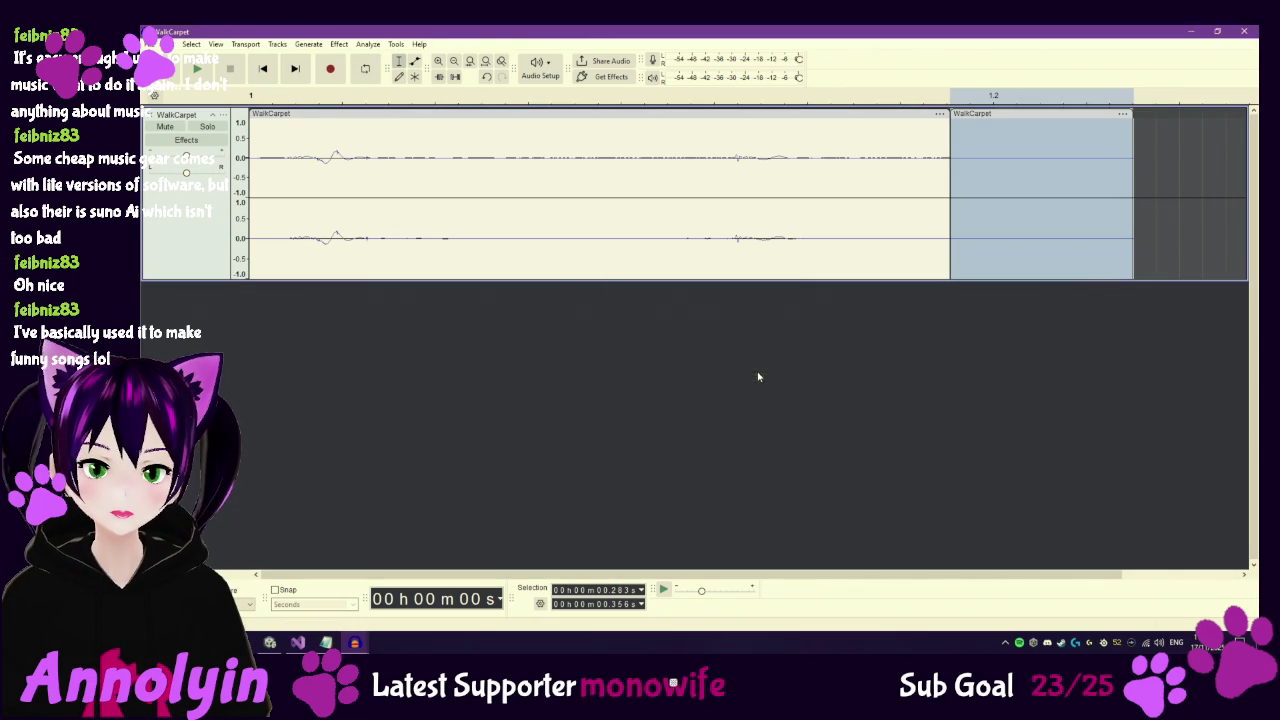
Export it over the existing WalkCarpet.wav, confirming the replacement, and return to Unity.
left_click(157, 44)
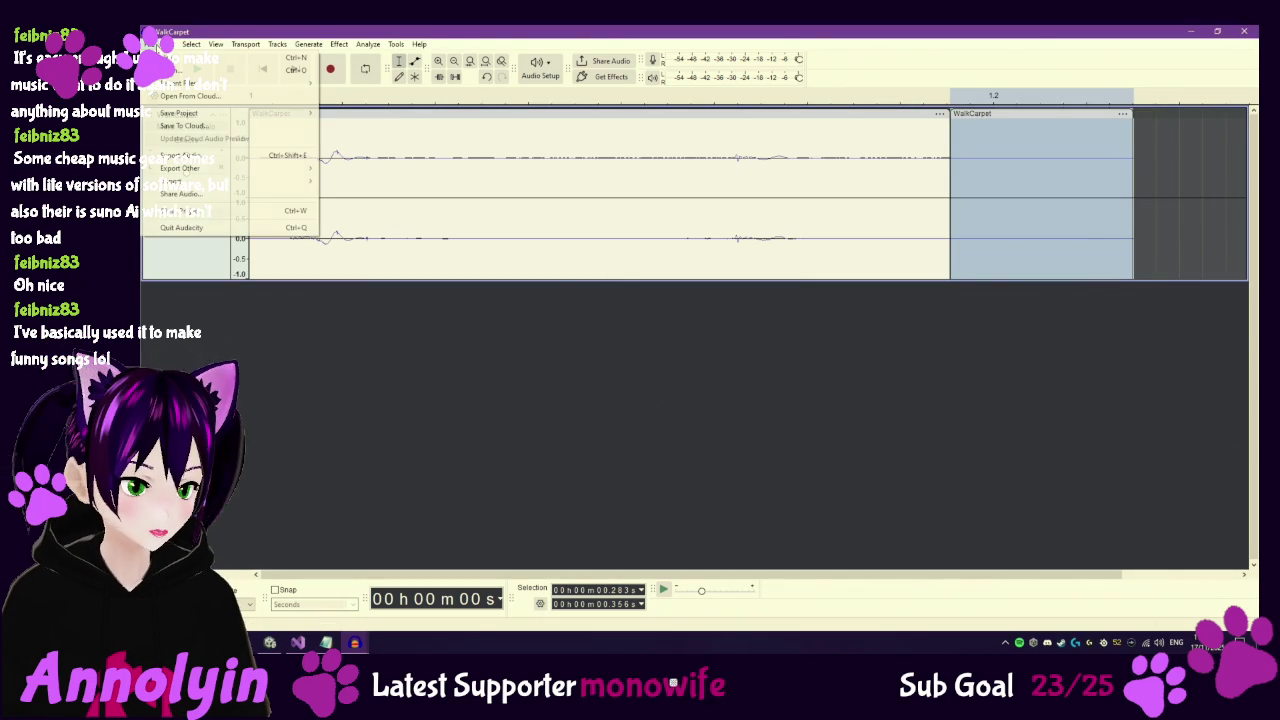
left_click(190, 156)
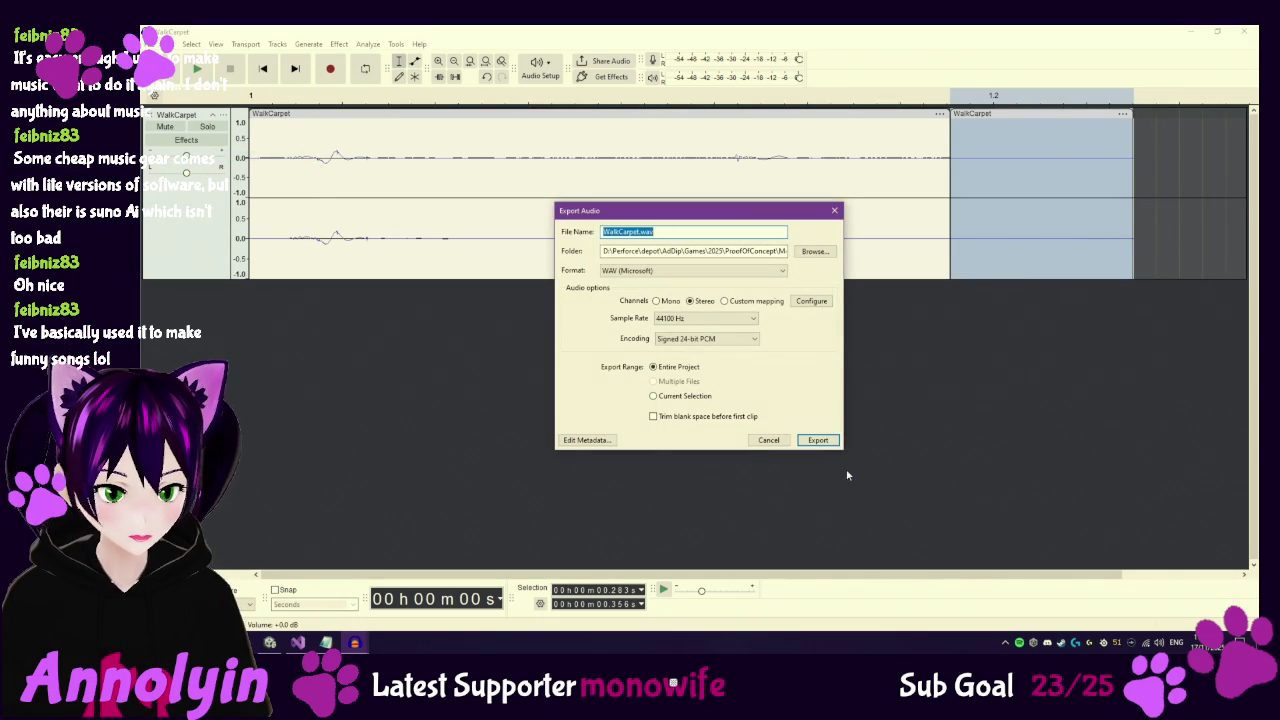
left_click(818, 441)
left_click(787, 338)
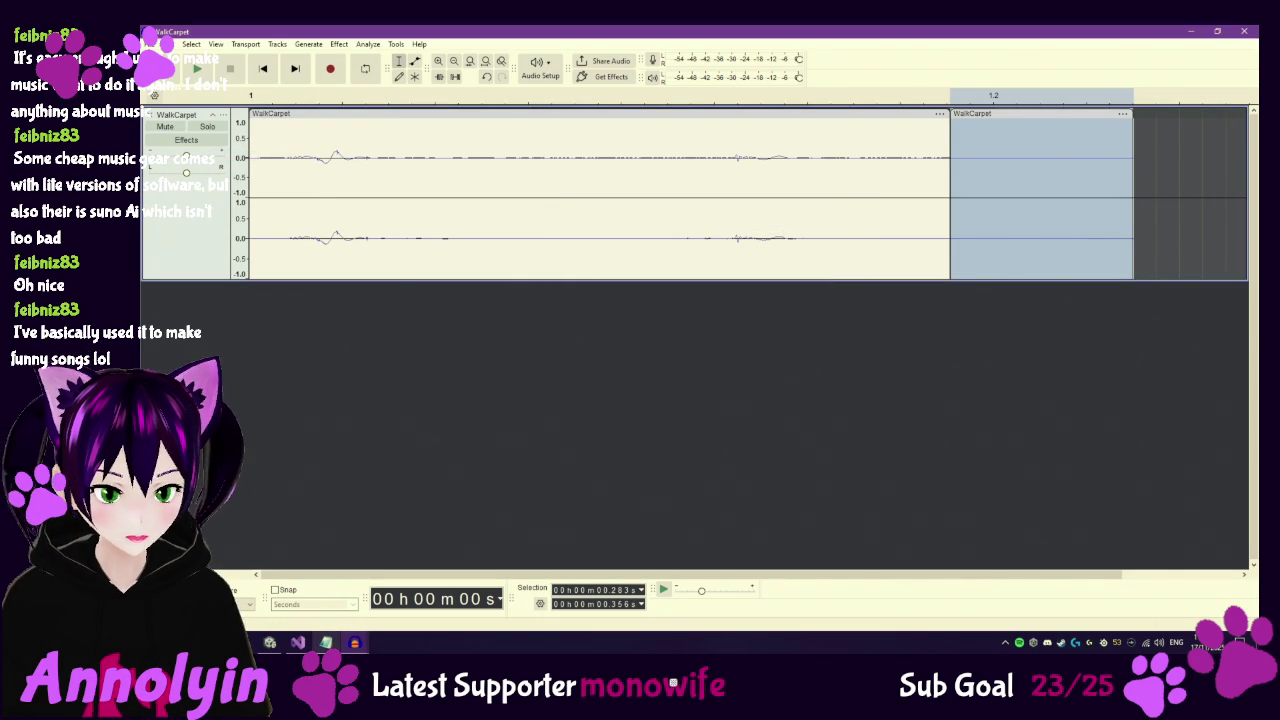
mouse_move(300, 643)
left_click(323, 592)
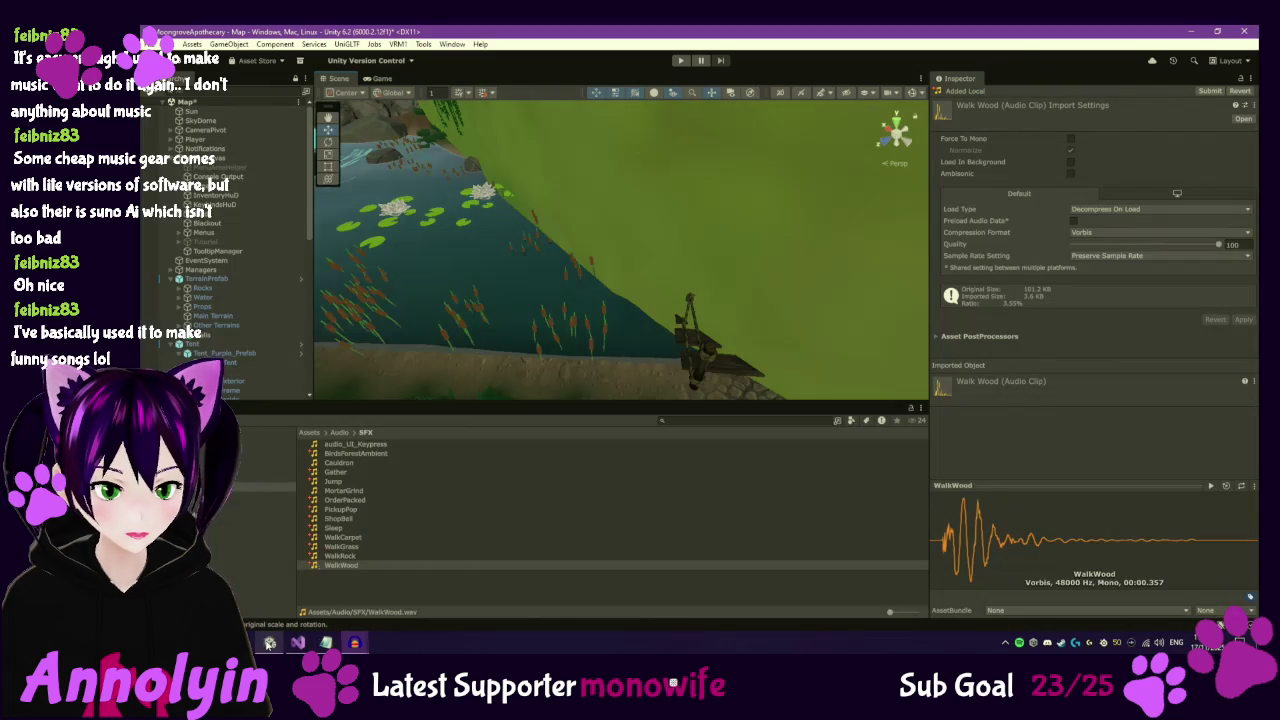
Select WalkCarpet and play its preview on loop, then stop it.
left_click(343, 537)
left_click(1240, 485)
left_click(1210, 486)
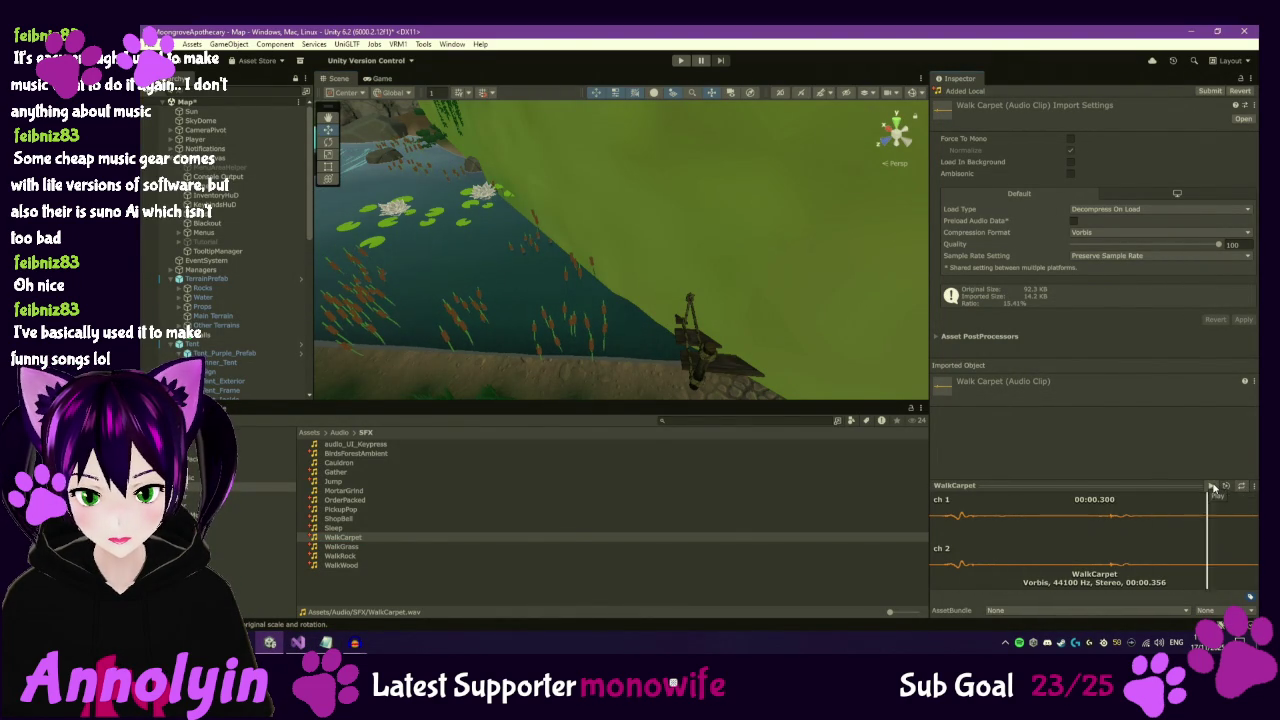
left_click(1211, 487)
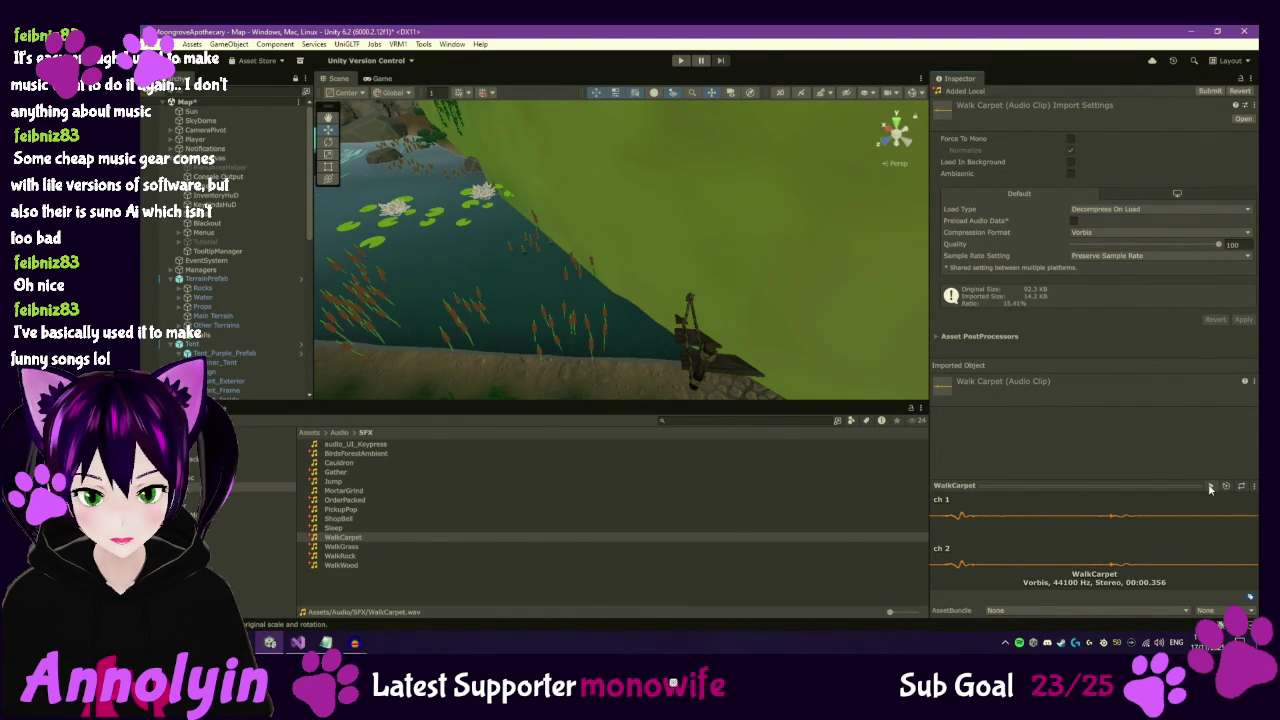
Inspect the import settings of the WalkWood, WalkCarpet and WalkGrass clips in turn.
left_click(341, 565)
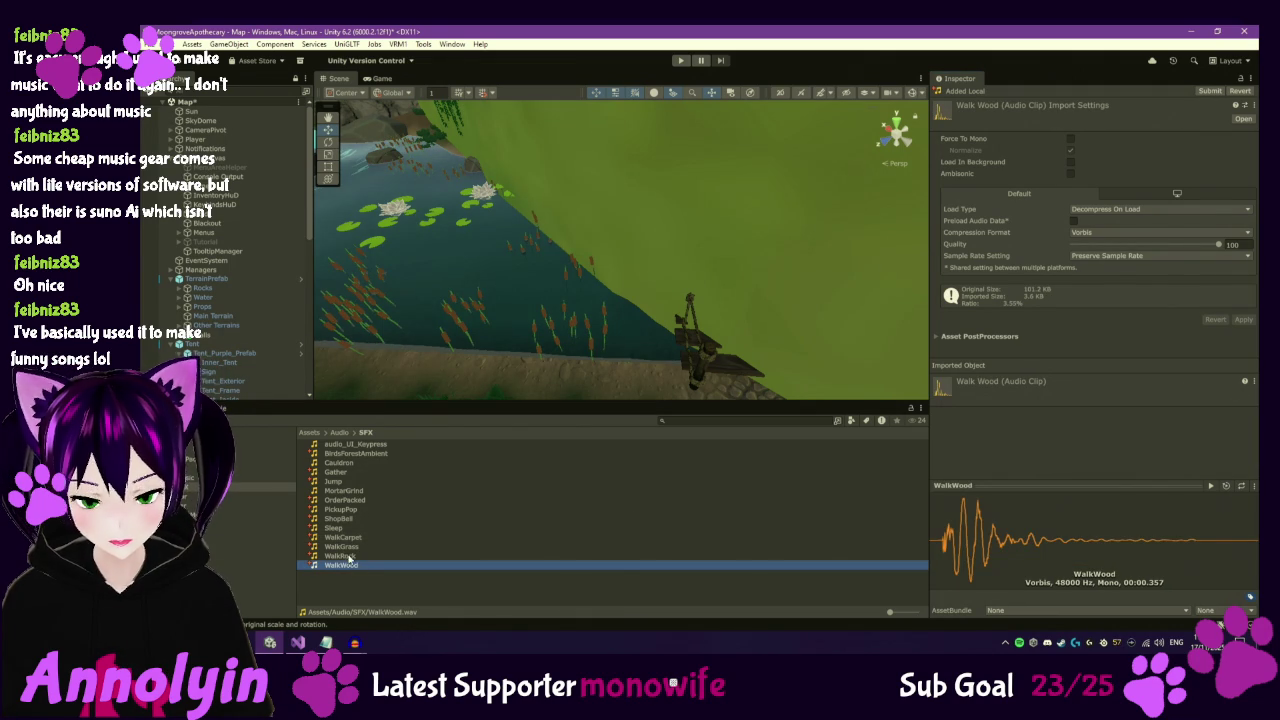
left_click(343, 538)
left_click(341, 547)
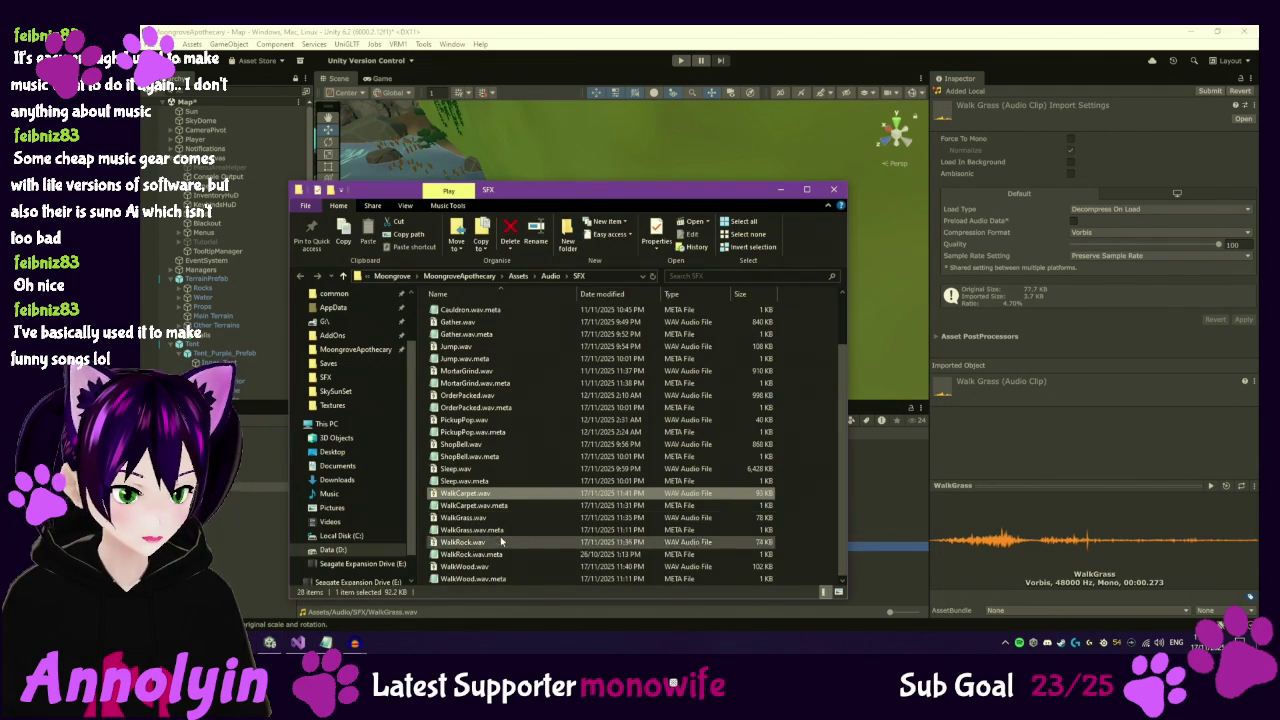
Open WalkGrass.wav in Audacity and pad its end with silence out to 0.356 seconds.
right_click(489, 523)
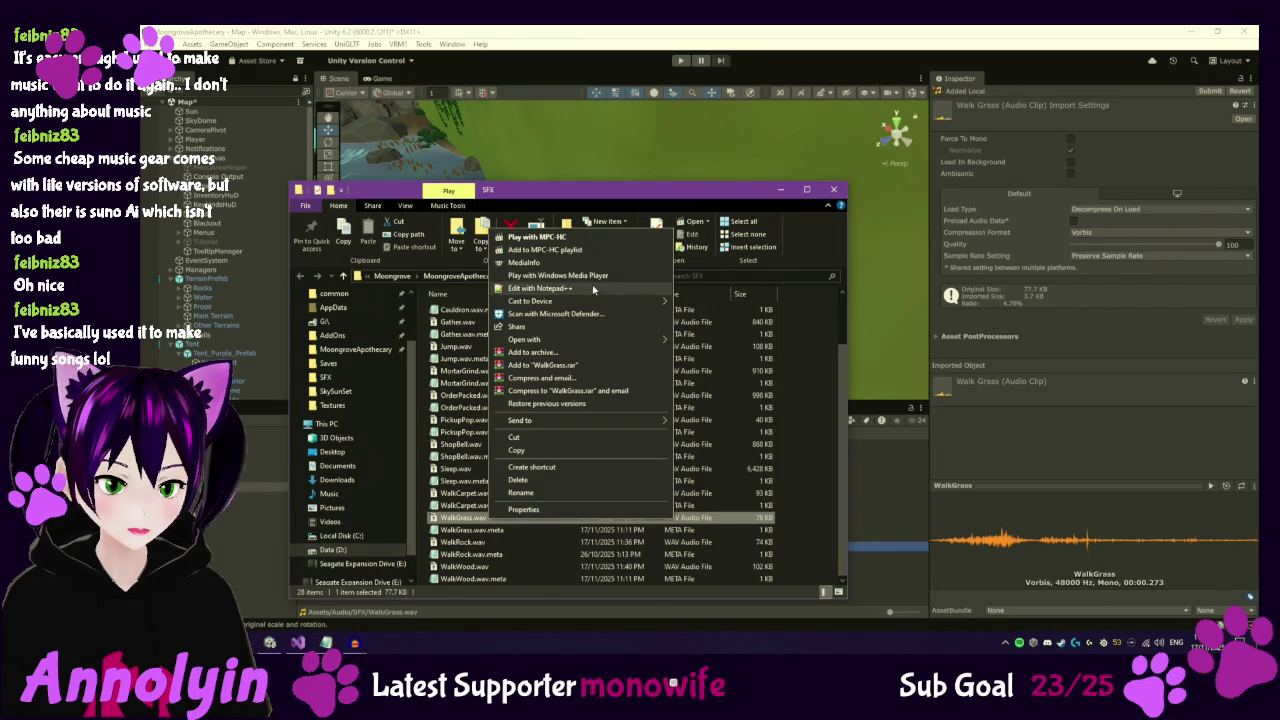
mouse_move(586, 340)
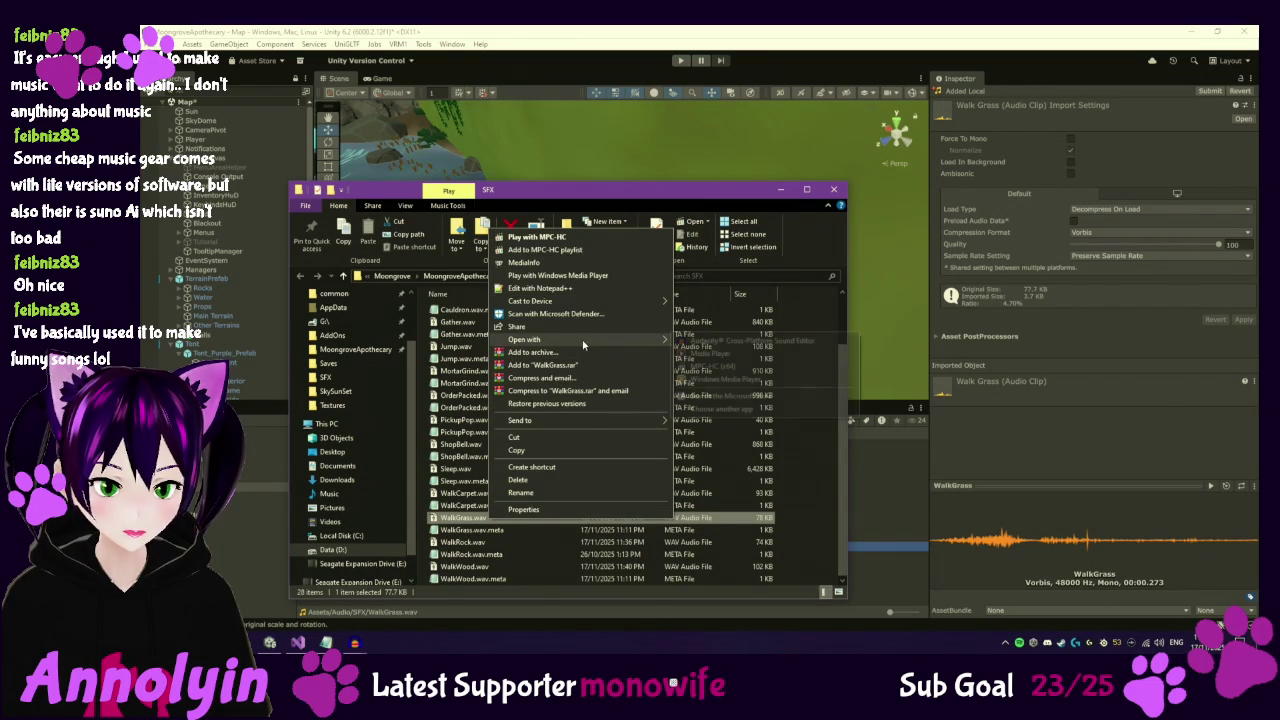
left_click(735, 341)
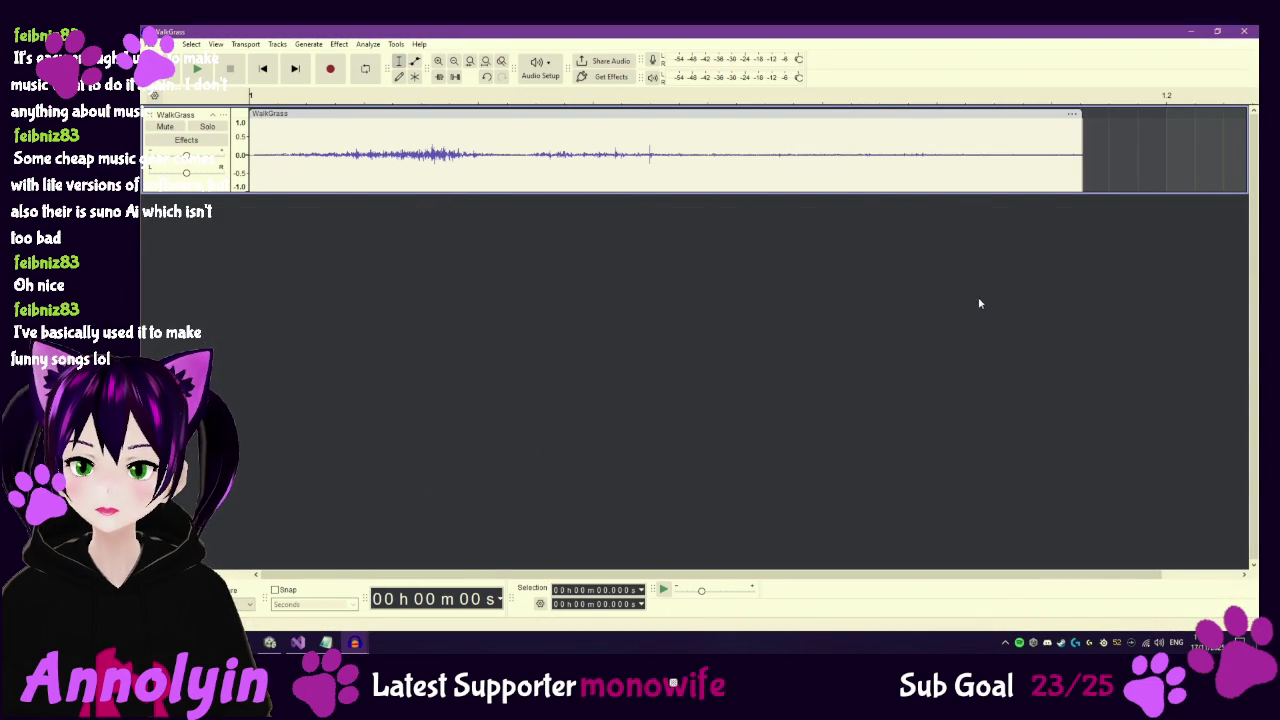
scroll(1056, 261, "down", 2, "ctrl")
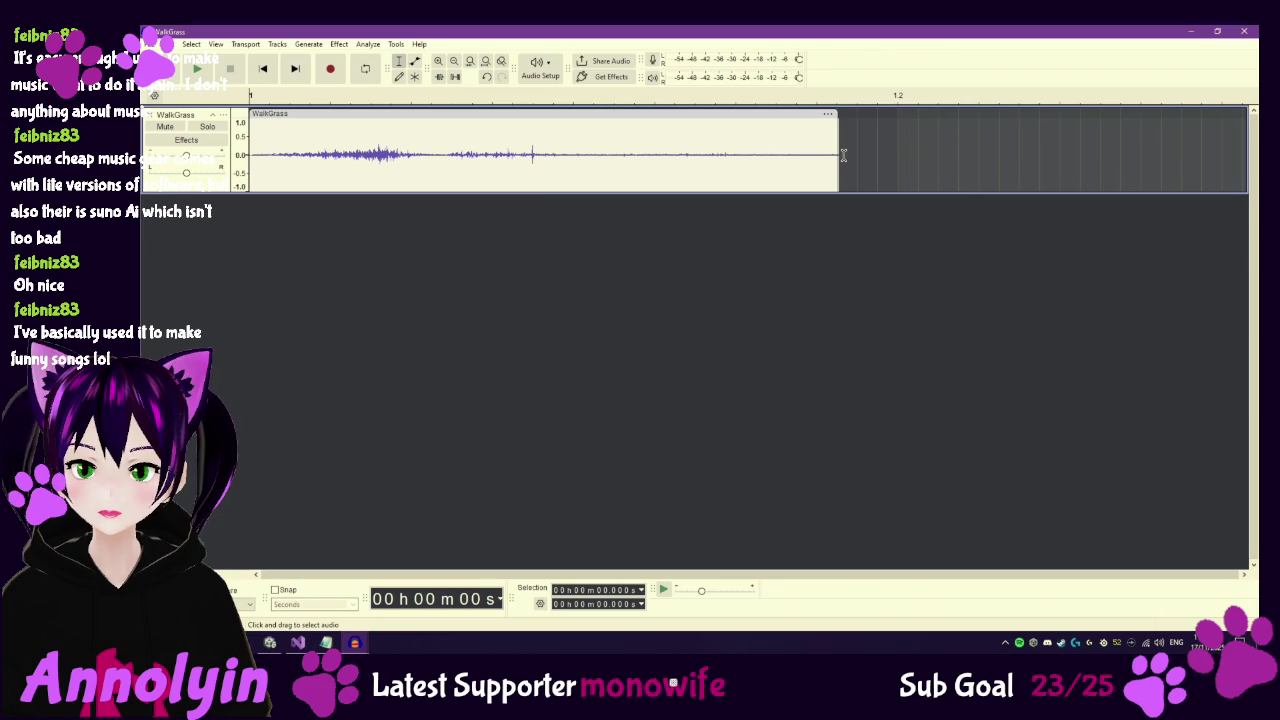
left_click_drag(836, 155, 1016, 166)
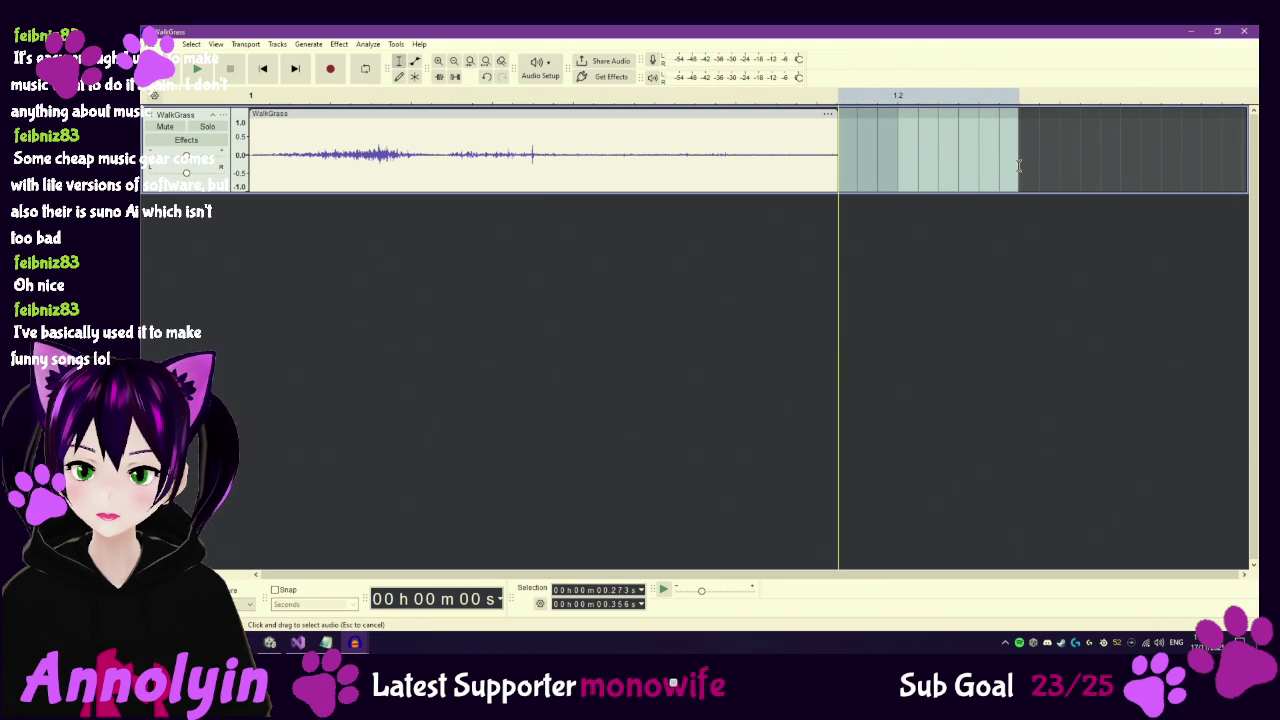
left_click(308, 44)
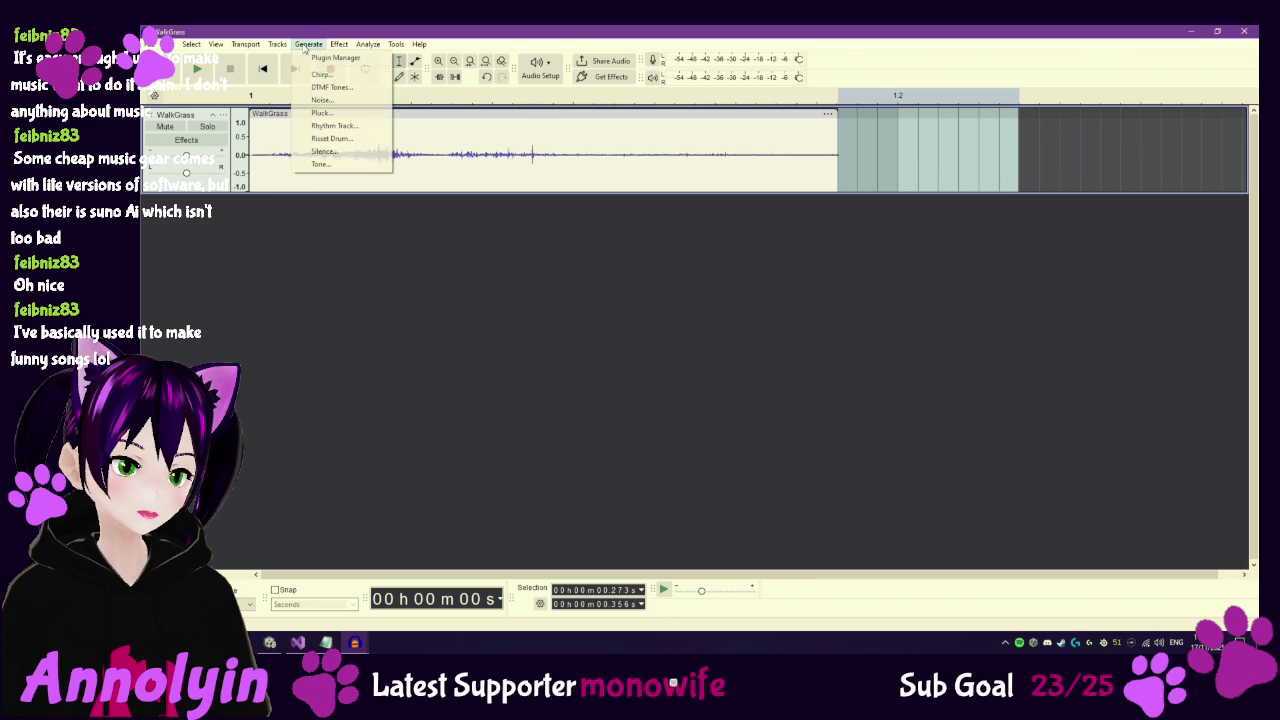
left_click(330, 155)
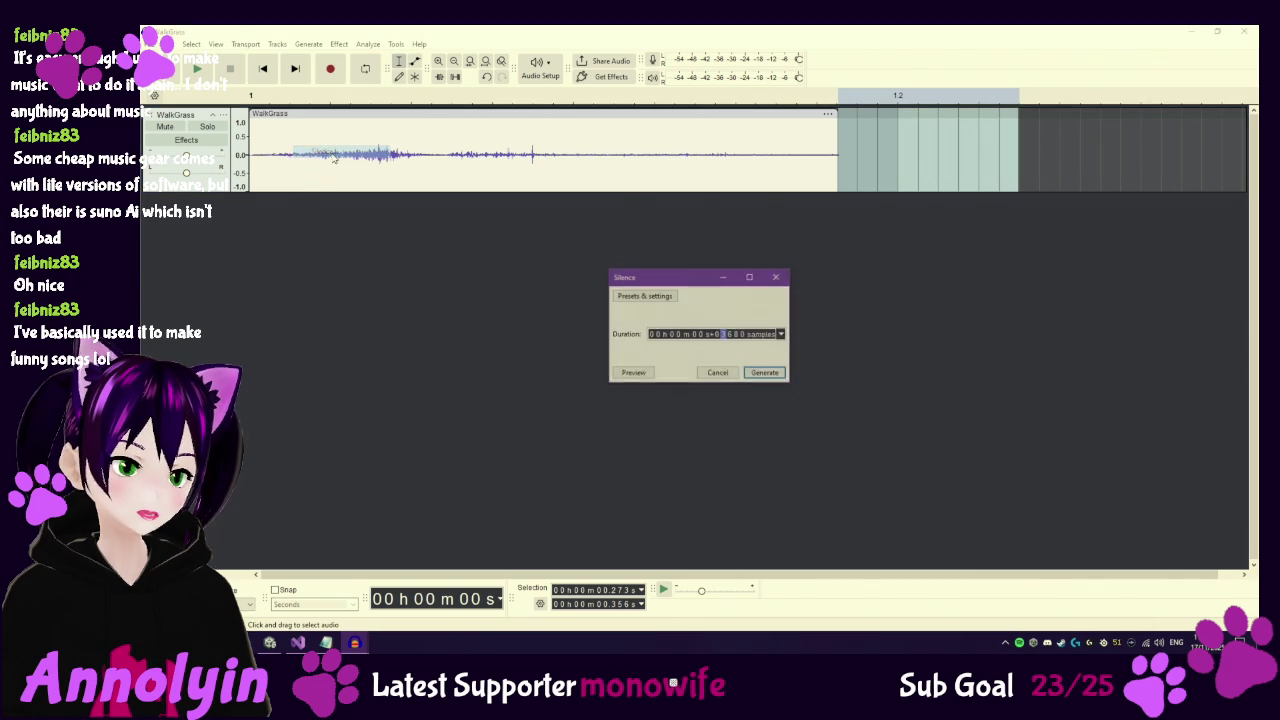
left_click(765, 373)
Export over the existing WalkGrass.wav, confirming the overwrite, and bring back the SFX folder.
left_click(162, 44)
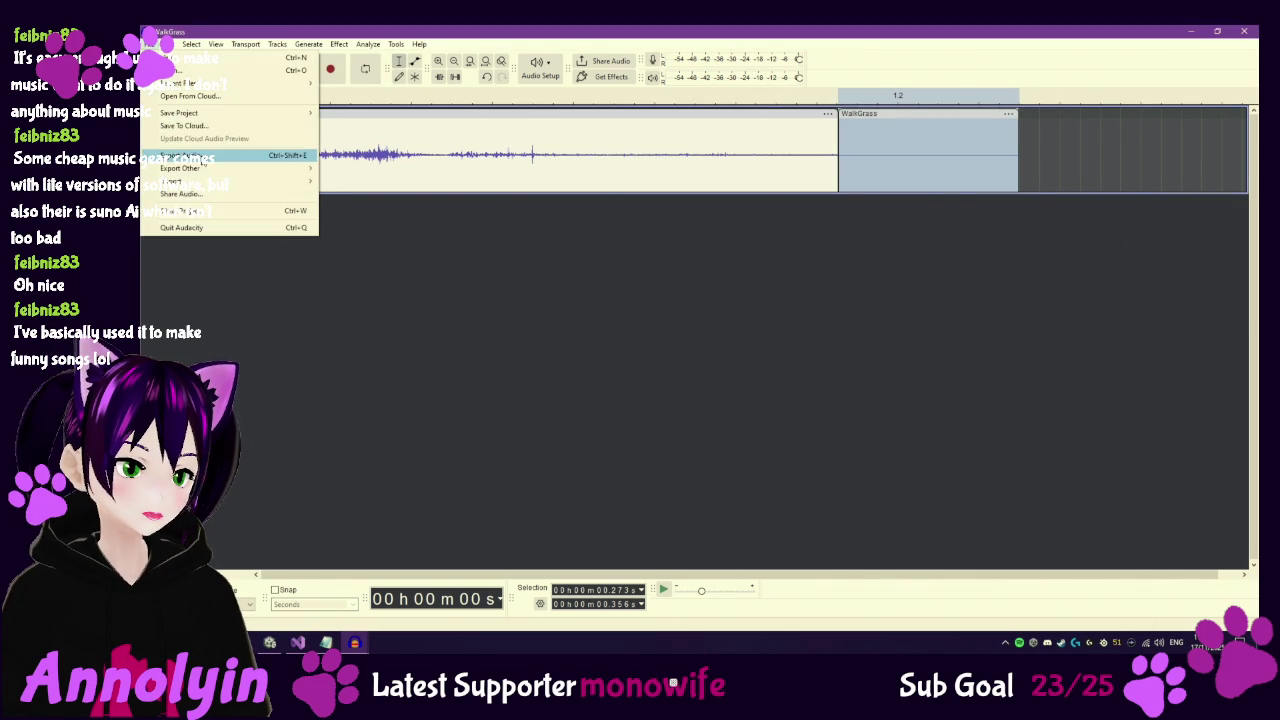
left_click(203, 158)
left_click(818, 440)
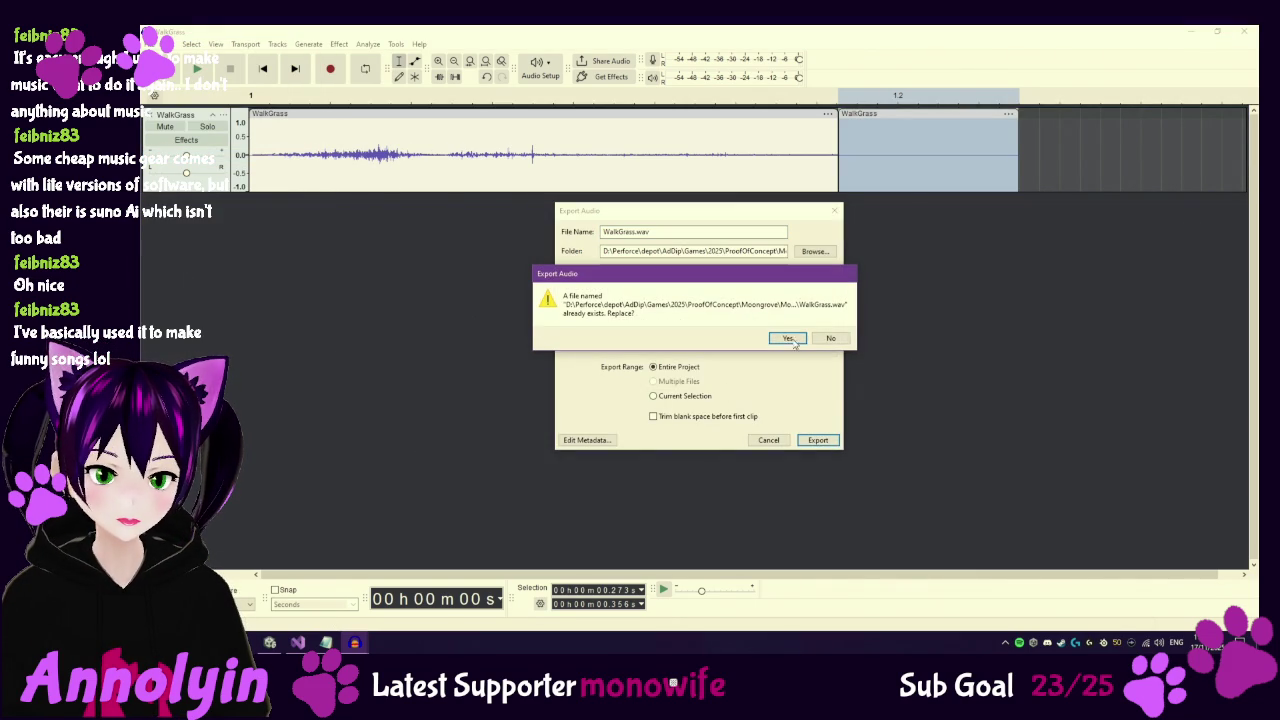
left_click(790, 338)
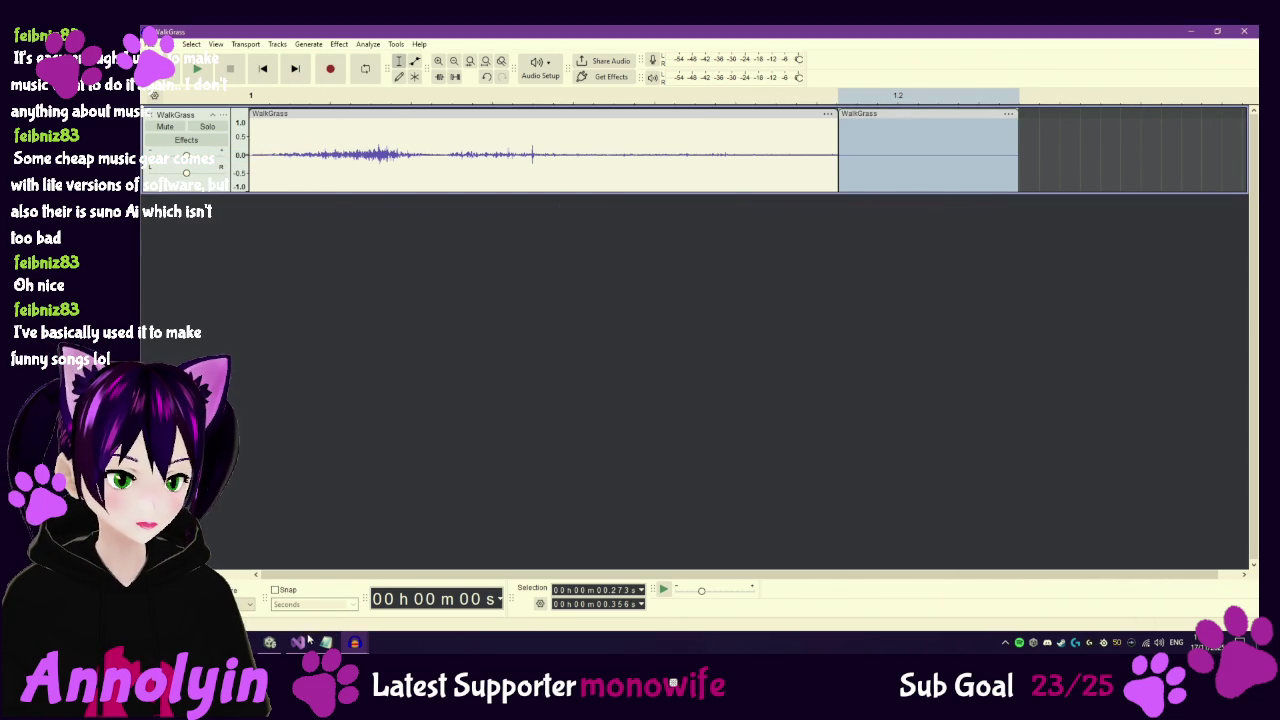
left_click(326, 642)
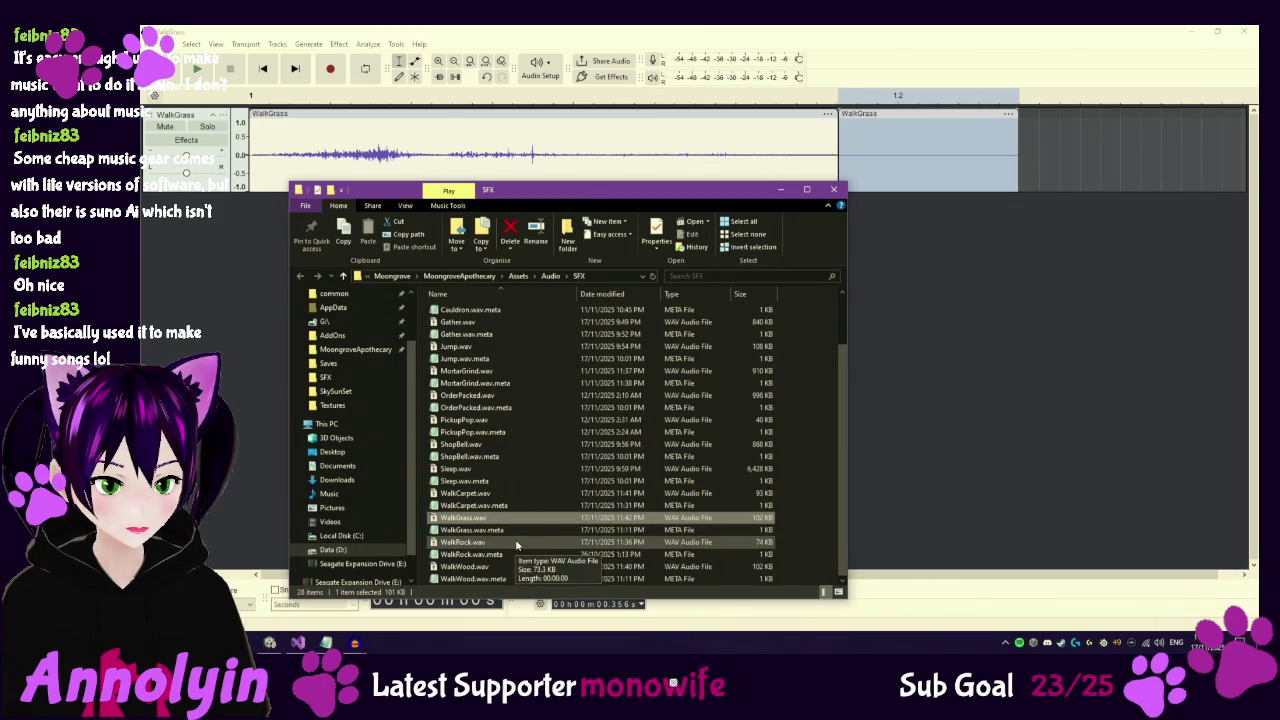
Open WalkRock.wav in Audacity and fill 0.284–0.356 s after the clip with silence.
right_click(506, 546)
mouse_move(574, 362)
left_click(765, 365)
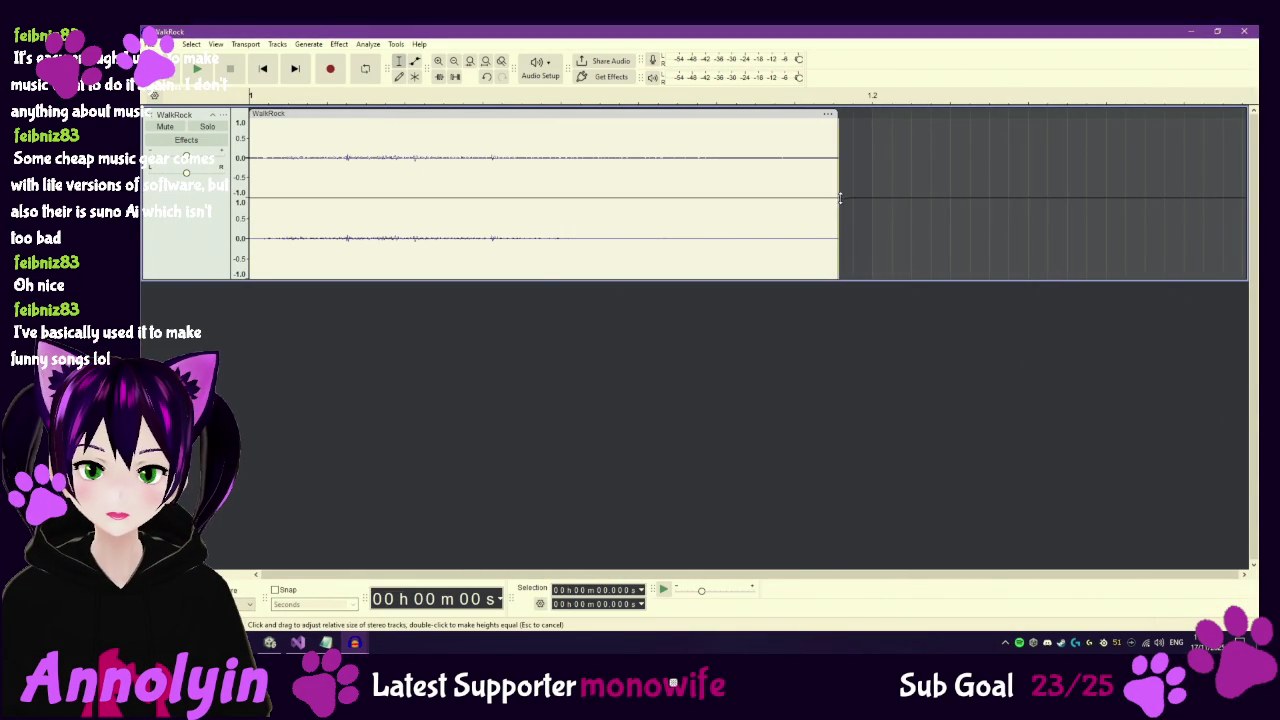
left_click(839, 150)
left_click_drag(839, 150, 988, 152)
left_click(320, 45)
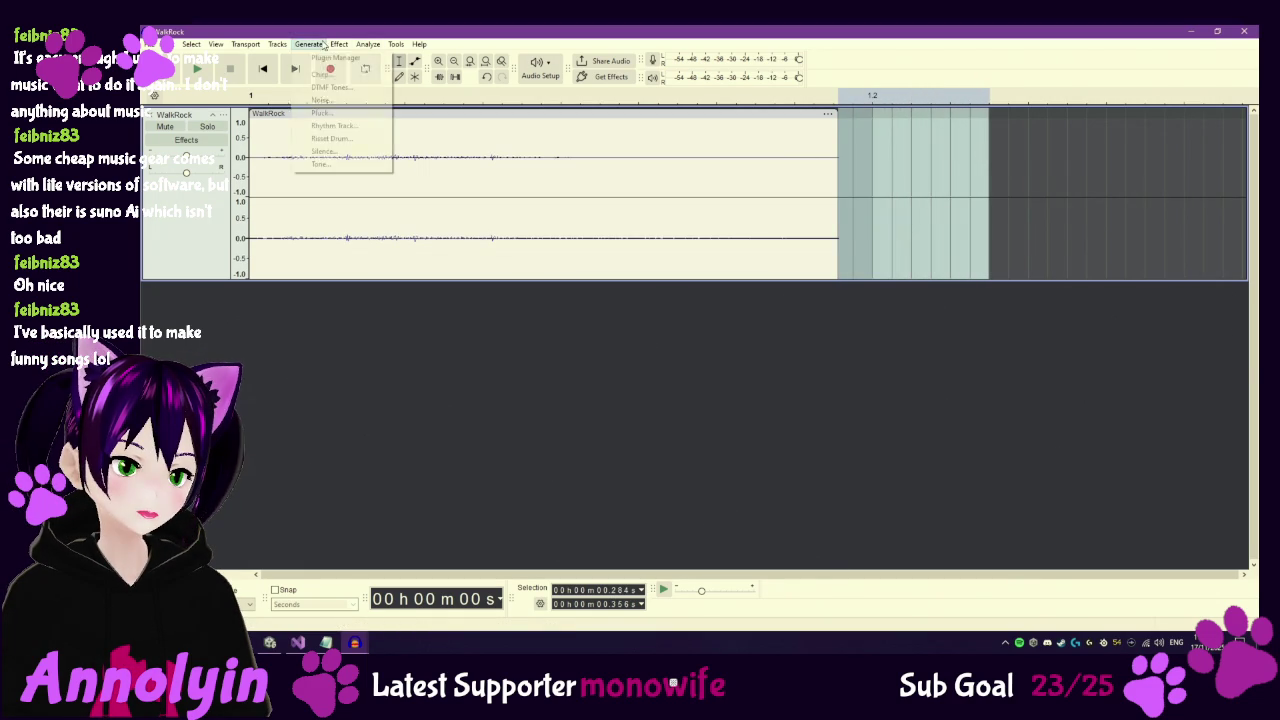
left_click(322, 151)
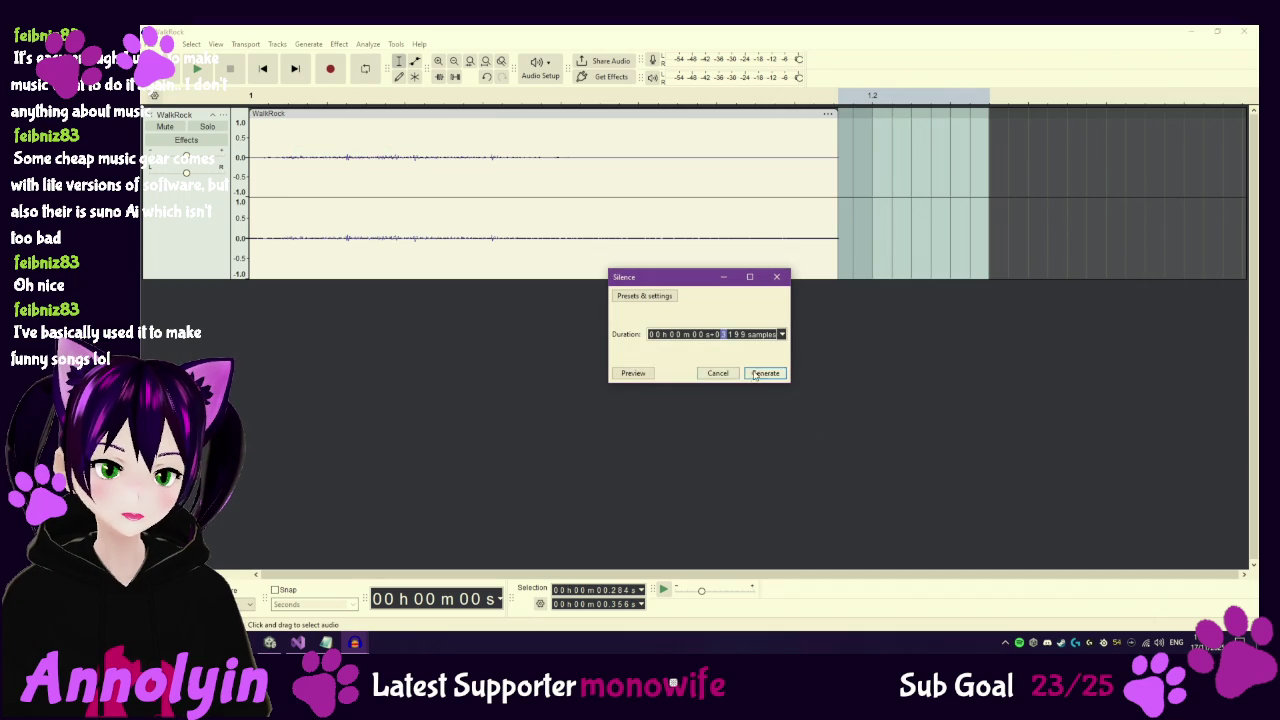
left_click(762, 373)
Export the padded clip over the existing WalkRock.wav, confirming the overwrite.
left_click(160, 44)
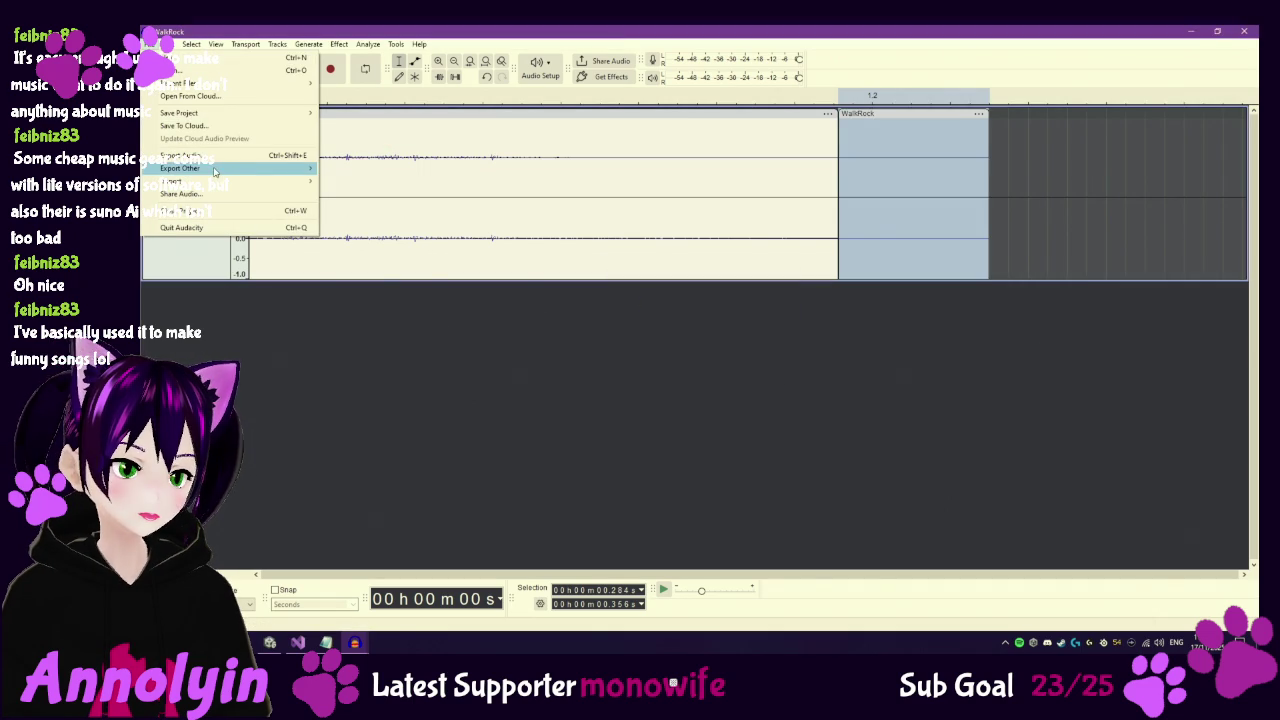
left_click(182, 155)
left_click(818, 440)
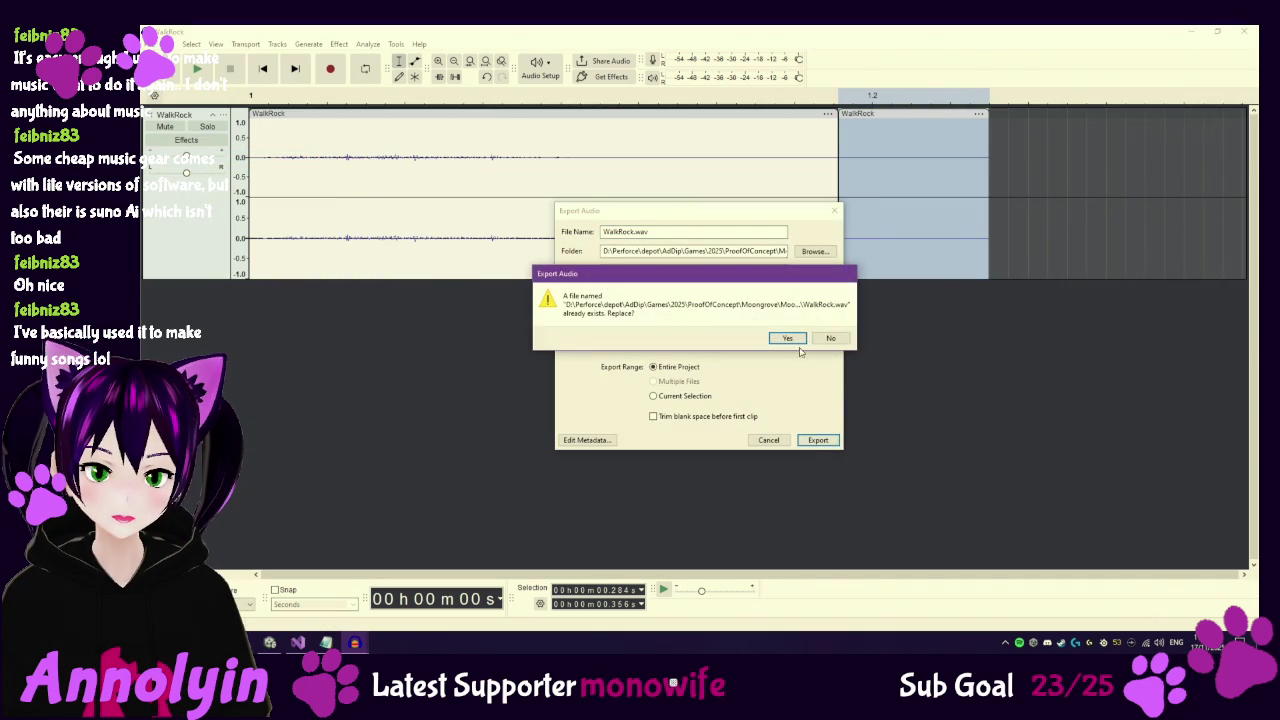
left_click(795, 338)
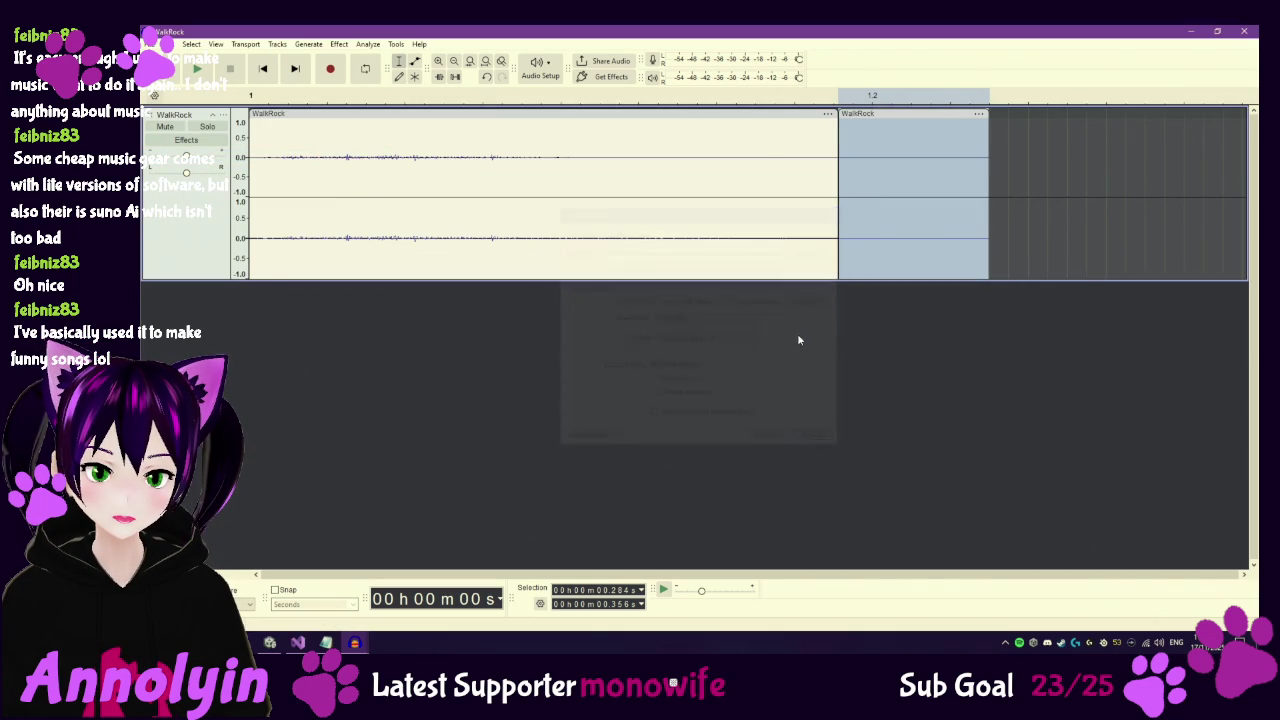
Refocus Unity so WalkGrass reimports at 0.356 s, then enter Play mode to the Moongrove Apothecary title menu.
mouse_move(270, 642)
left_click(271, 620)
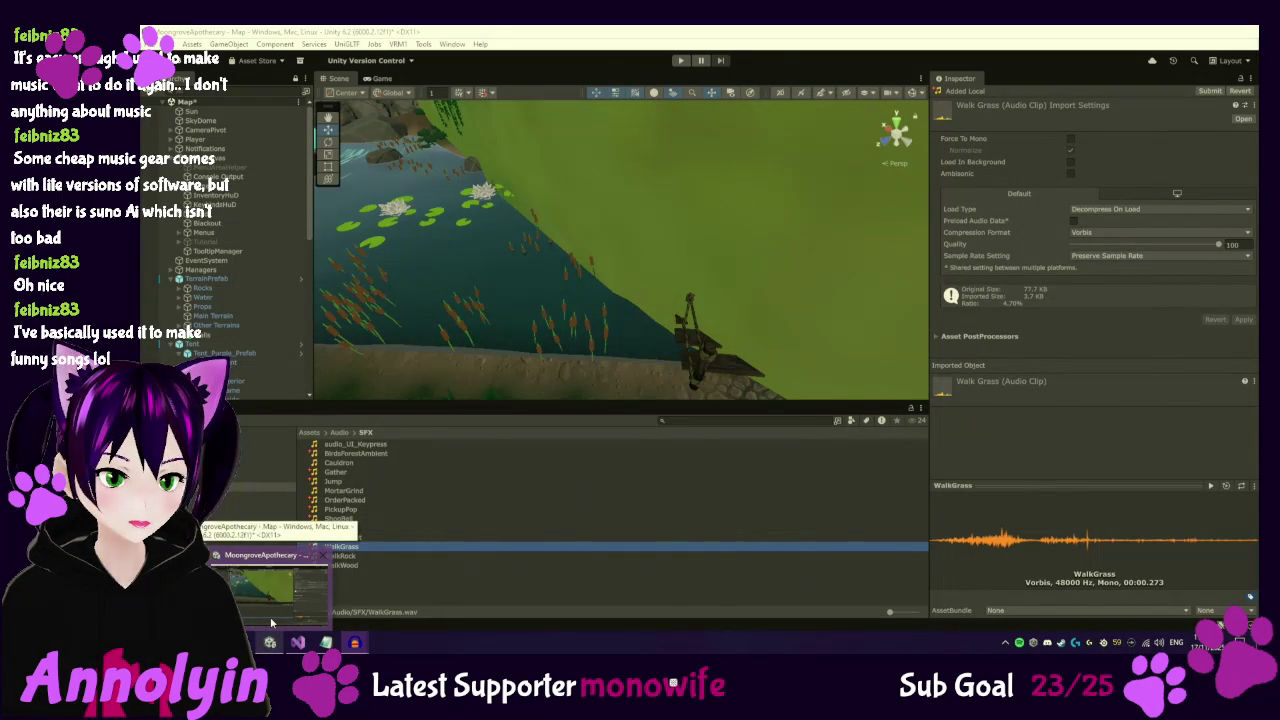
left_click(270, 620)
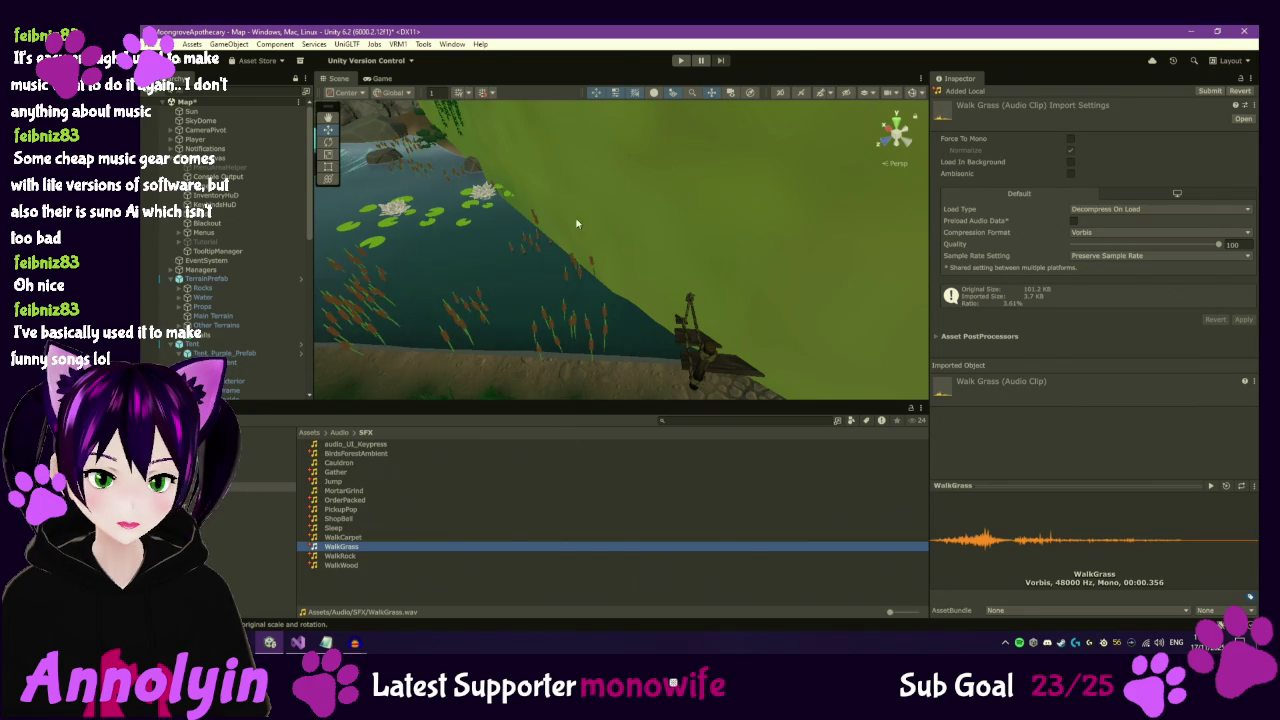
left_click(679, 61)
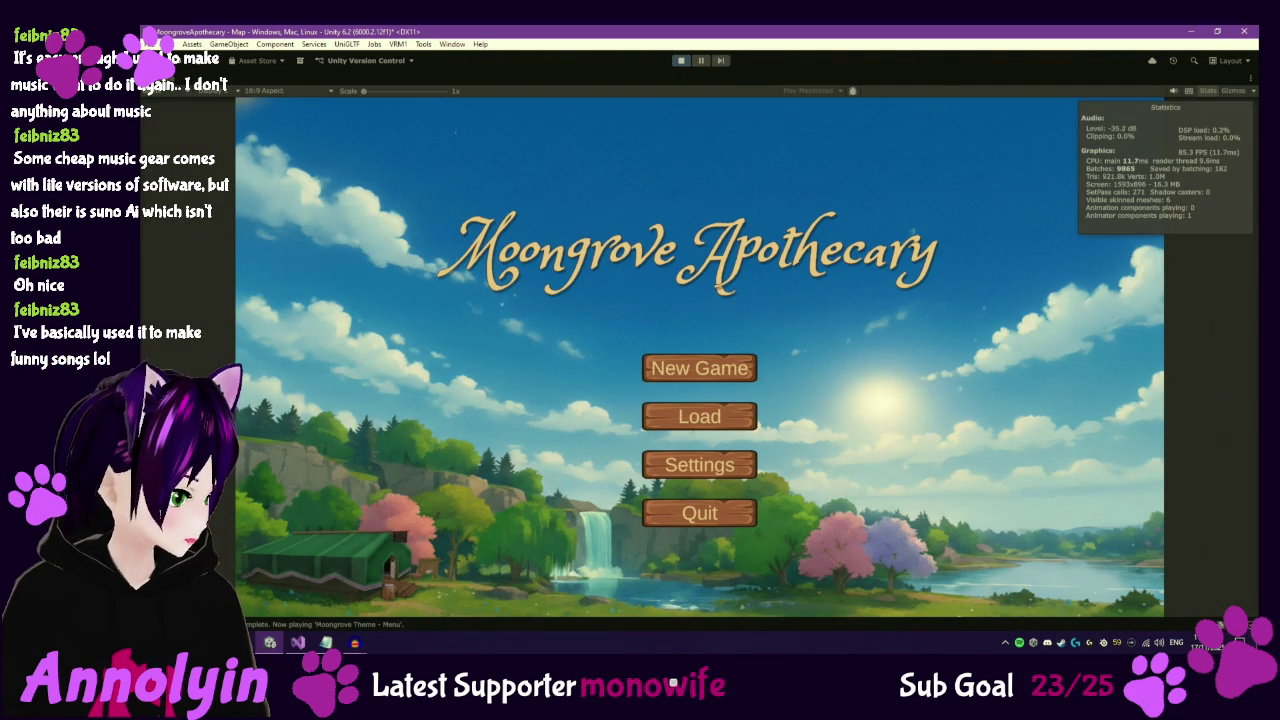
Turn the game's music volume to near zero, start a new game, and stop the tutorials.
left_click(709, 466)
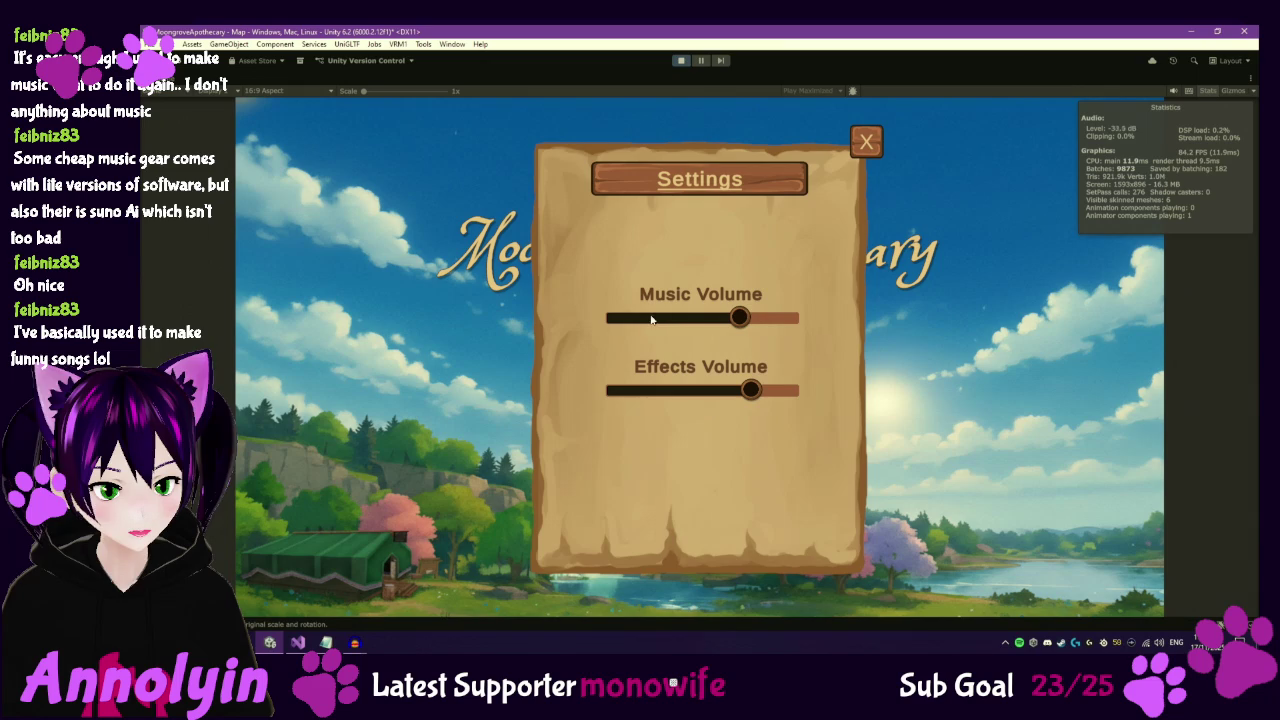
left_click_drag(730, 320, 621, 321)
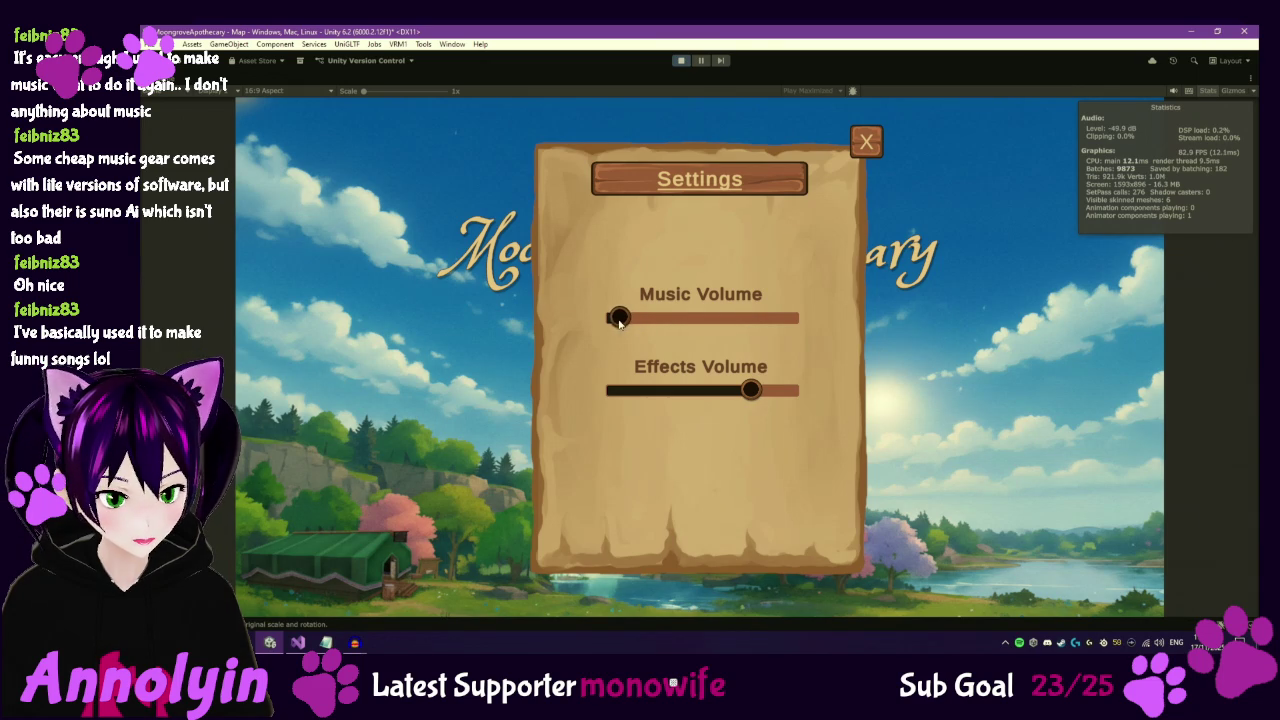
left_click(865, 150)
left_click(700, 368)
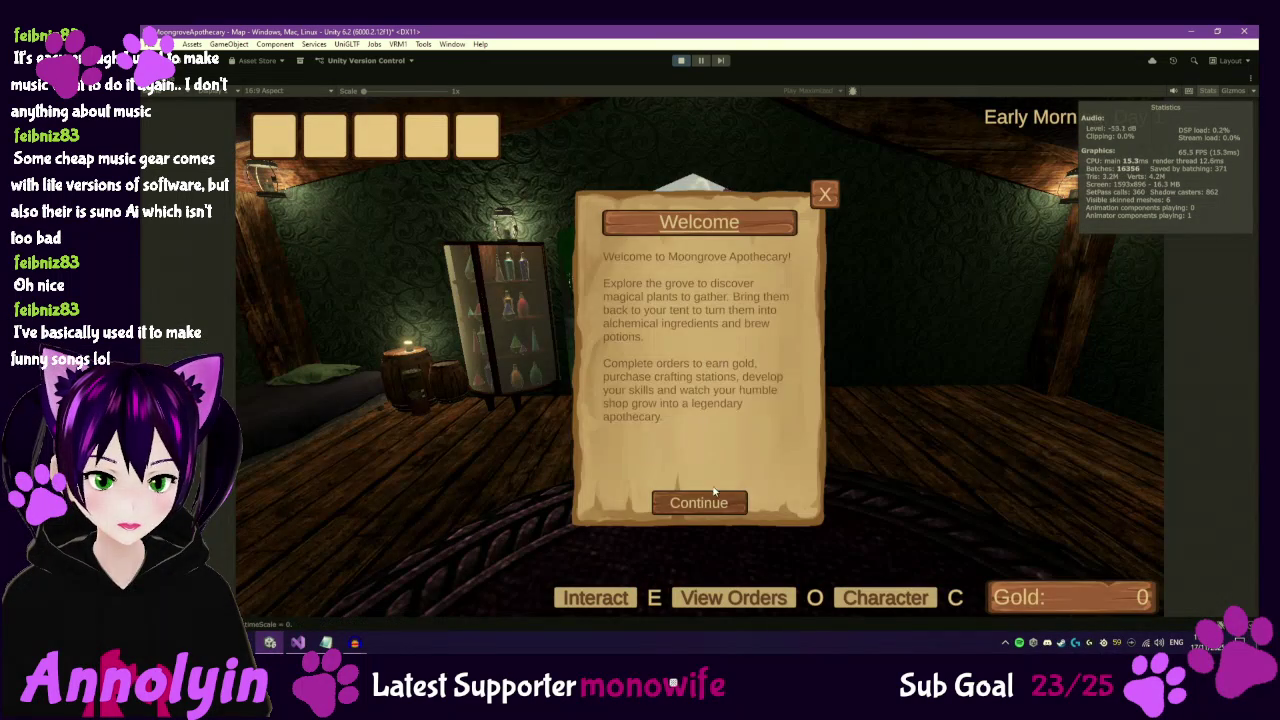
left_click(825, 193)
left_click(766, 426)
Walk out the doorway, down the cobblestone path to the dock, and along the grassy, sandy riverbank.
key("w")
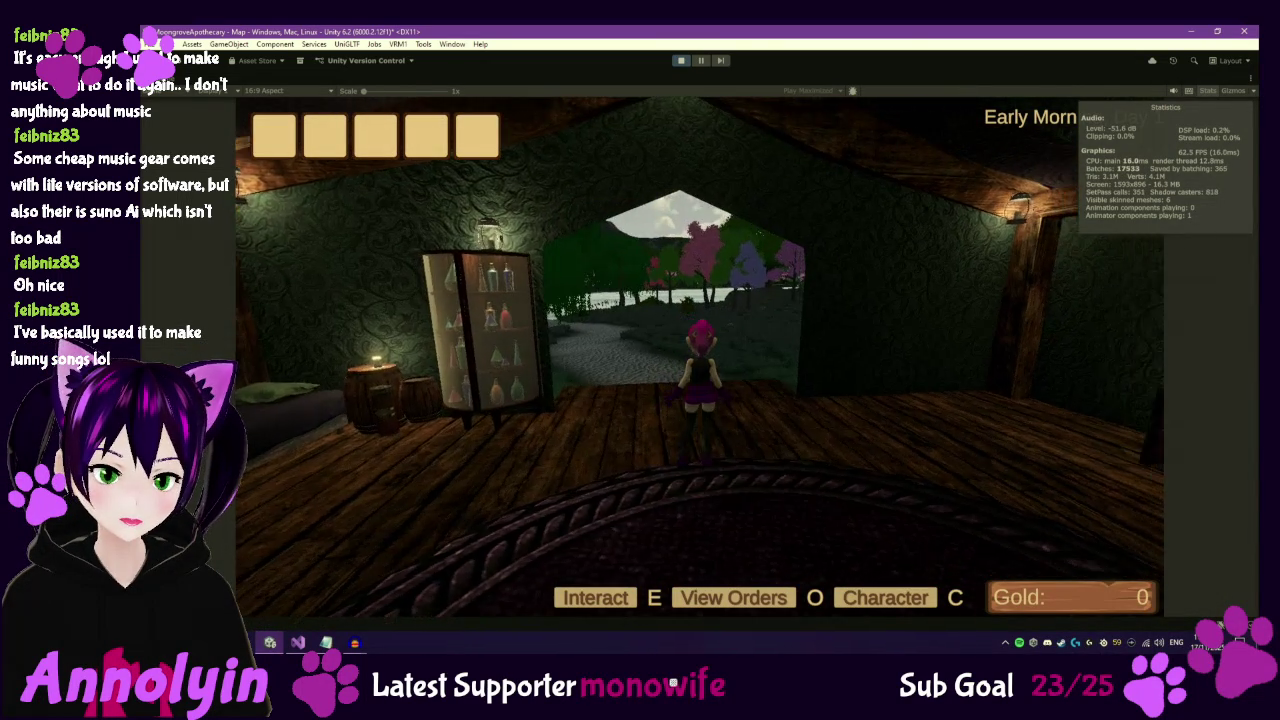
key("w")
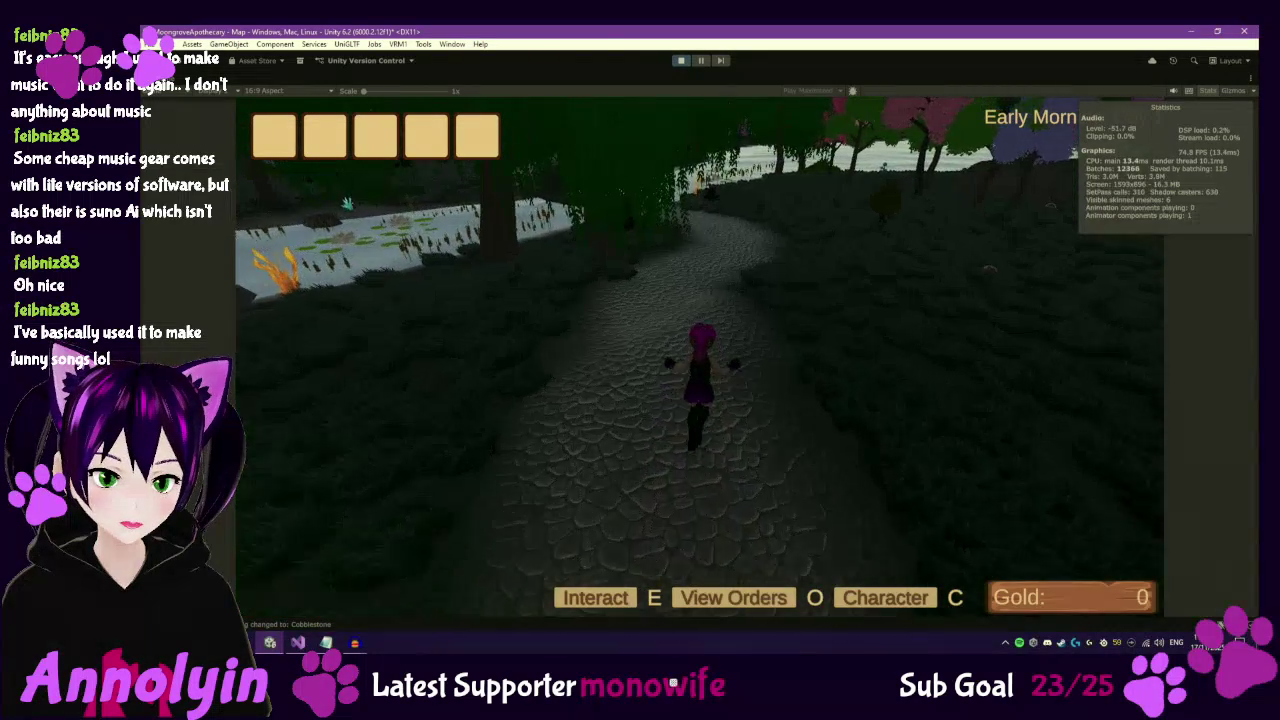
key("w")
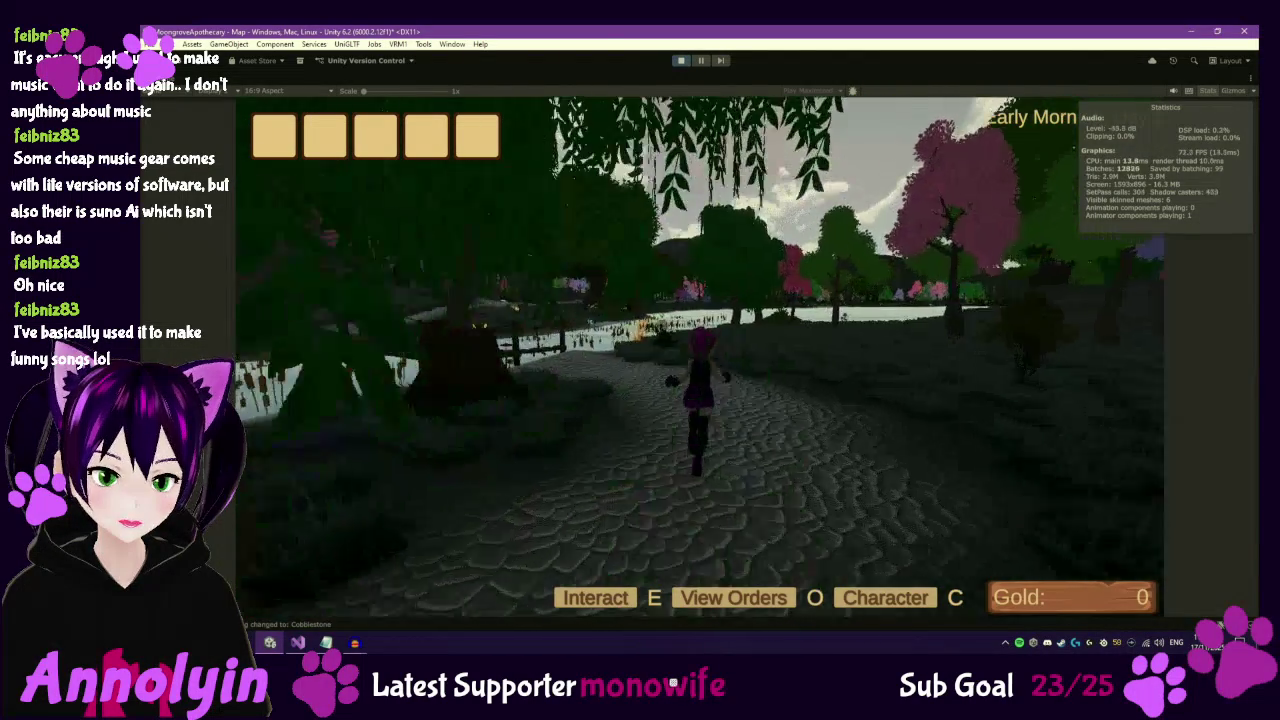
key("w")
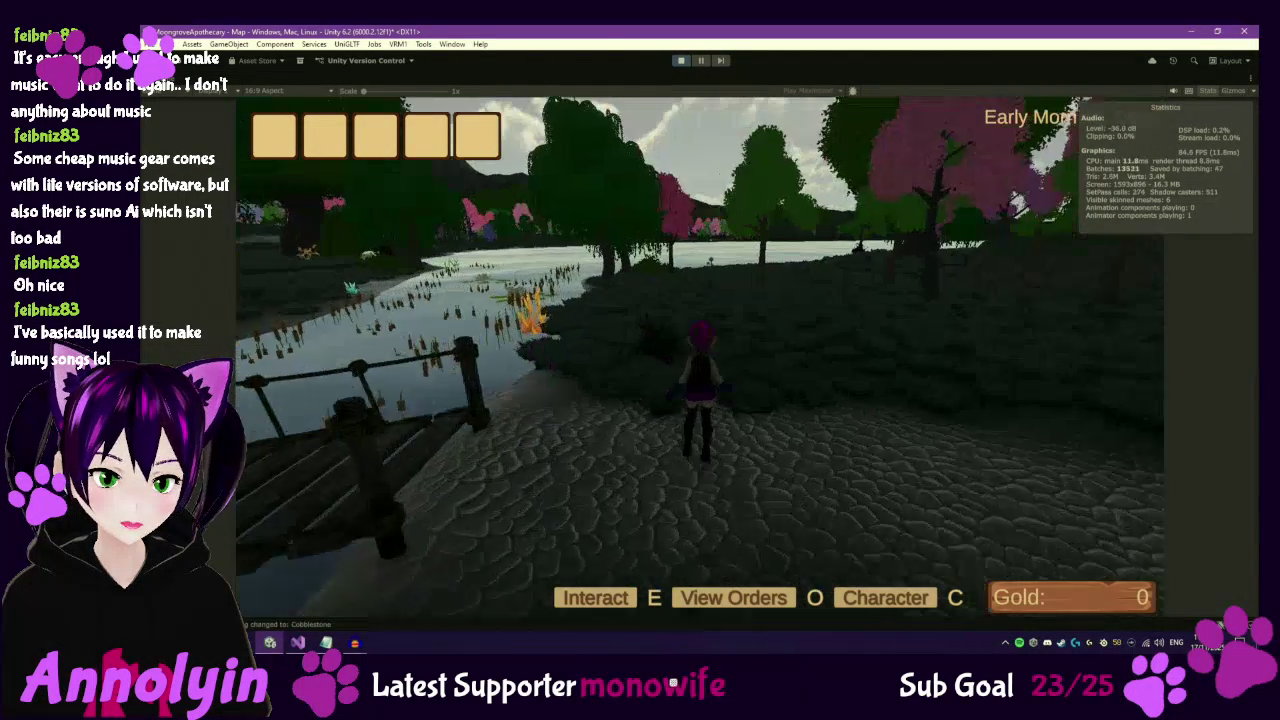
key("w")
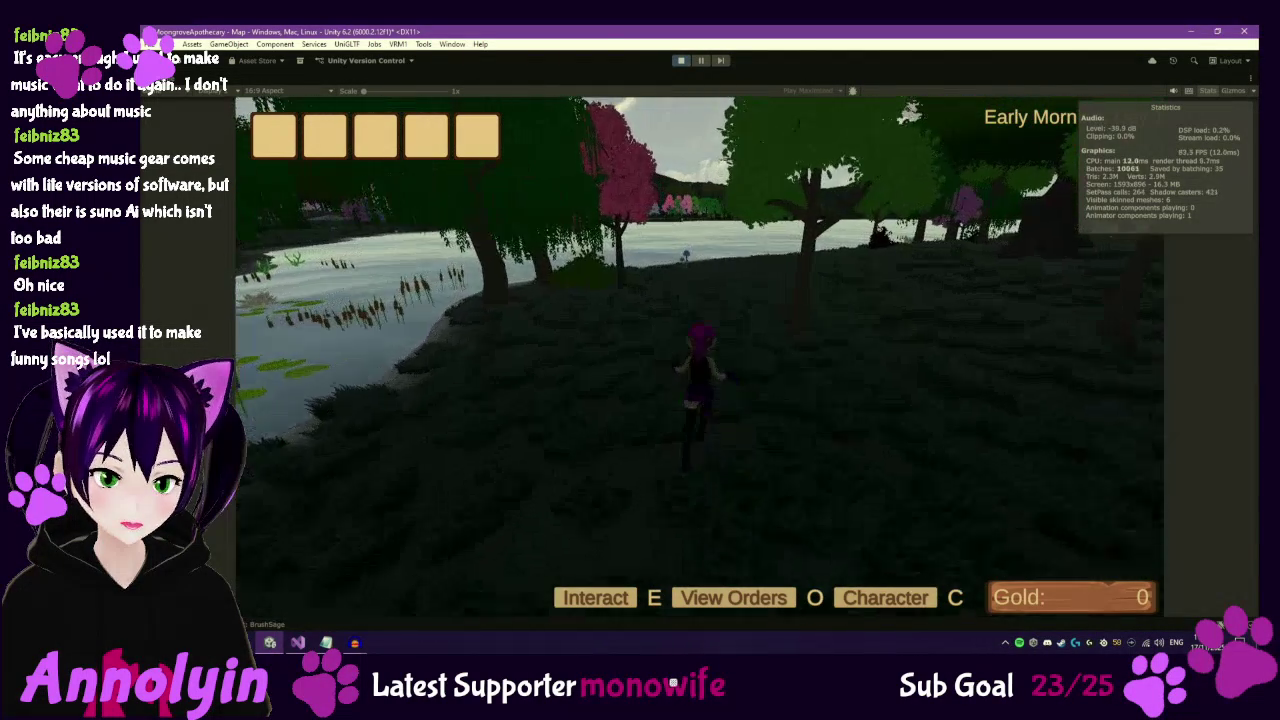
key("w")
key("w")
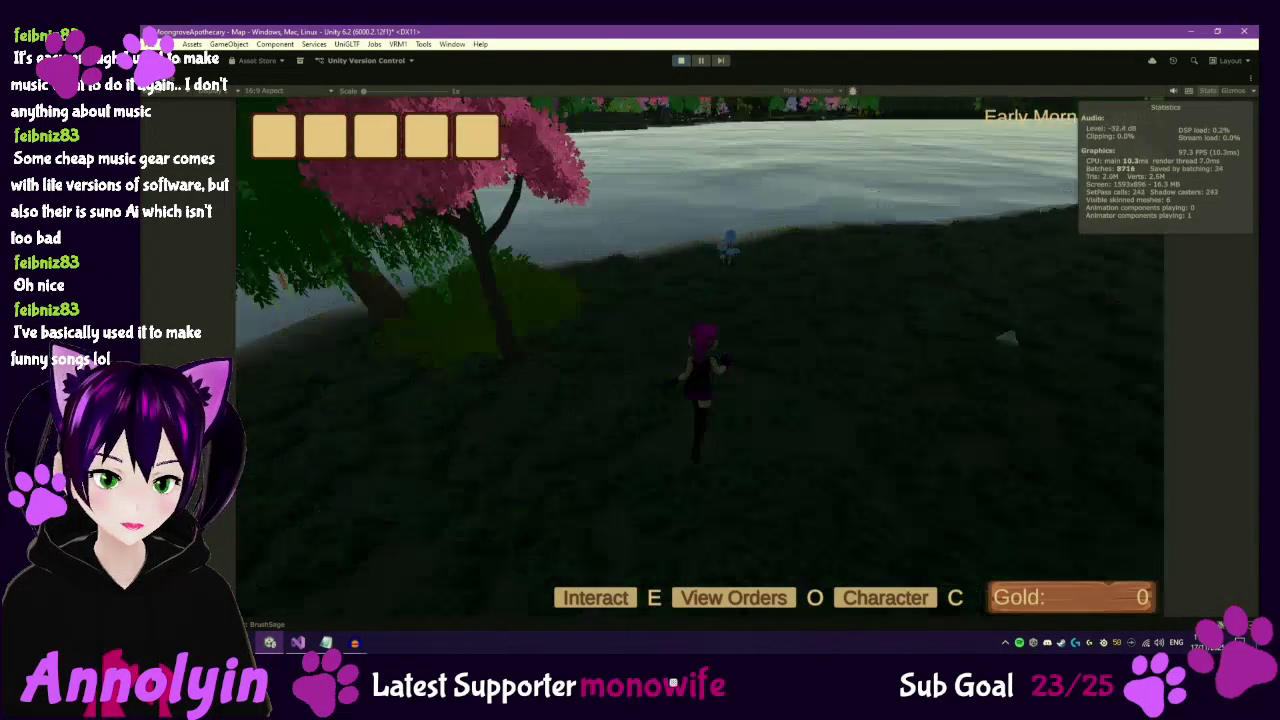
key("w")
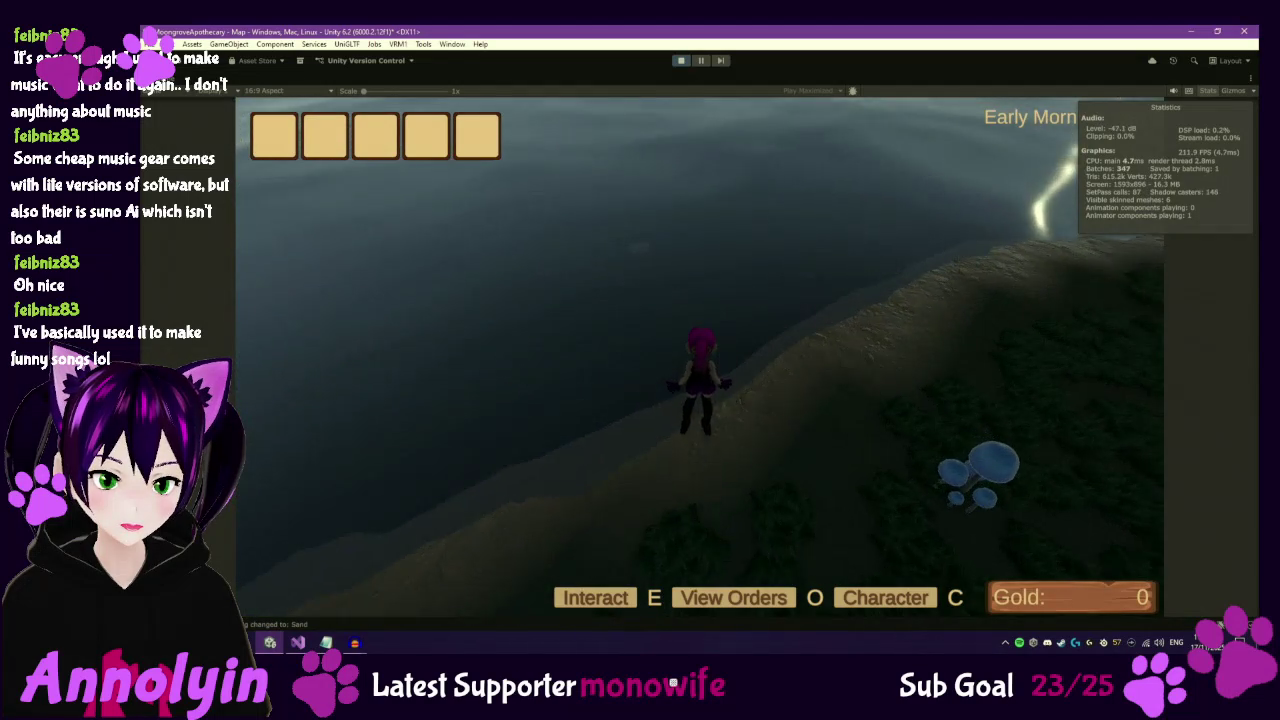
Run from the shore across the meadow into the pink-tree forest to hear grass footsteps.
key("w")
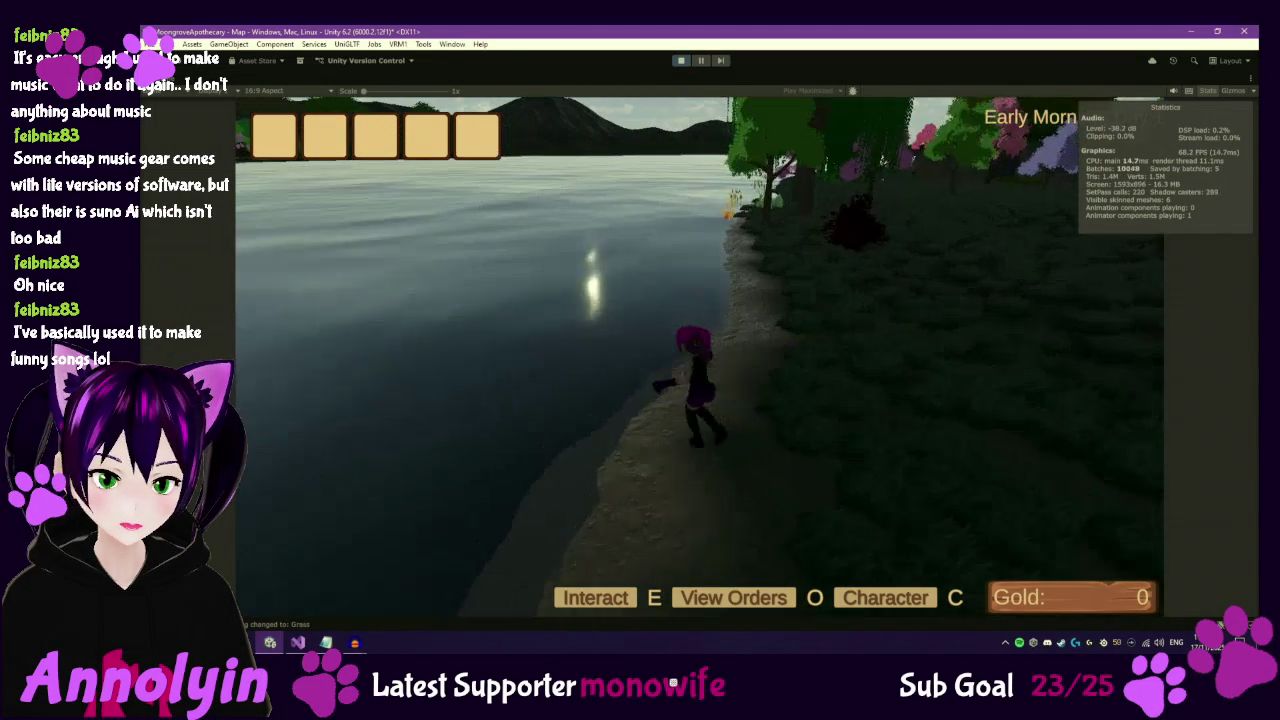
key("w")
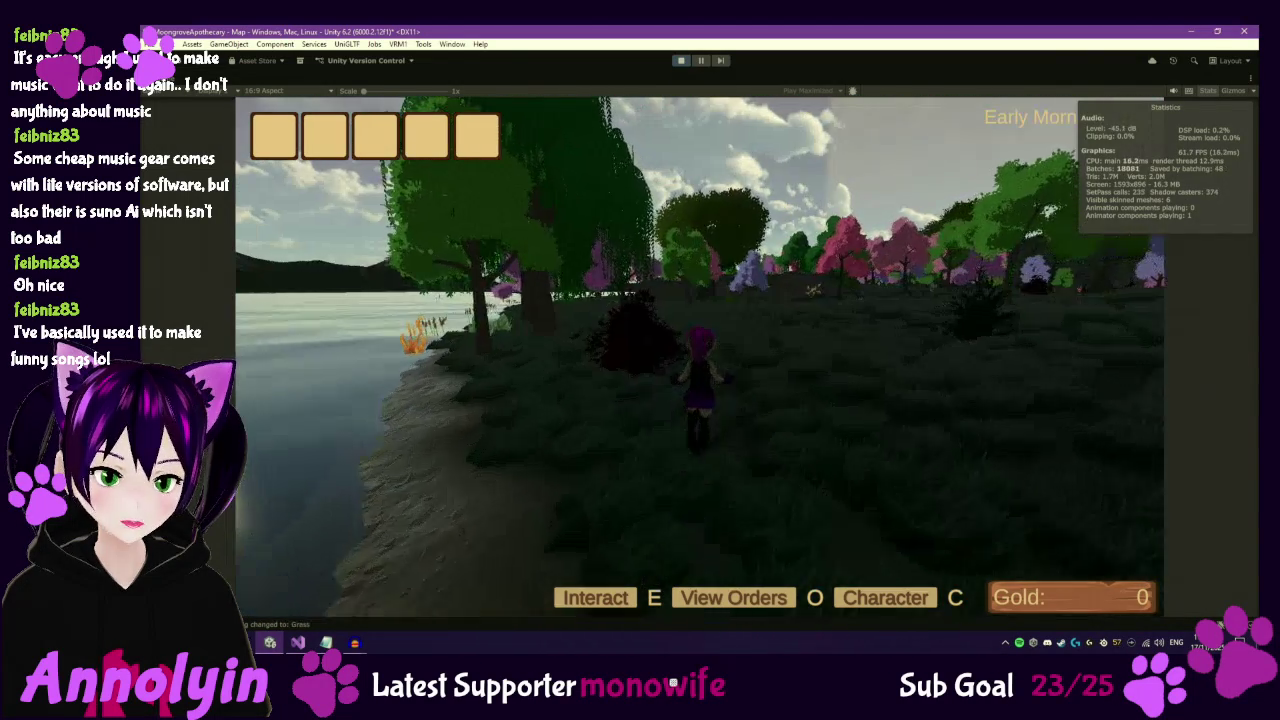
key("w")
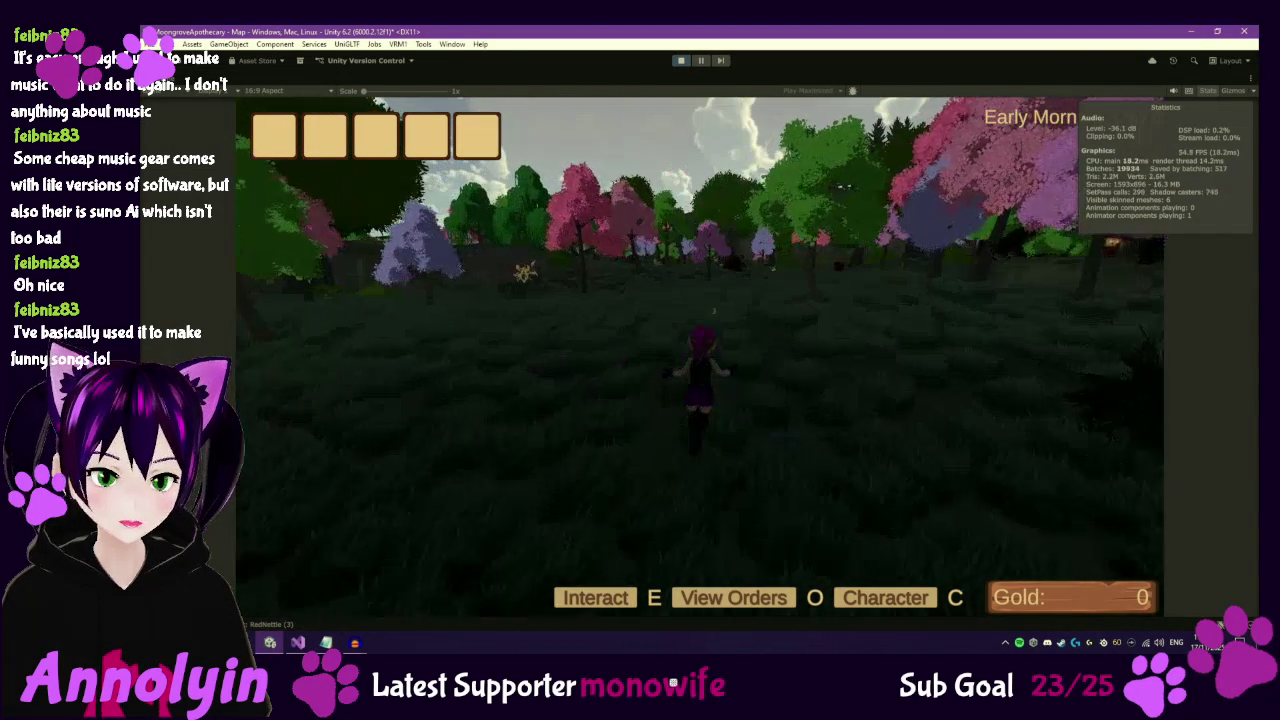
key("w")
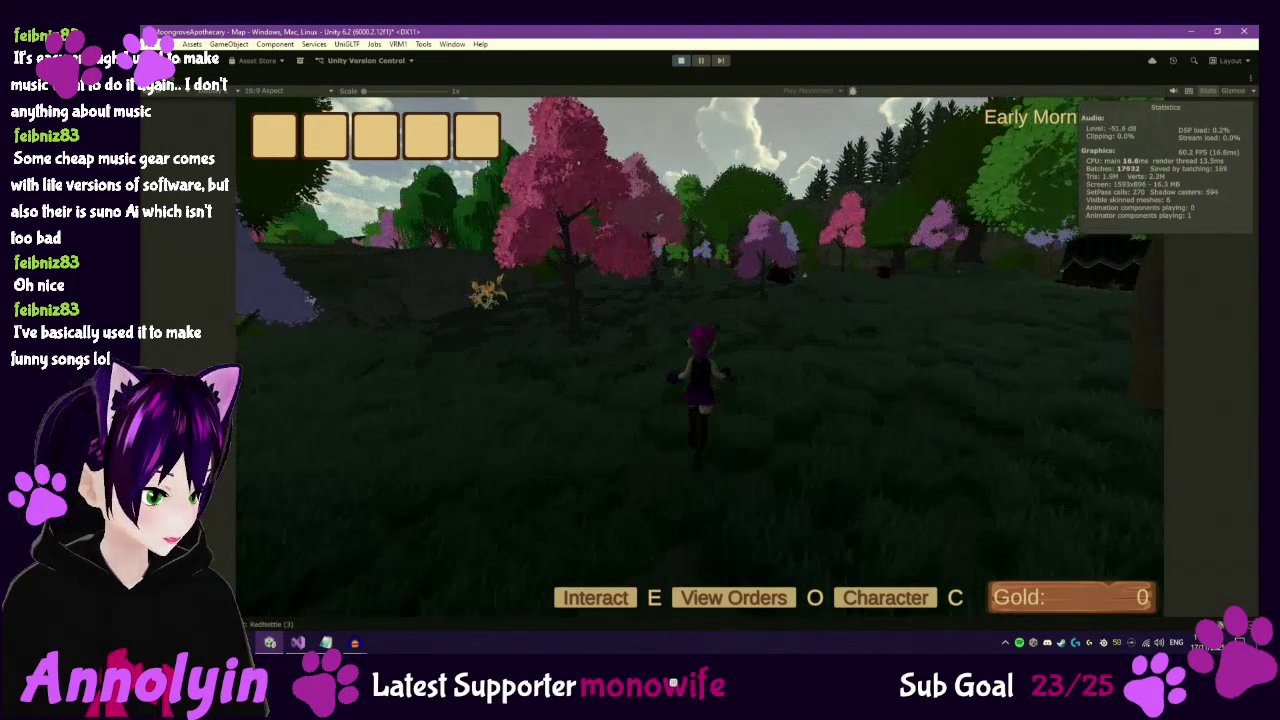
key("w")
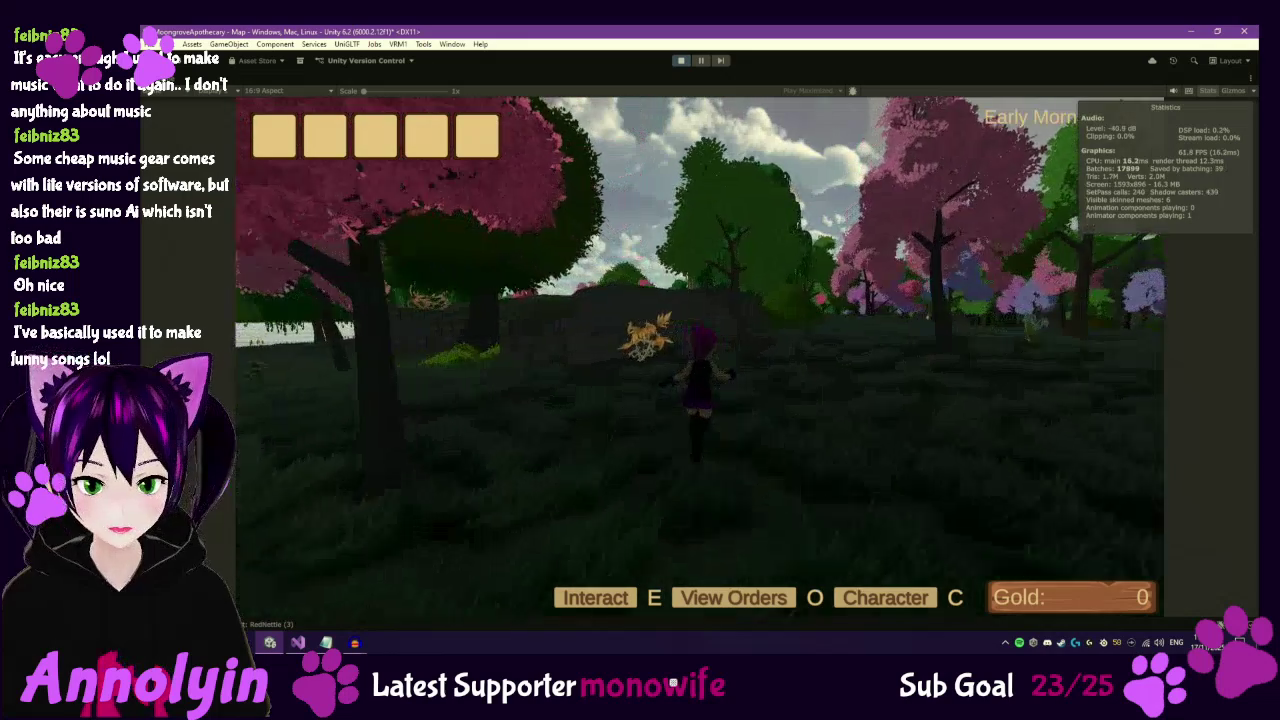
key("w")
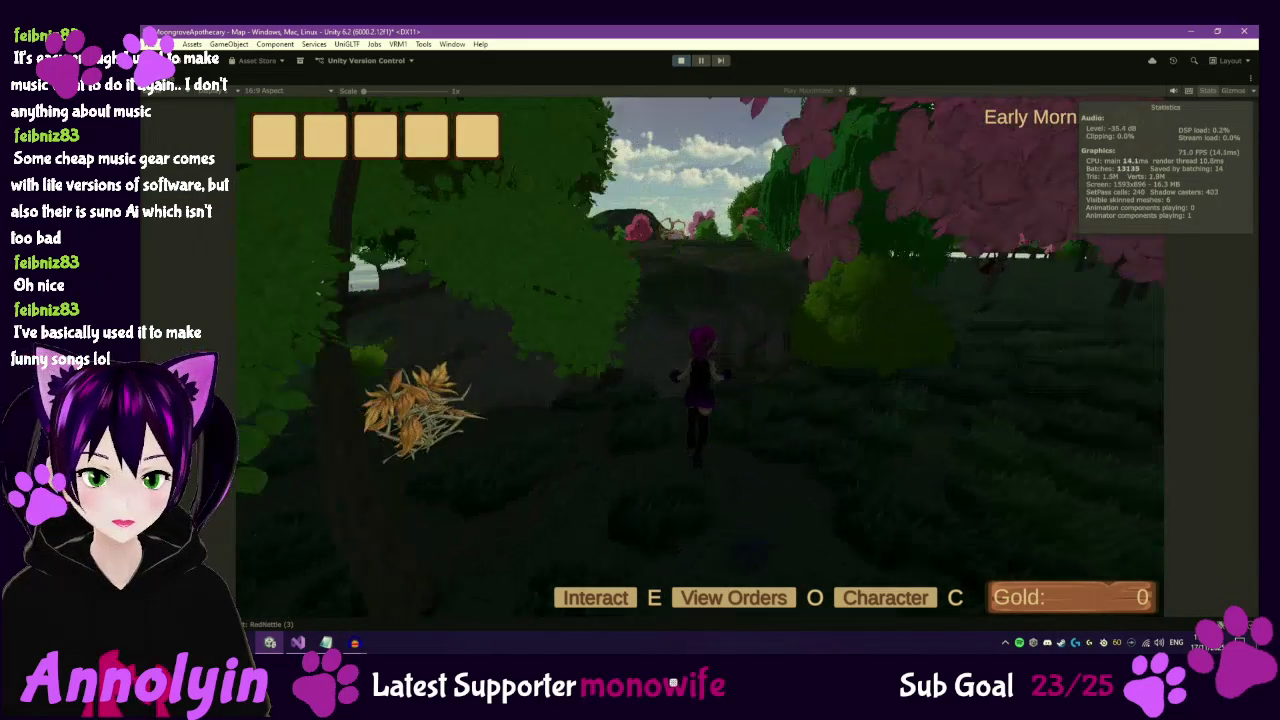
Run up the rocky slope to test Rock footsteps, past the Dervish Root, then back through the meadow.
key("w")
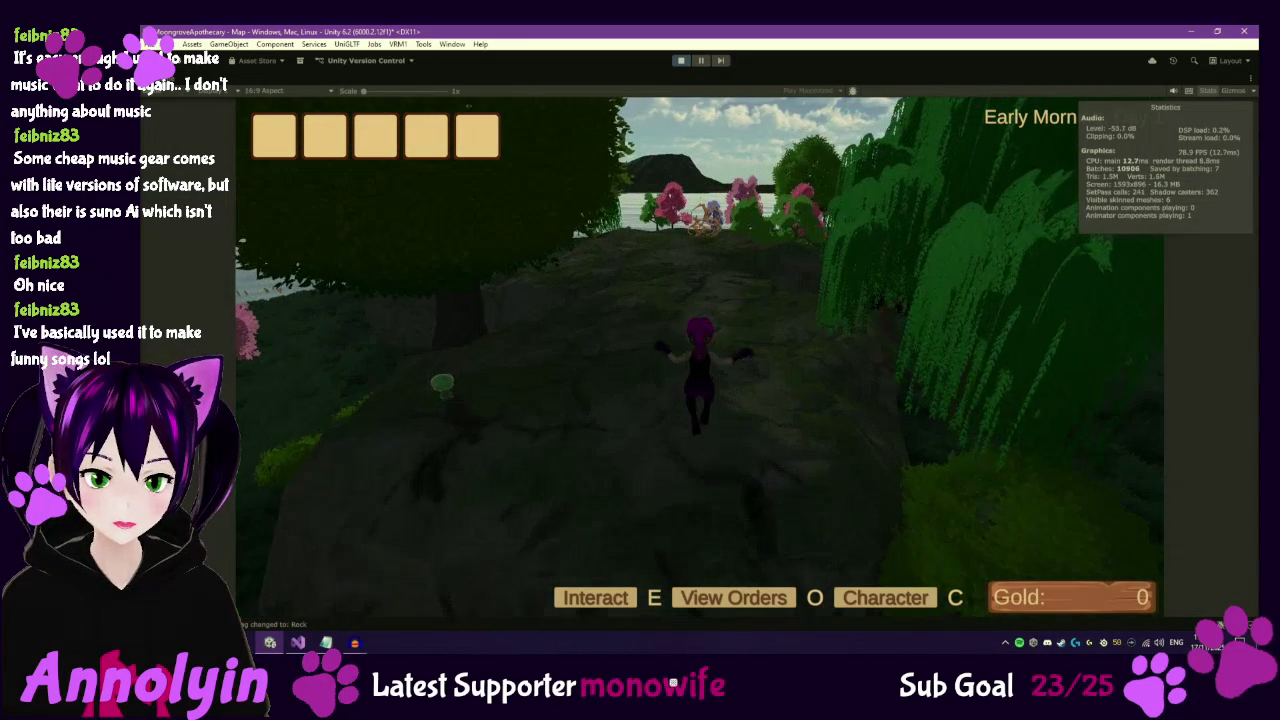
key("w")
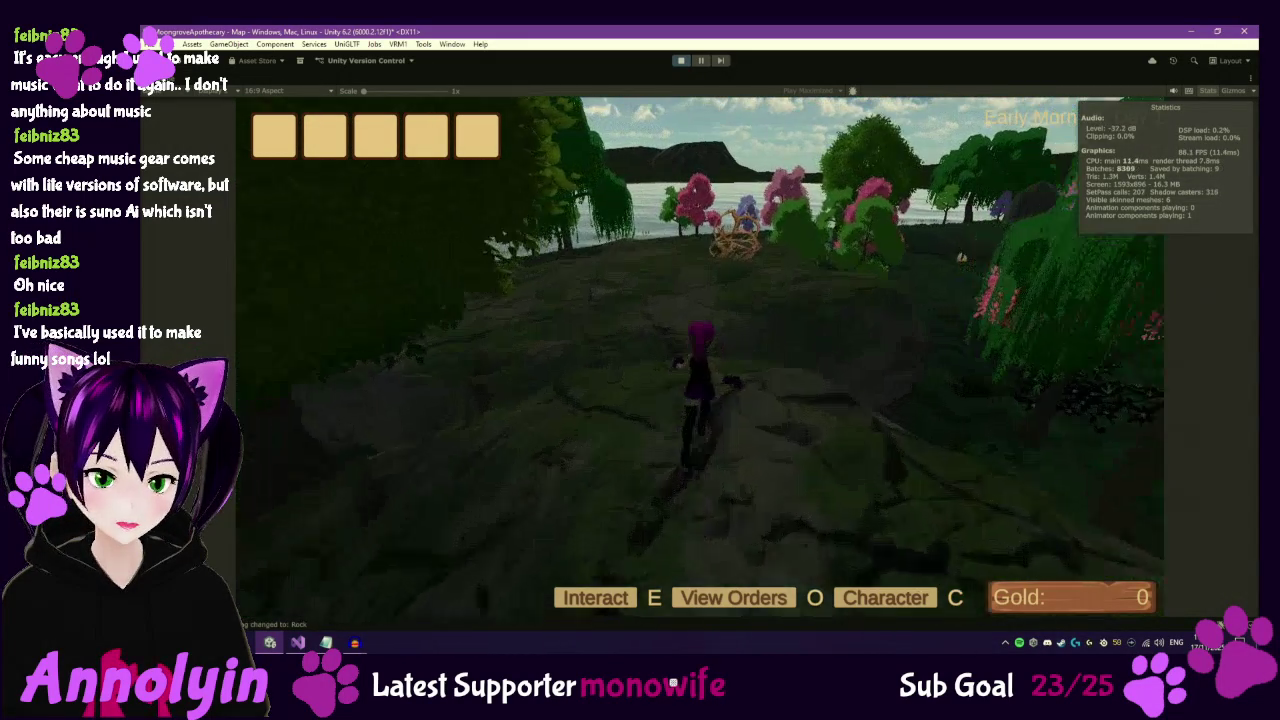
key("w")
key("w")
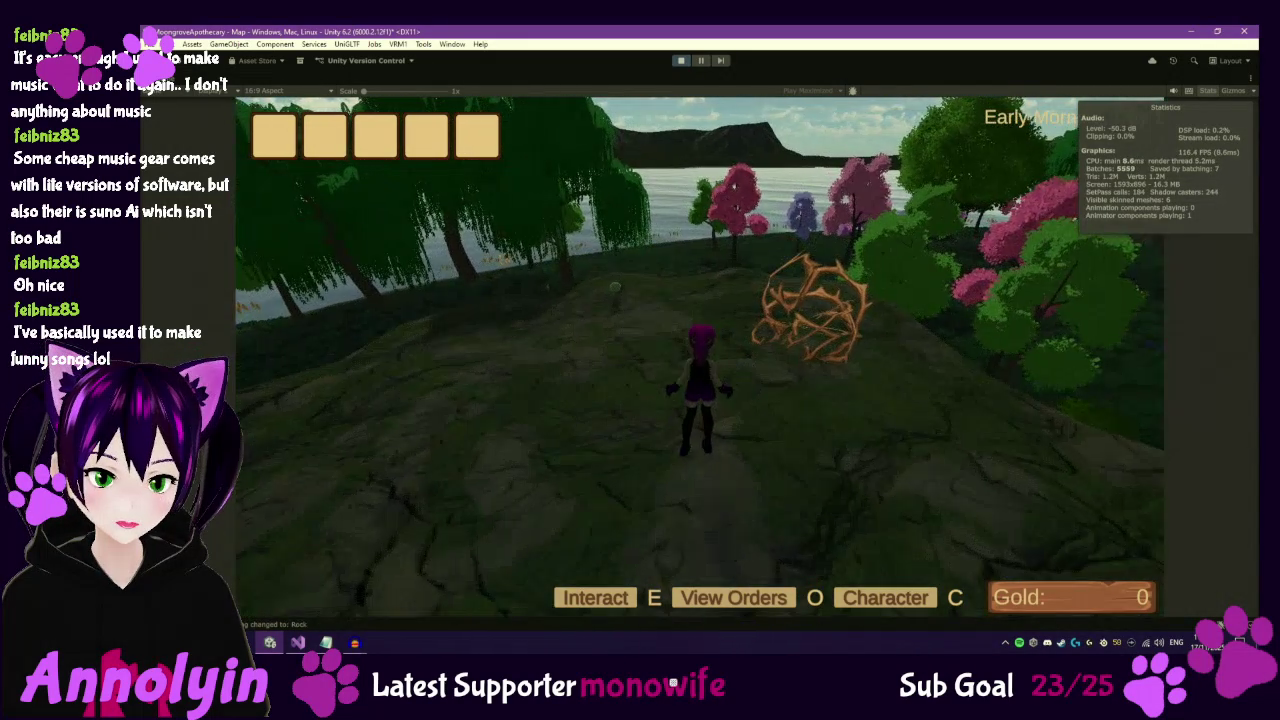
key("w")
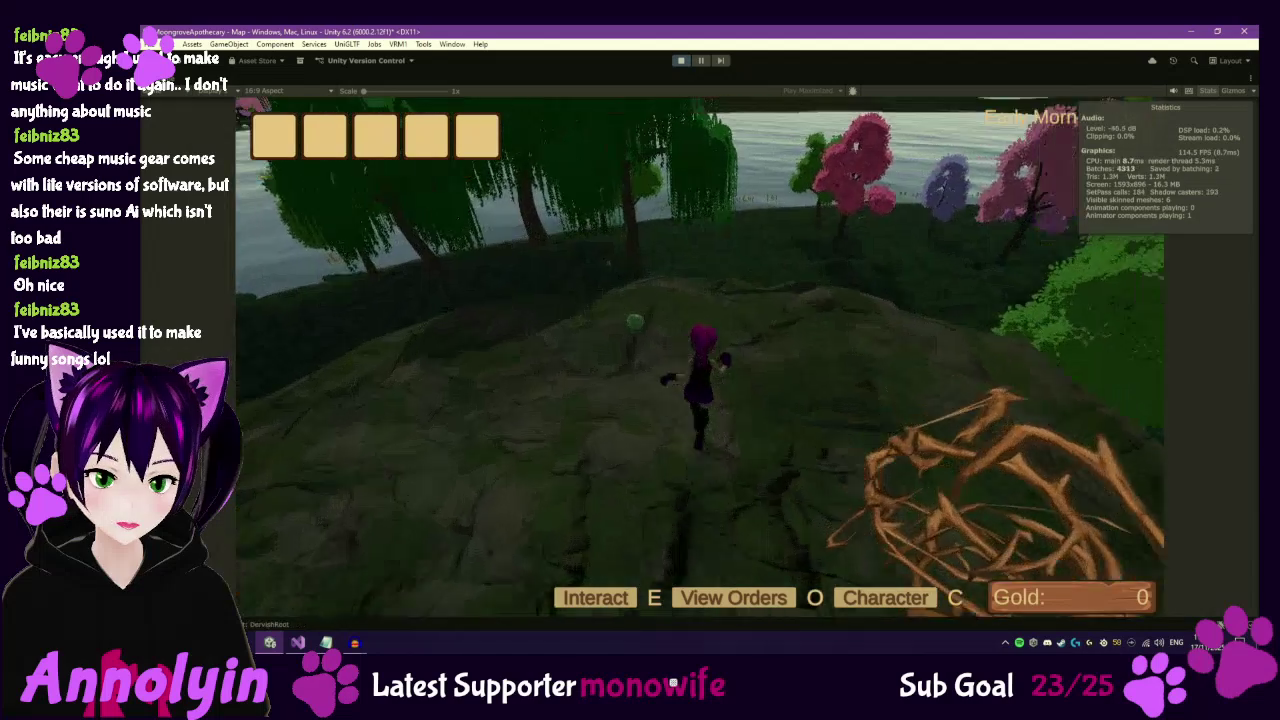
key("w")
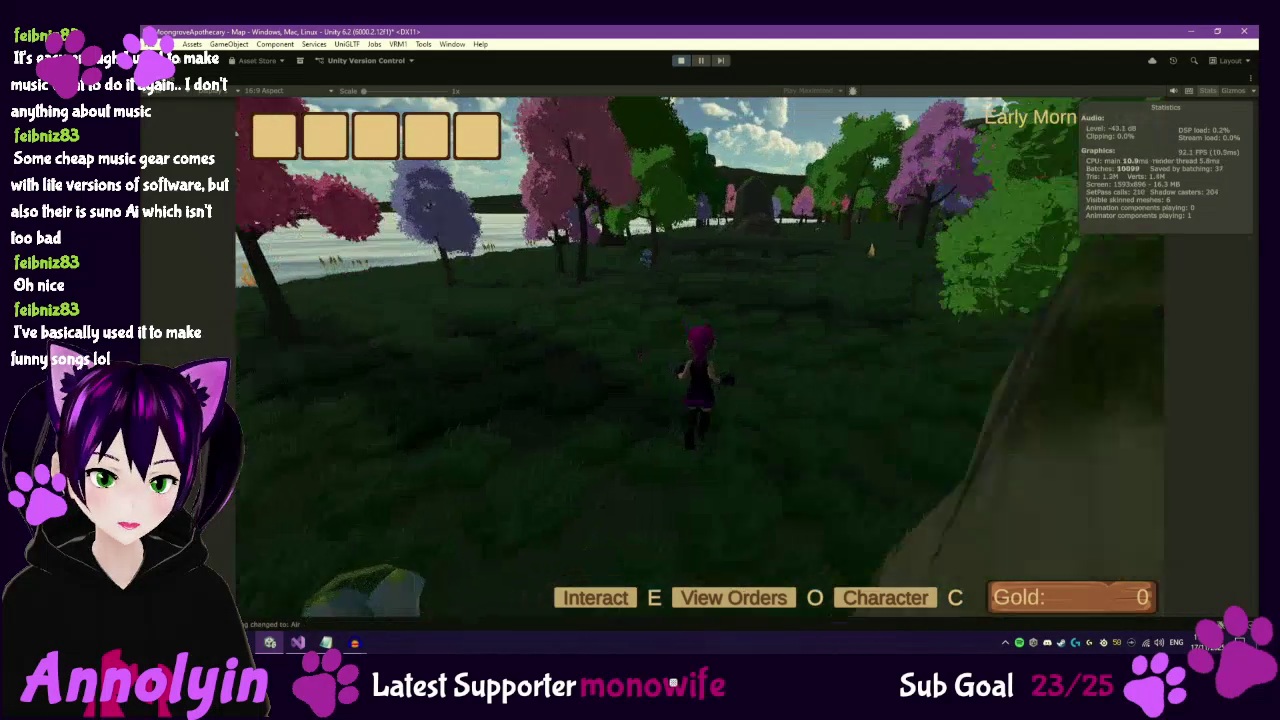
key("w")
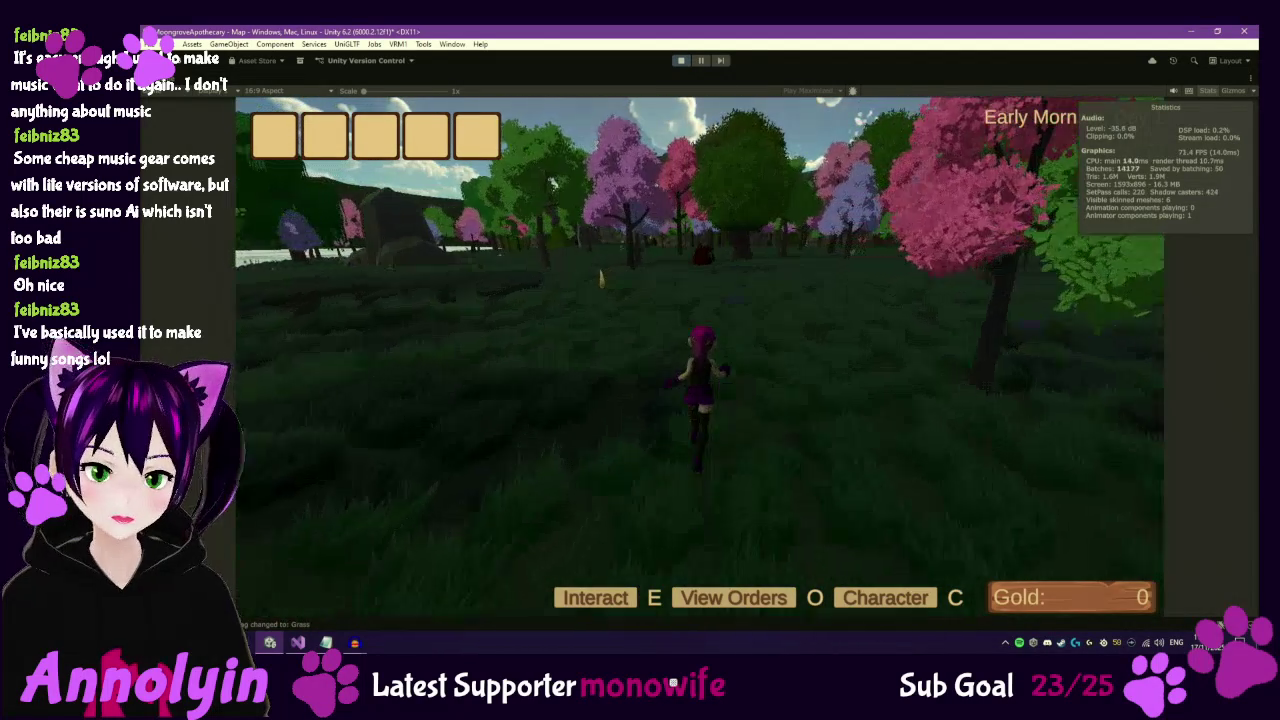
key("w")
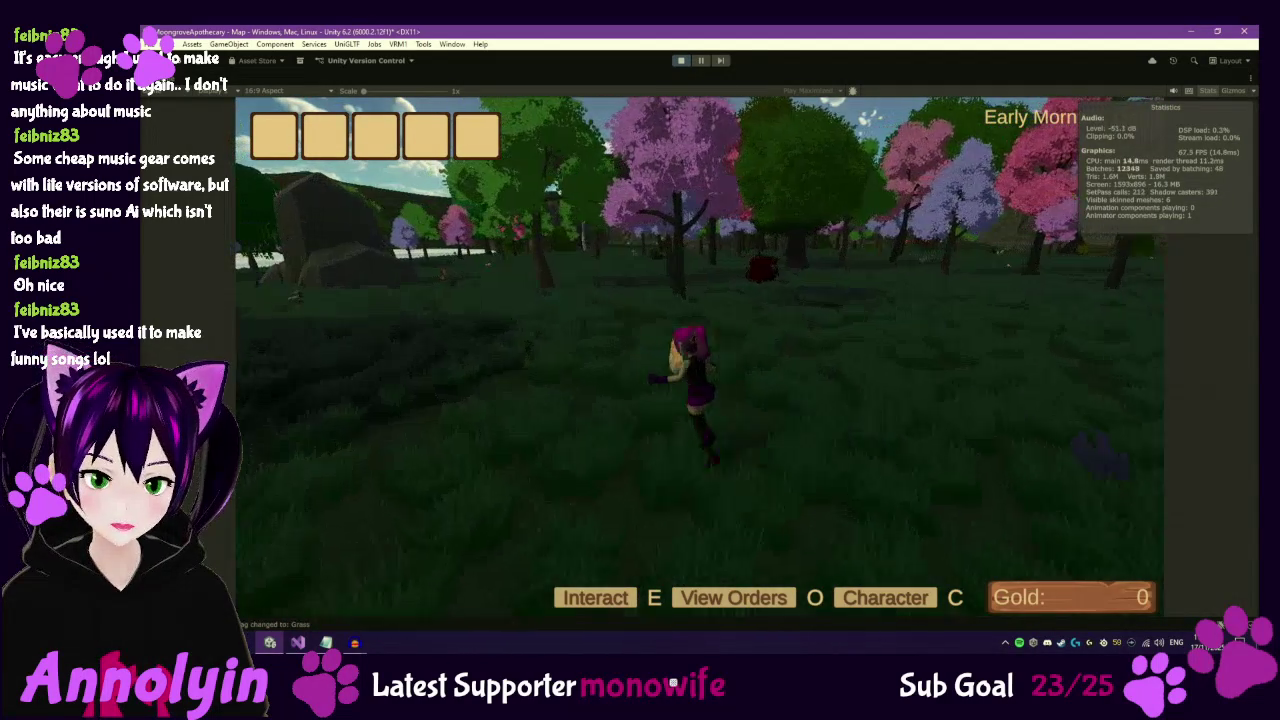
key("w")
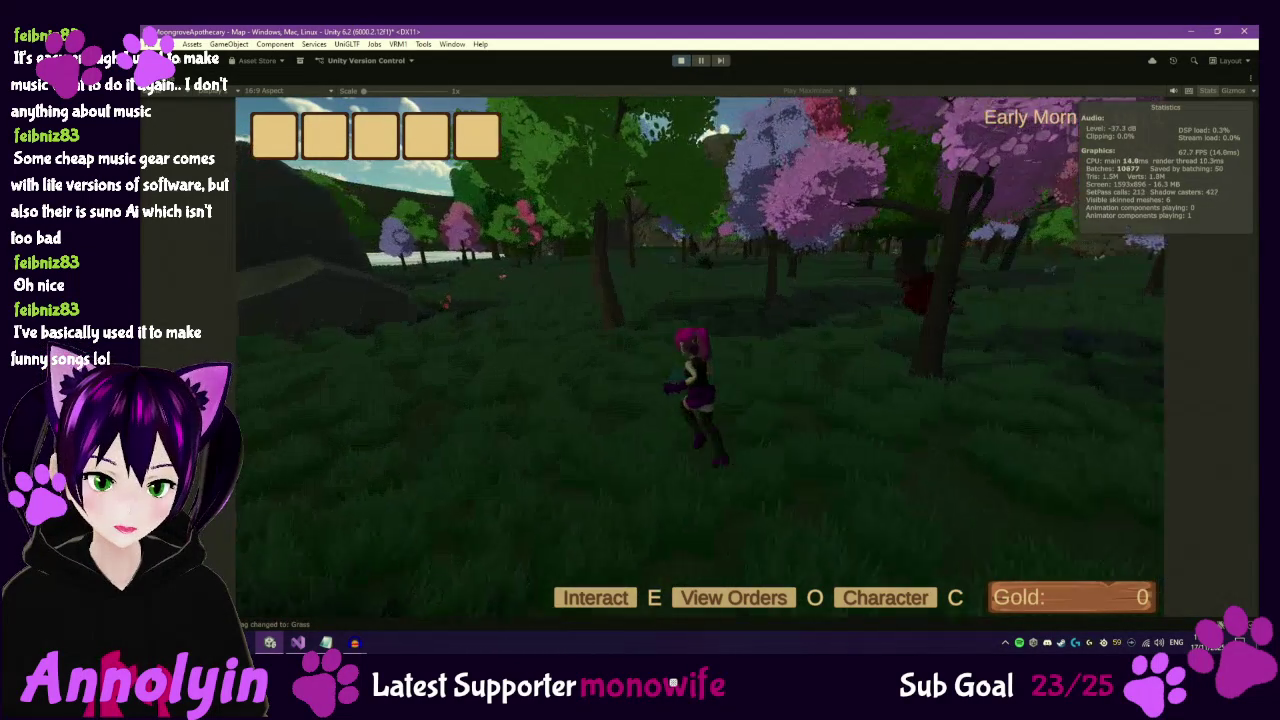
Climb atop the large boulder near the lake, turn around on it, then switch to PlayerAudio.cs.
key("w")
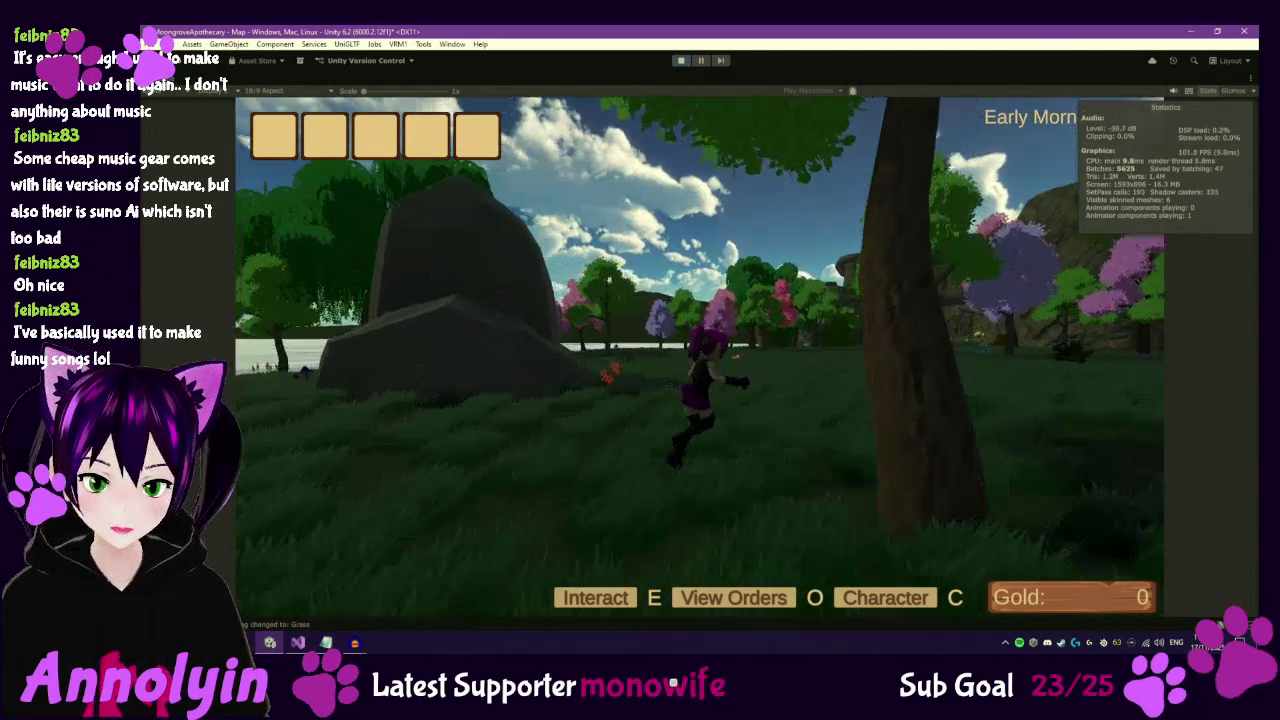
key("w")
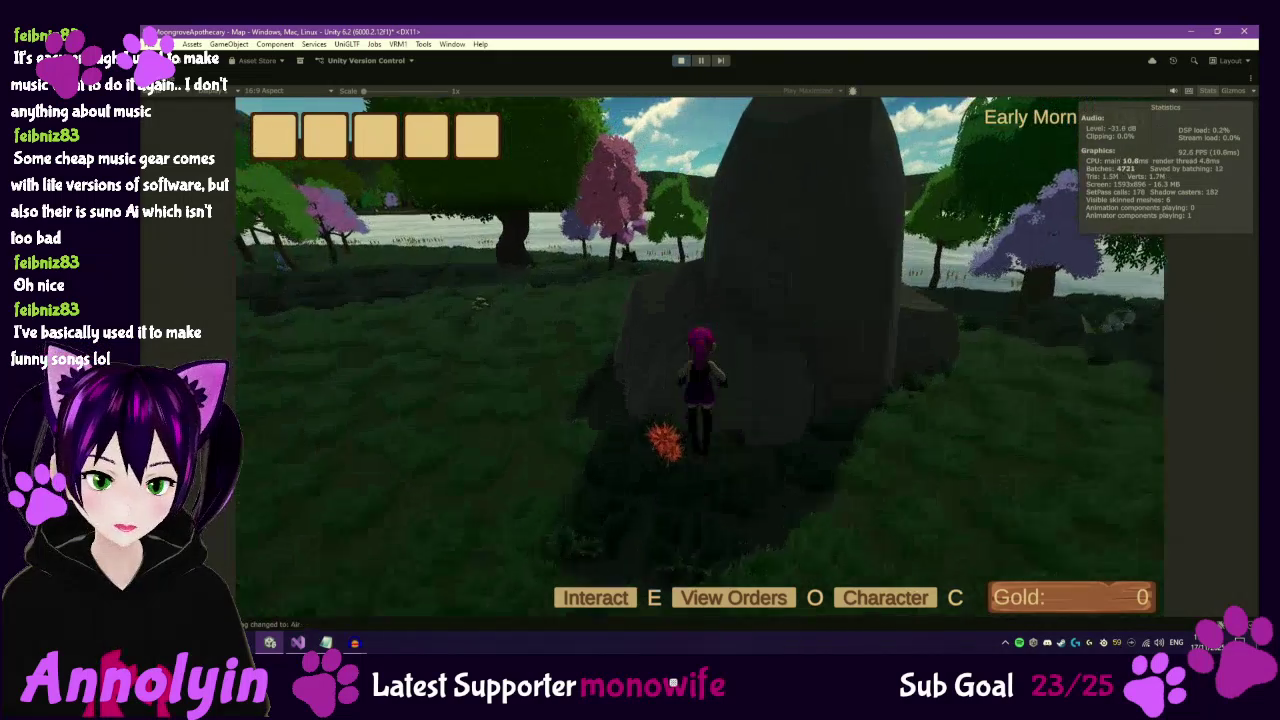
key("w")
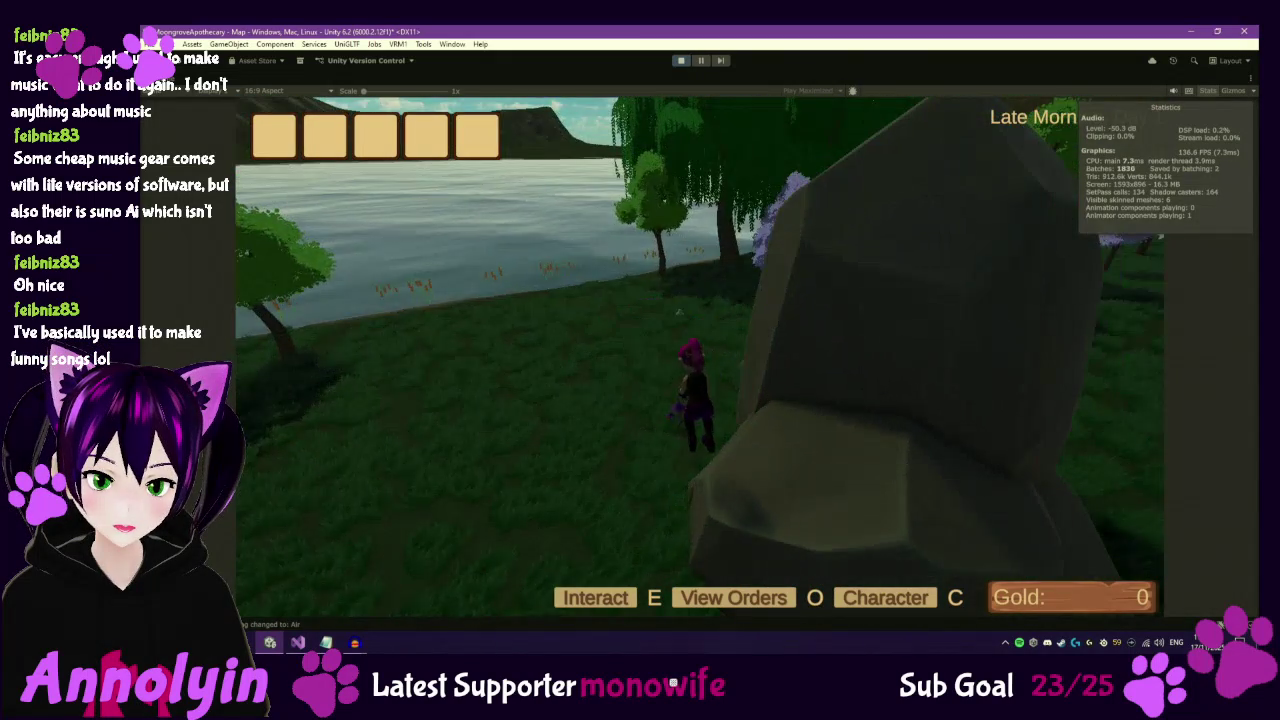
key("w")
key("w")
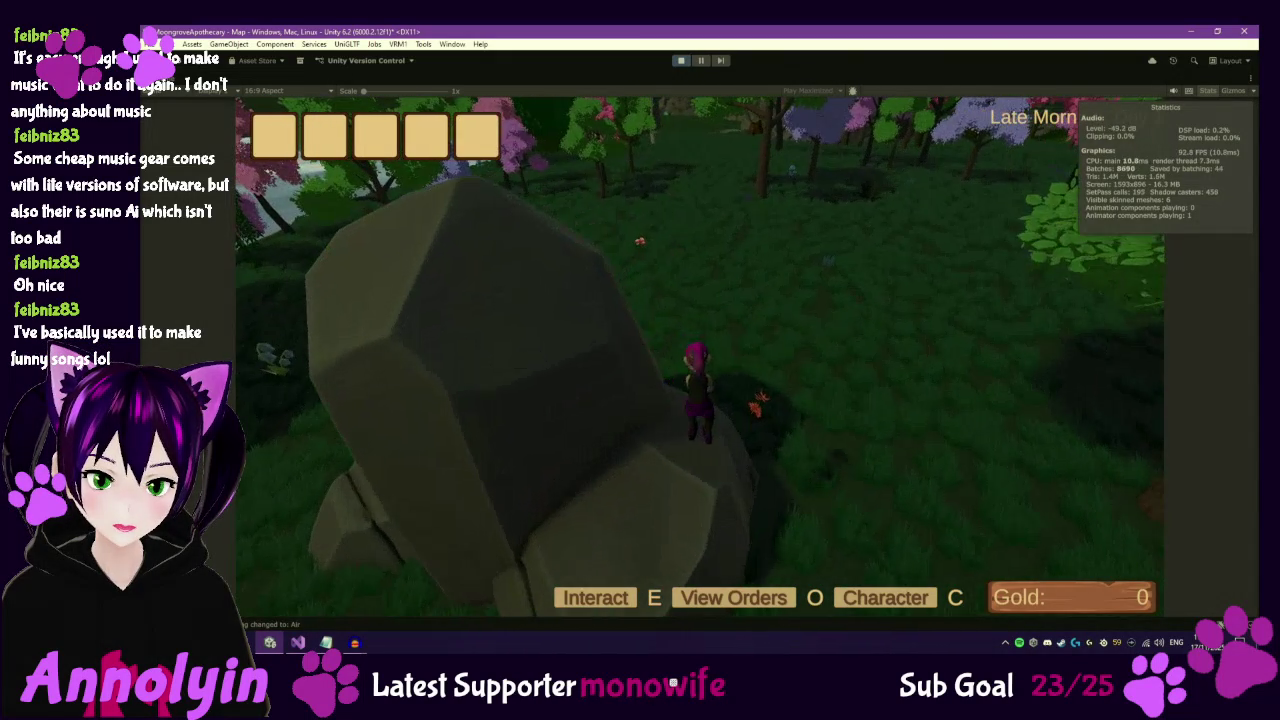
key("w")
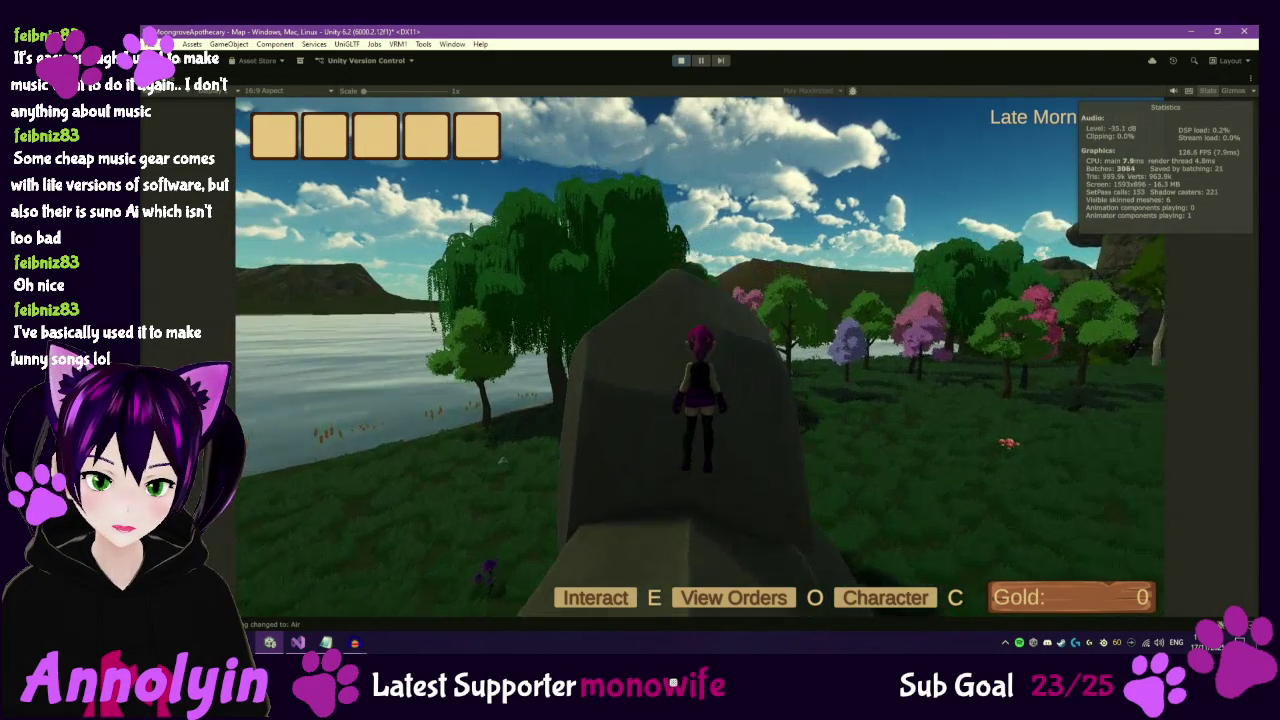
key("w")
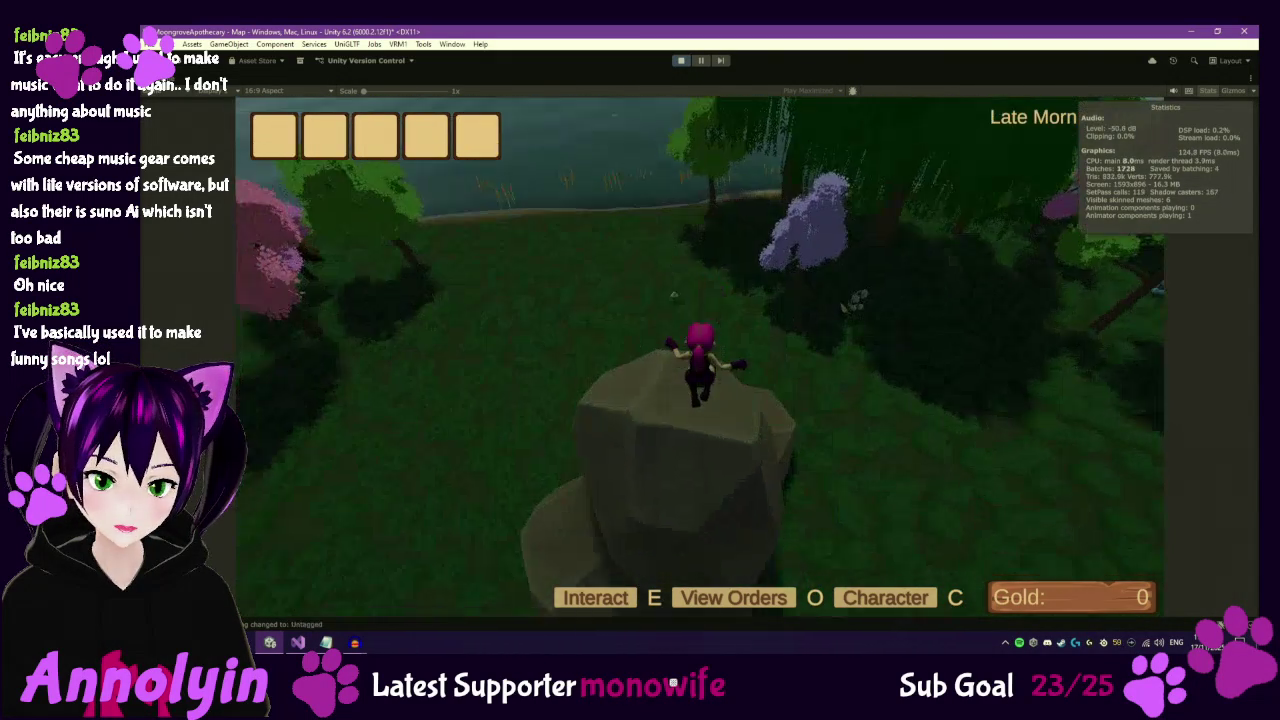
key("s")
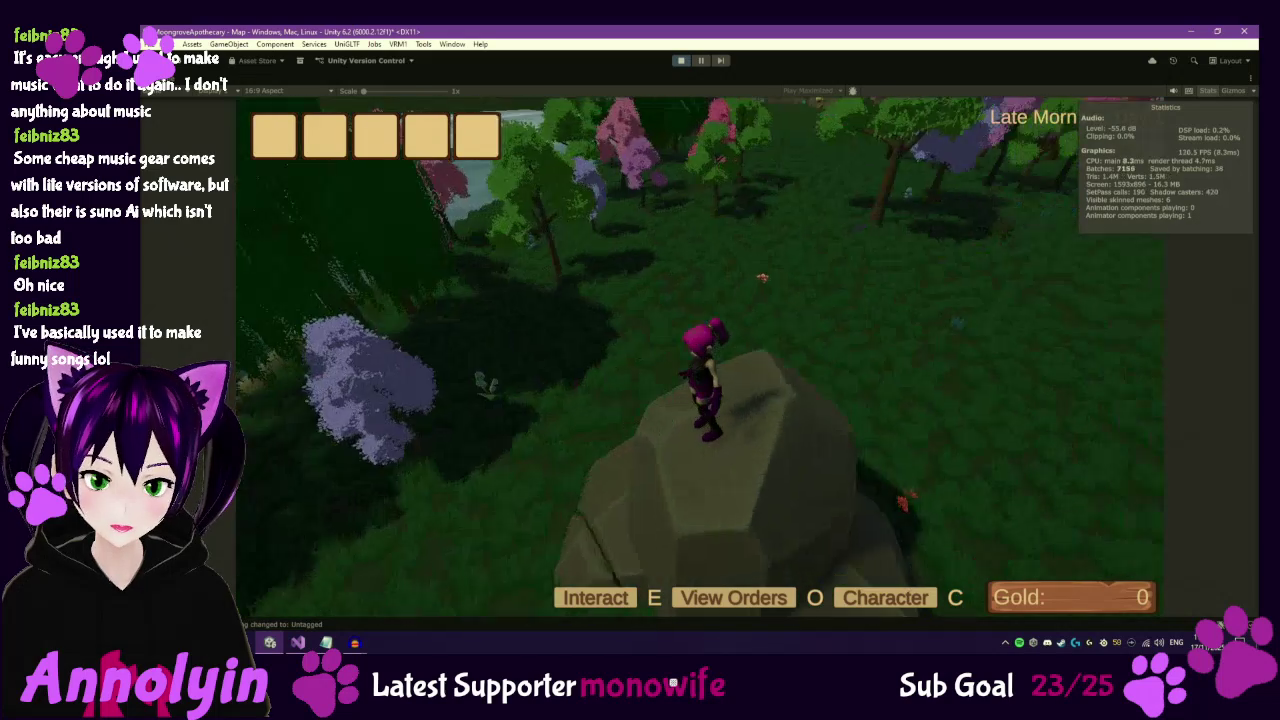
key("w")
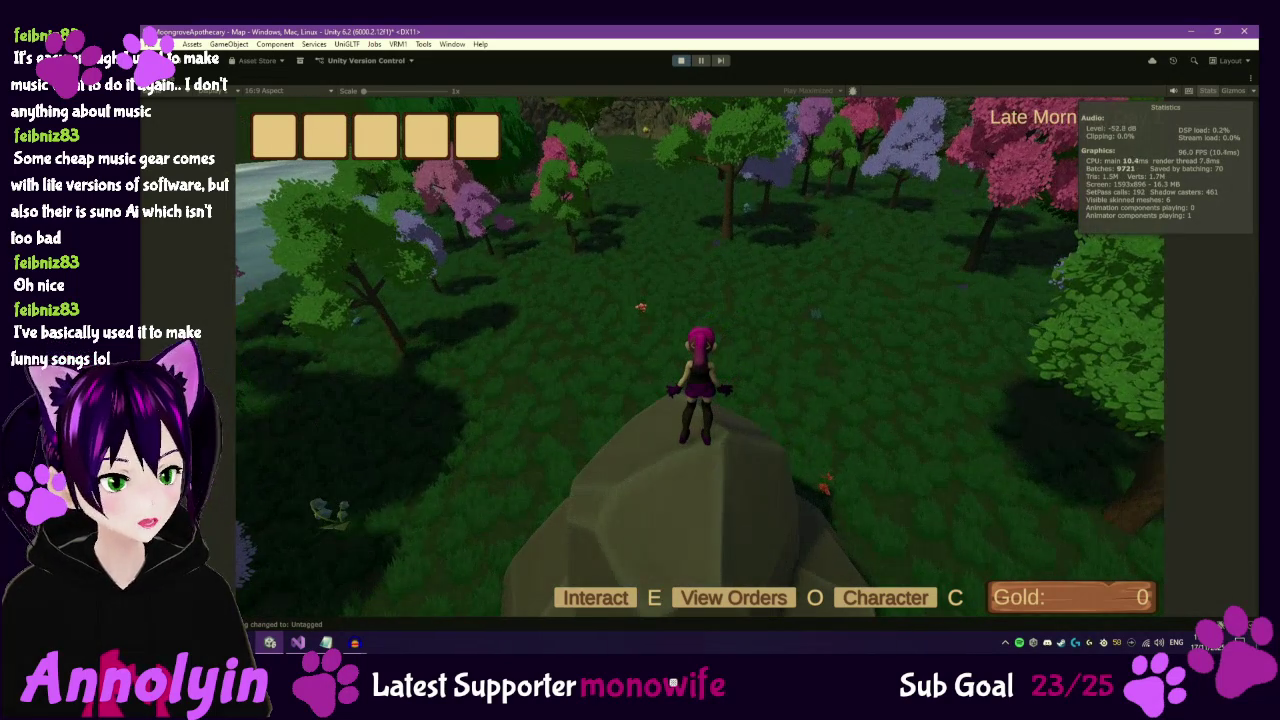
key("alt+Tab")
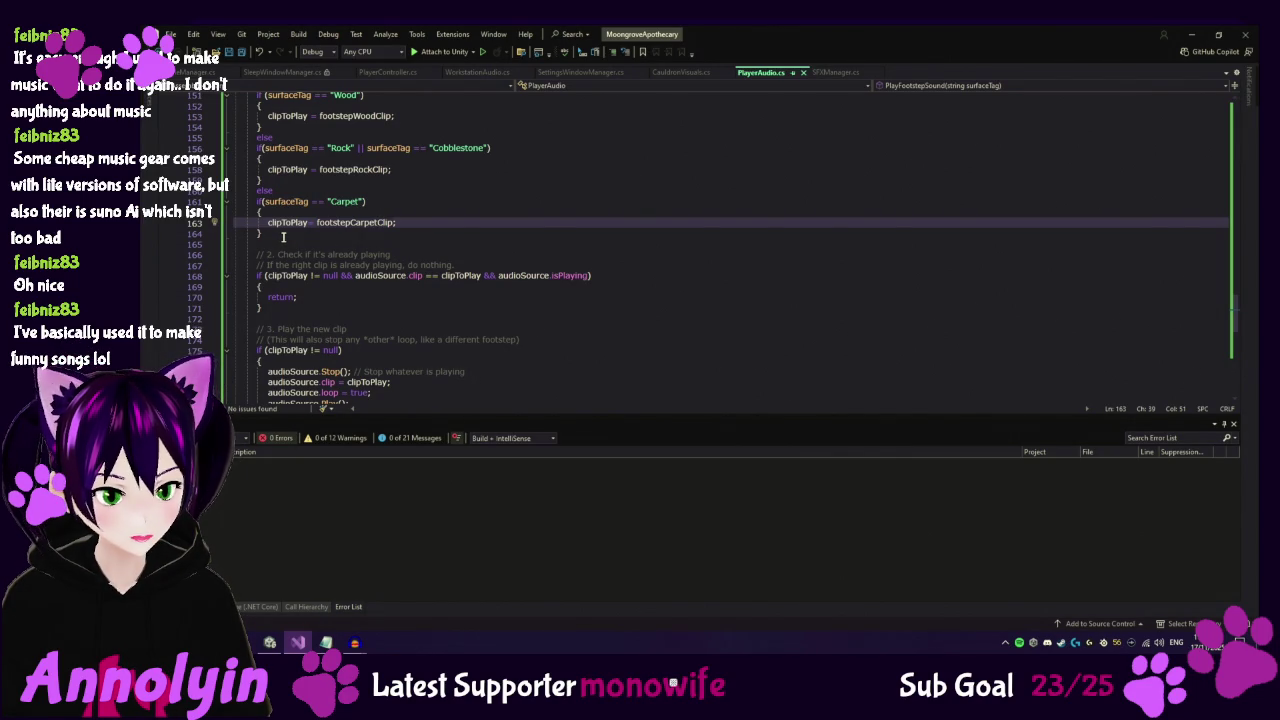
left_click(284, 235)
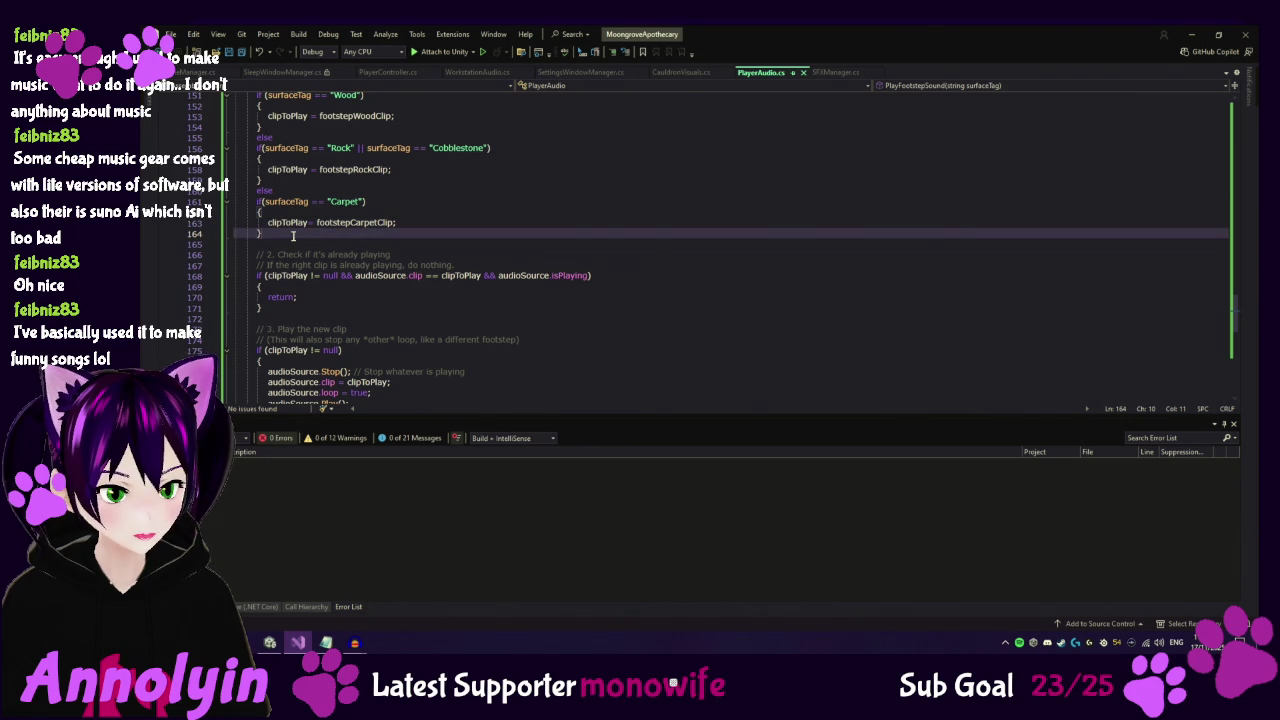
scroll(463, 212, "up", 3)
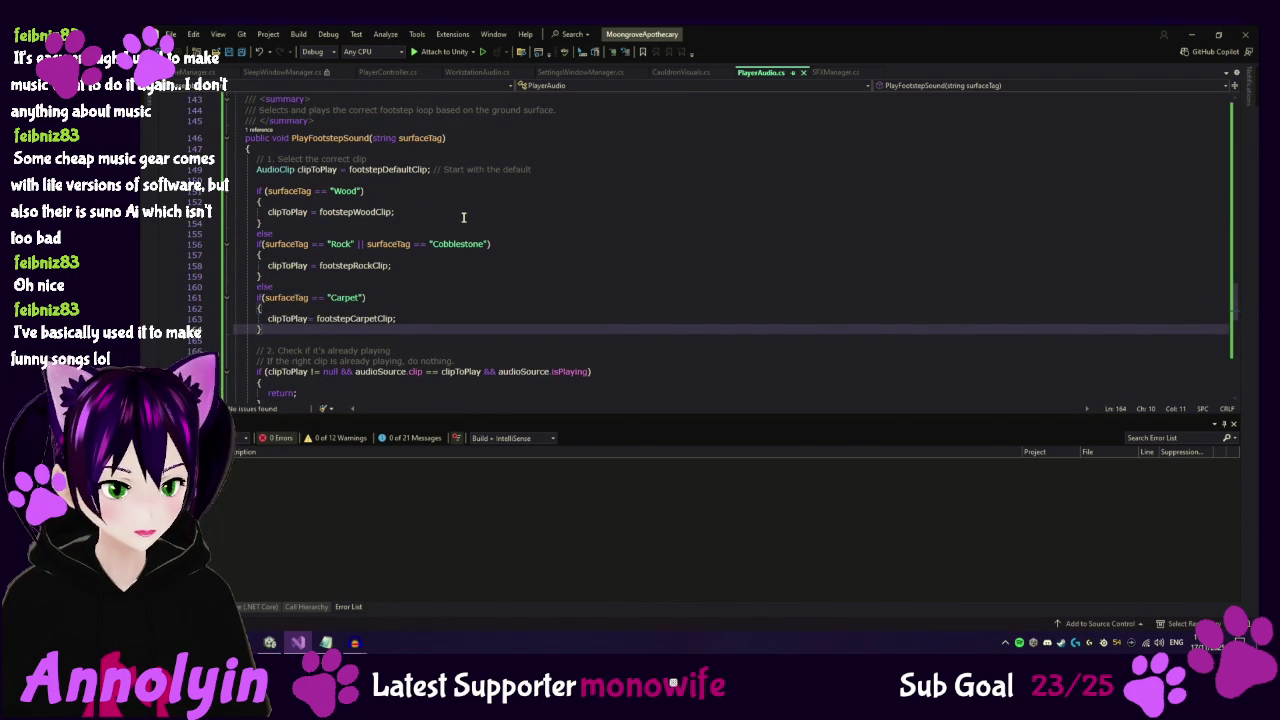
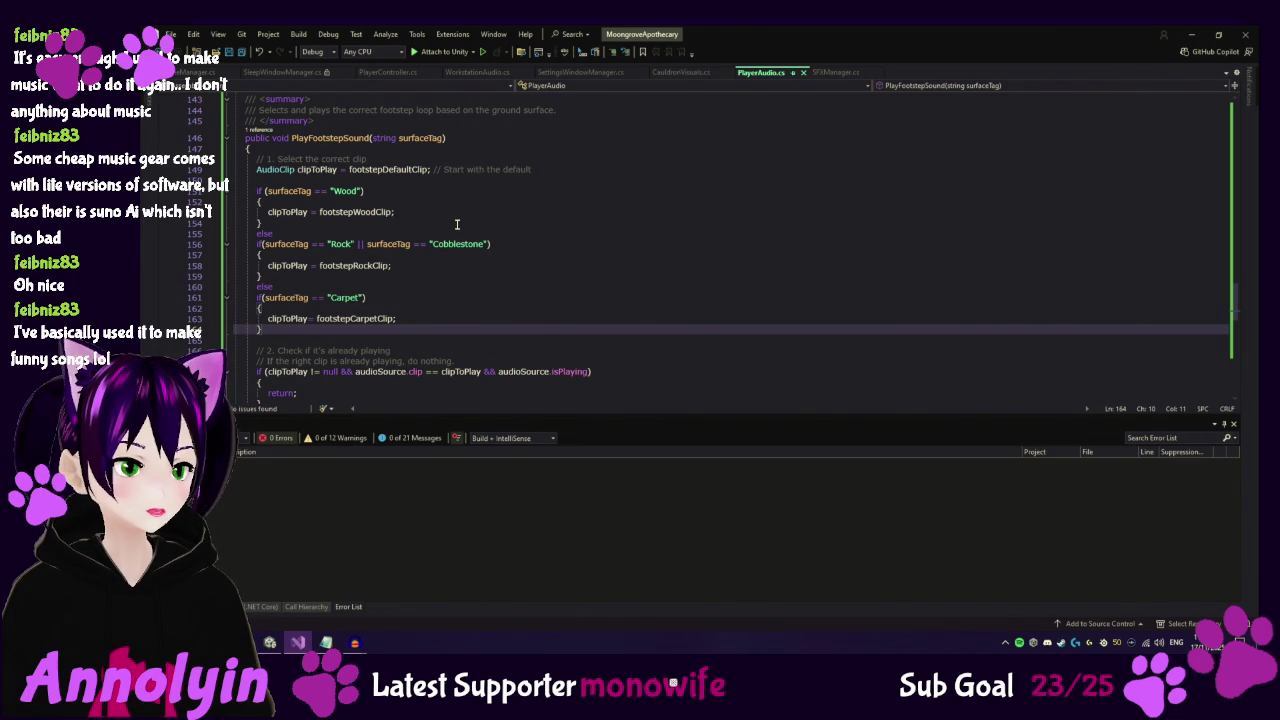
After the Carpet branch, add an else if (surfaceTag == "Grass") condition.
key("Return")
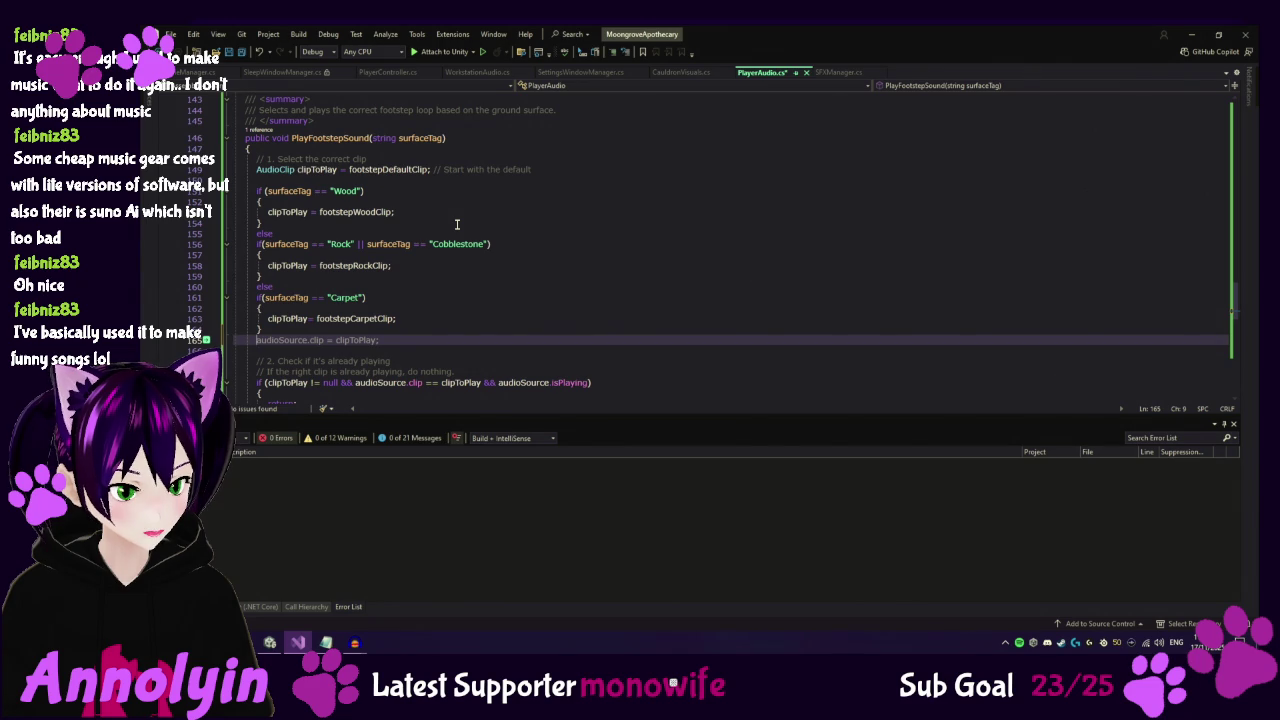
type("else")
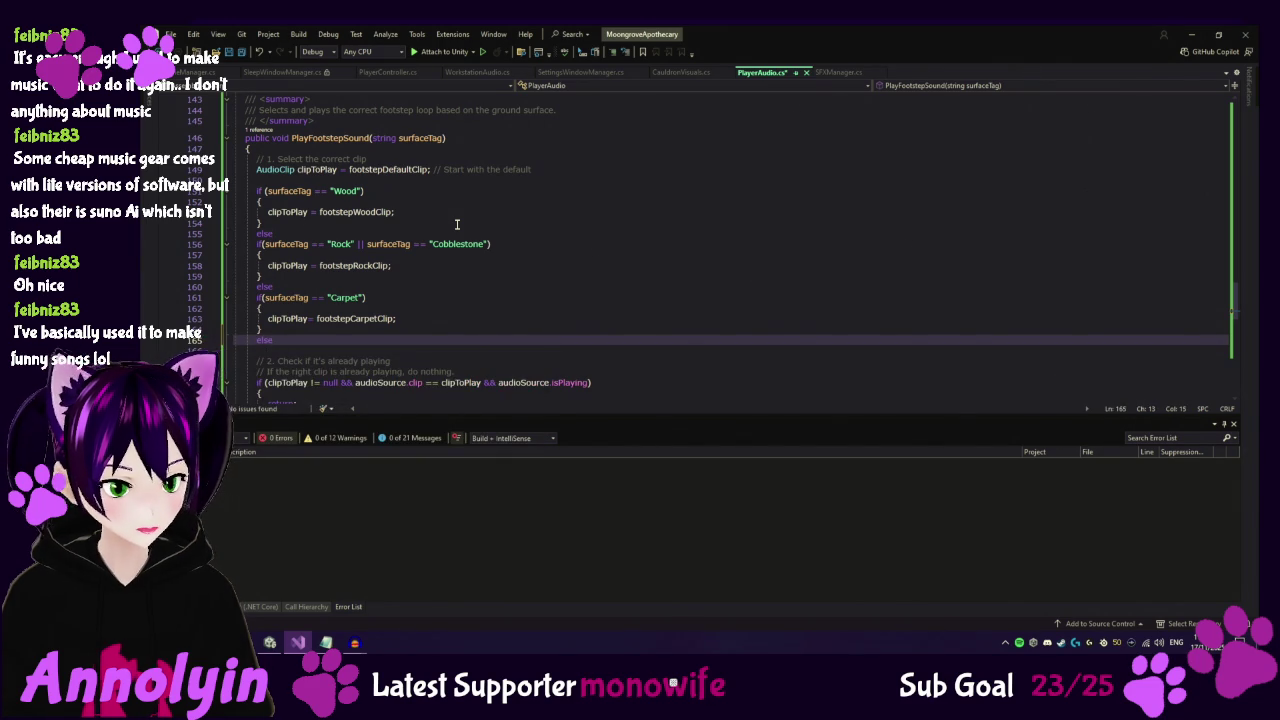
key("Return")
type("if(")
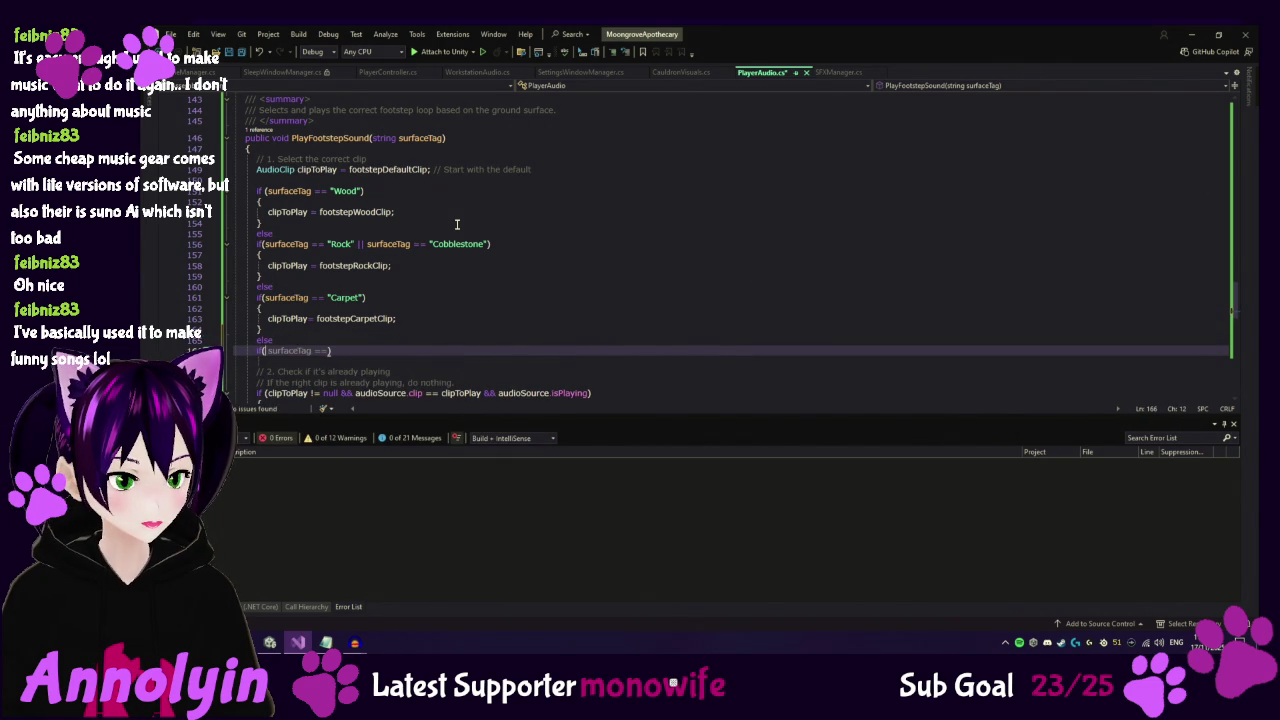
key("Tab")
type("\"Grass")
key("End")
key("Return")
Give the Grass branch a body assigning clipToPlay = footstepRockClip from Copilot's suggestion.
type("{")
key("Return")
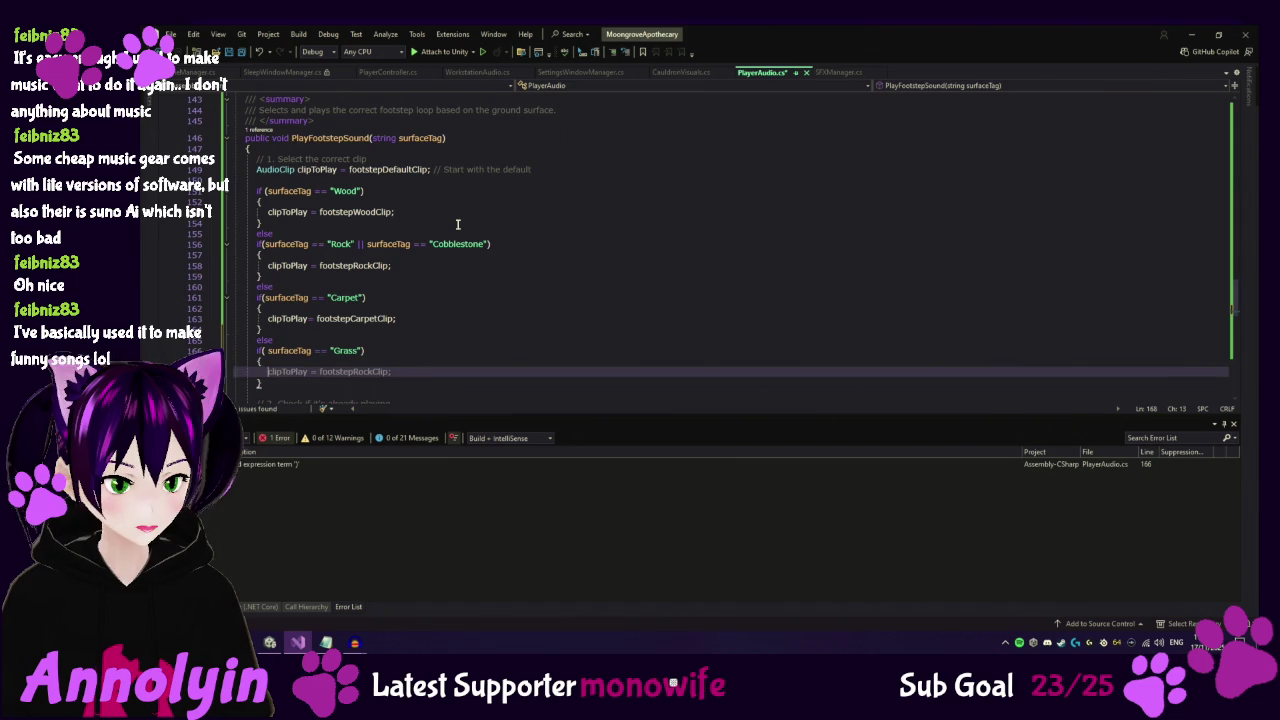
key("Tab")
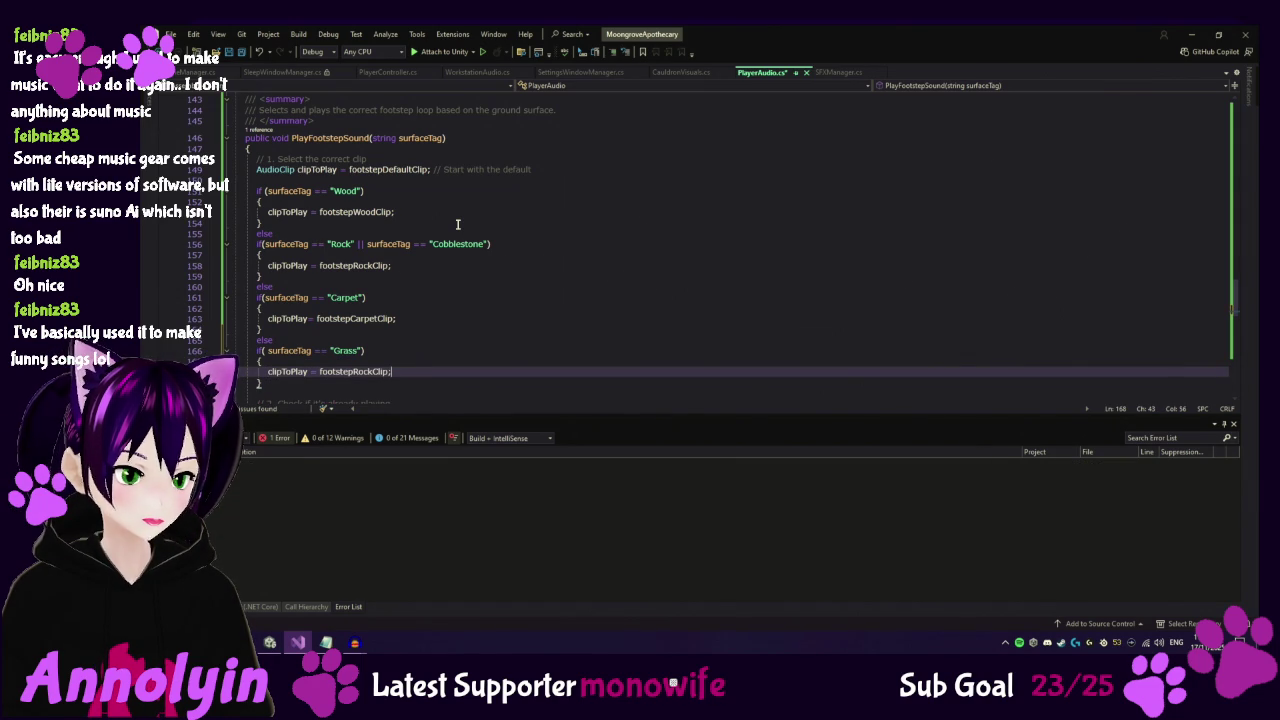
left_click(365, 371)
right_click(365, 371)
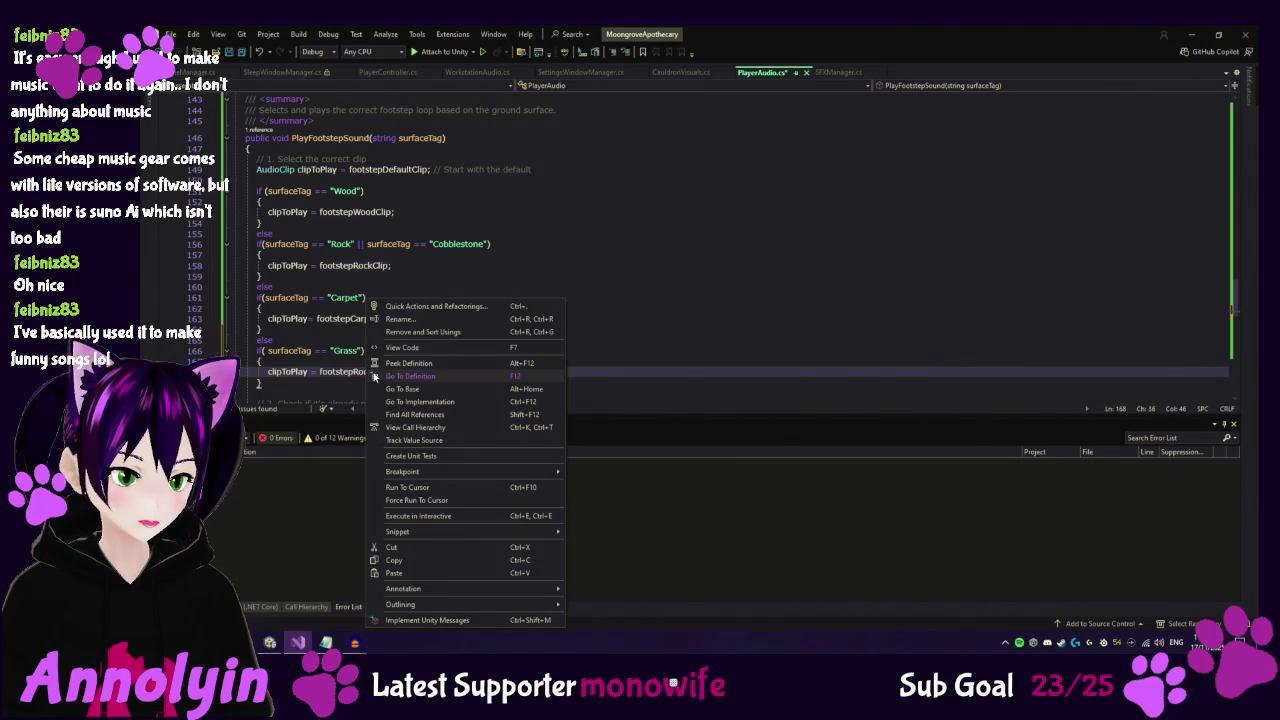
Peek at footstepRockClip's declaration and paste a copy of its Tooltip and field lines.
left_click(417, 368)
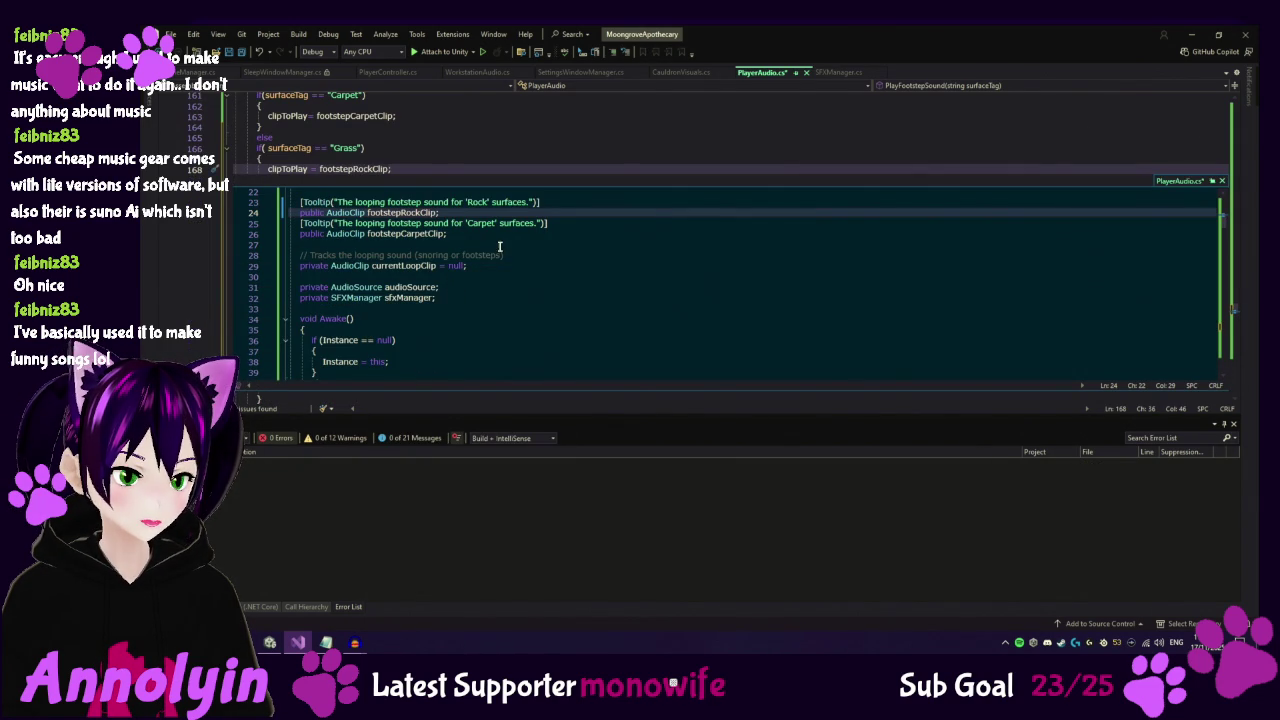
left_click(300, 202)
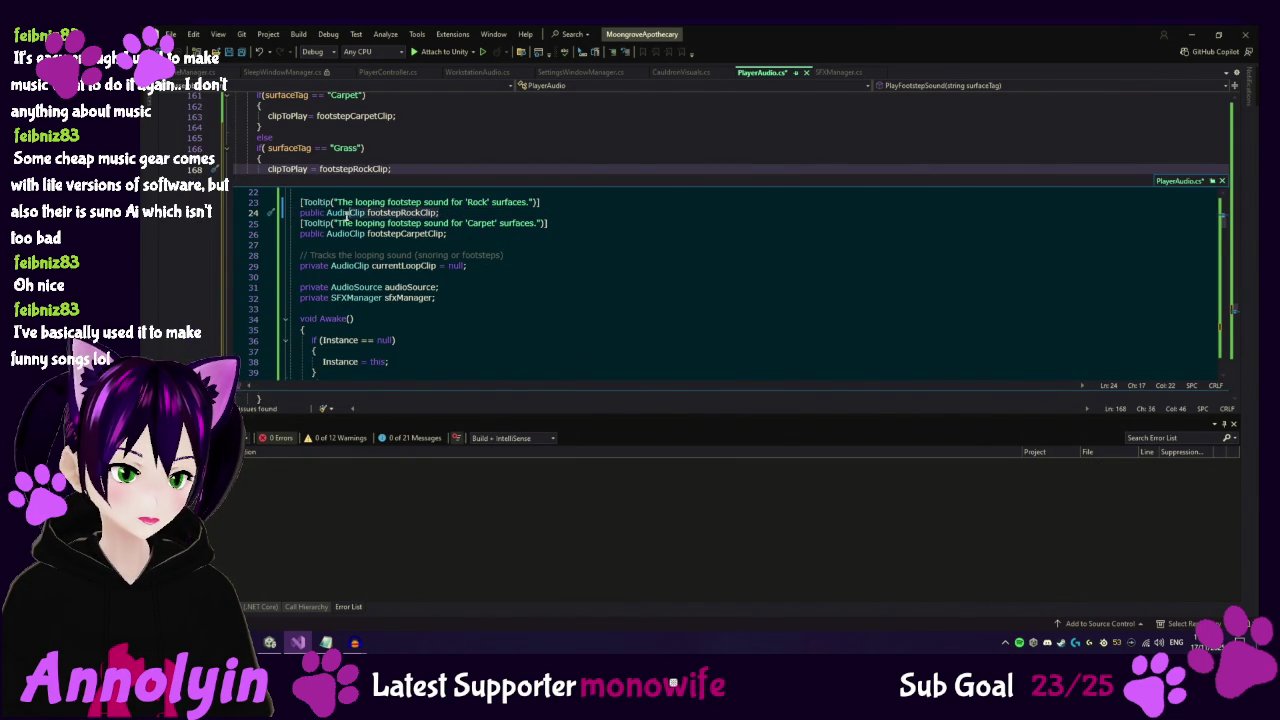
key("Down")
key("End")
key("Up")
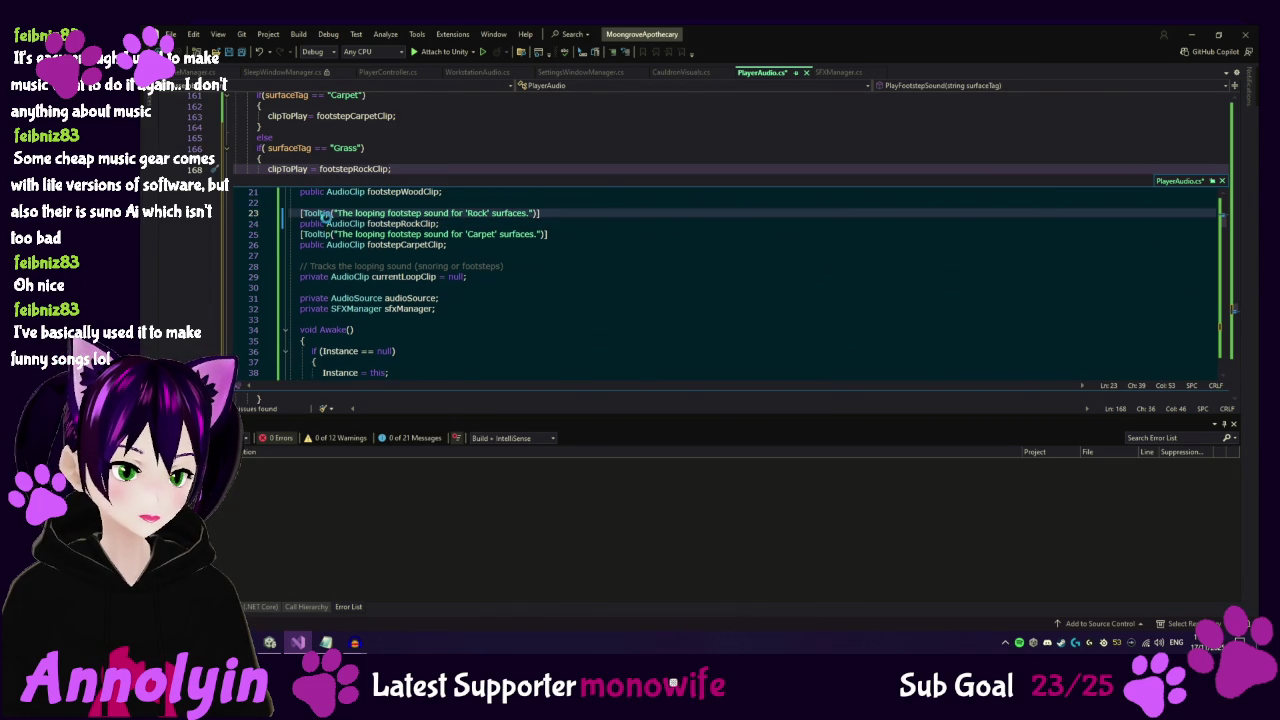
key("Return")
key("ctrl+z")
key("ctrl+z")
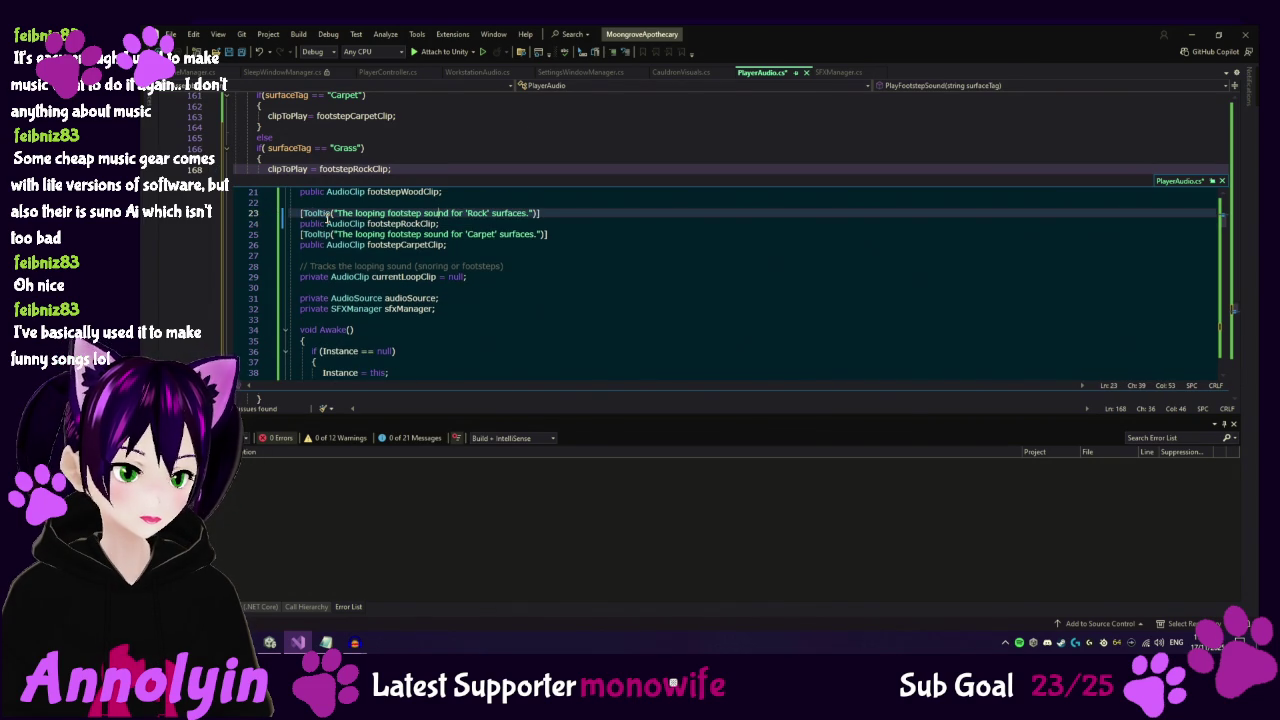
key("Up")
type("[Tooltip(\"The looping footstep sound for 'Rock' surfaces.\")]     public AudioClip footstepRockClip;")
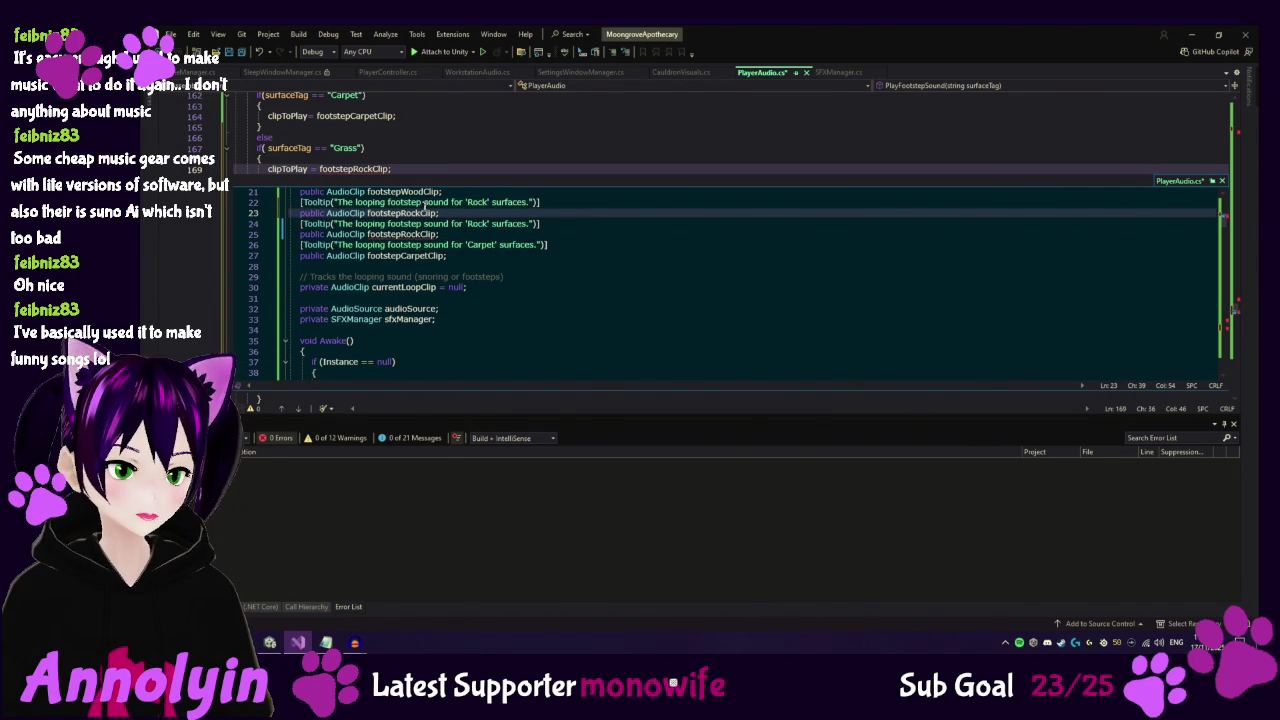
Rename the copied tooltip and field from Rock to Grass, creating footstepGrassClip.
left_click(531, 190)
key("Down")
key("ctrl+Right")
key("ctrl+Right")
key("ctrl+Right")
key("ctrl+shift+Right")
type("Grass")
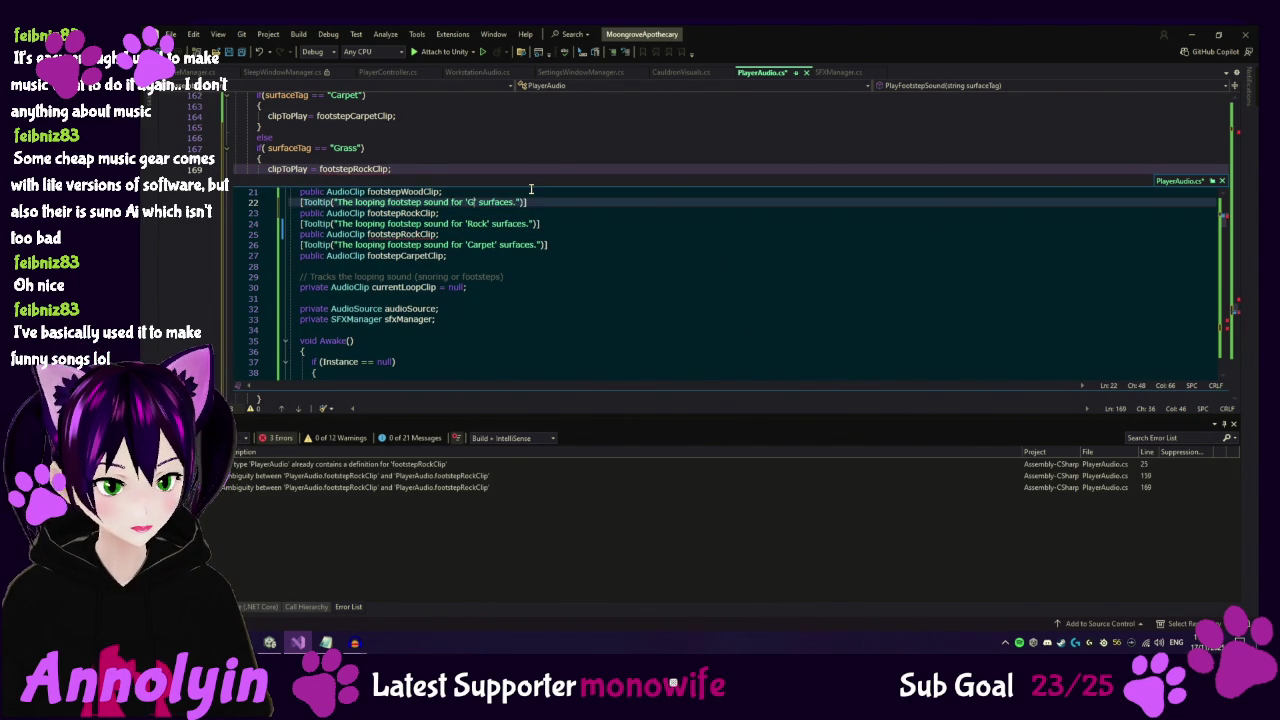
key("Down")
key("ctrl+shift+Left")
type("footstepGraClip")
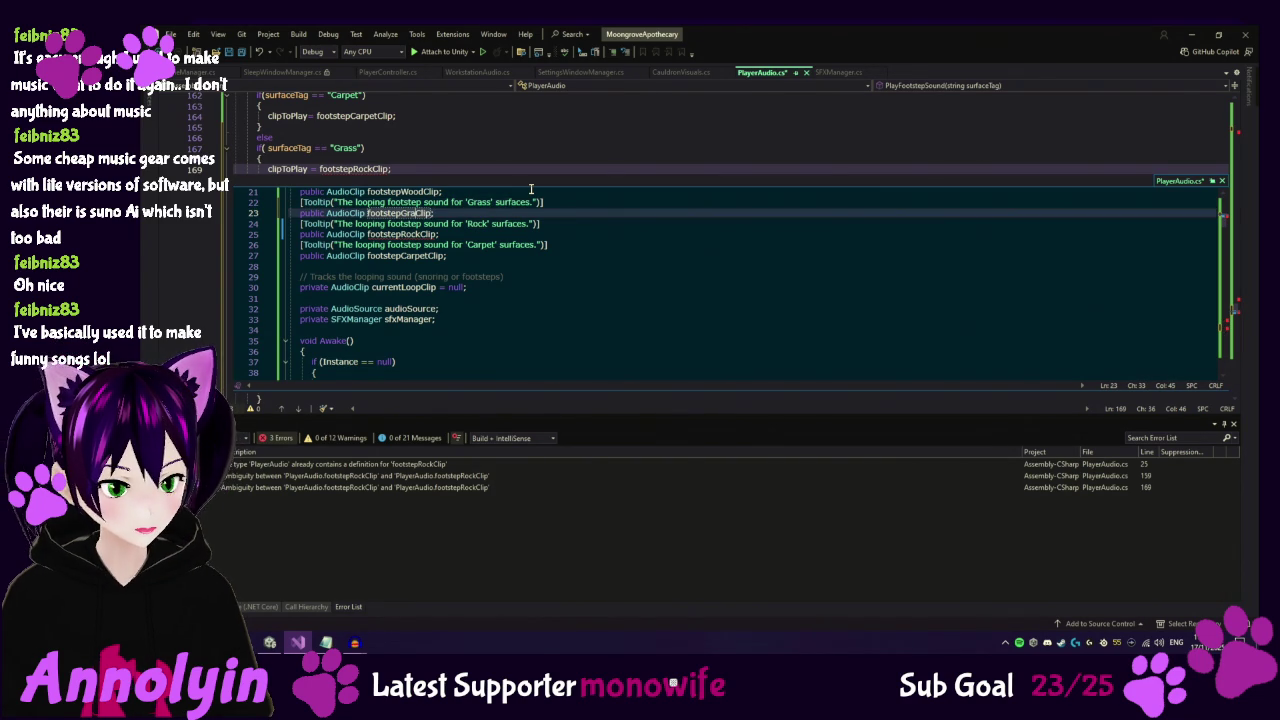
type("ss")
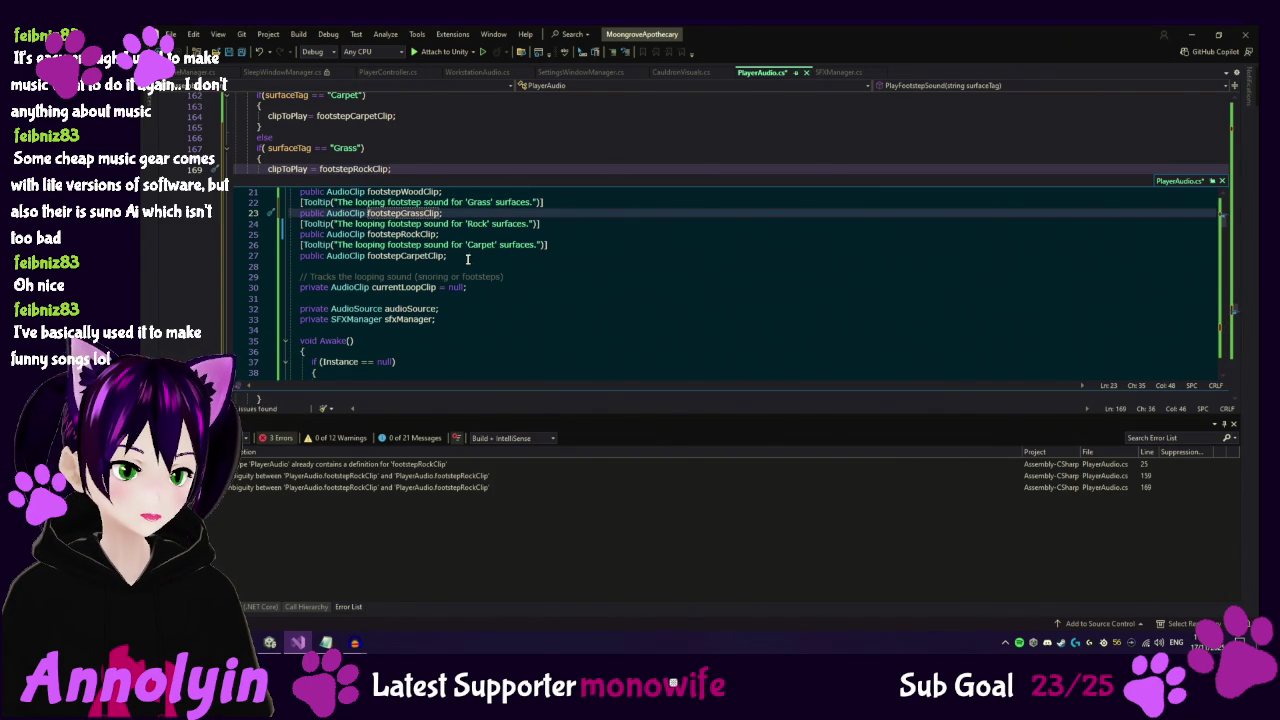
Delete the footstepDefaultClip field and its tooltip.
scroll(467, 259, "up", 2)
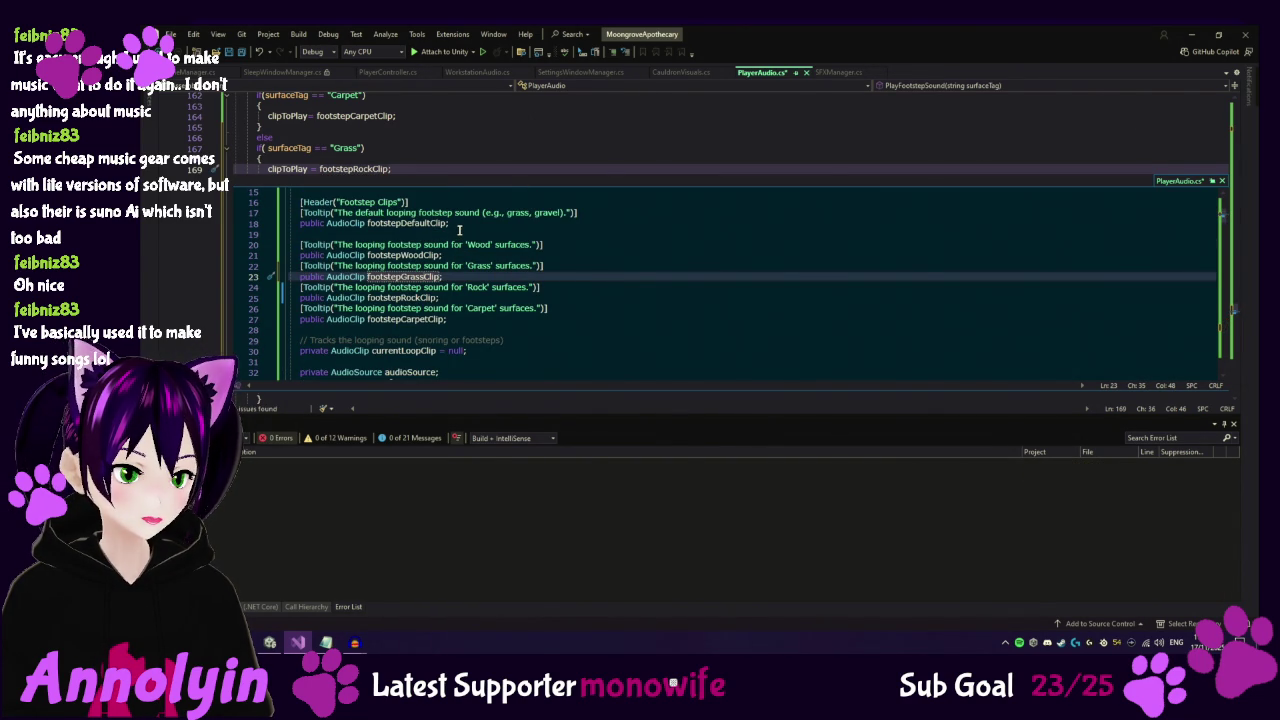
left_click_drag(305, 232, 271, 209)
key("Delete")
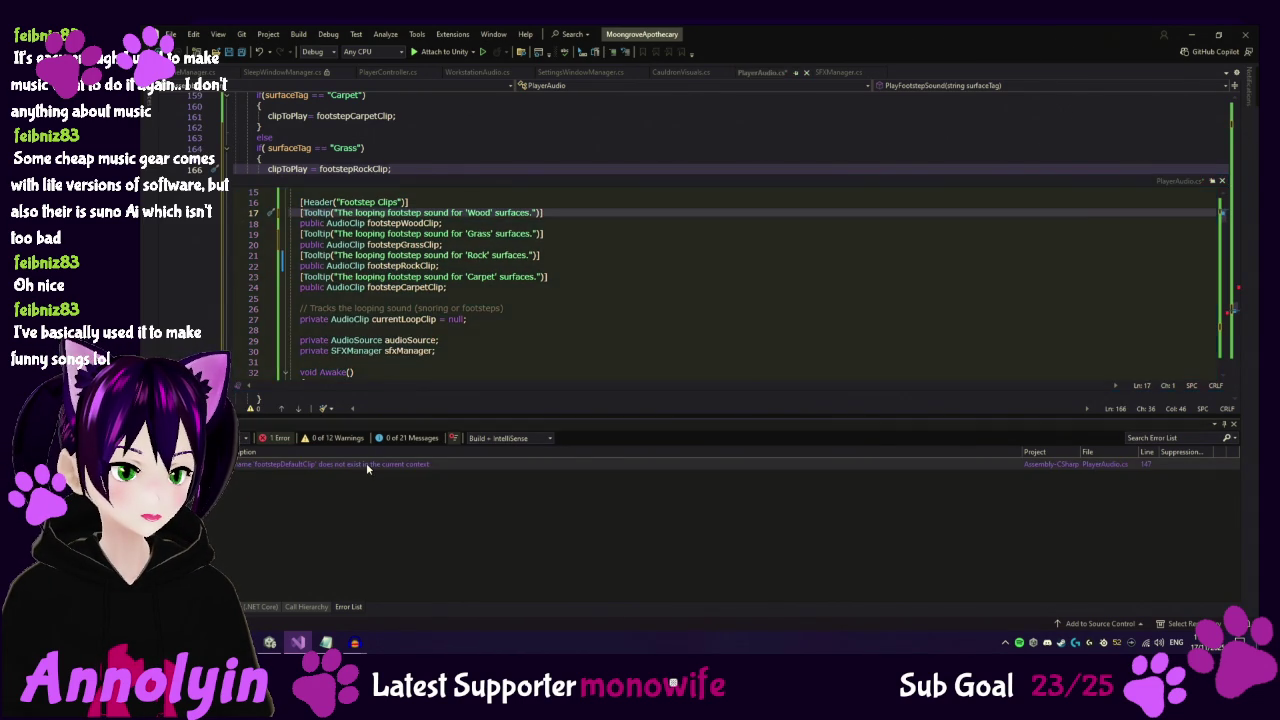
From the CS0103 error, replace footstepDefaultClip with null as clipToPlay's starting value.
double_click(368, 466)
mouse_move(430, 253)
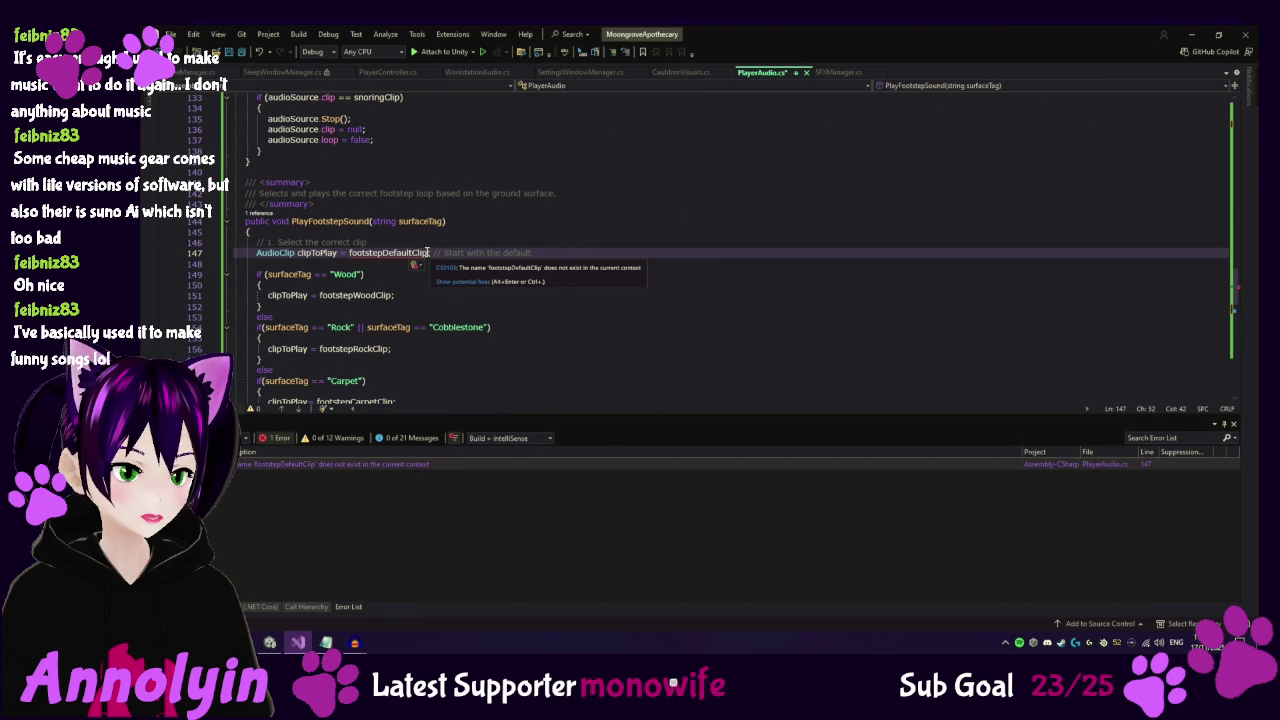
left_click(436, 256)
key("ctrl+Delete")
type("null")
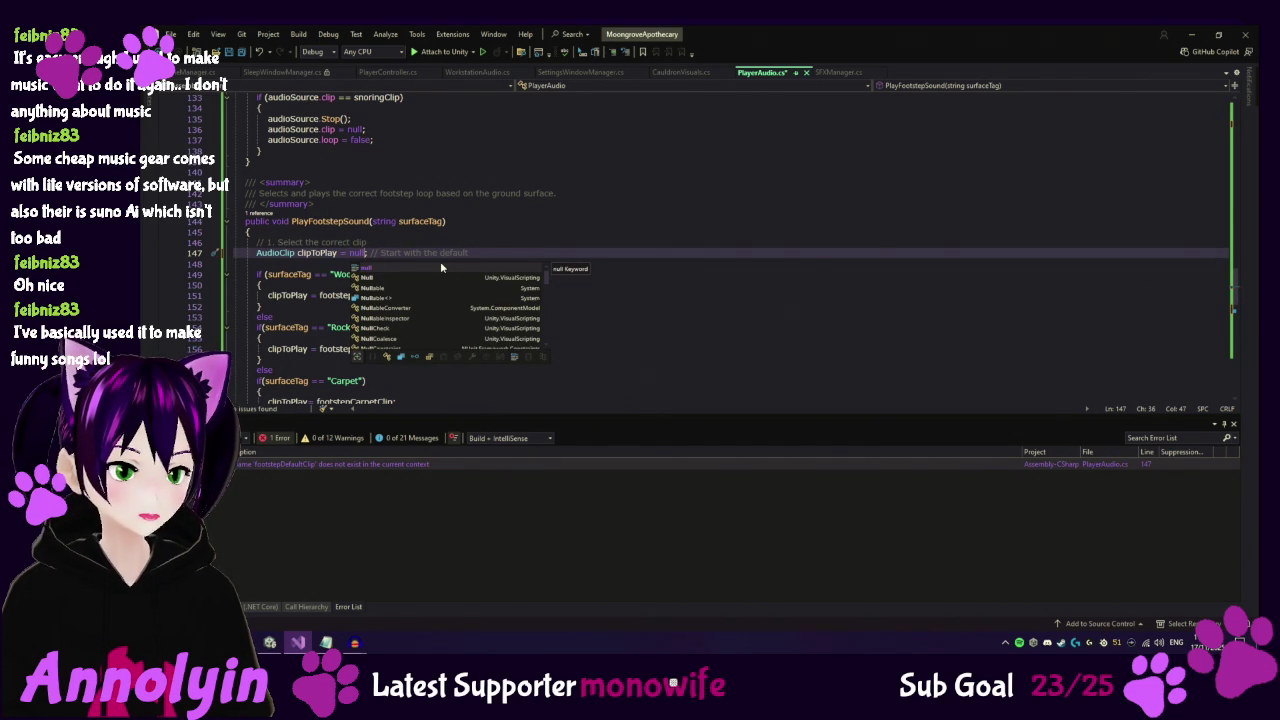
key("Escape")
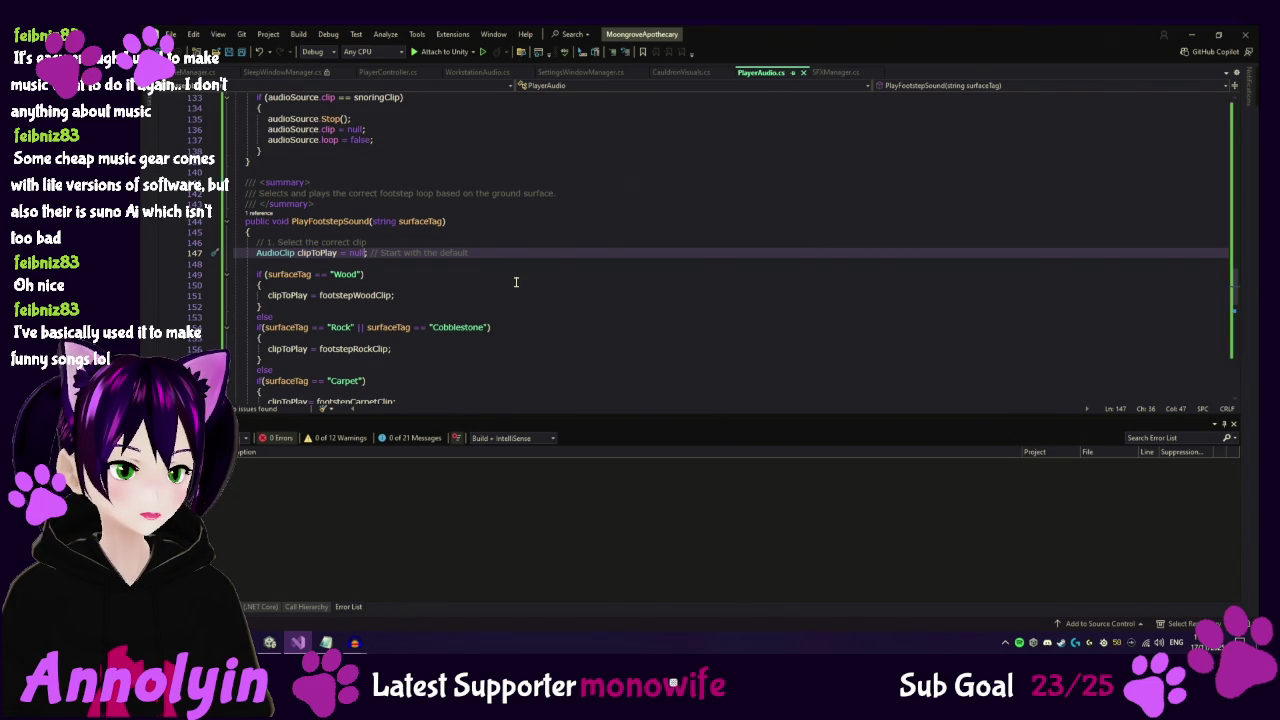
scroll(516, 282, "down", 3)
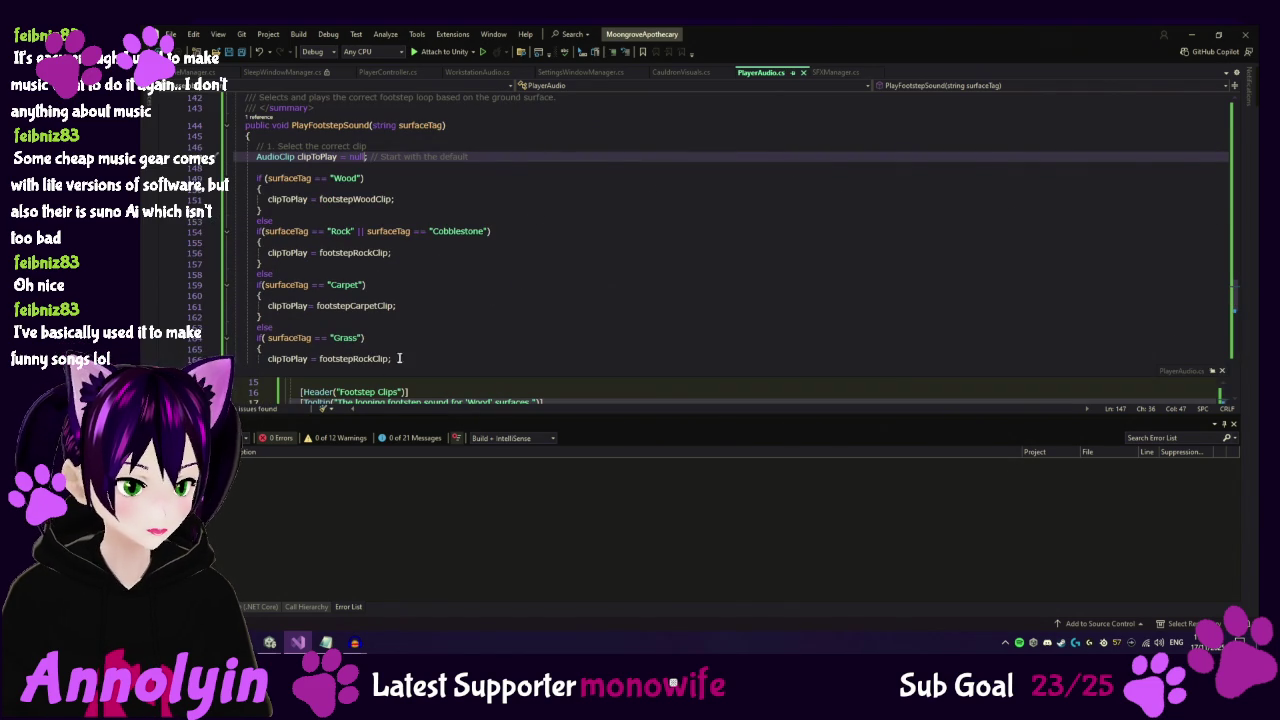
Close Peek, change the Grass branch's clip to footstepGrassClip, and review the method.
left_click(1221, 370)
left_click(380, 358)
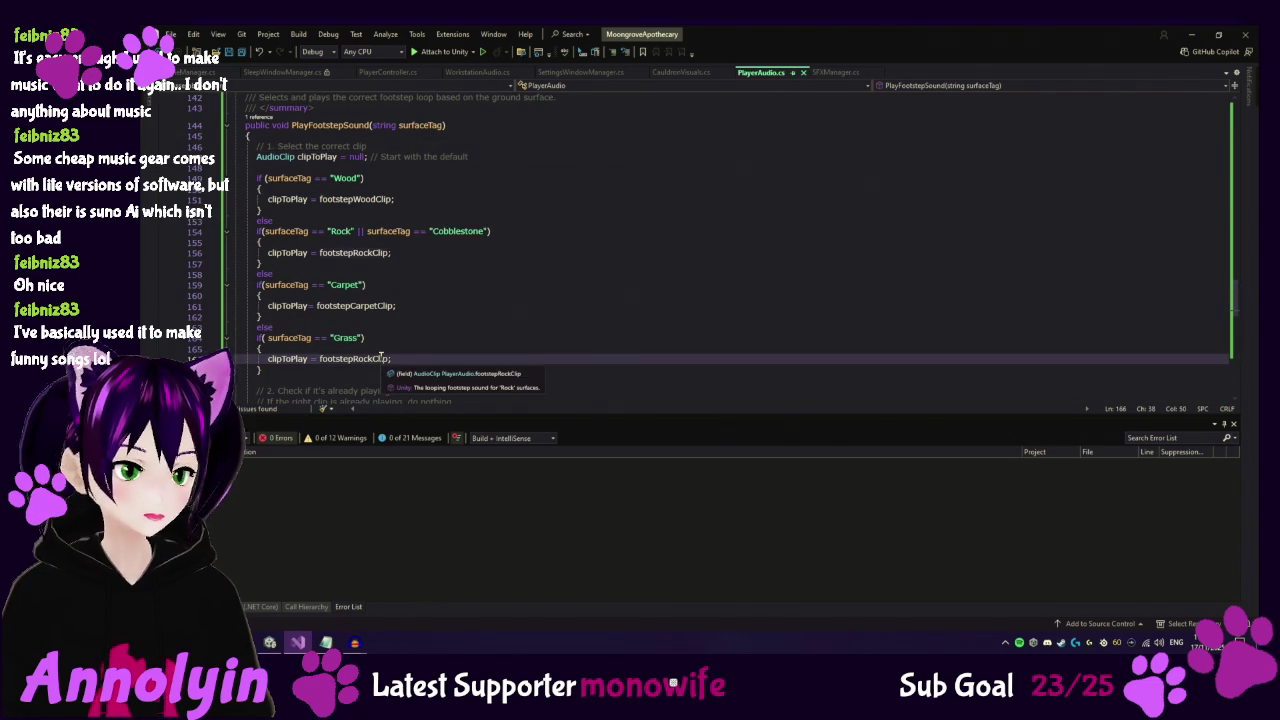
key("Delete")
key("Delete")
key("Delete")
type("Grass")
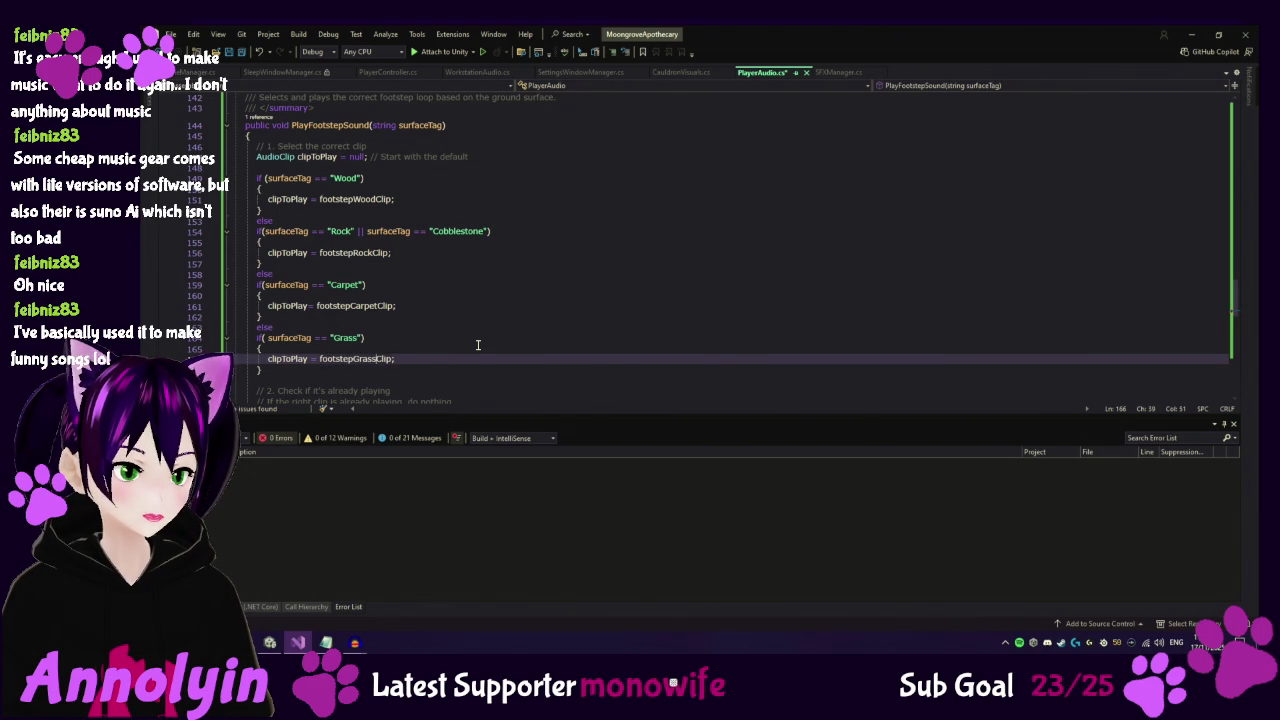
scroll(479, 344, "down", 1)
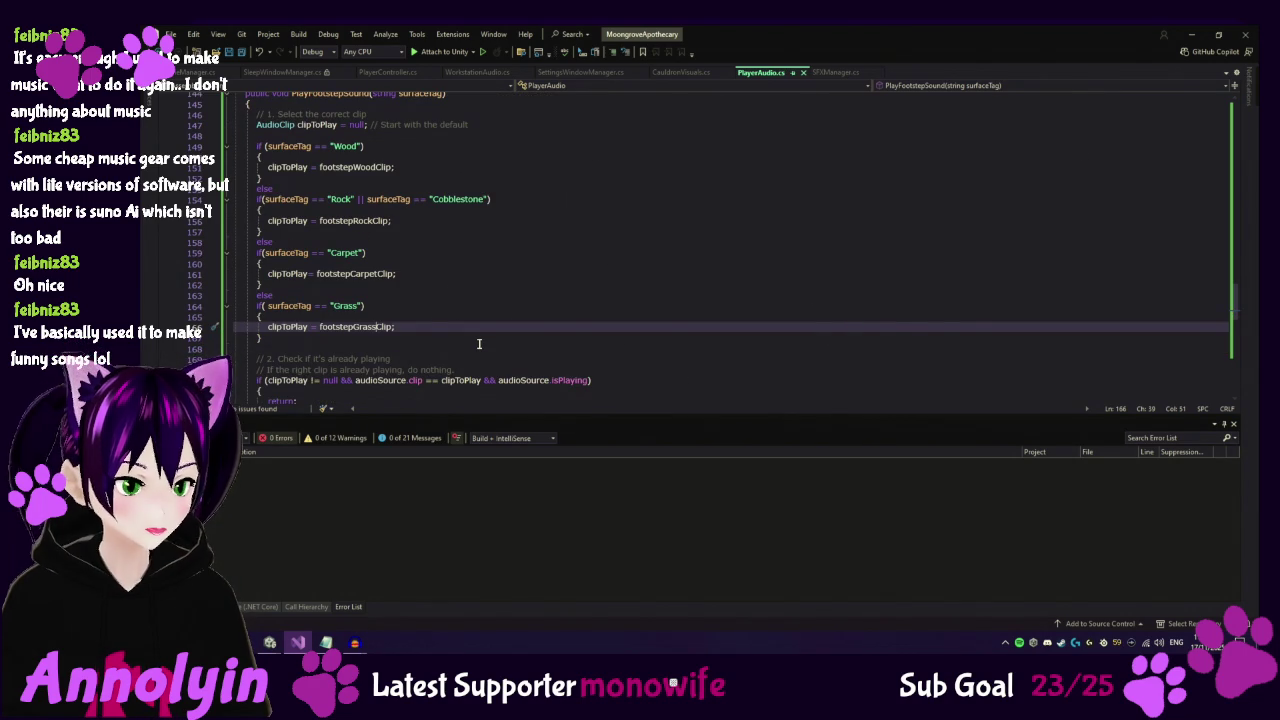
scroll(529, 320, "down", 2)
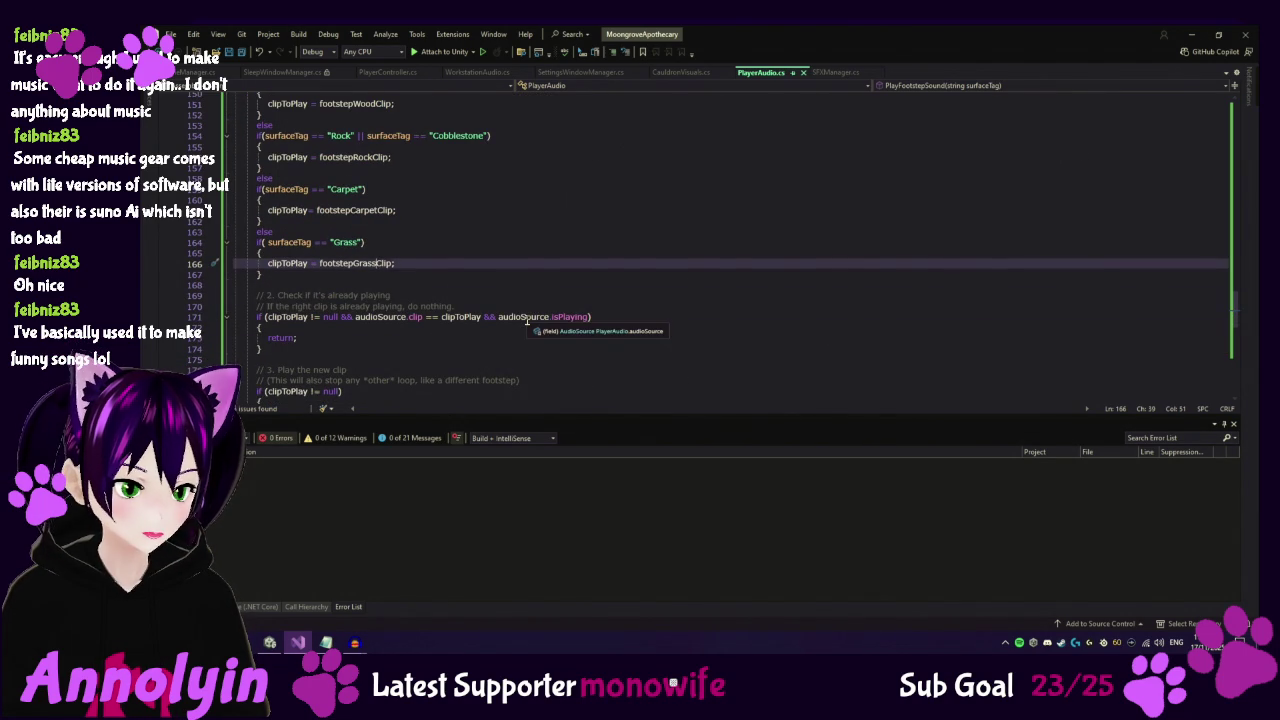
scroll(526, 320, "down", 4)
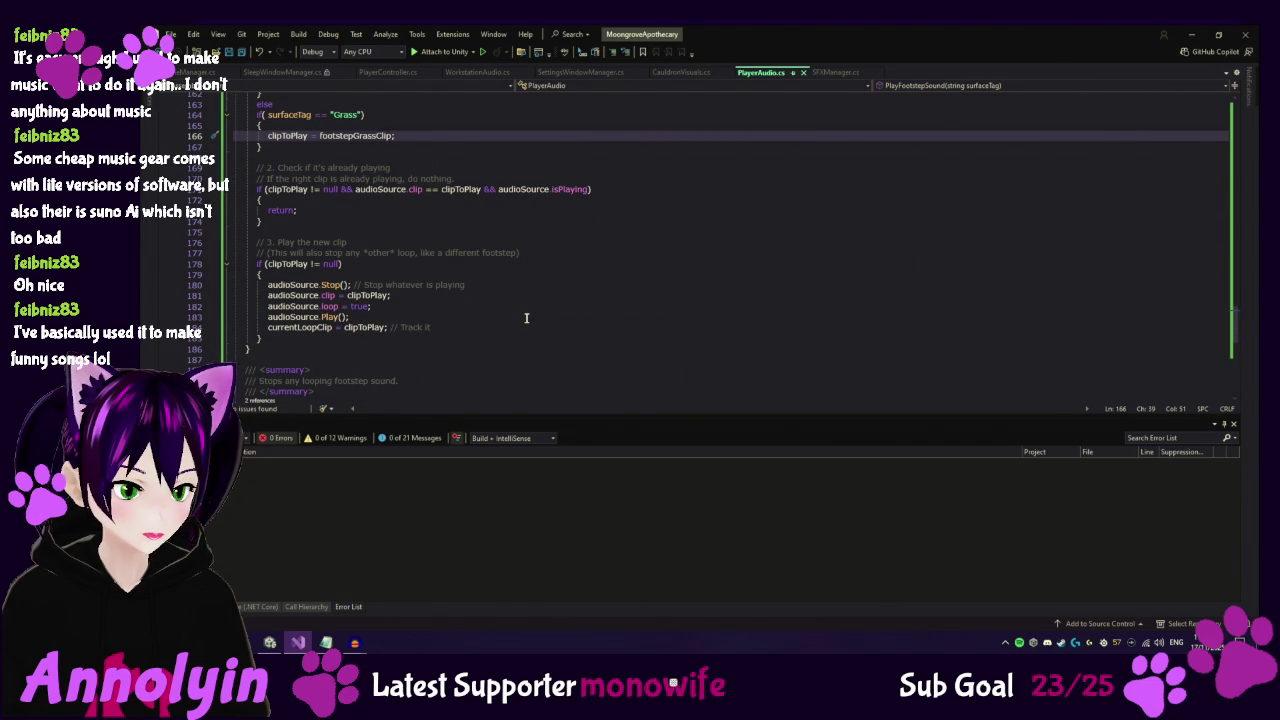
scroll(526, 318, "down", 2)
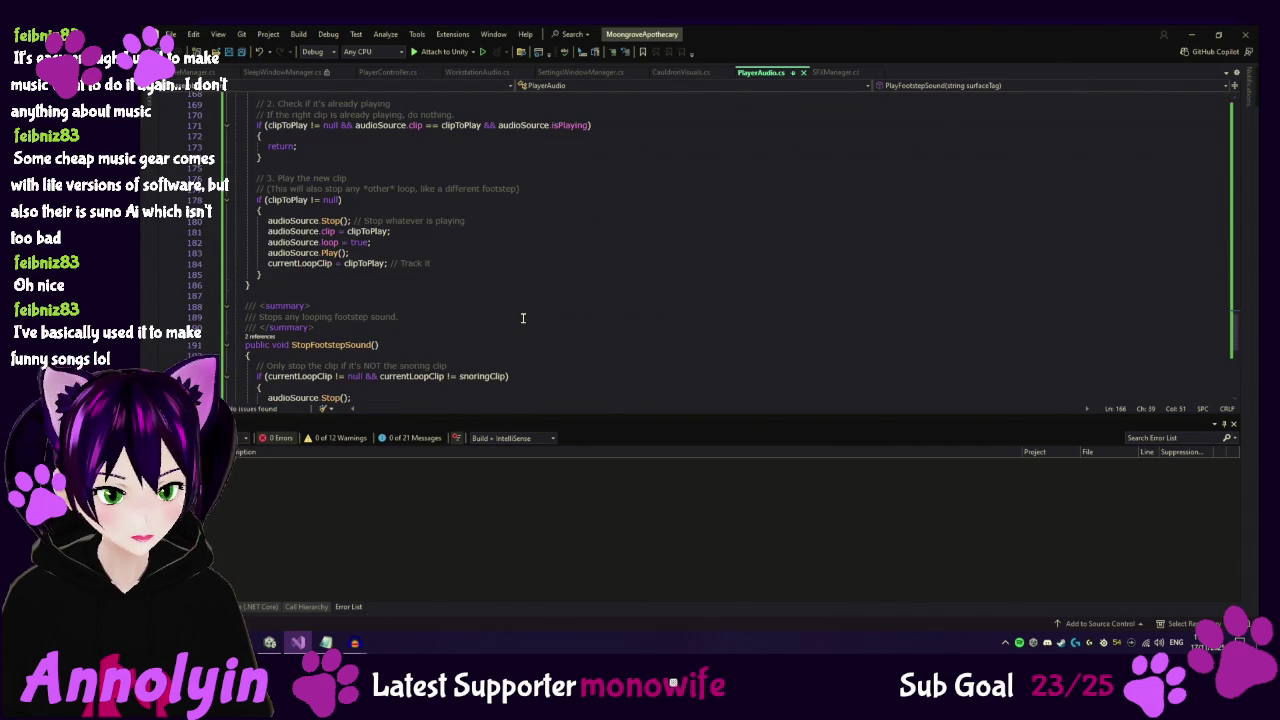
scroll(522, 318, "up", 7)
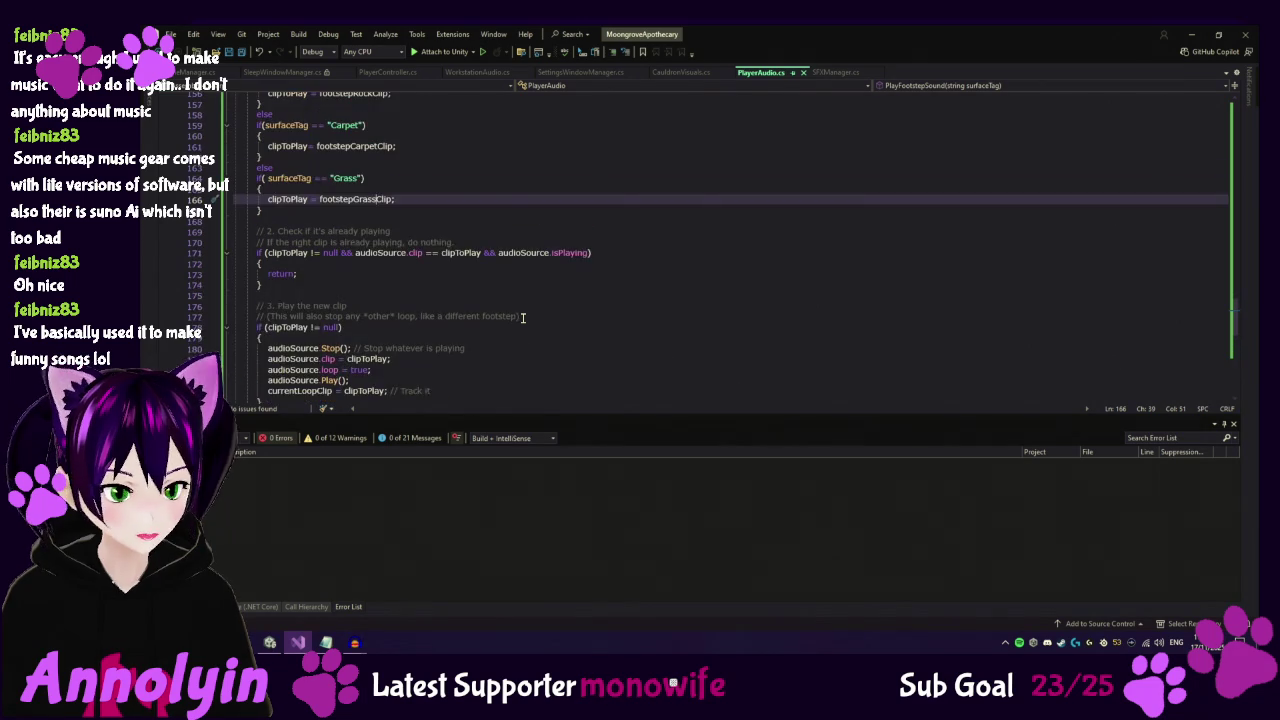
scroll(522, 318, "up", 1)
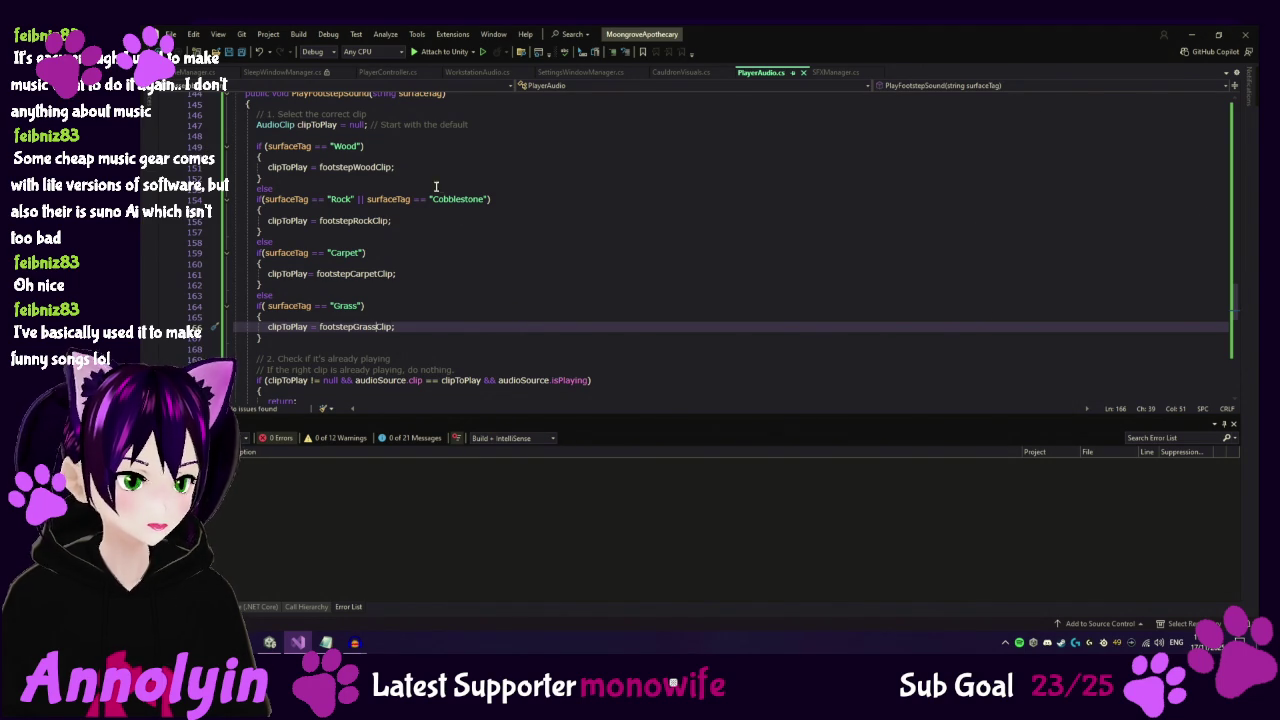
Add a final else branch after Grass that sets clipToPlay = null.
left_click(284, 340)
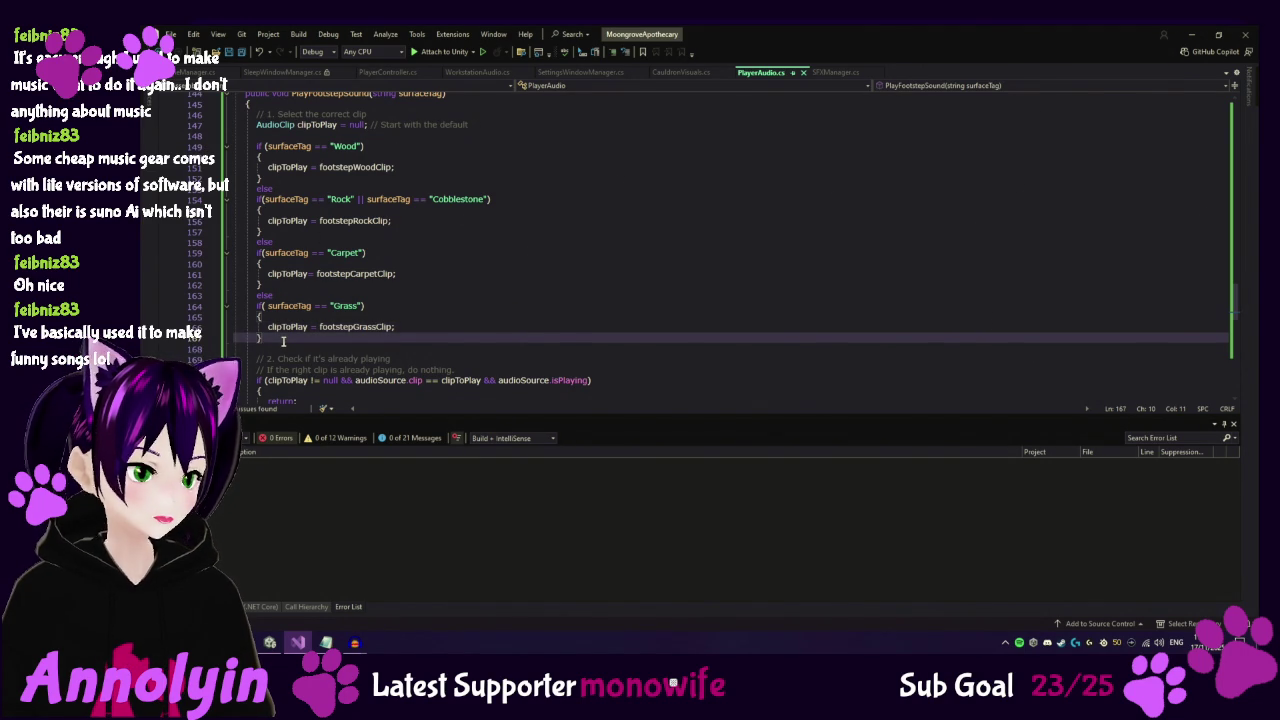
key("Return")
type("else")
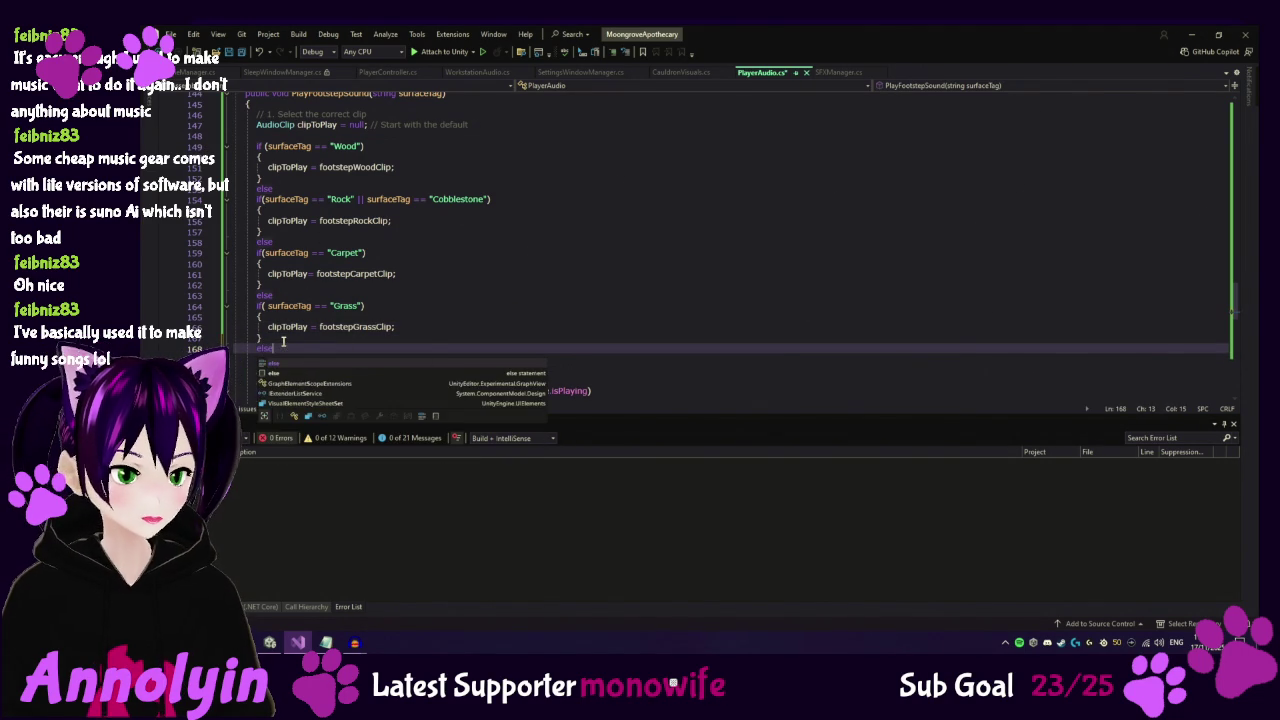
key("Return")
key("Return")
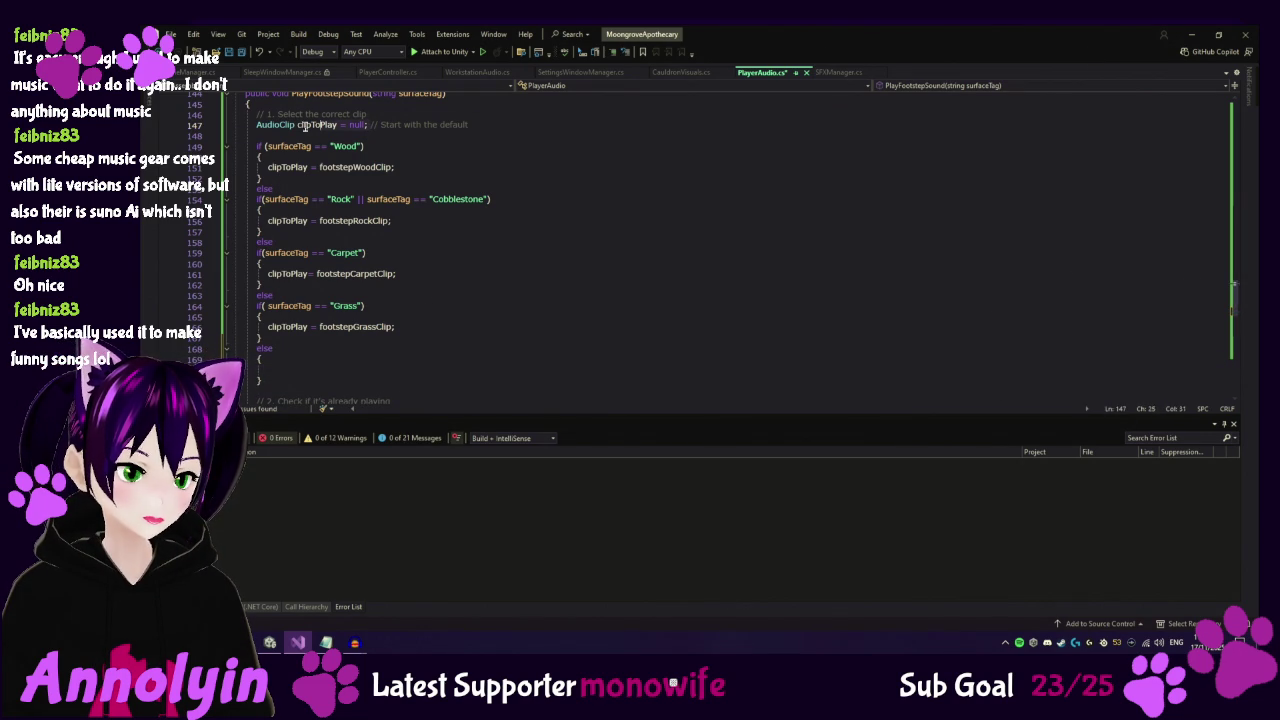
left_click(256, 126)
left_click(294, 359)
left_click(286, 370)
type("AudioClip clipToPlay = null;")
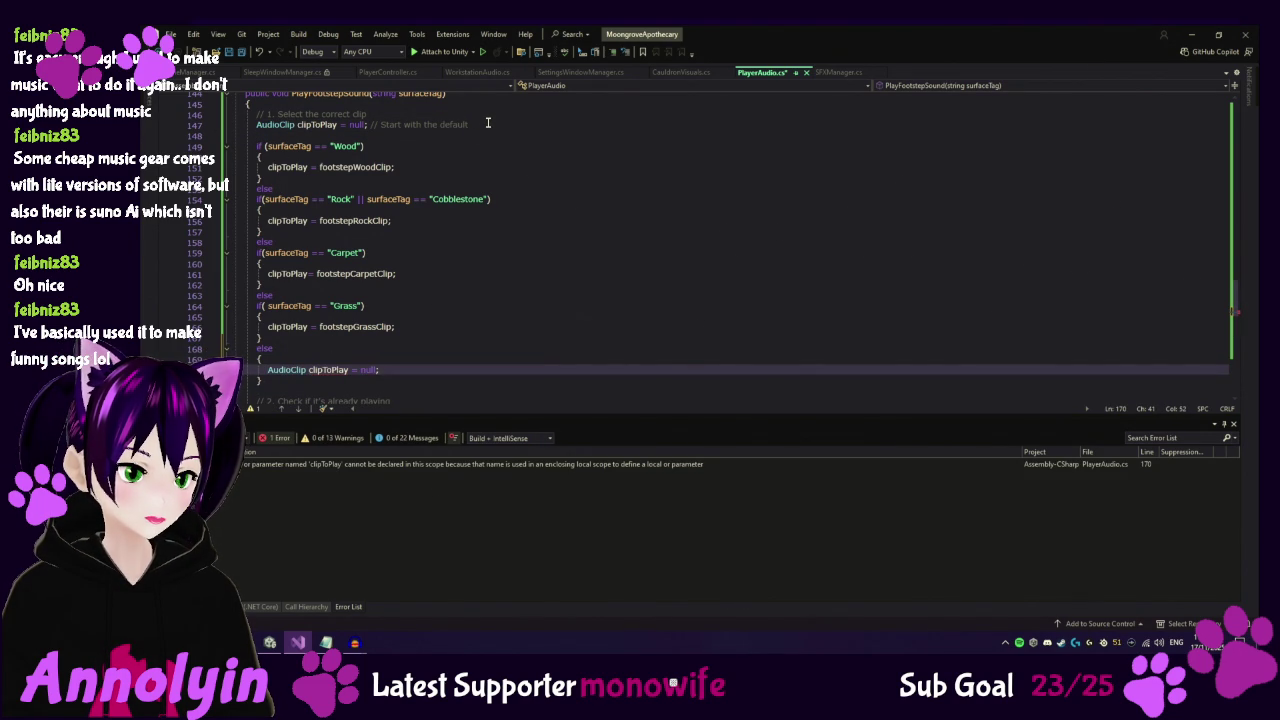
key("ctrl+z")
type("clipToPlay = ")
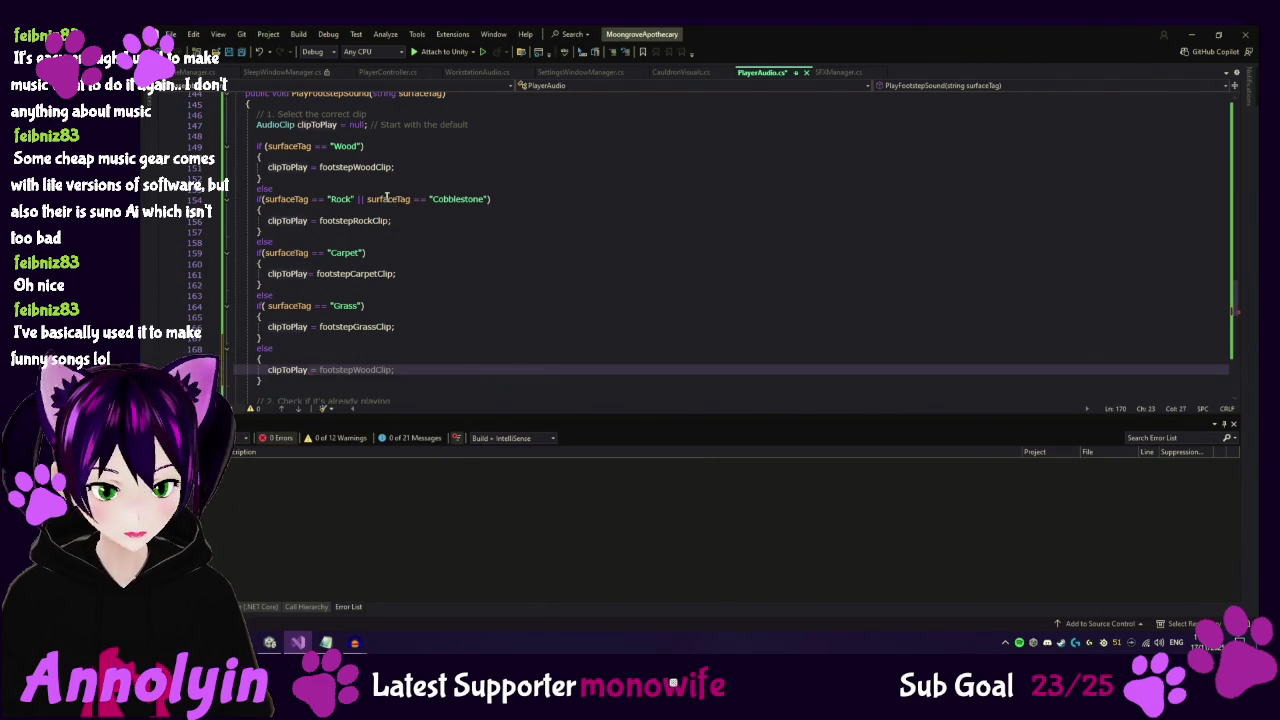
type("null;")
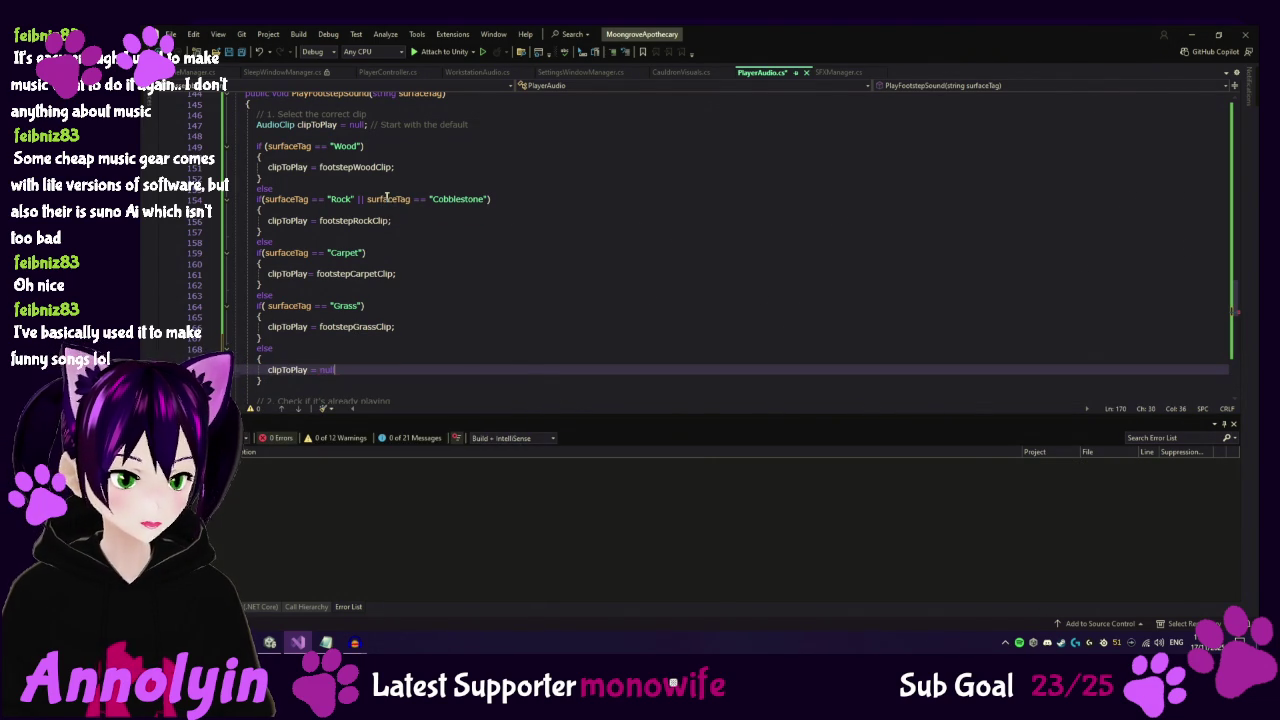
Strip the '= null' initializer and surrounding comments from the top clipToPlay declaration.
left_click(367, 124)
key("shift+Left")
key("shift+Left")
key("shift+Left")
key("BackSpace")
left_click(201, 115)
key("Delete")
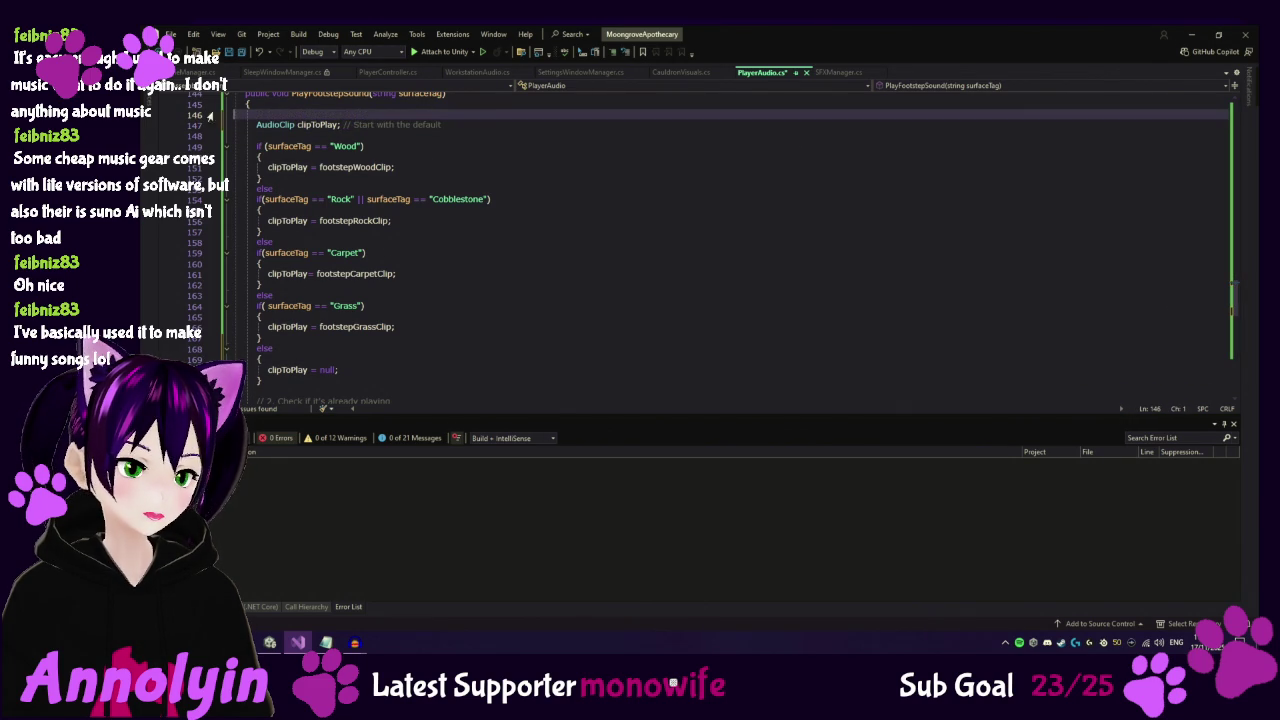
left_click(448, 131)
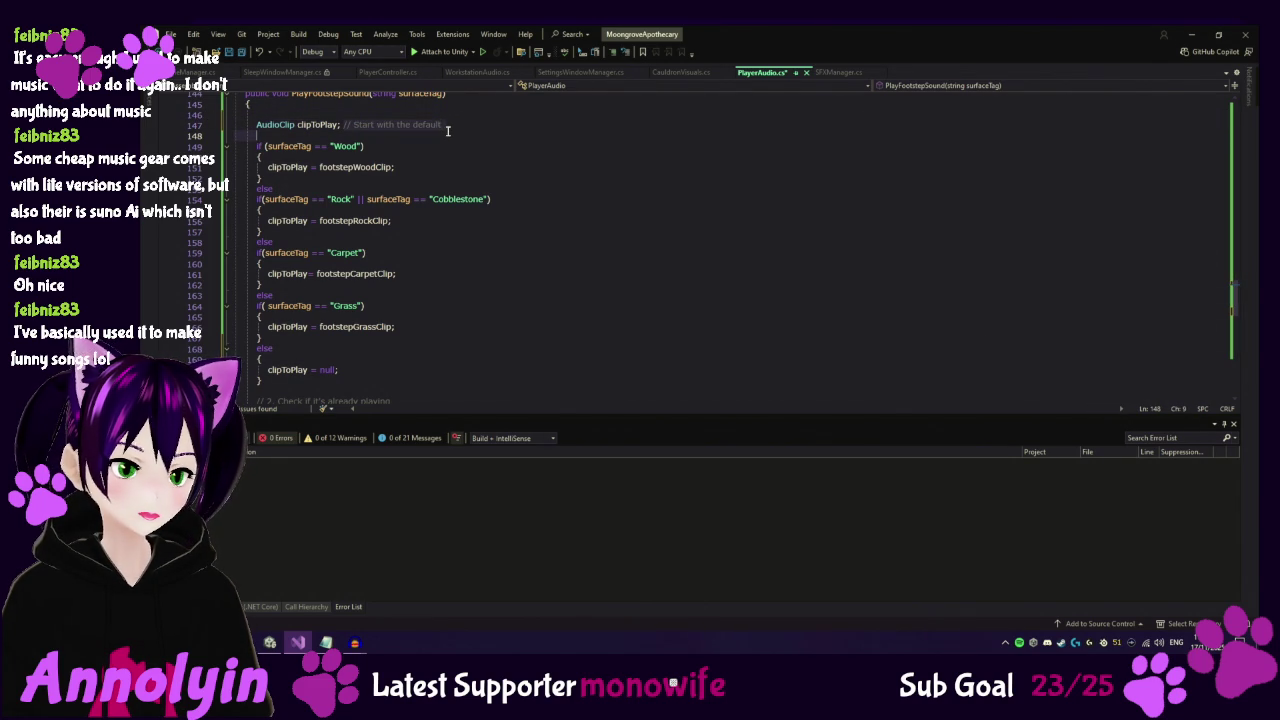
key("BackSpace")
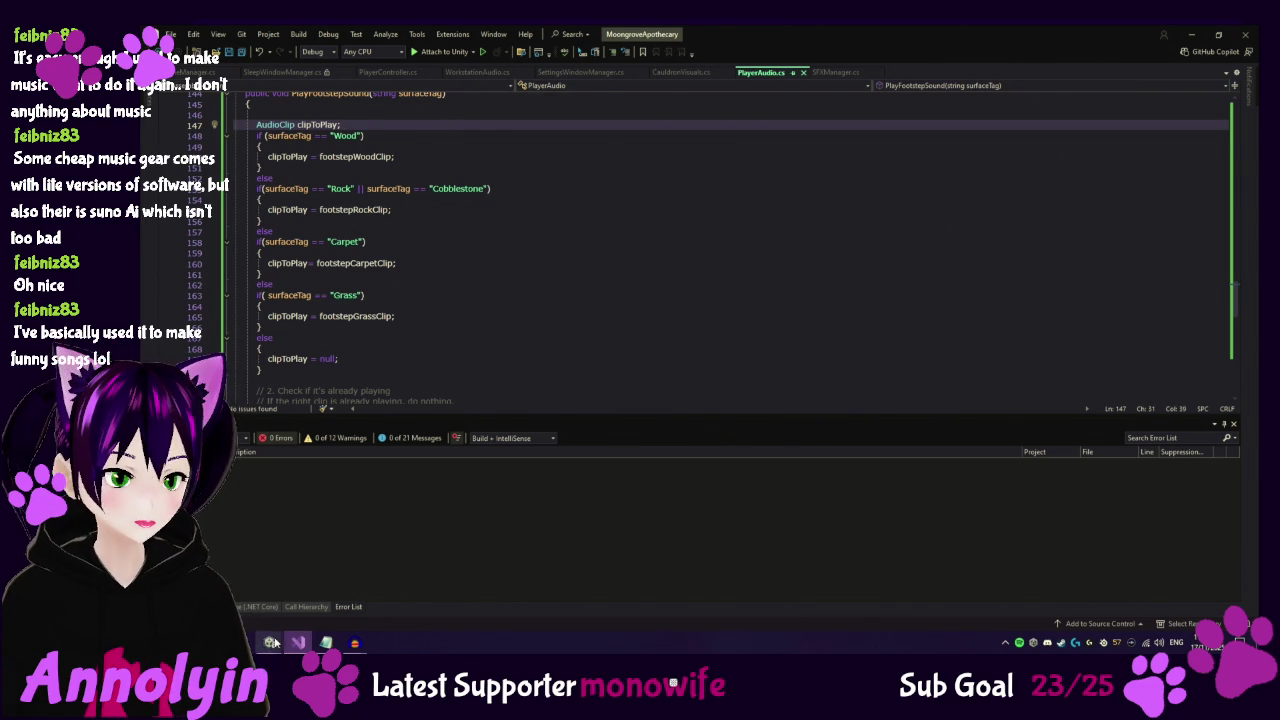
Enter play mode, set Music Volume to zero in Settings, and start a New Game.
mouse_move(269, 642)
left_click(265, 585)
left_click(262, 585)
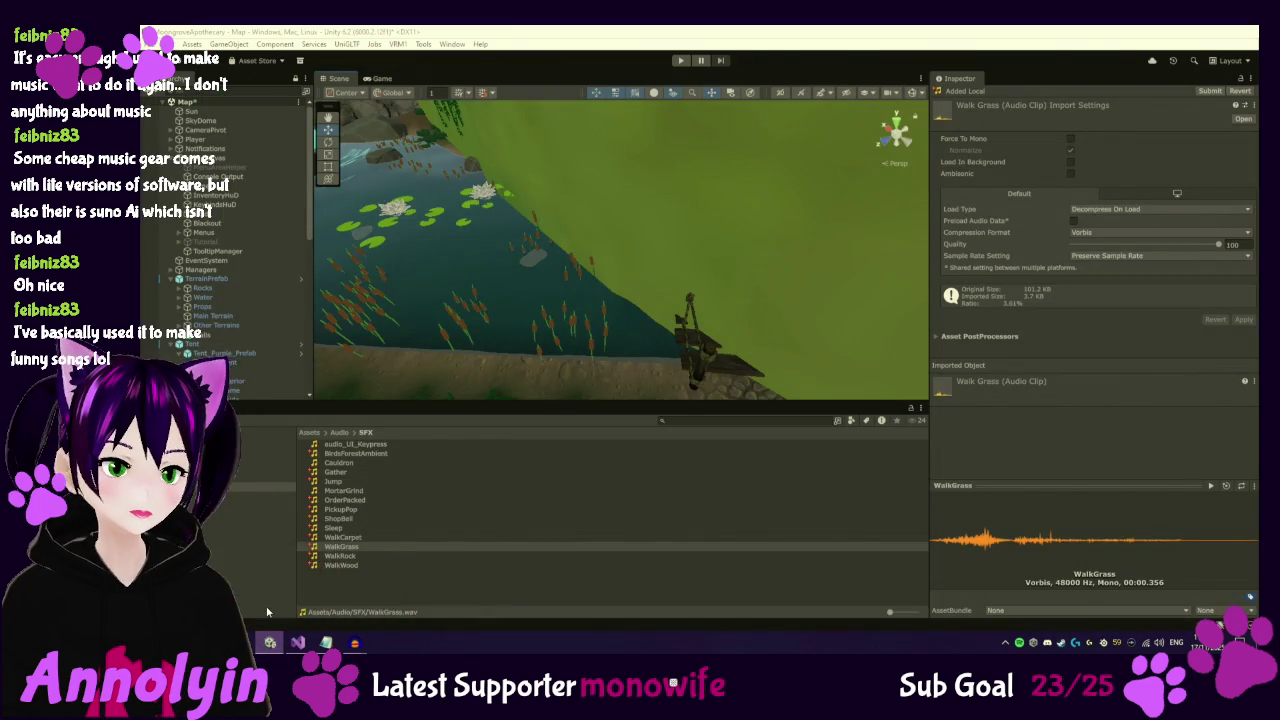
key("ctrl+p")
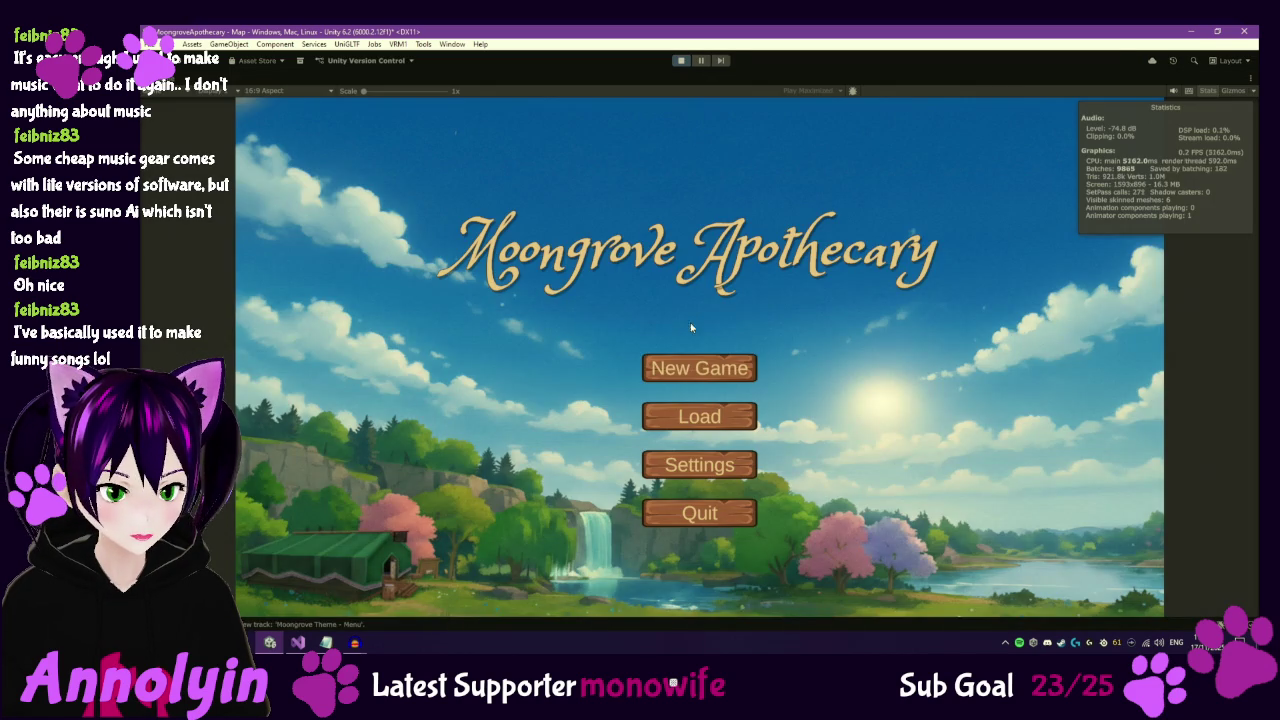
left_click(699, 465)
left_click_drag(660, 318, 619, 318)
left_click(870, 143)
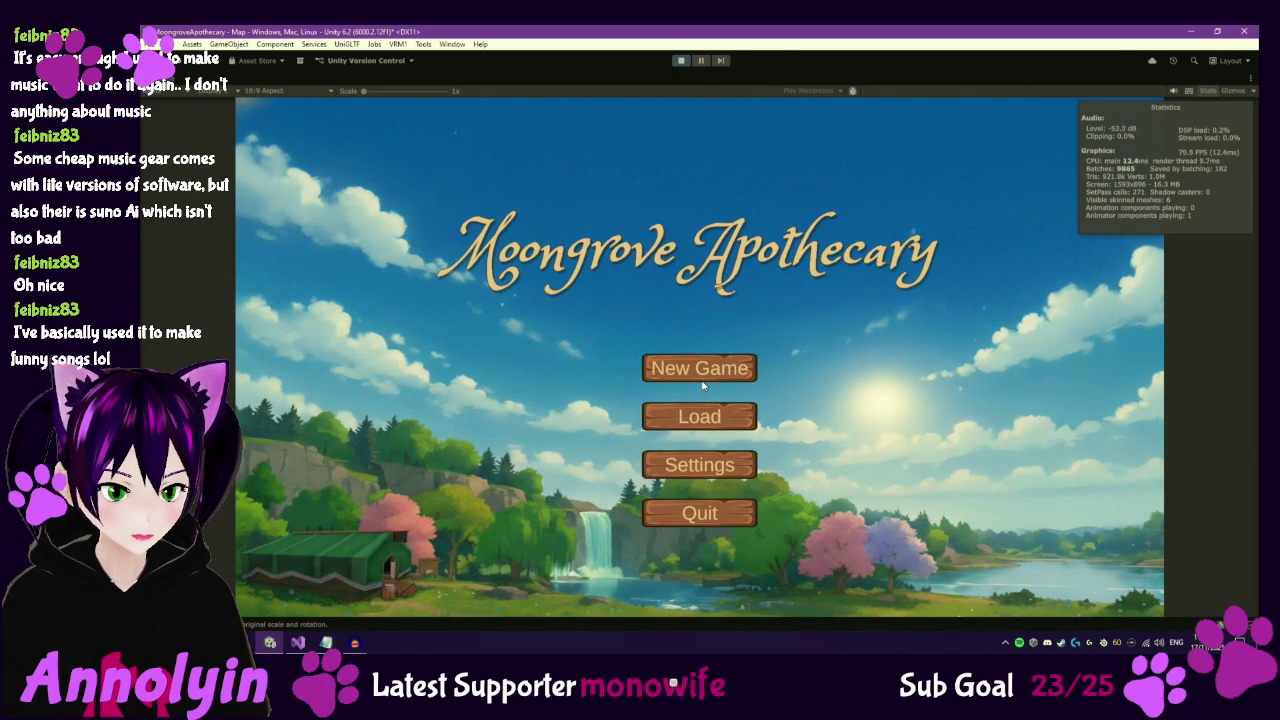
left_click(699, 370)
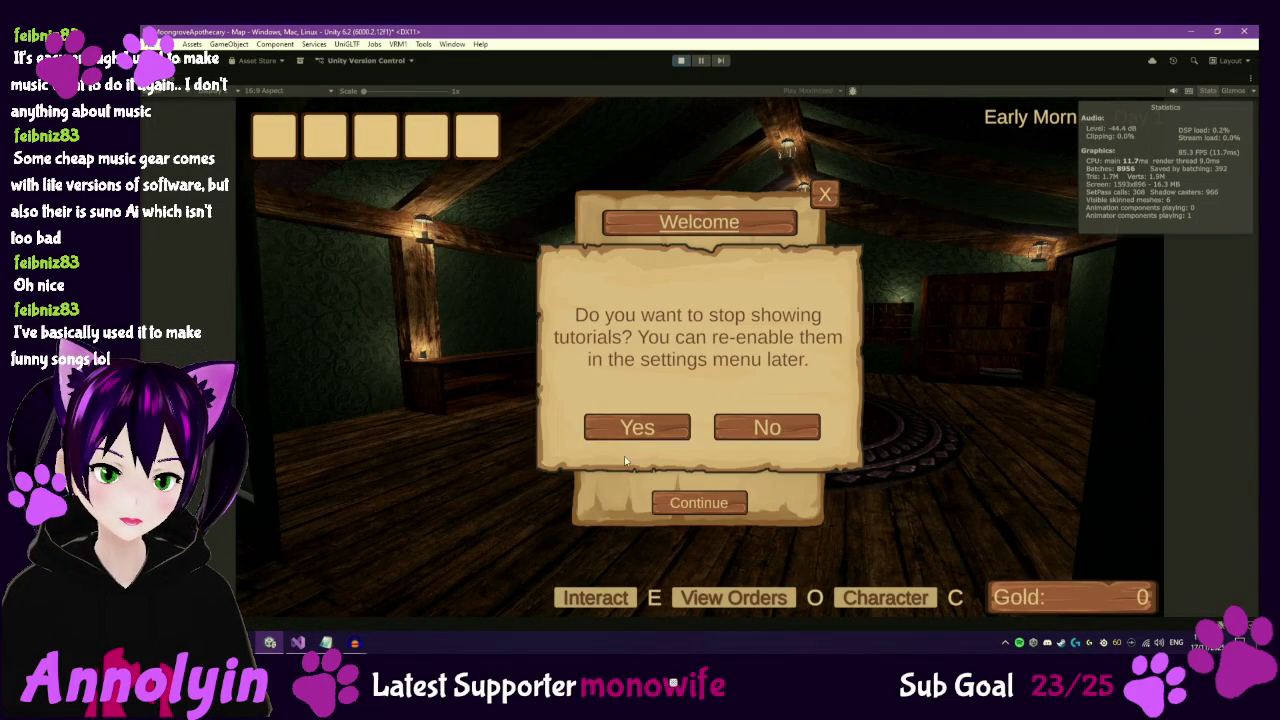
Run across cobblestone and grass, gathering Lemon Balm and a Redcap mushroom.
key("Escape")
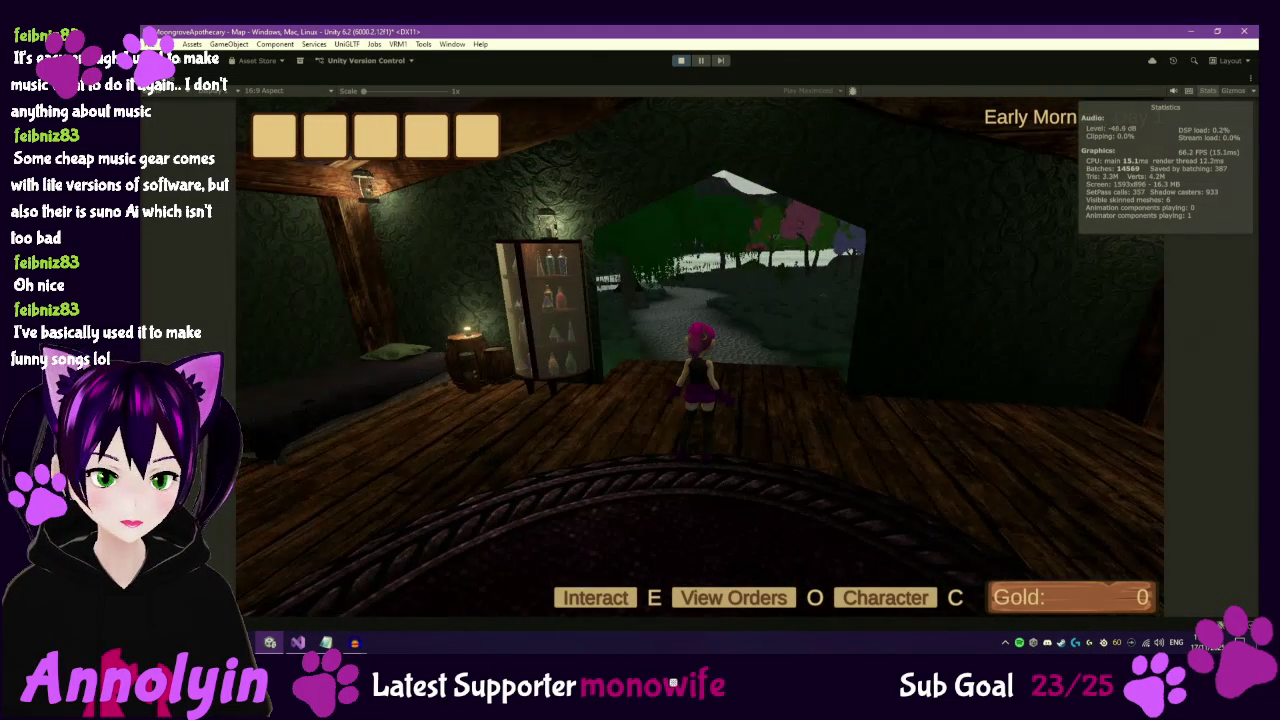
key("w")
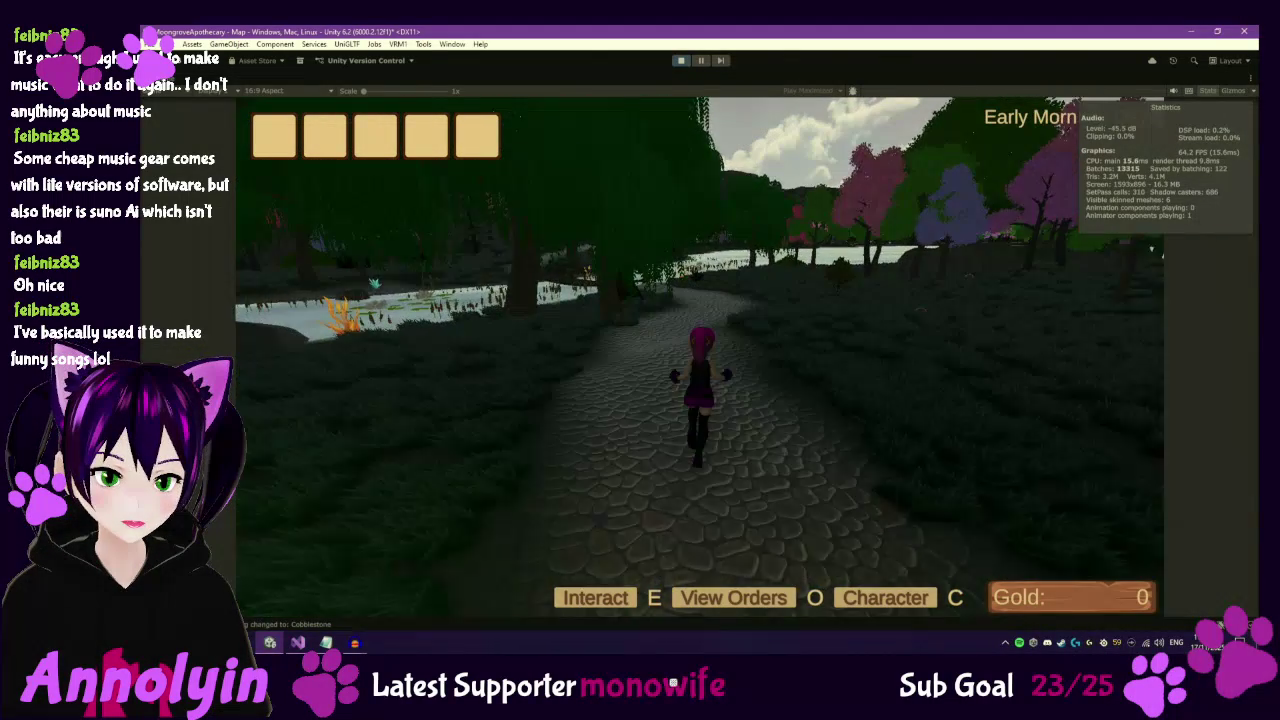
key("w")
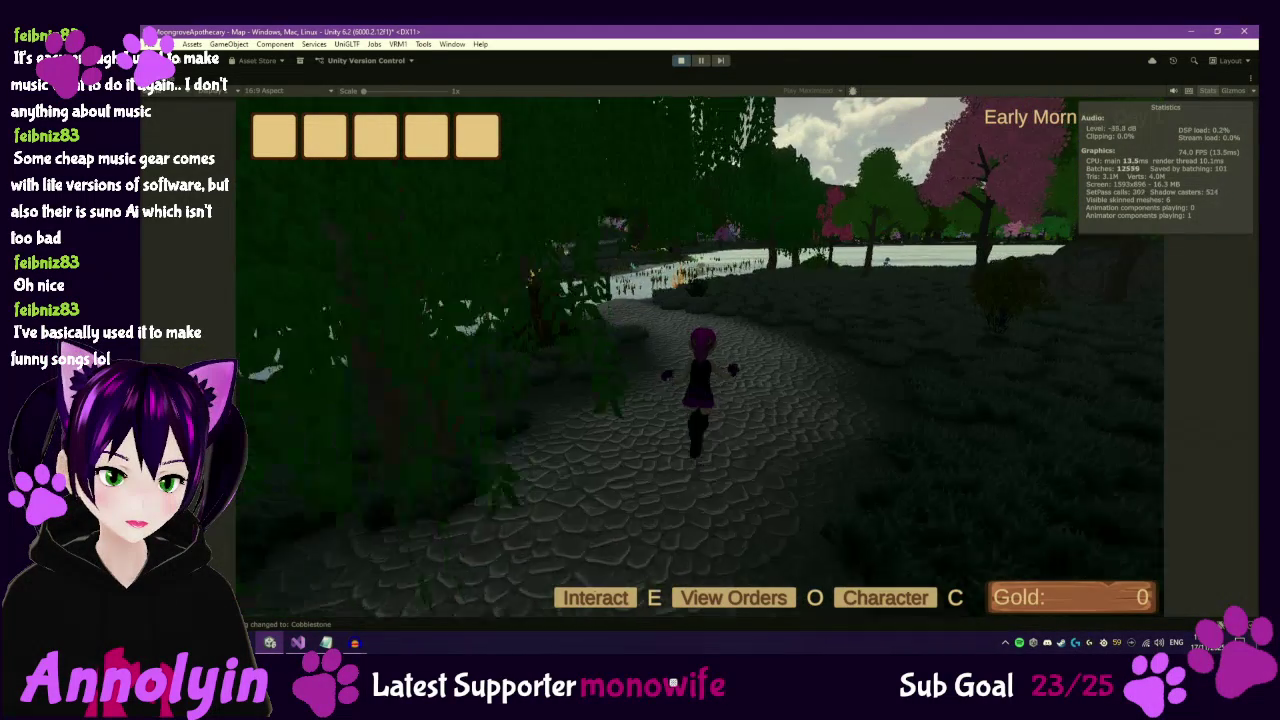
key("w")
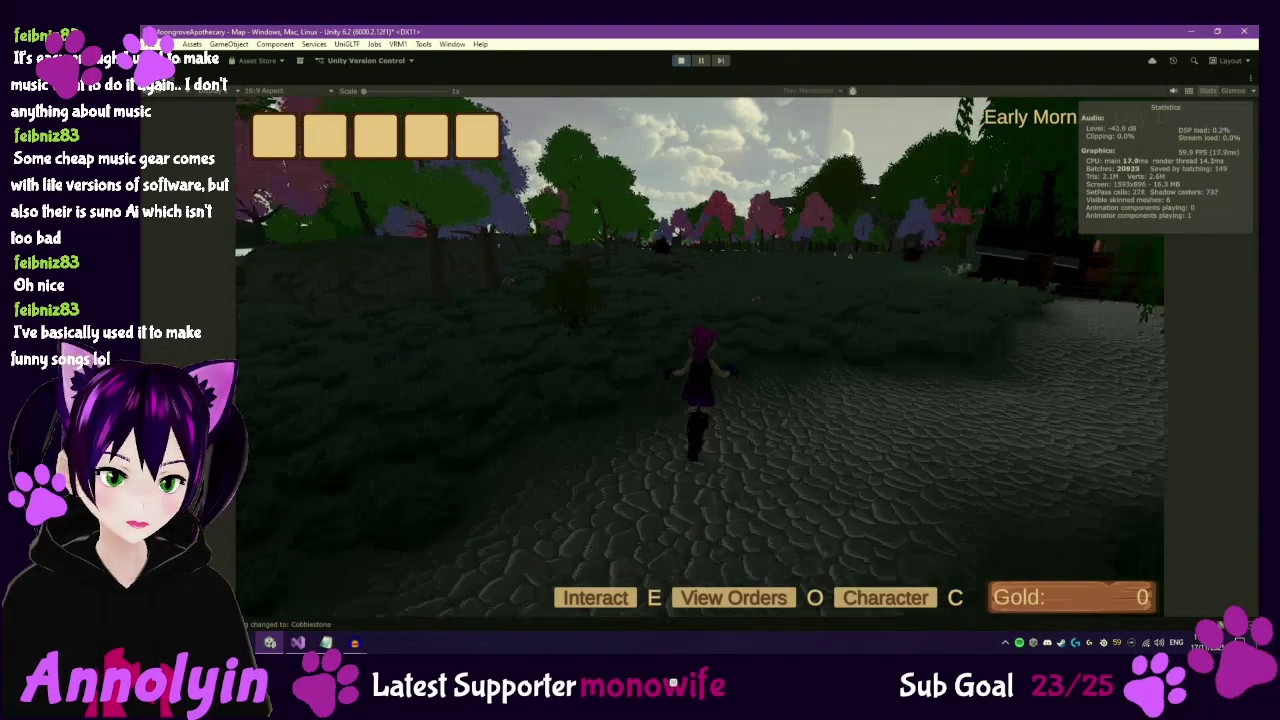
key("w")
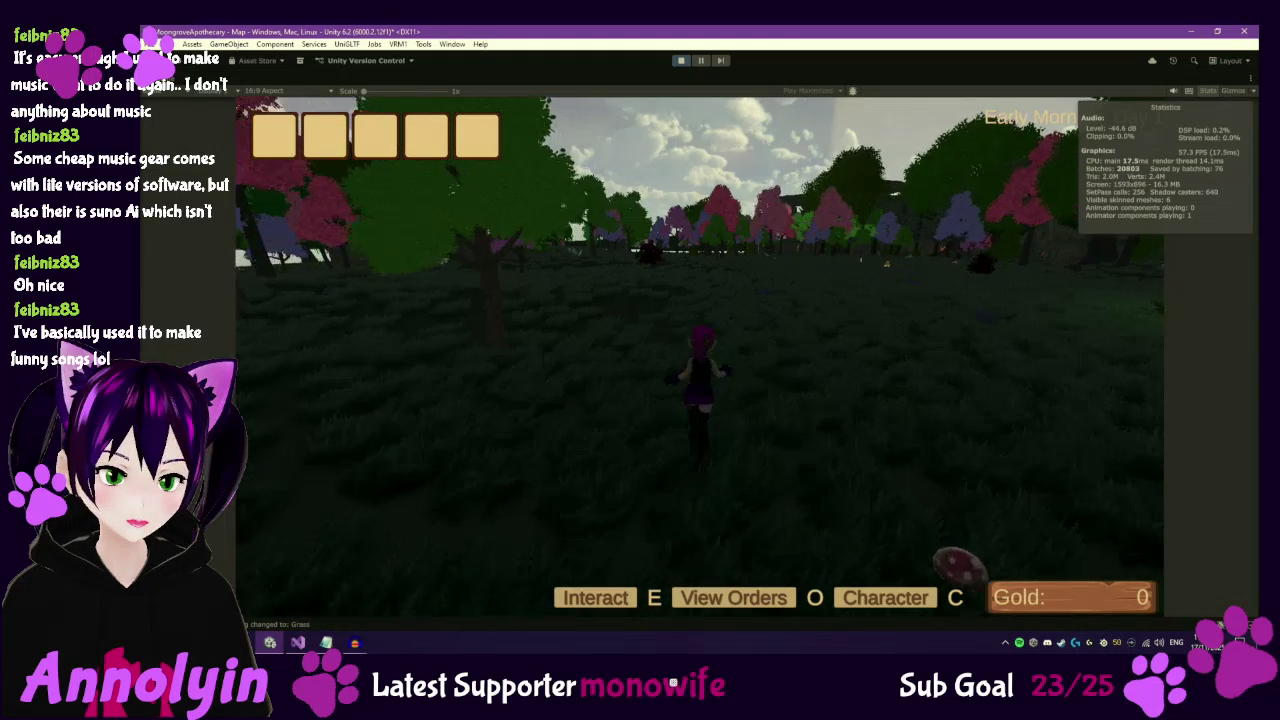
key("w")
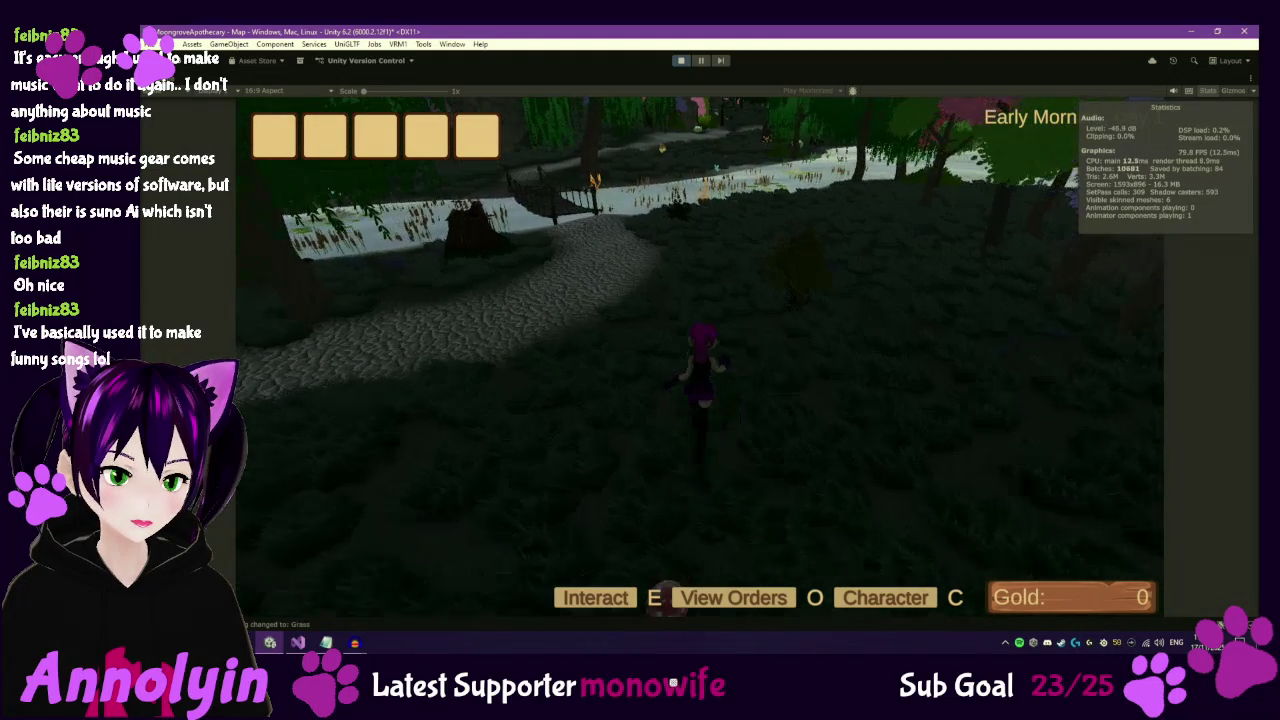
key("e")
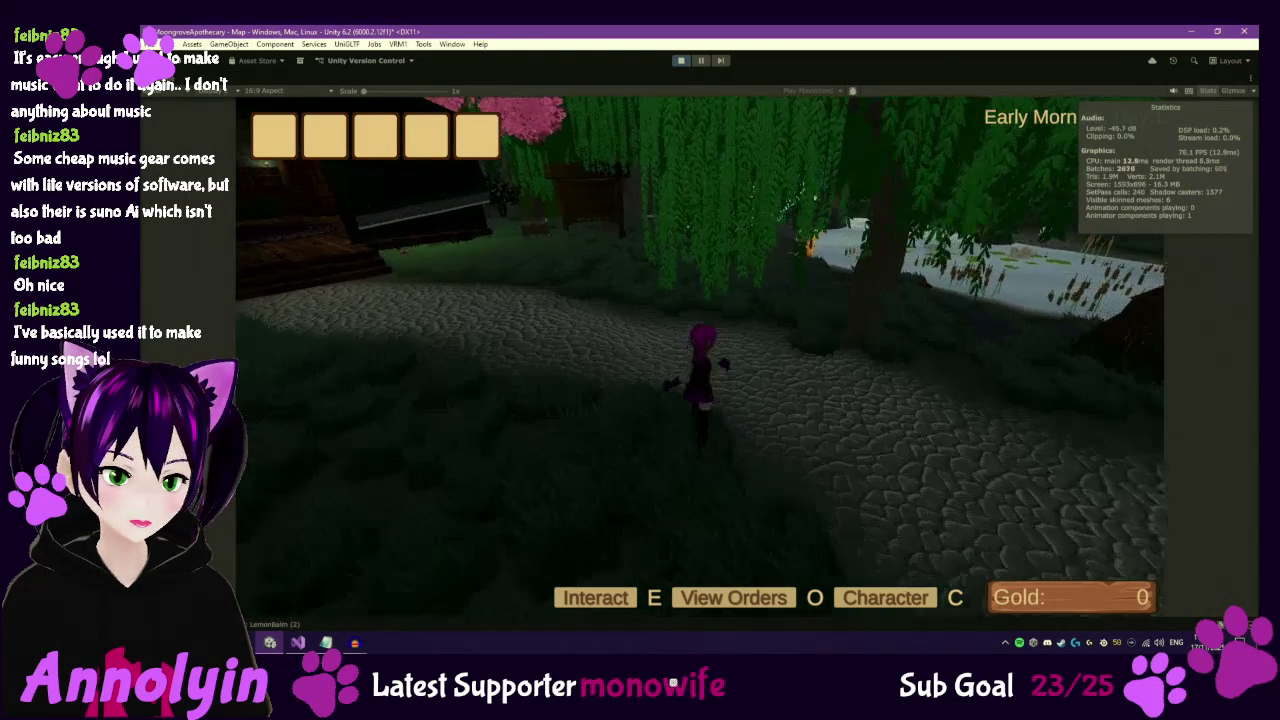
key("w")
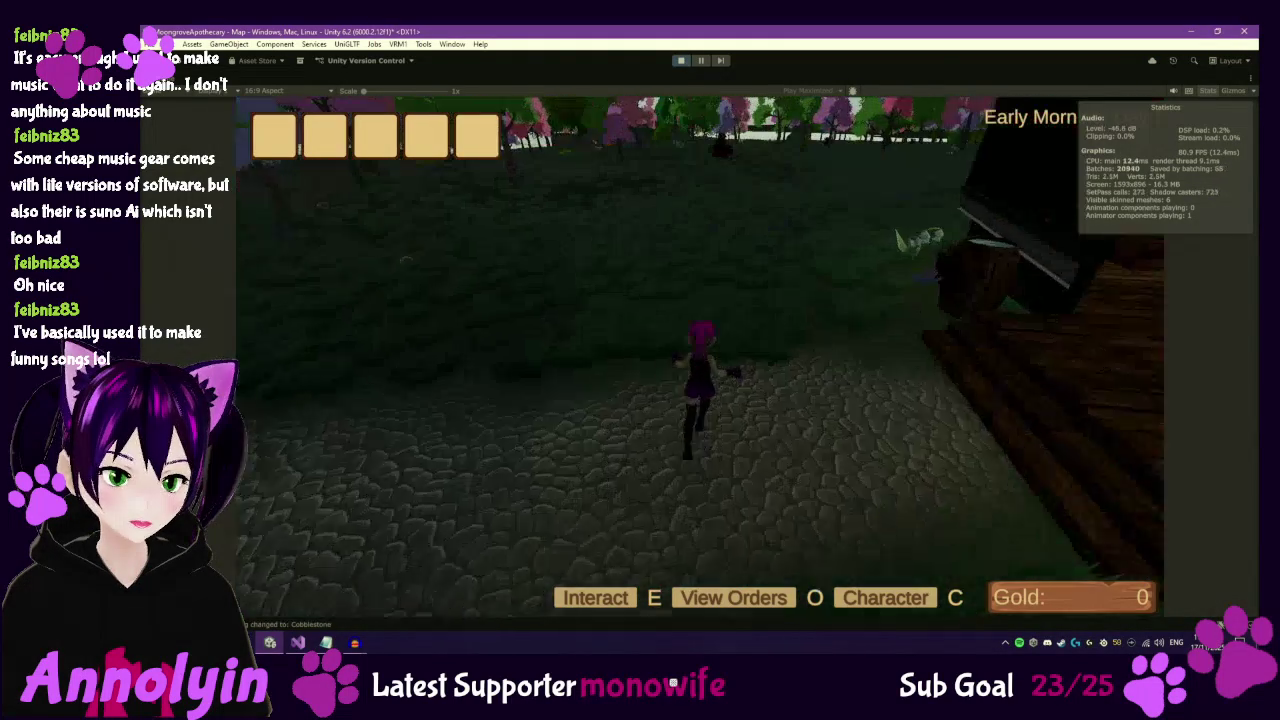
key("w")
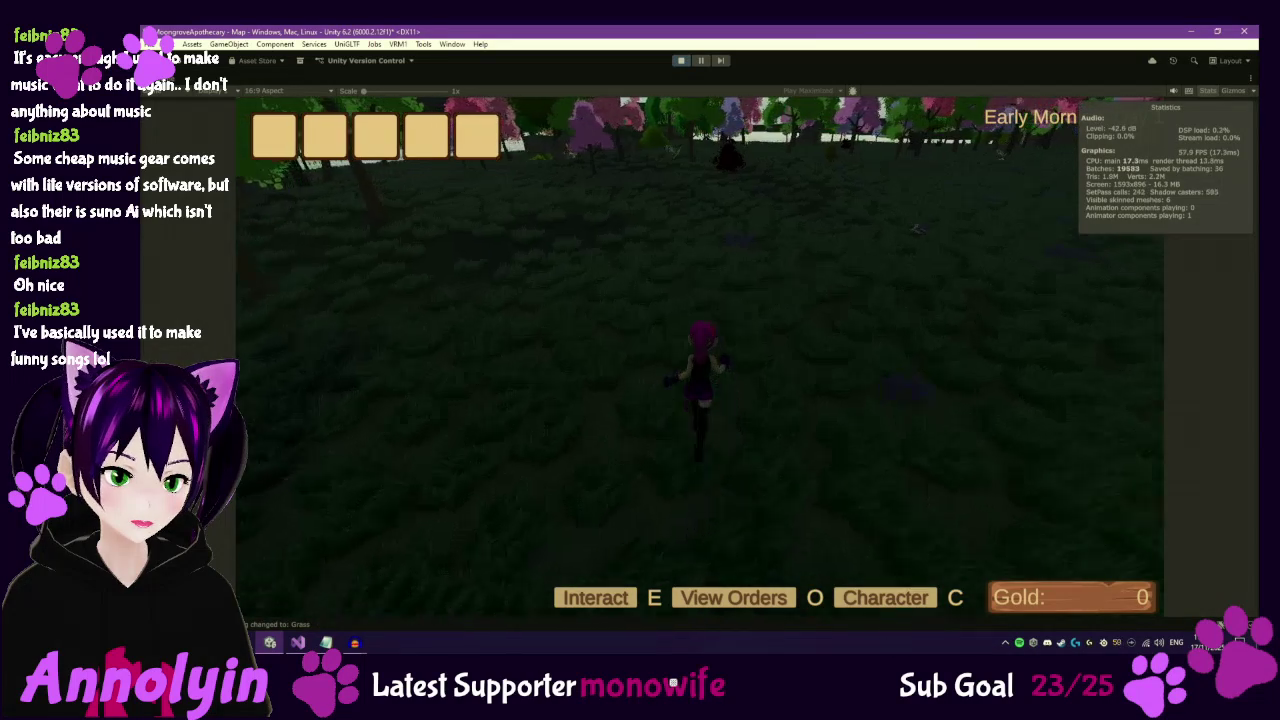
key("w")
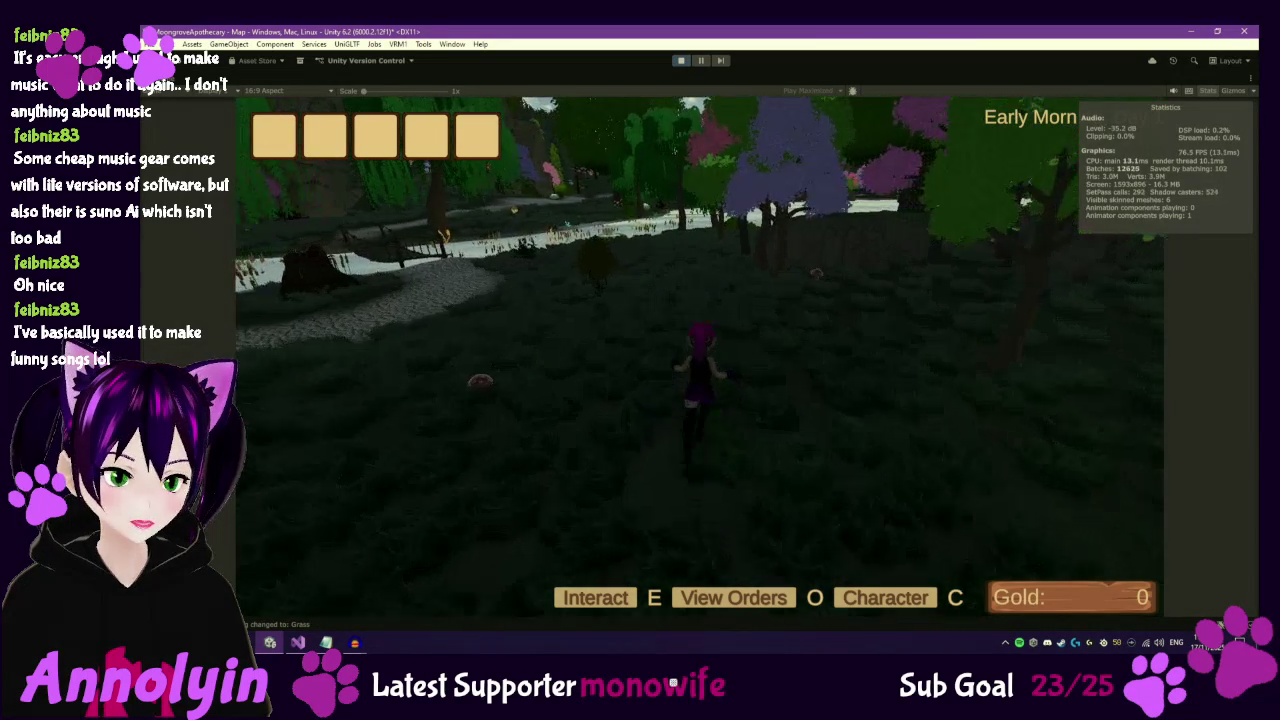
key("w")
key("e")
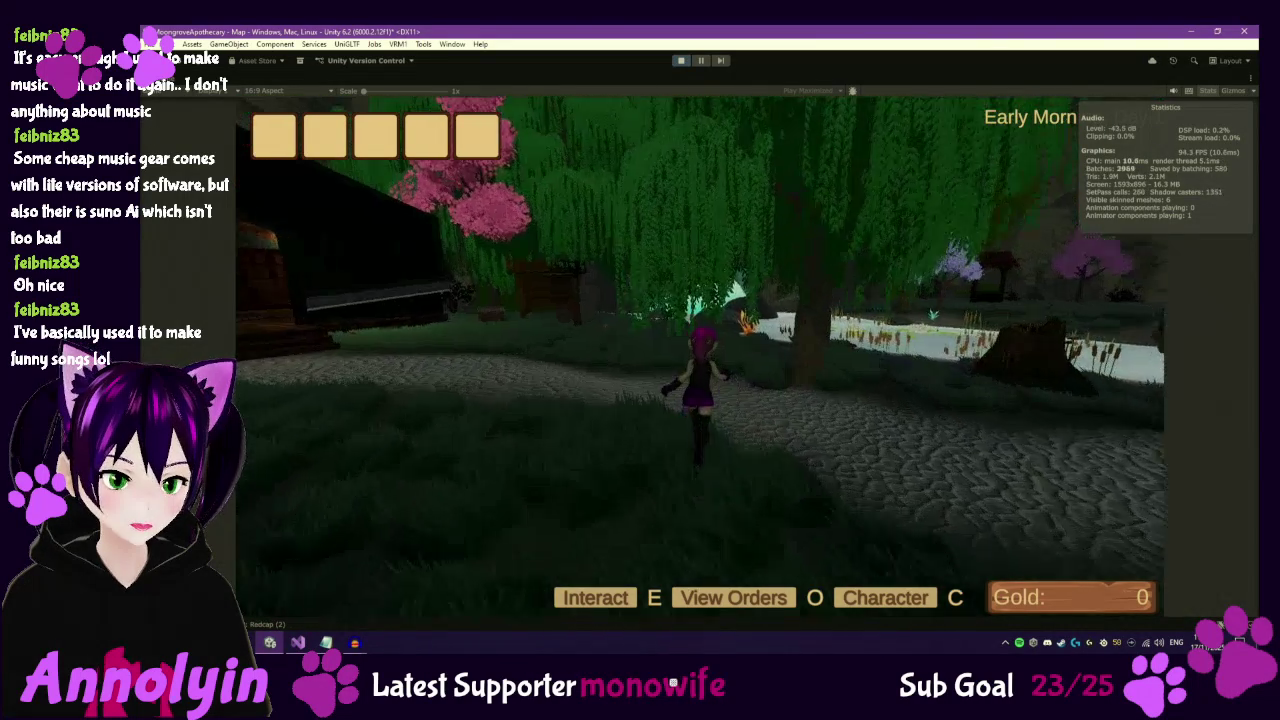
key("w")
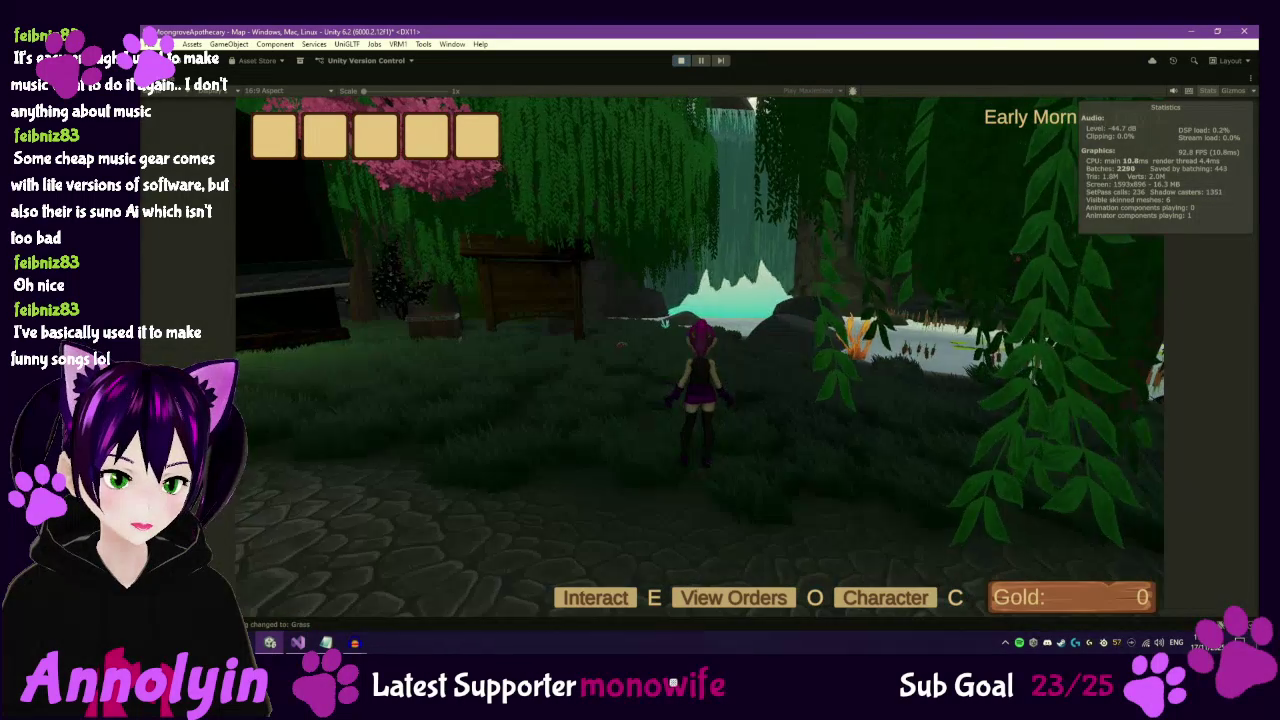
key("w")
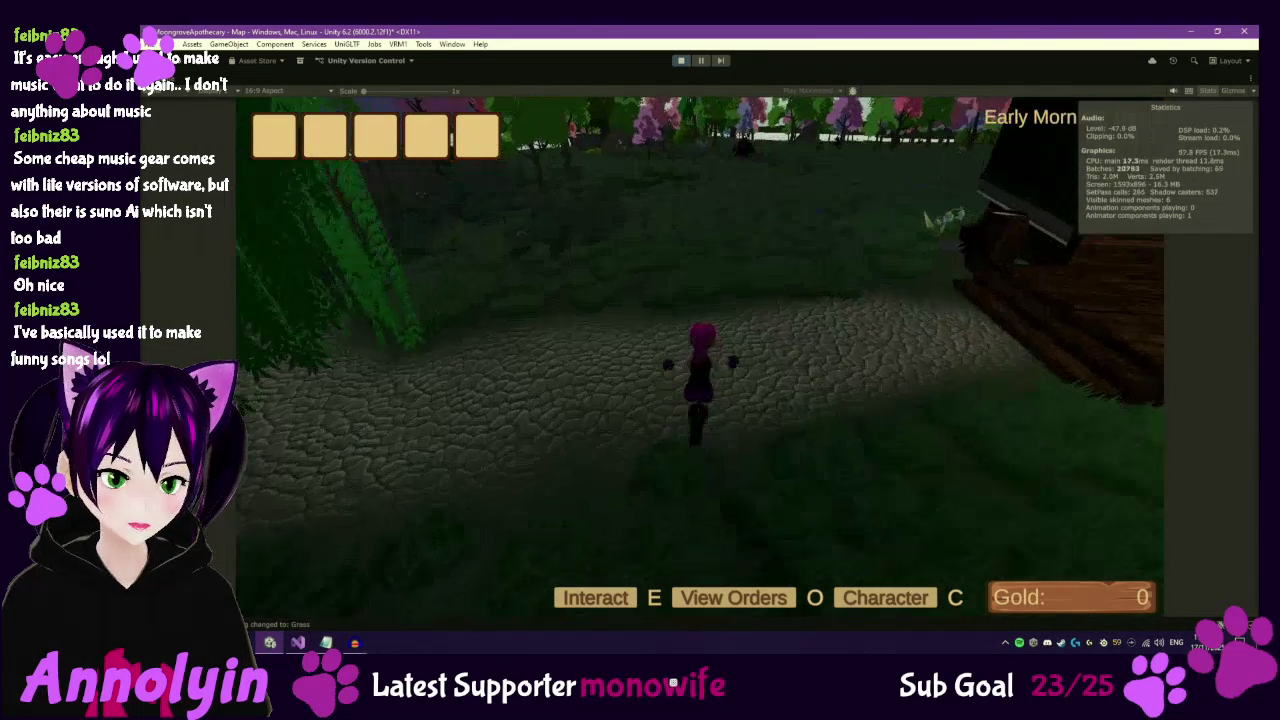
key("w")
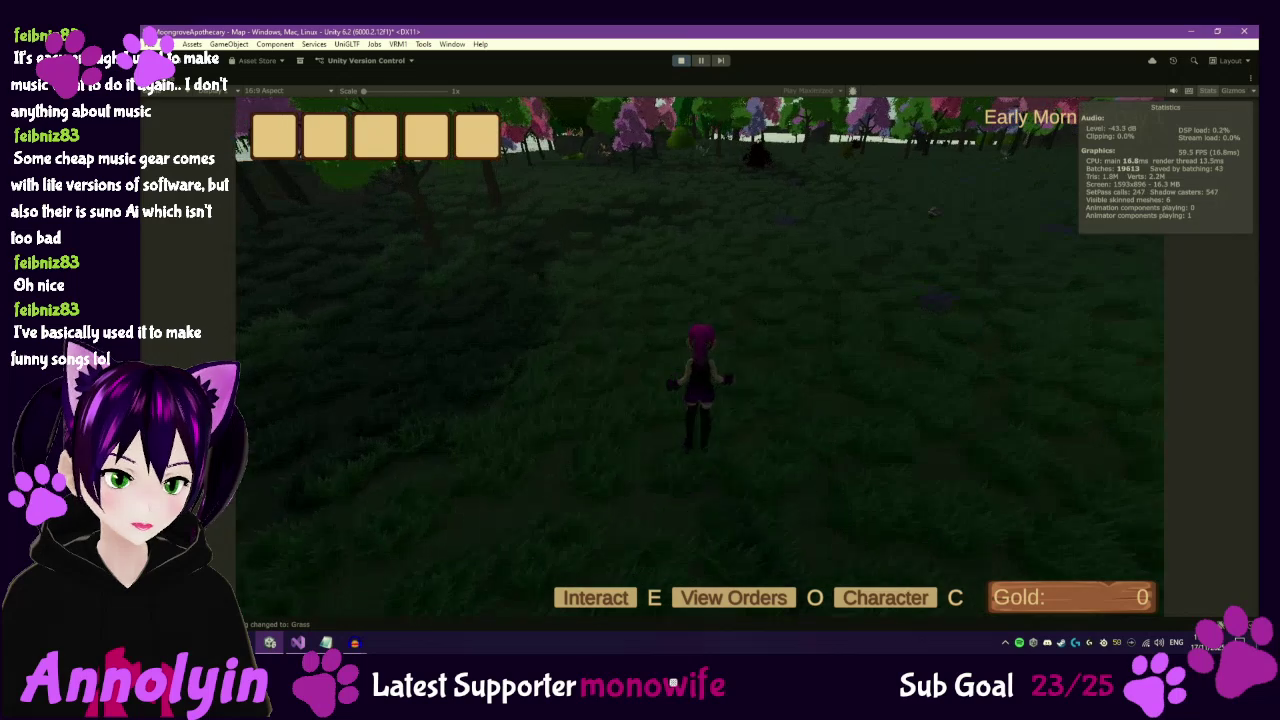
Pause the game, exit play mode, and return to Visual Studio.
key("Escape")
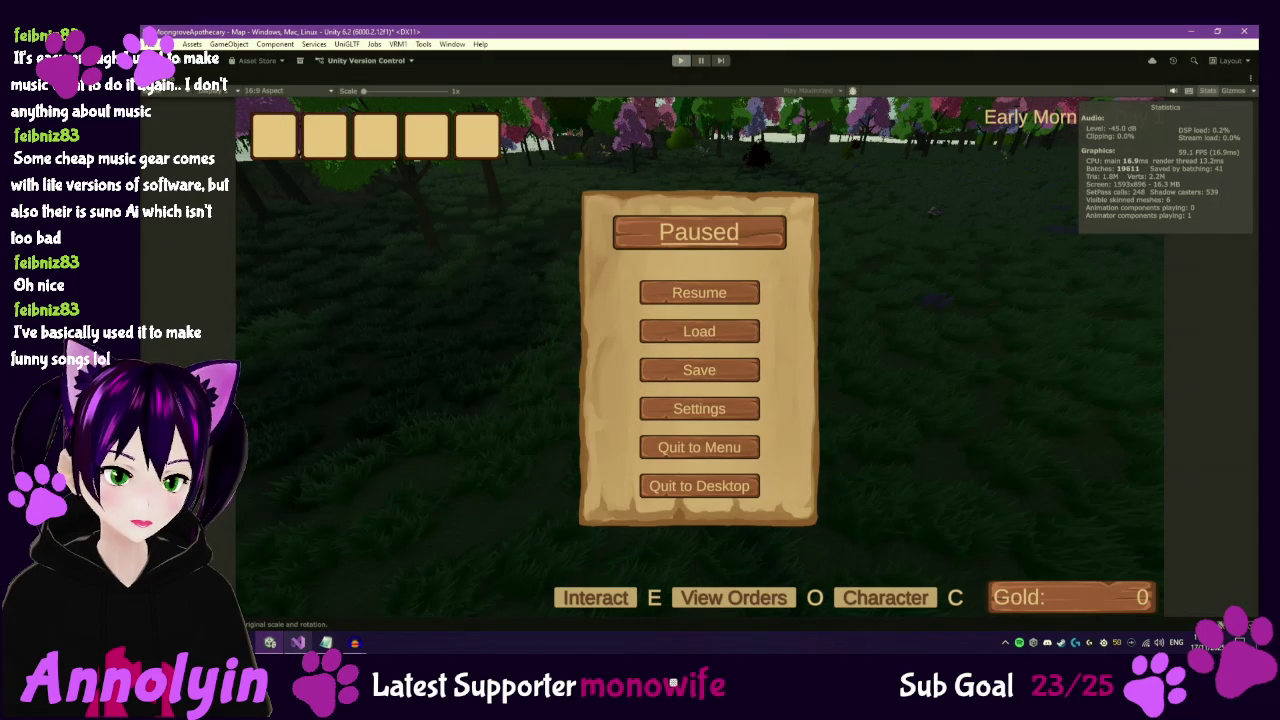
key("ctrl+p")
key("alt+Tab")
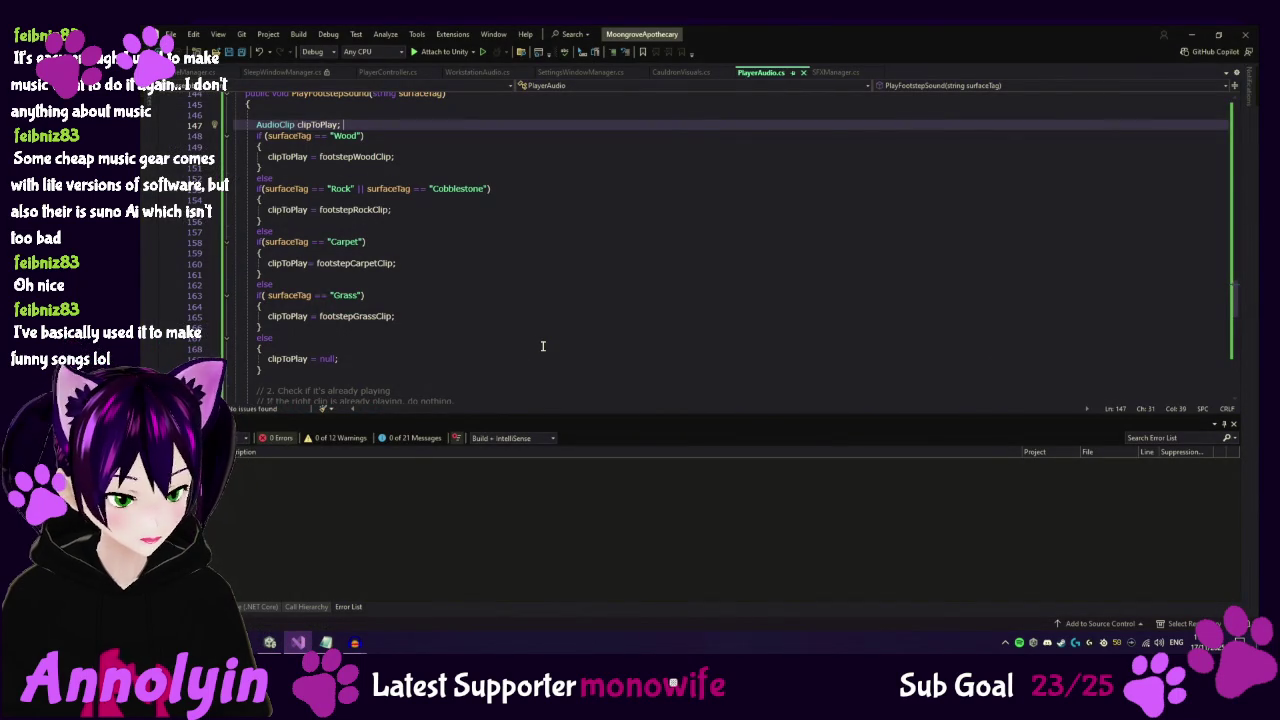
Undo the edits to restore clipToPlay's null default and remove the trailing else branch.
key("ctrl+z")
key("ctrl+z")
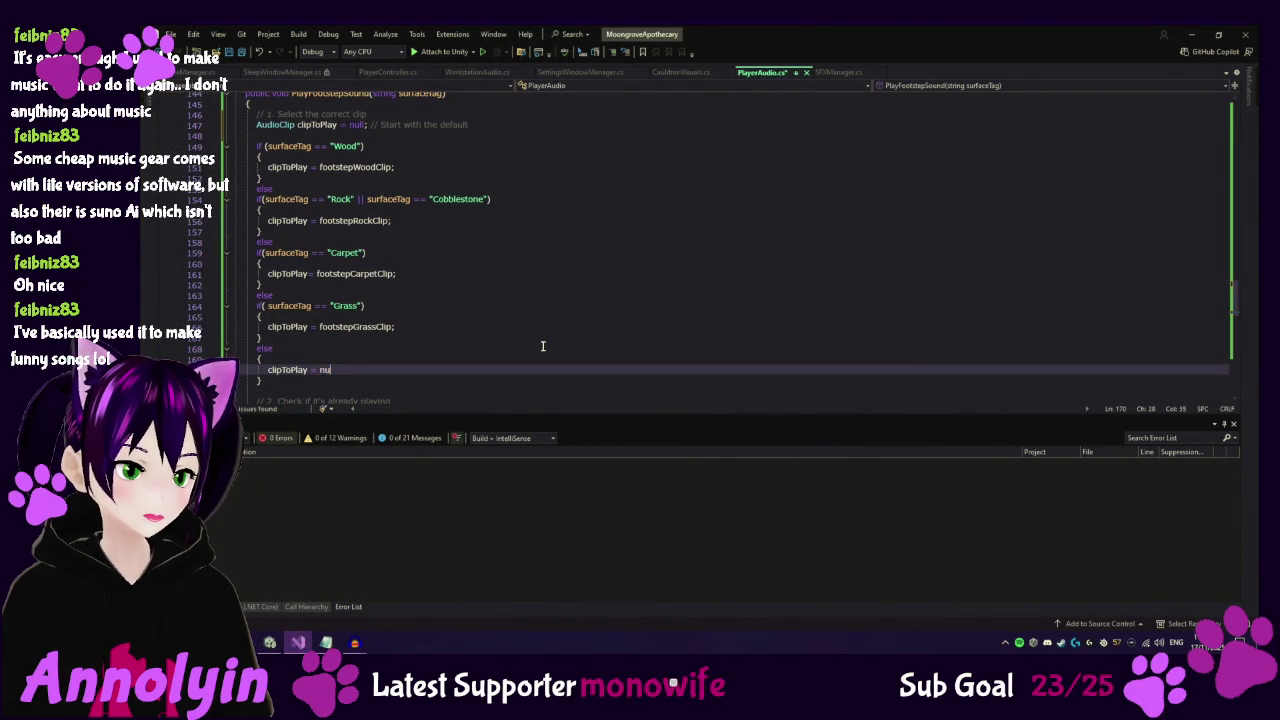
key("ctrl+z")
key("ctrl+z")
key("ctrl+z")
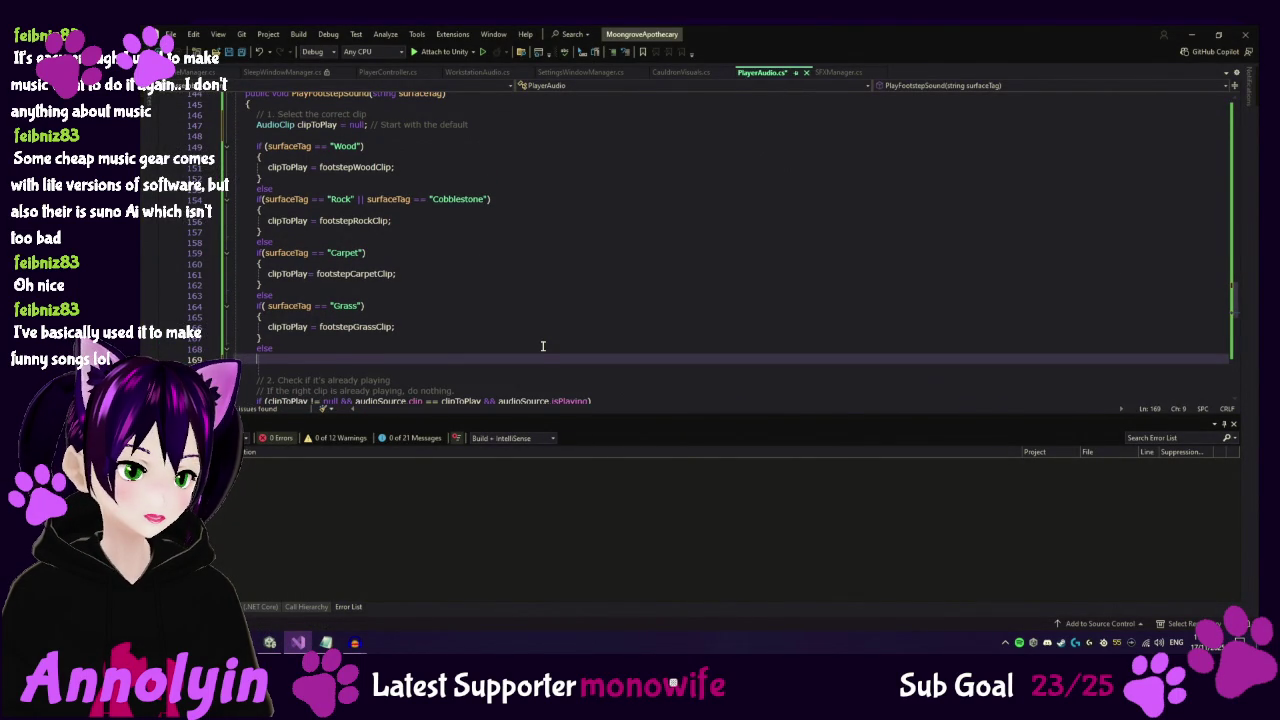
key("ctrl+z")
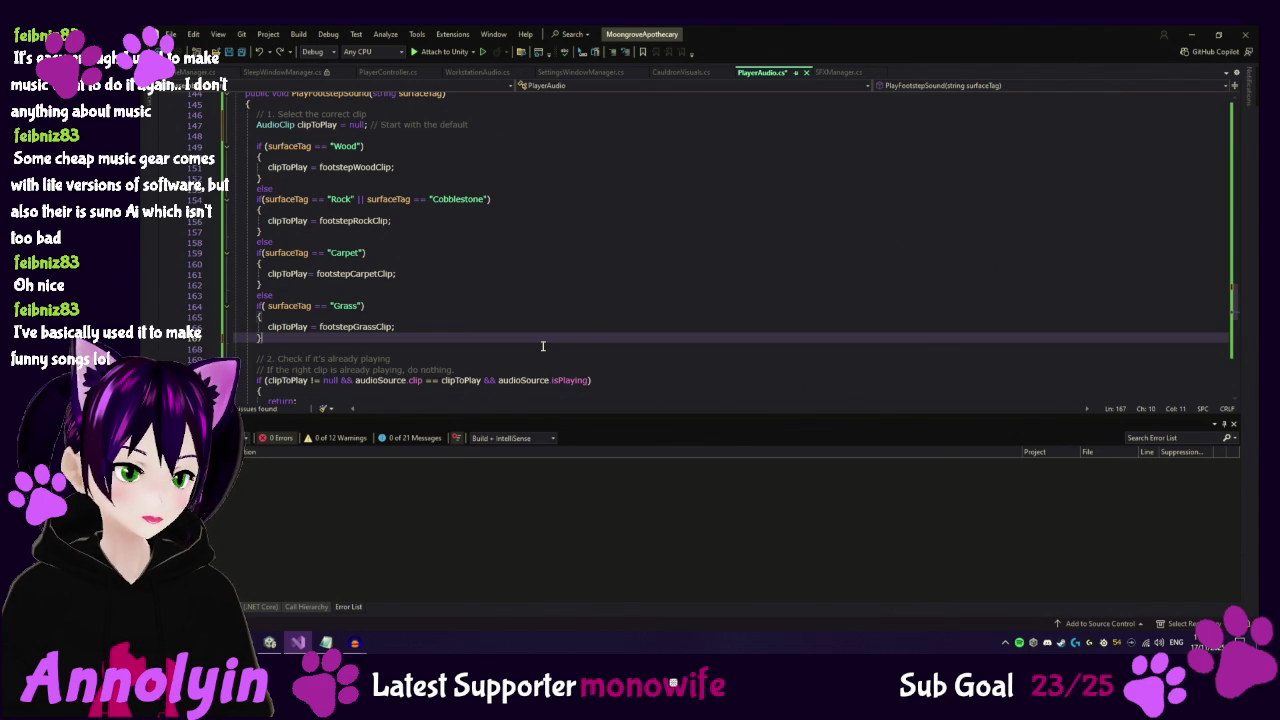
left_click(269, 641)
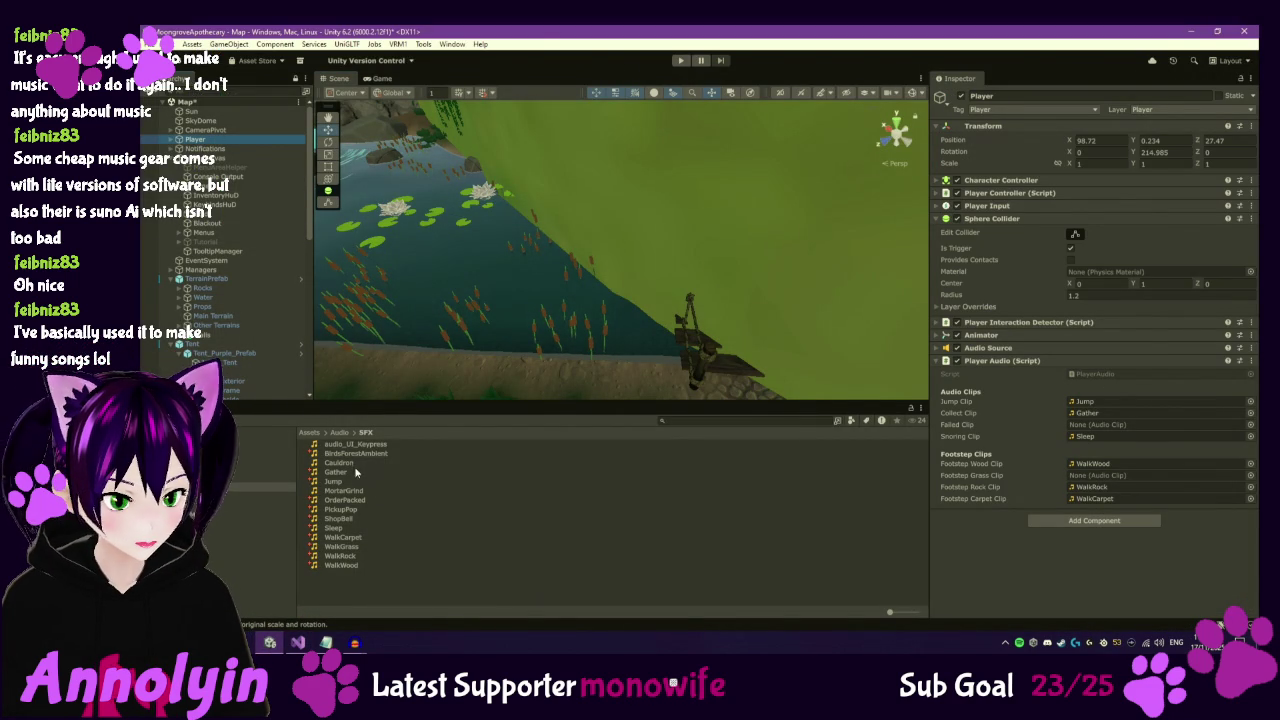
Drag WalkGrass into Footstep Grass Clip, then play and start a new game.
left_click_drag(350, 547, 1110, 476)
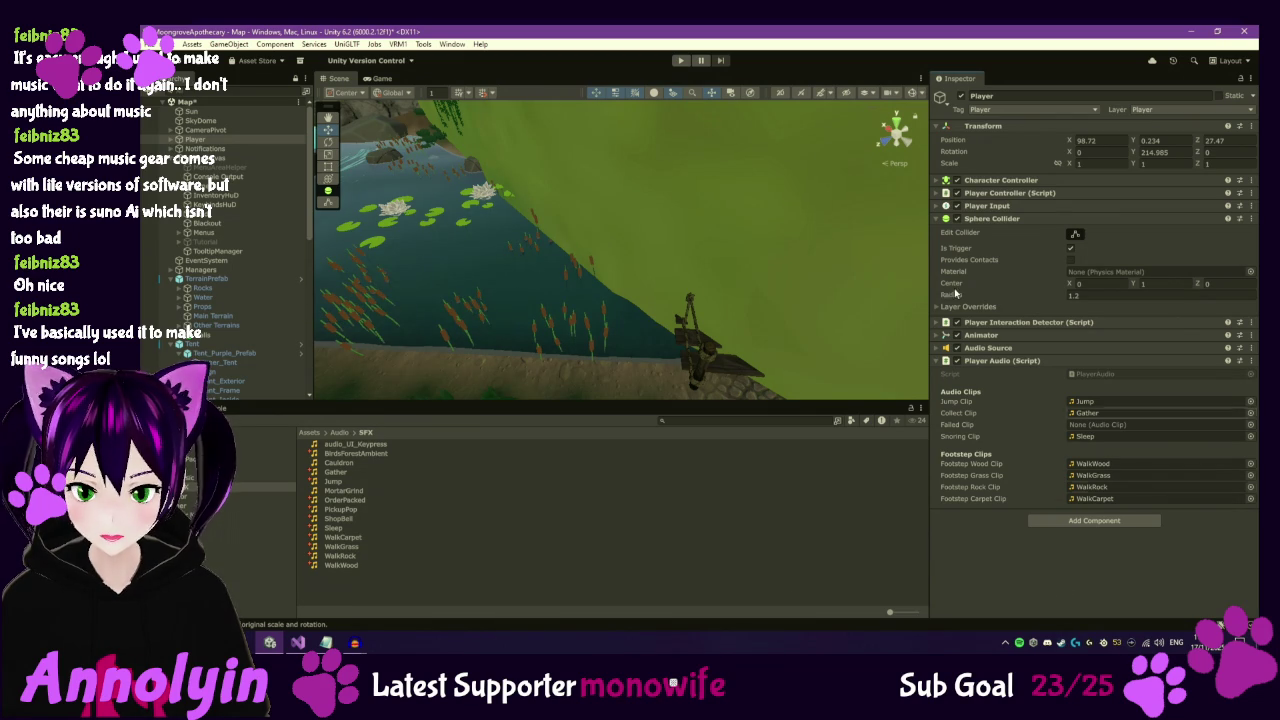
left_click(681, 61)
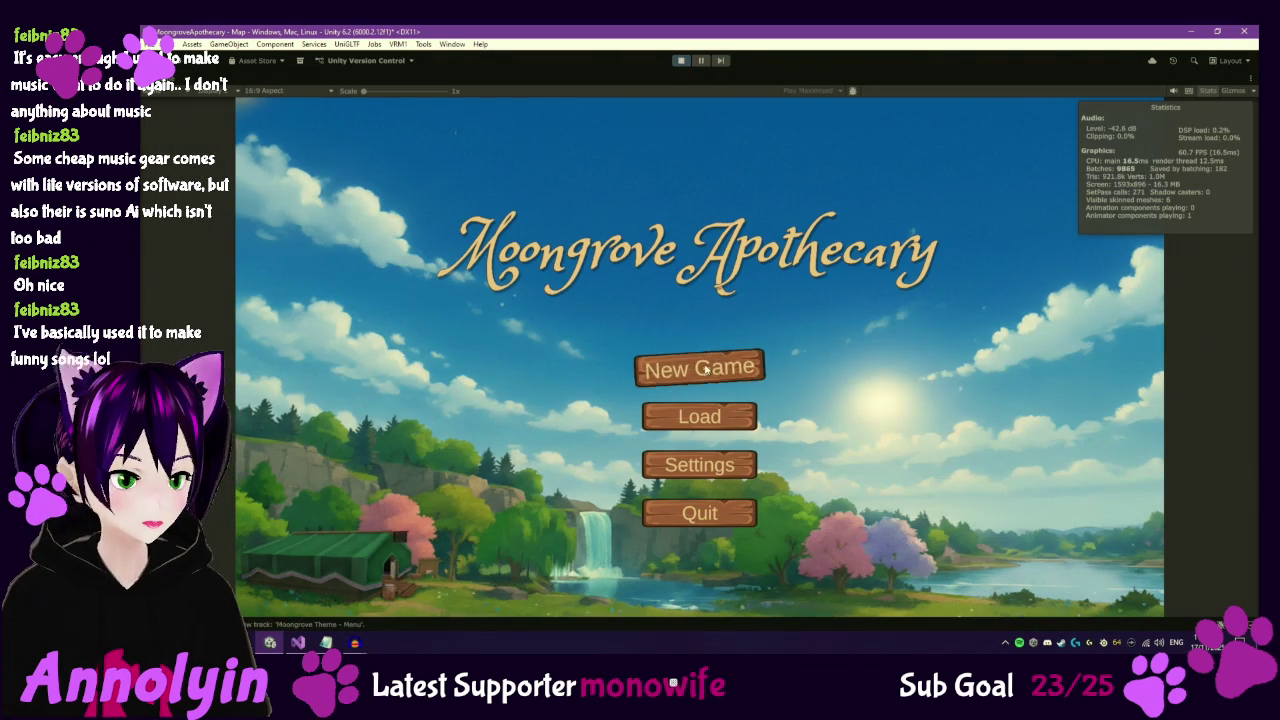
left_click(706, 369)
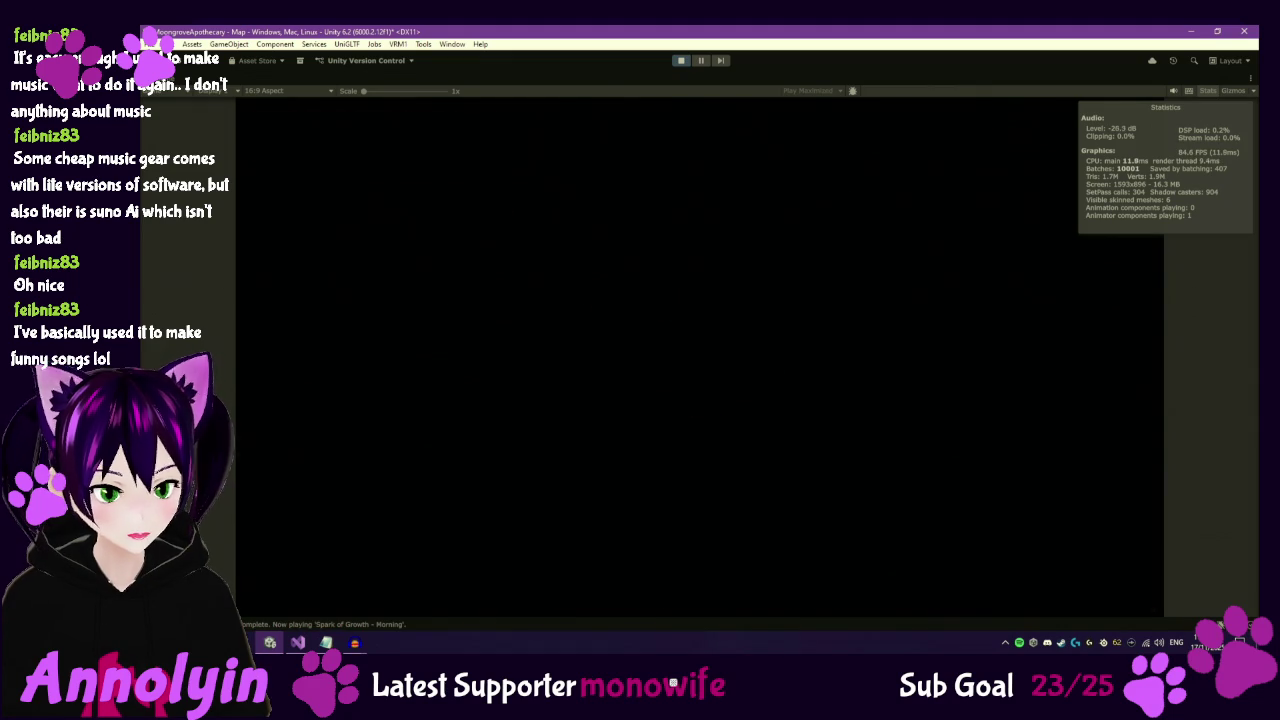
Dismiss the welcome tutorial, check the Settings volumes, and resume the game.
left_click(818, 203)
left_click(676, 428)
key("Escape")
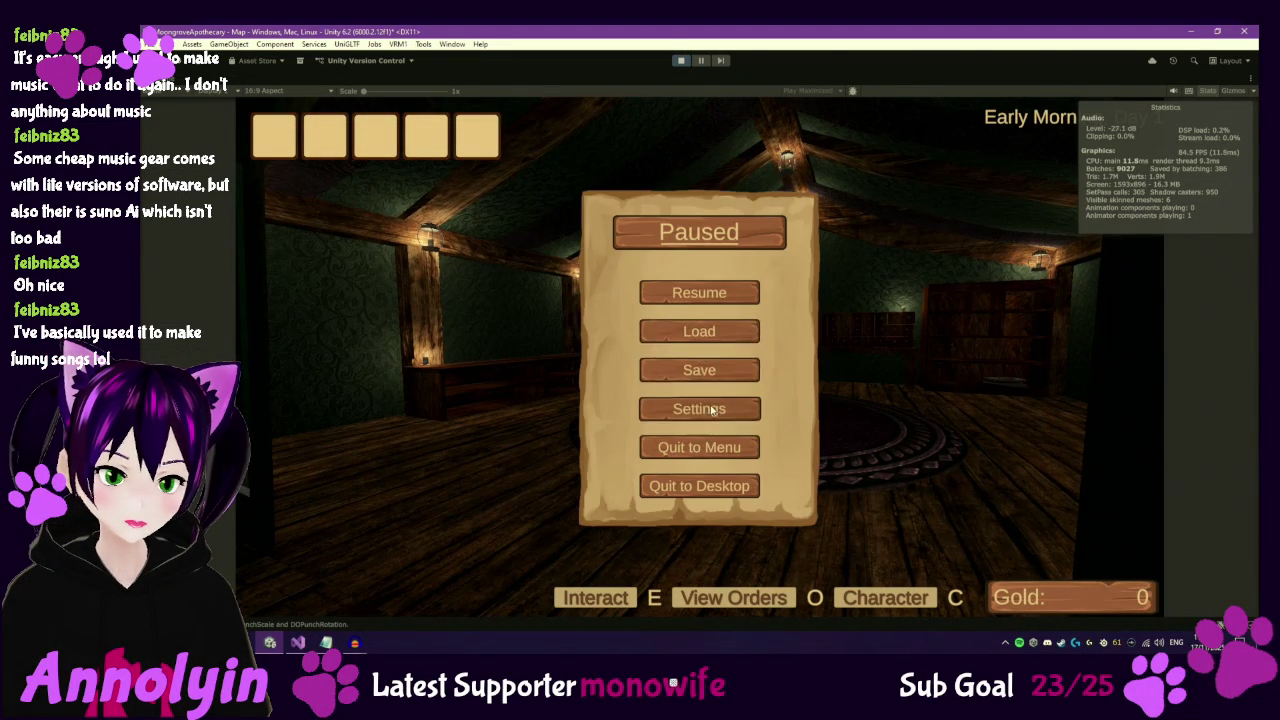
left_click(712, 410)
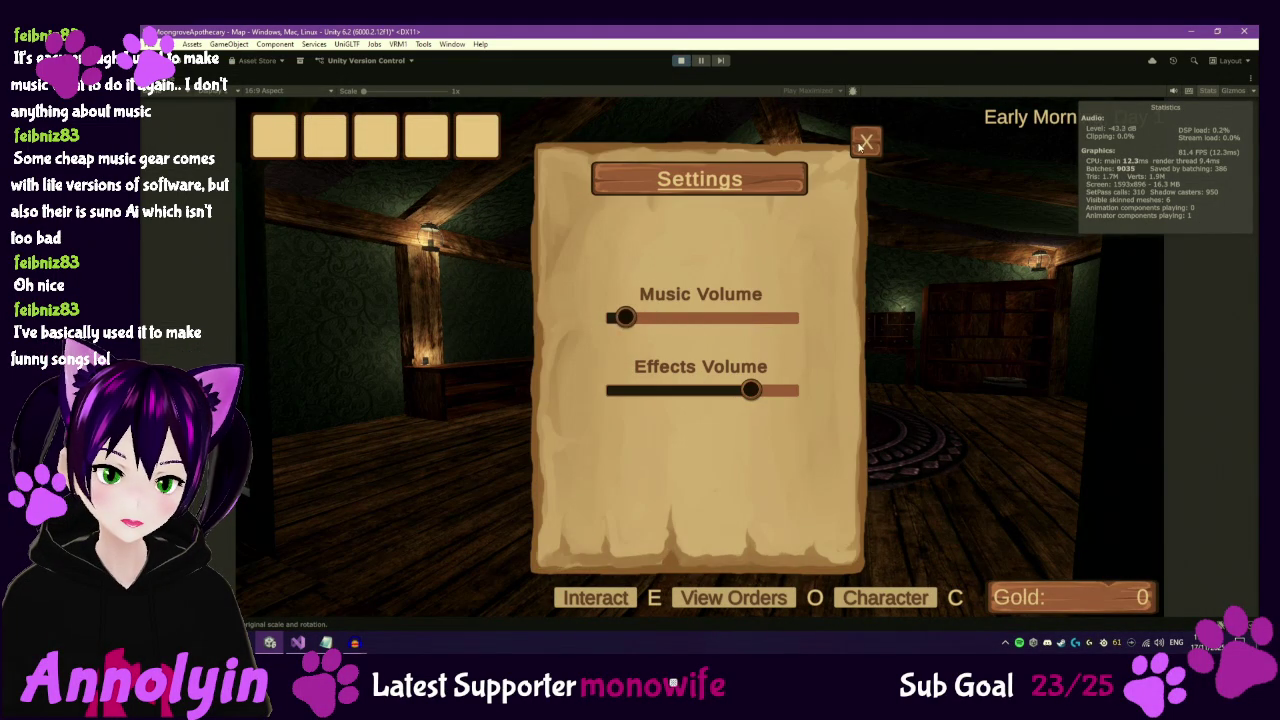
left_click(865, 142)
key("Escape")
Run from the shop over cobblestone, grass, woods and rocky ground, then pause and stop.
key("w")
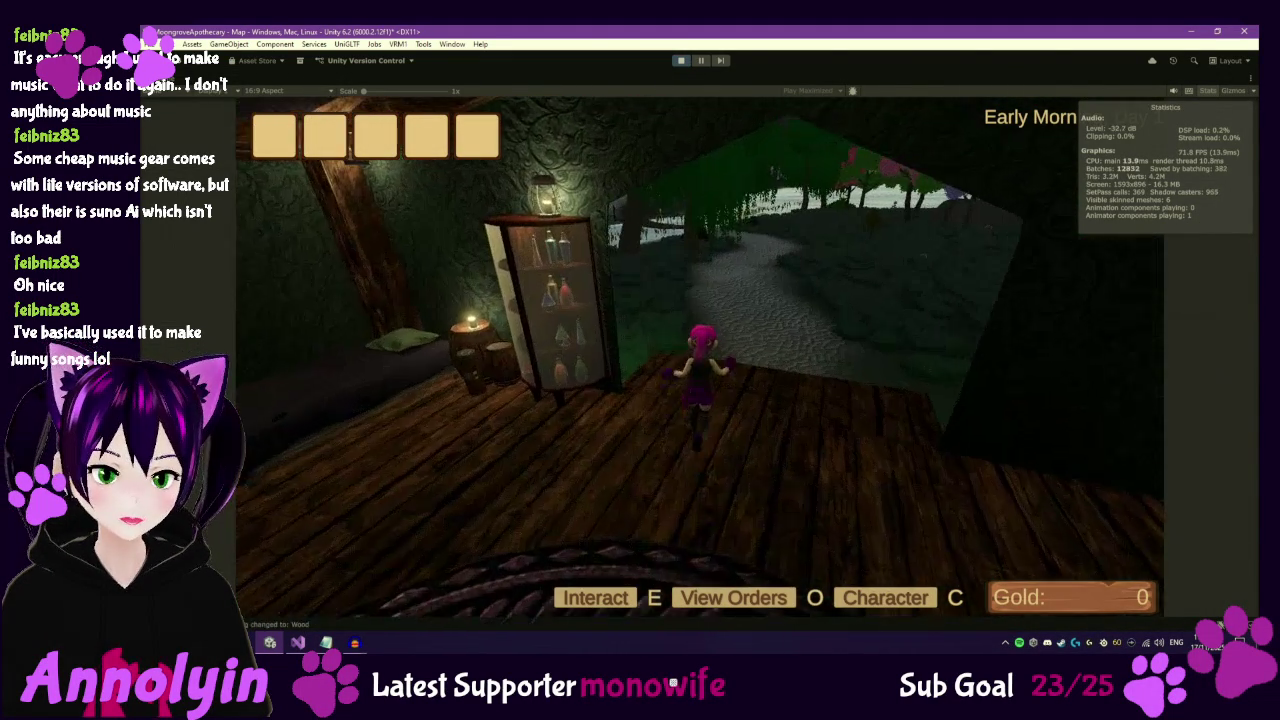
key("w")
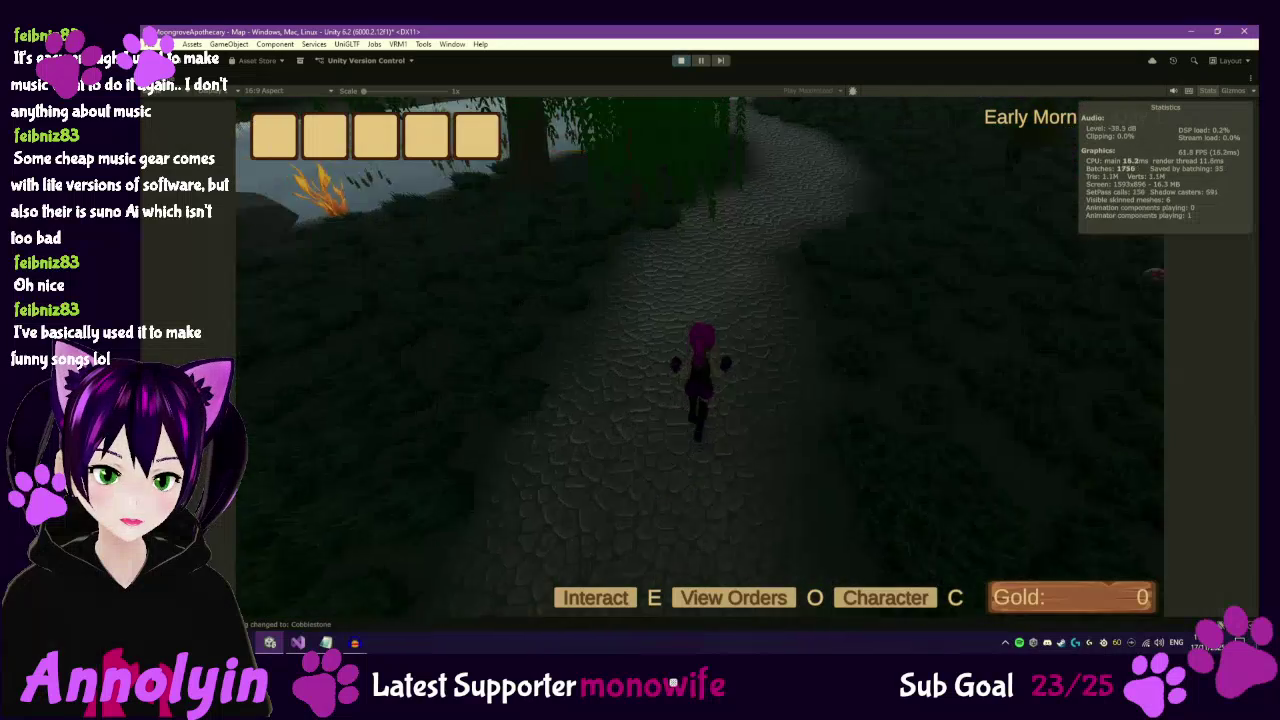
key("w")
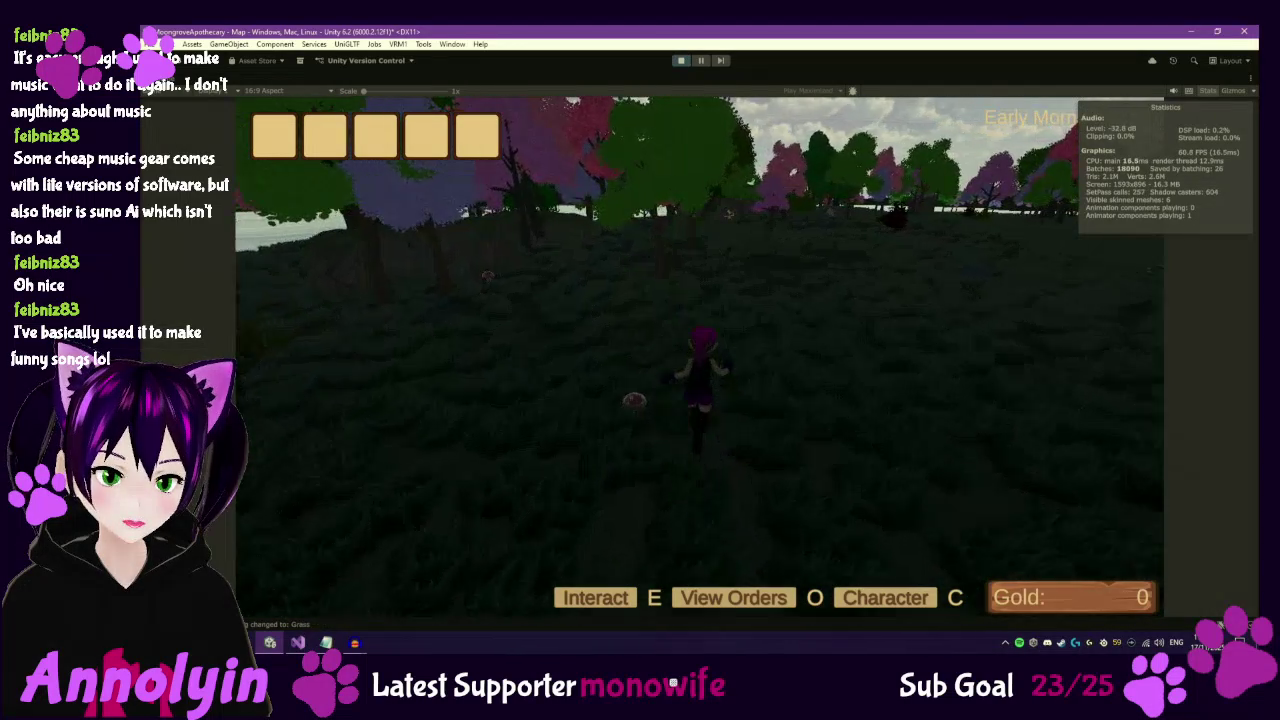
key("w")
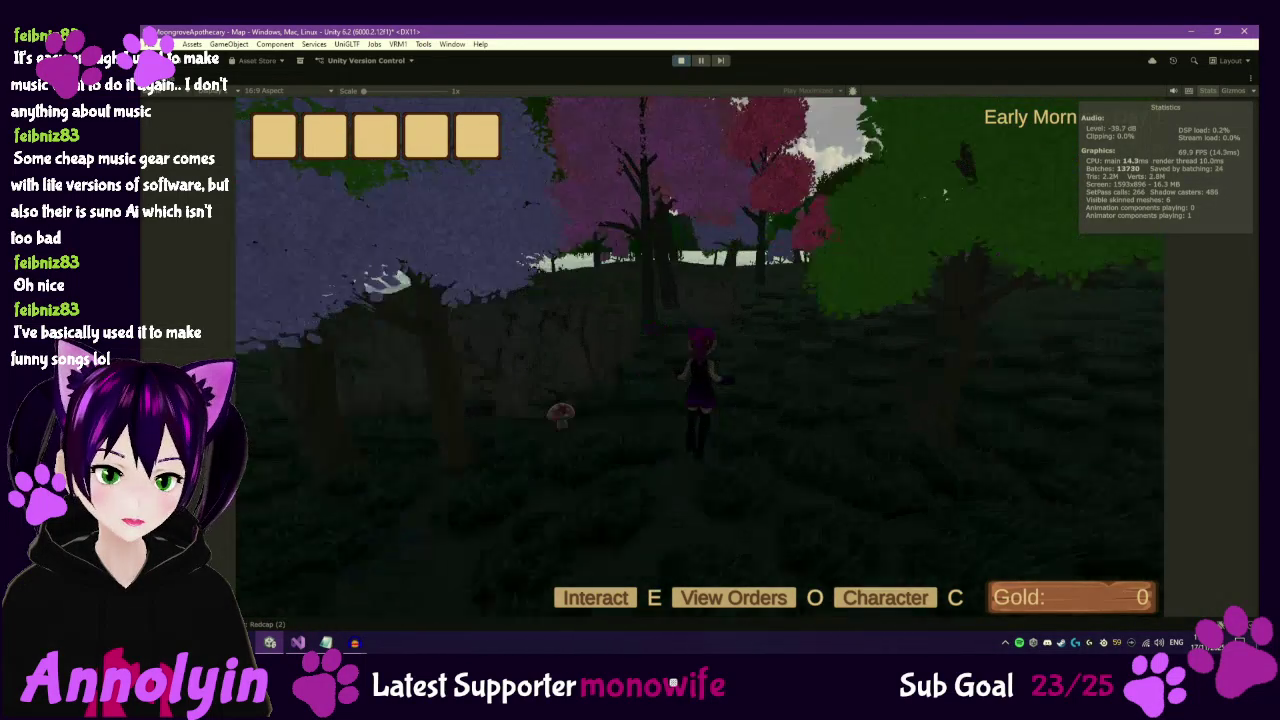
key("w")
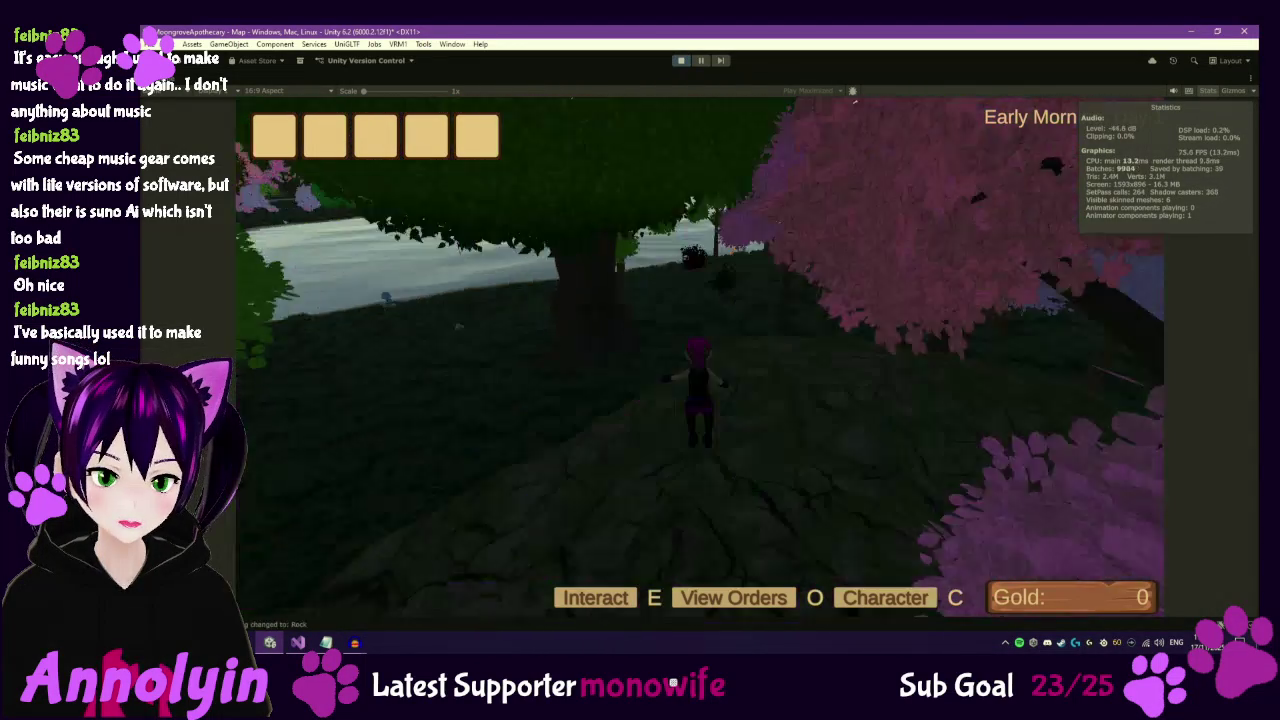
key("w")
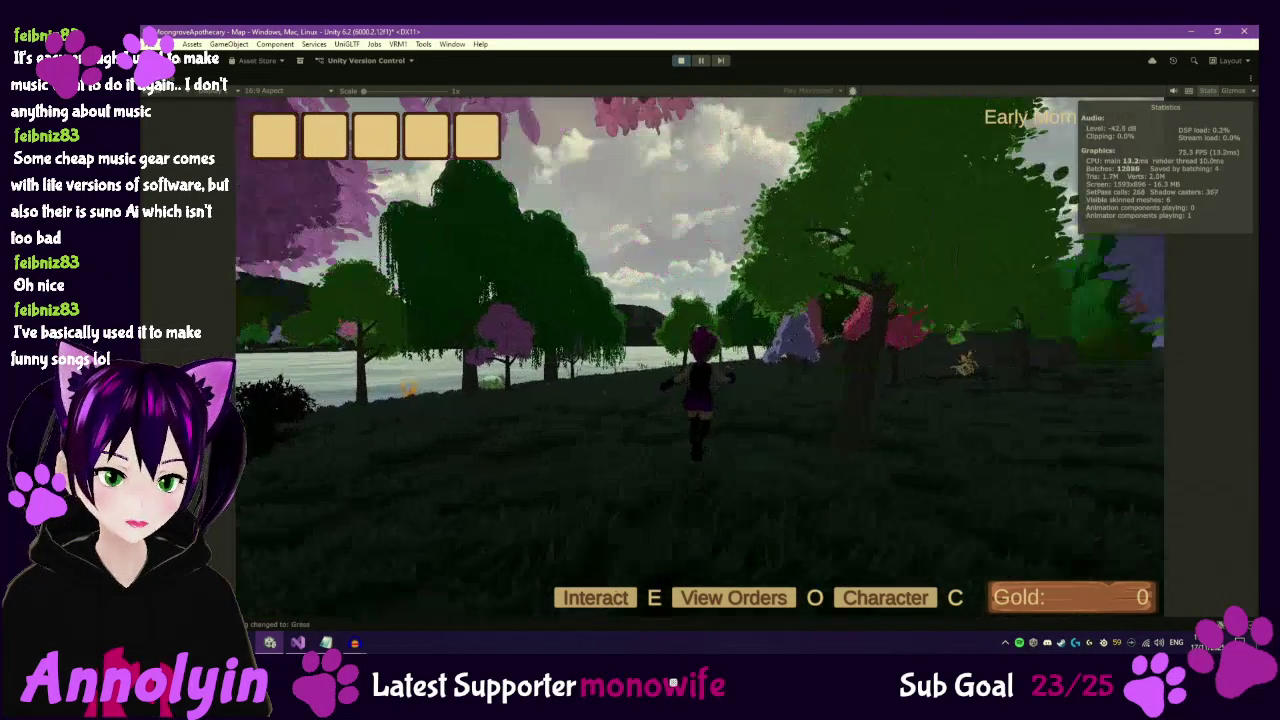
key("w")
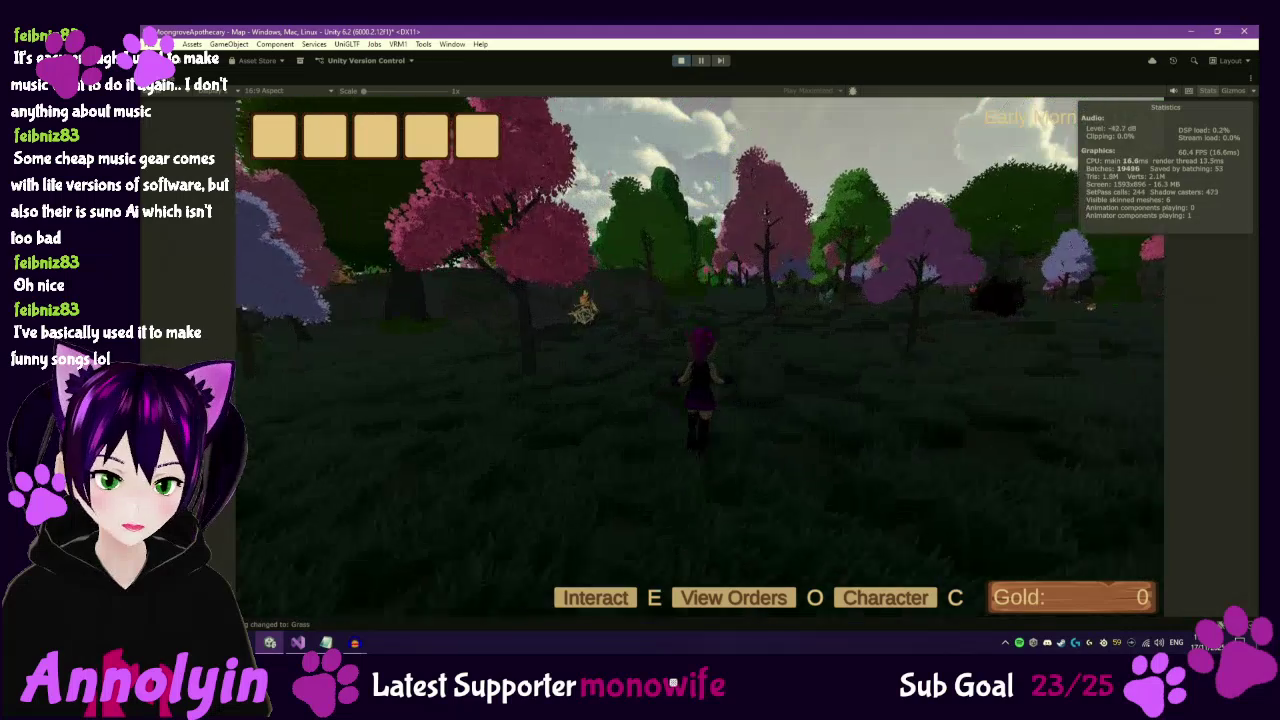
key("w")
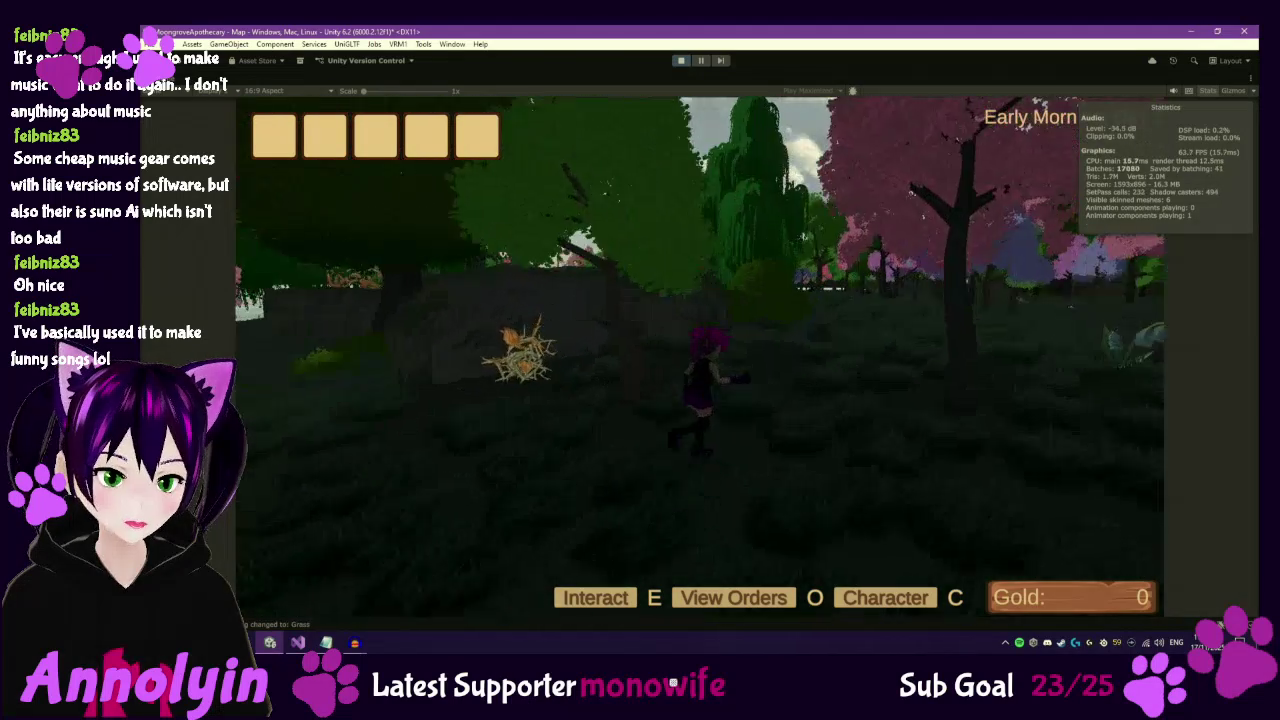
key("w")
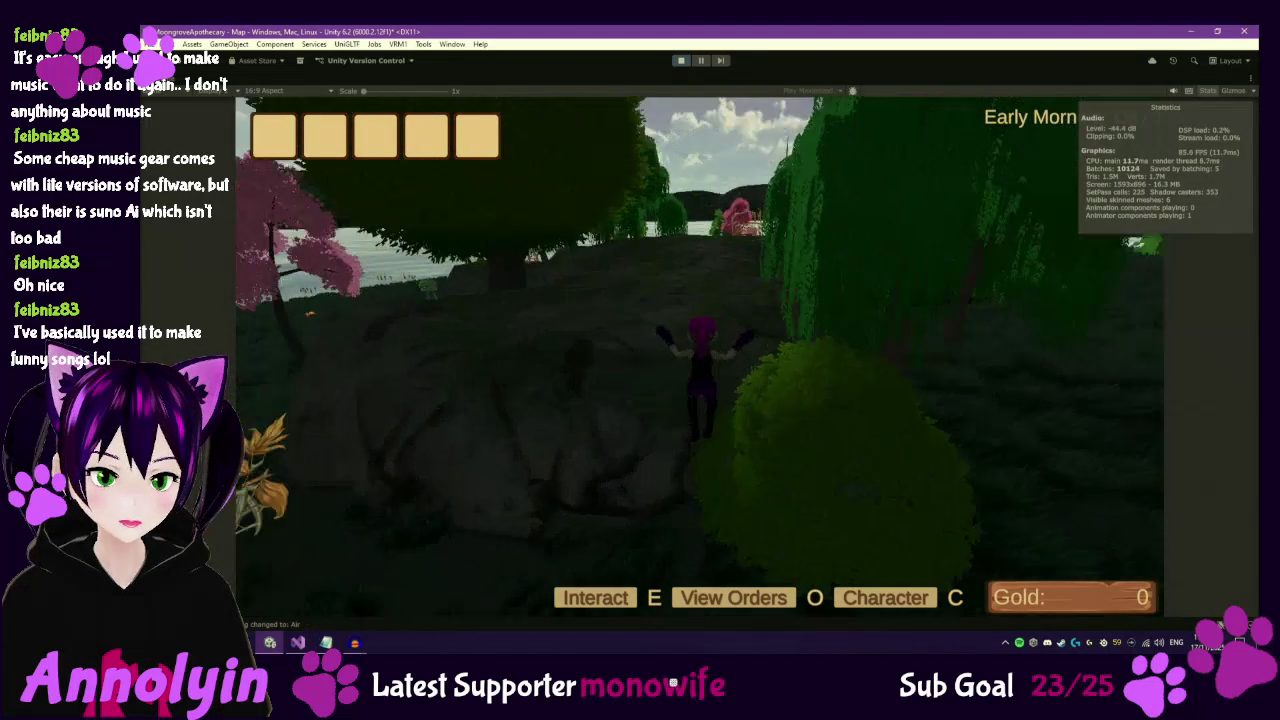
key("w")
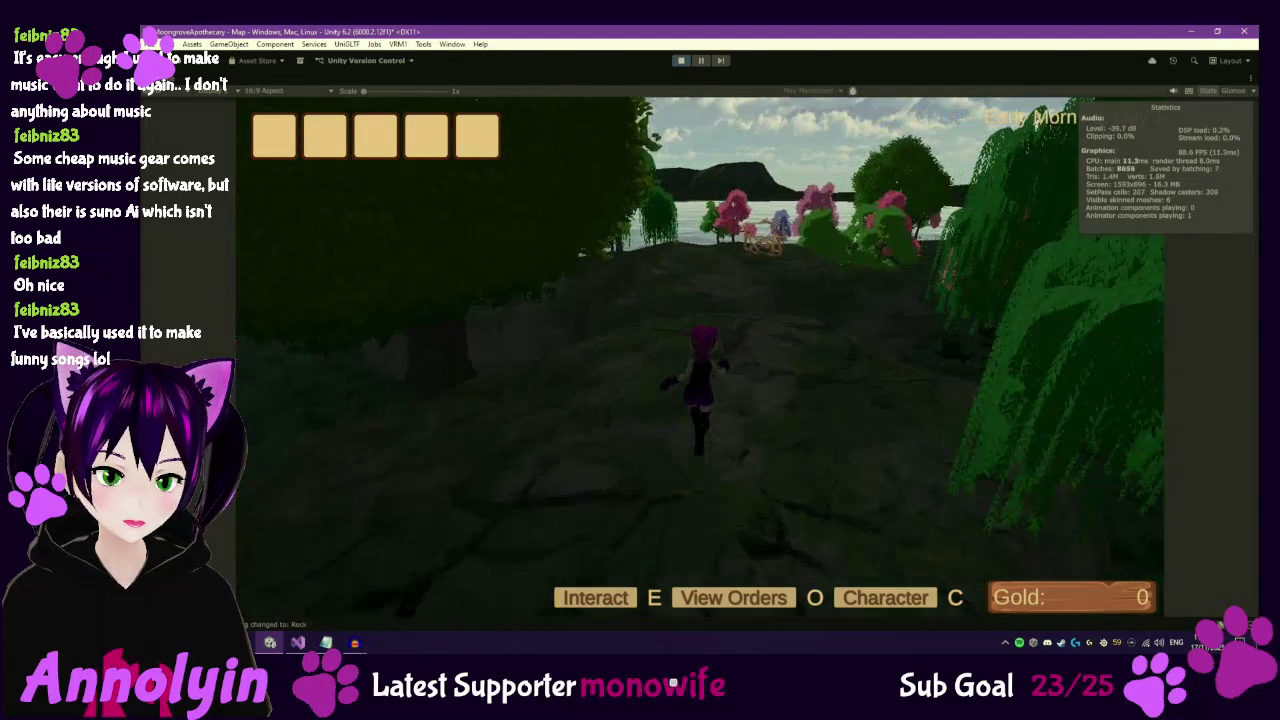
key("w")
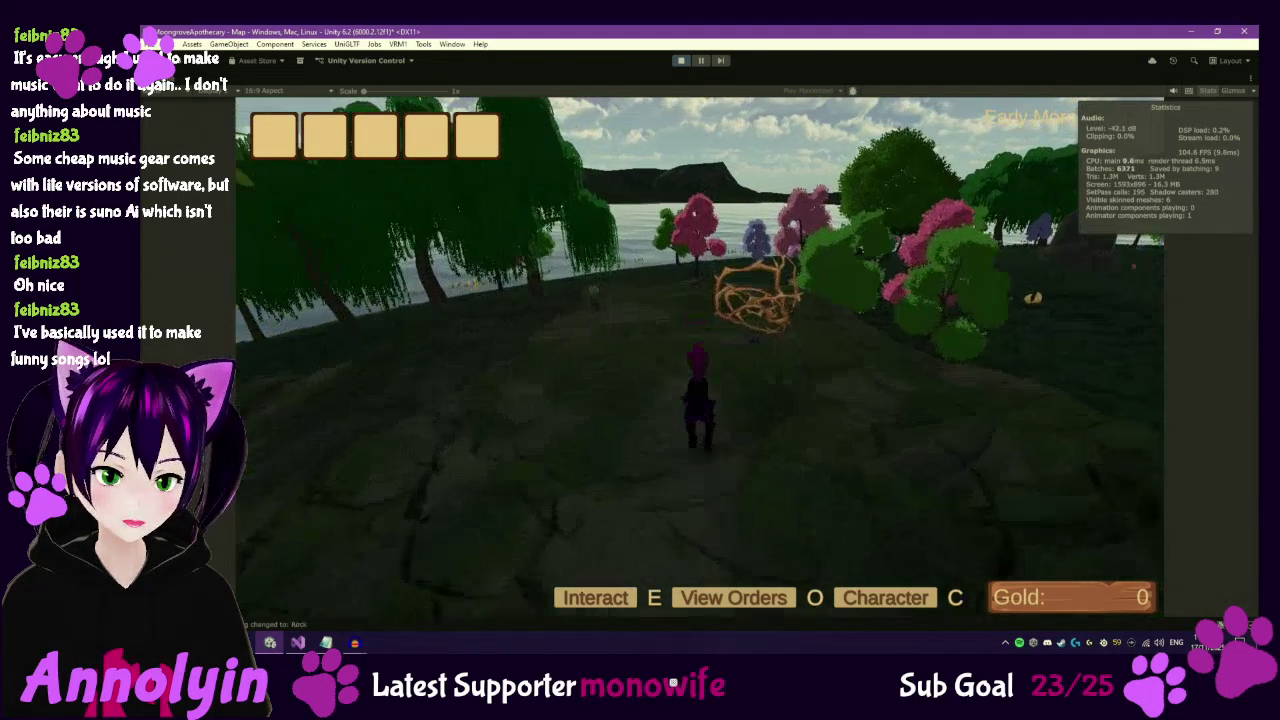
key("w")
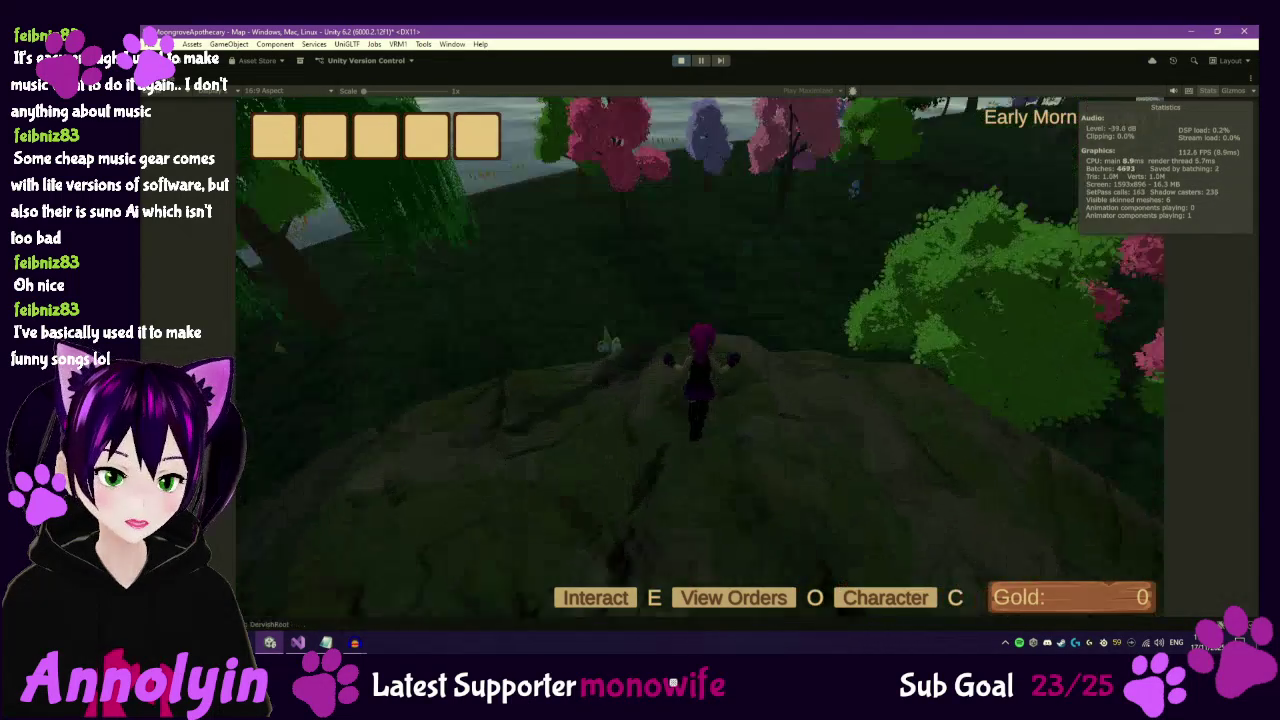
key("w")
key("Escape")
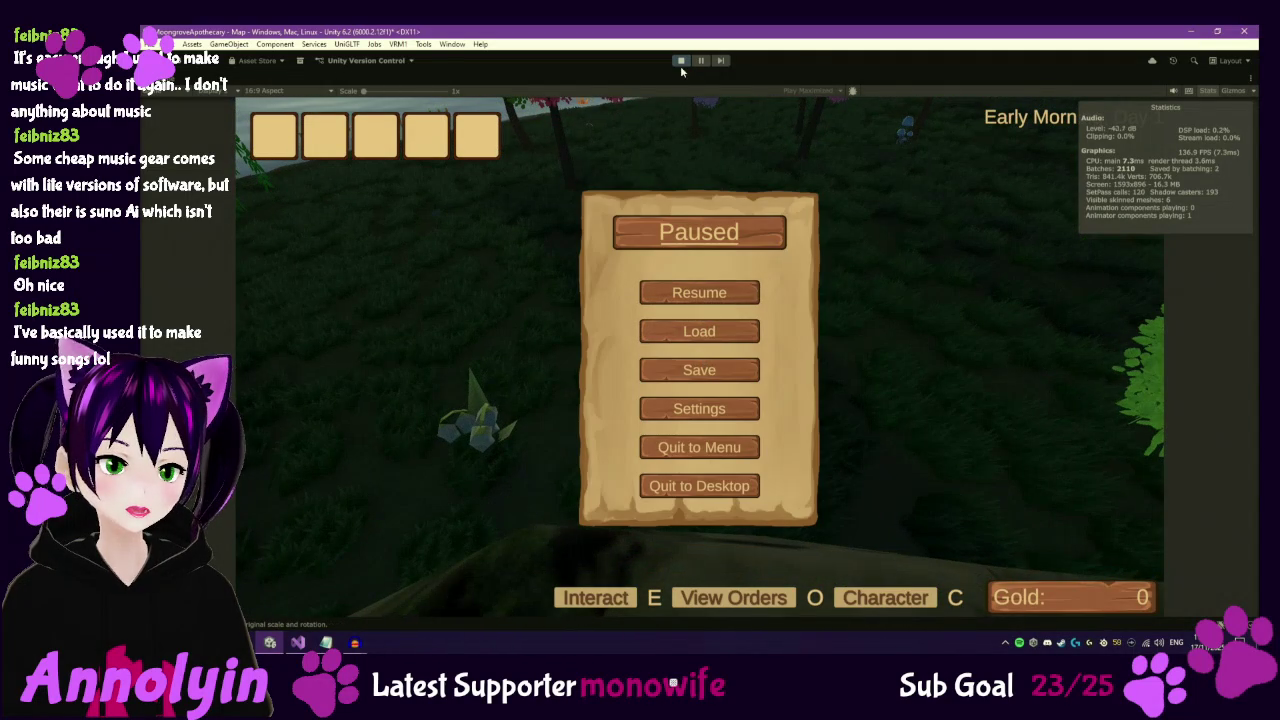
left_click(681, 60)
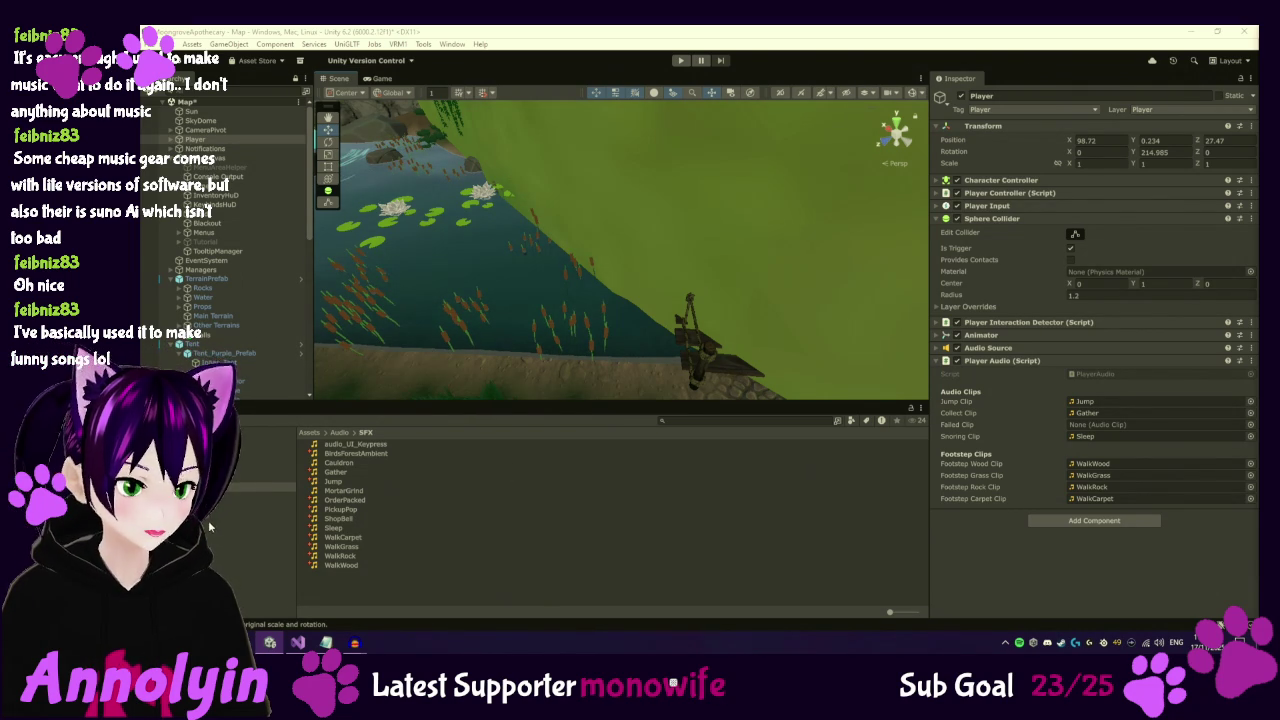
Browse into Assets/Resources, then back up to the top-level Assets folder.
left_click(245, 533)
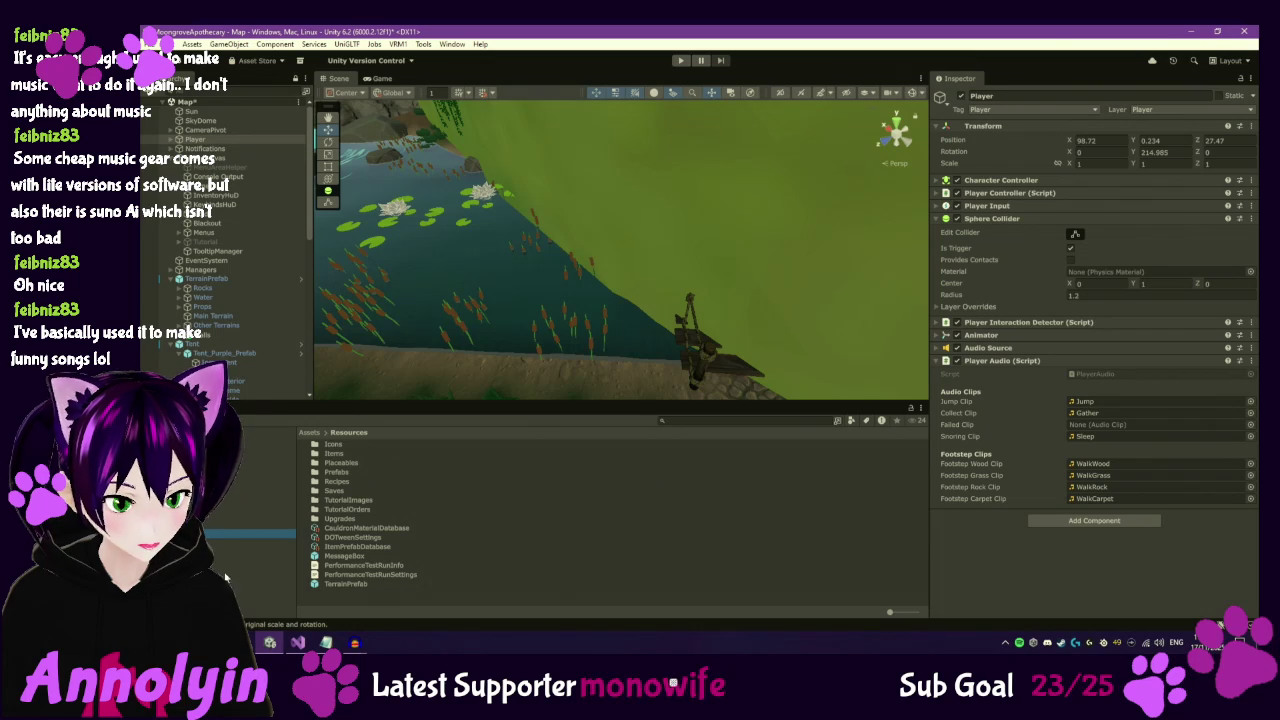
left_click(260, 449)
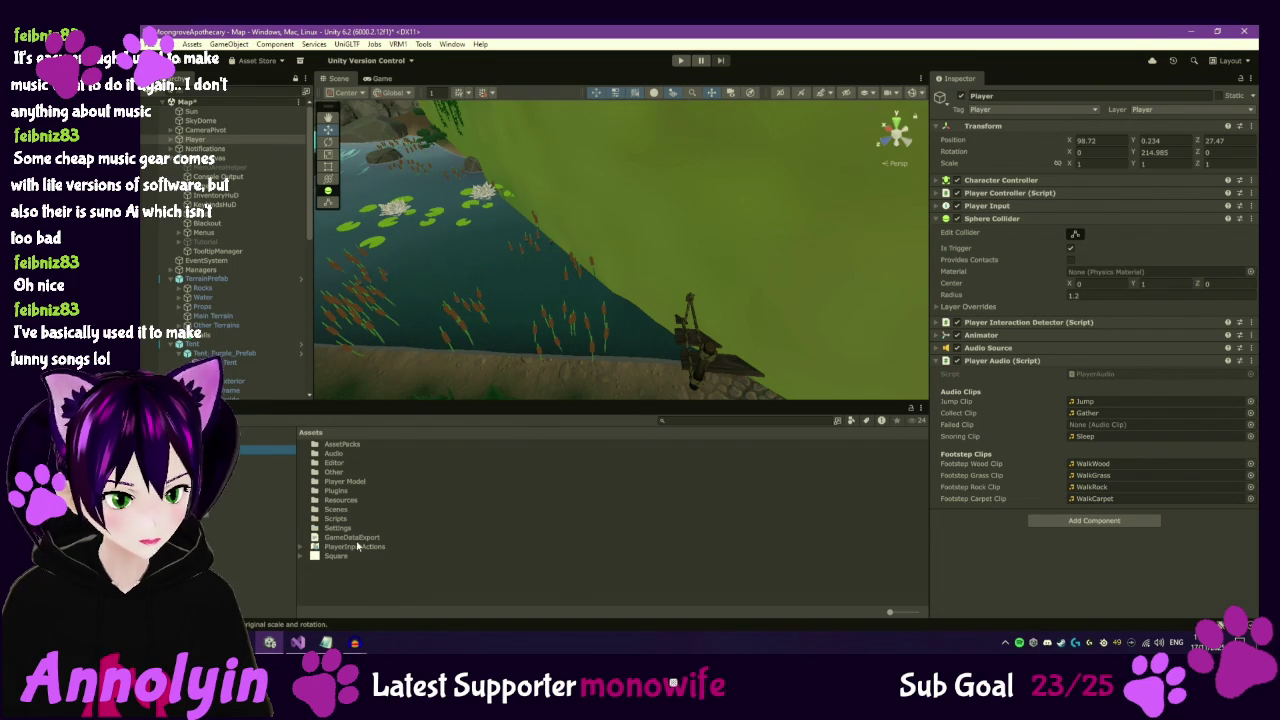
Open PlayerAnimationController from the Assets/Other folder in the Animator.
left_click(337, 482)
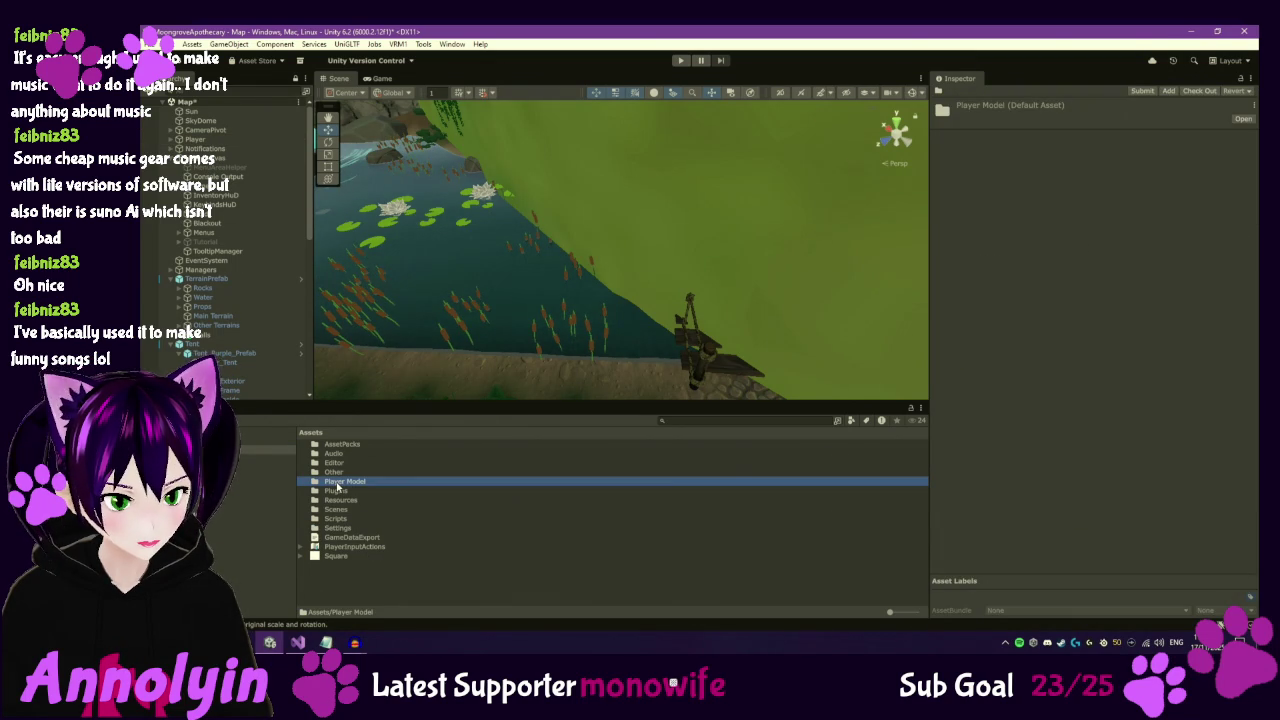
double_click(338, 482)
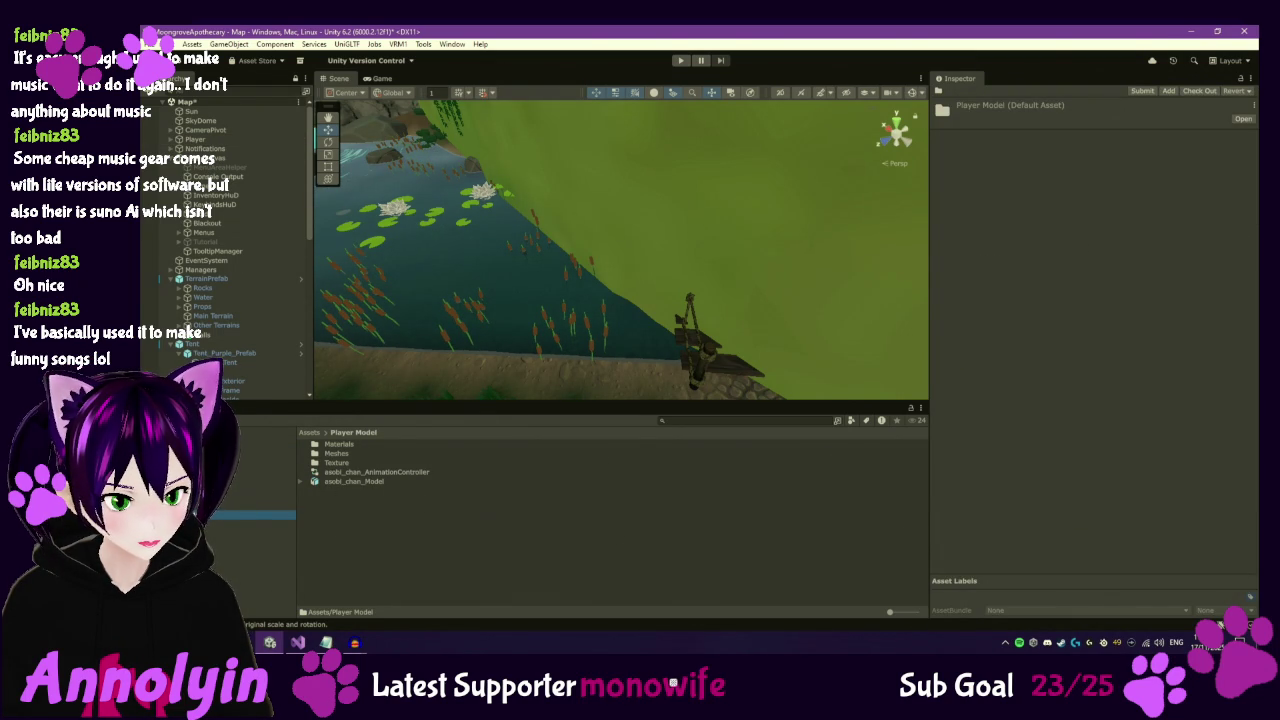
left_click(264, 487)
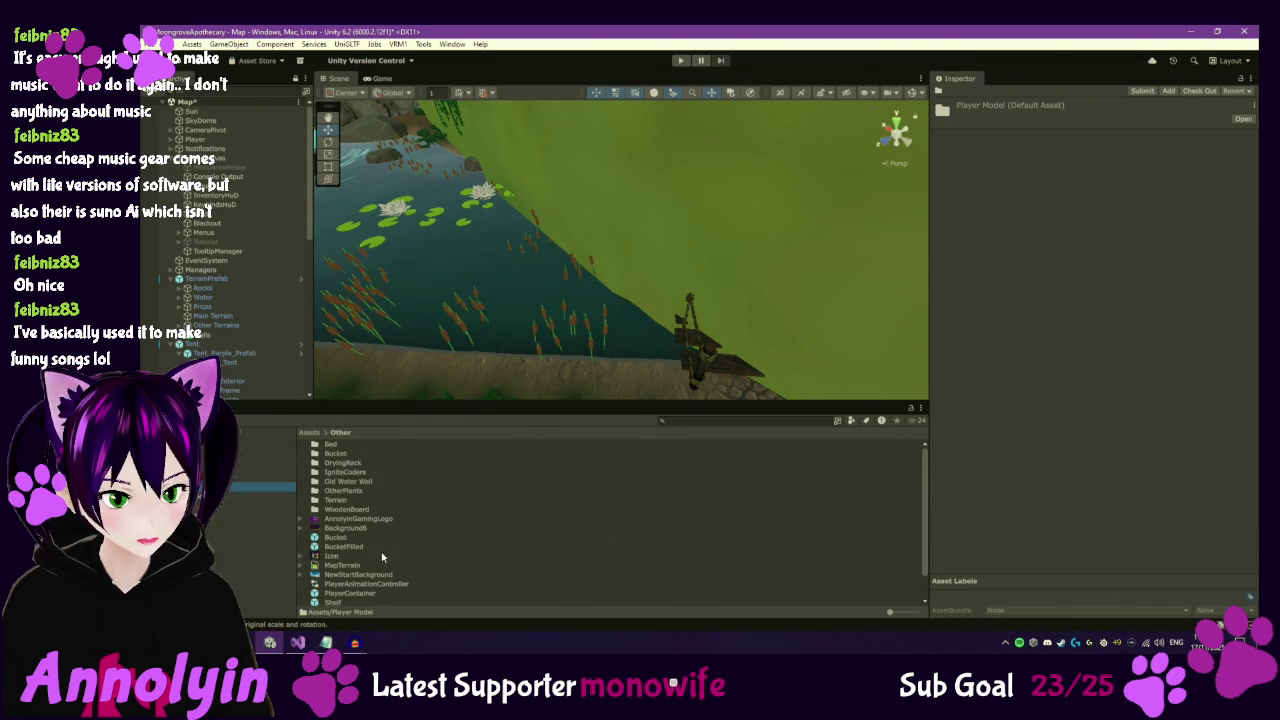
left_click(378, 584)
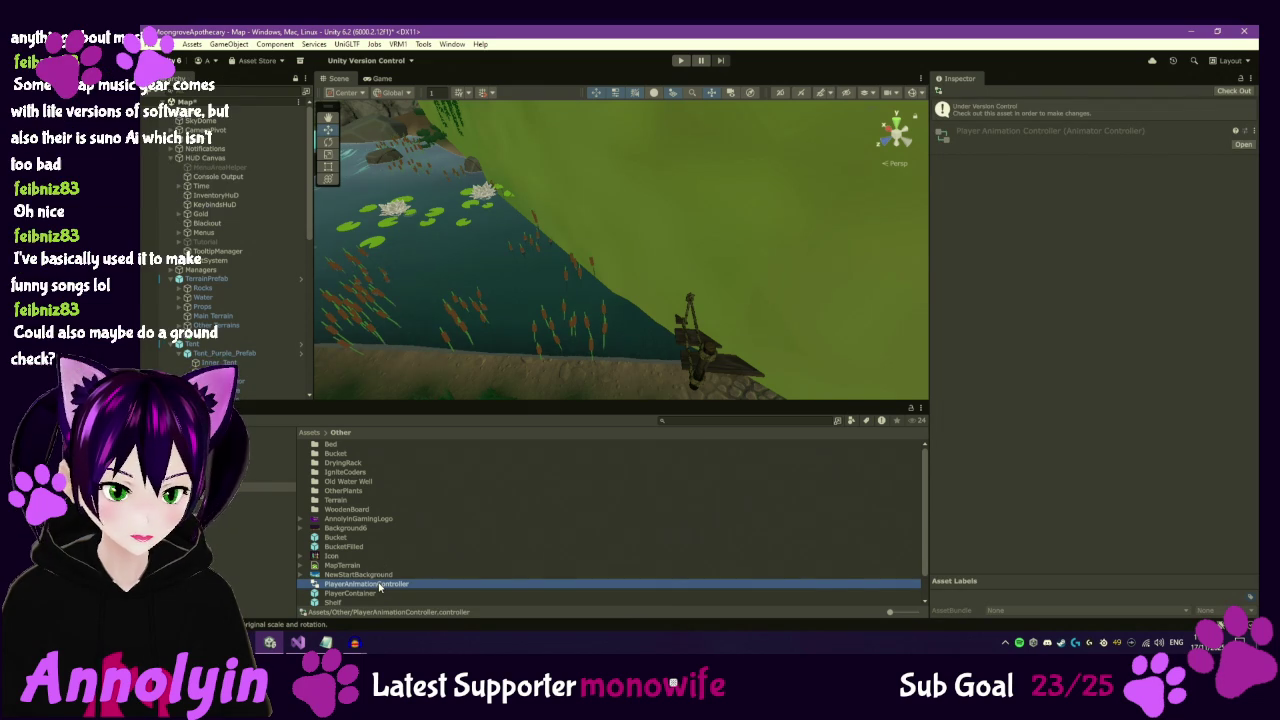
double_click(378, 584)
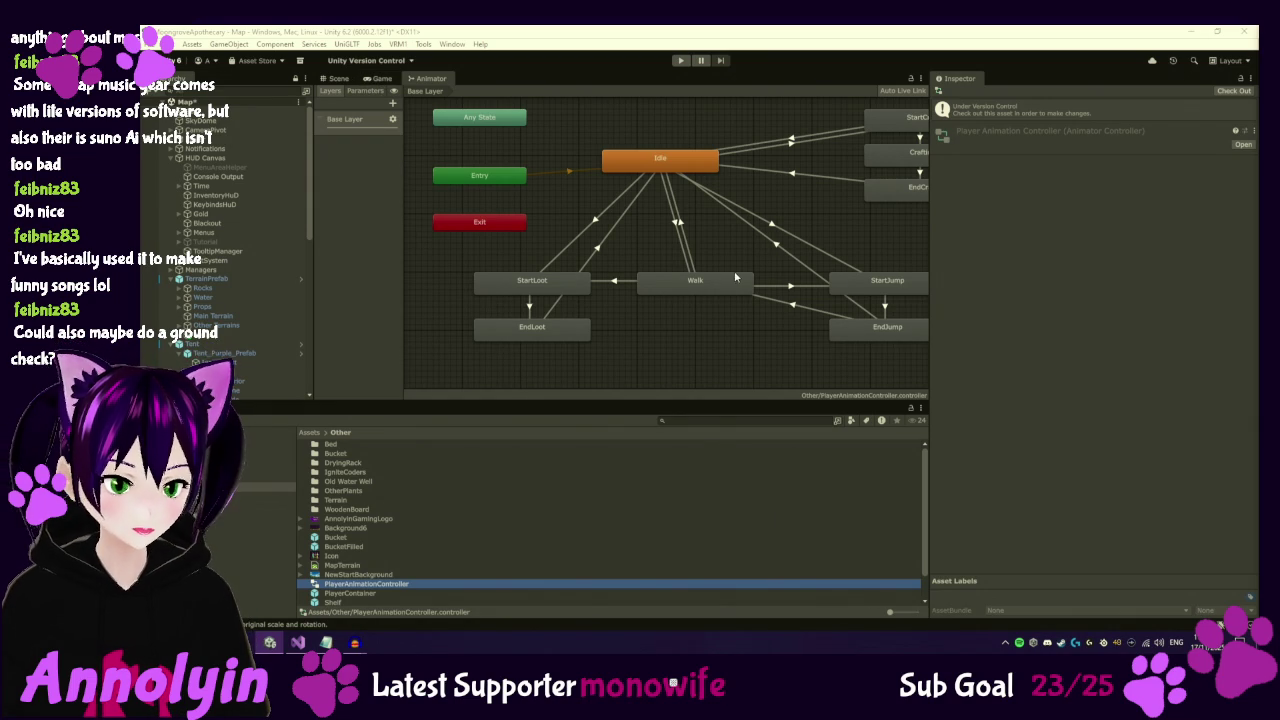
Inspect the Walk state, pan the Animator graph, and select the Idle→Walk transition.
left_click(692, 289)
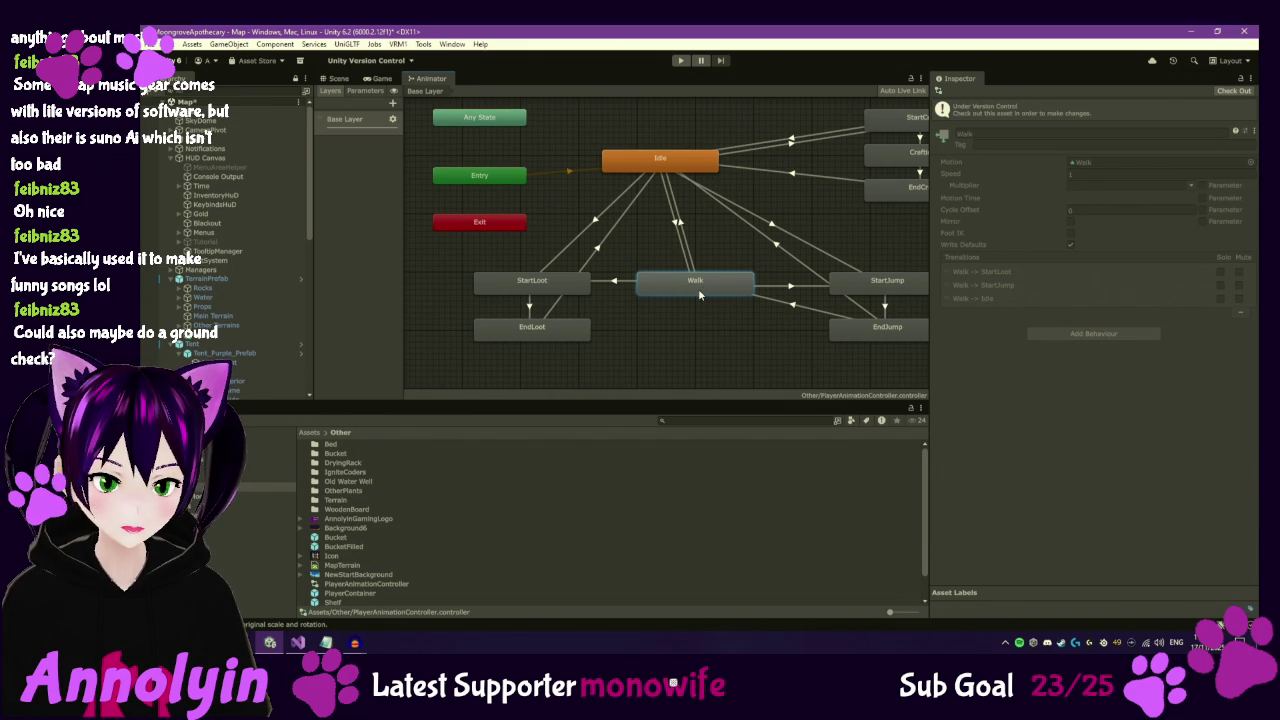
left_click_drag(687, 317, 636, 327)
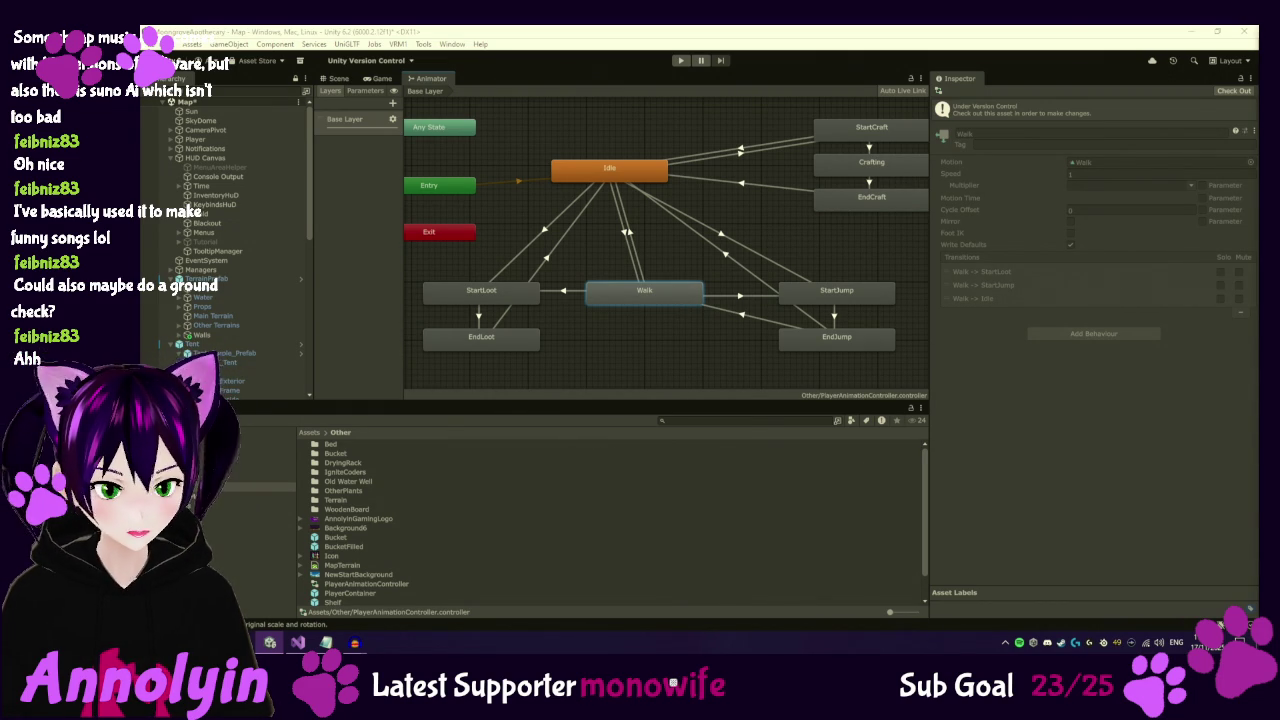
left_click(623, 236)
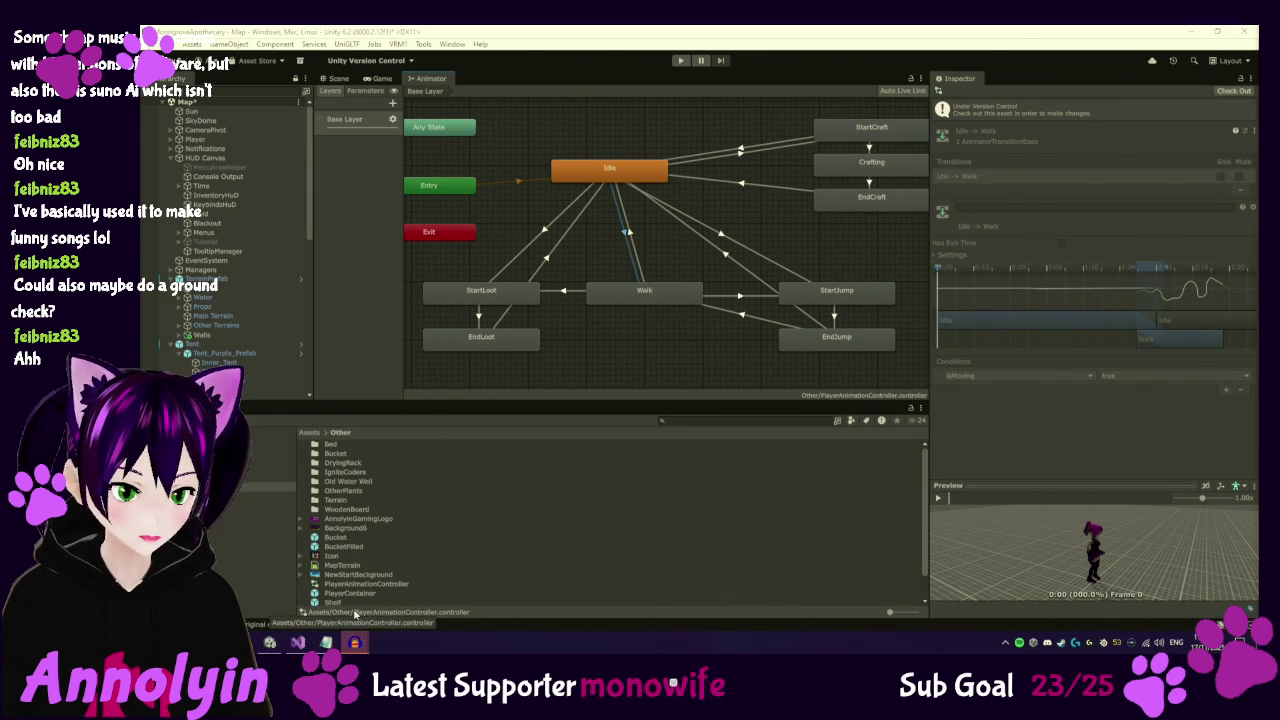
Close the WalkWood and WalkGrass Audacity projects without saving and return to PlayerAudio.cs.
mouse_move(355, 645)
left_click(585, 590)
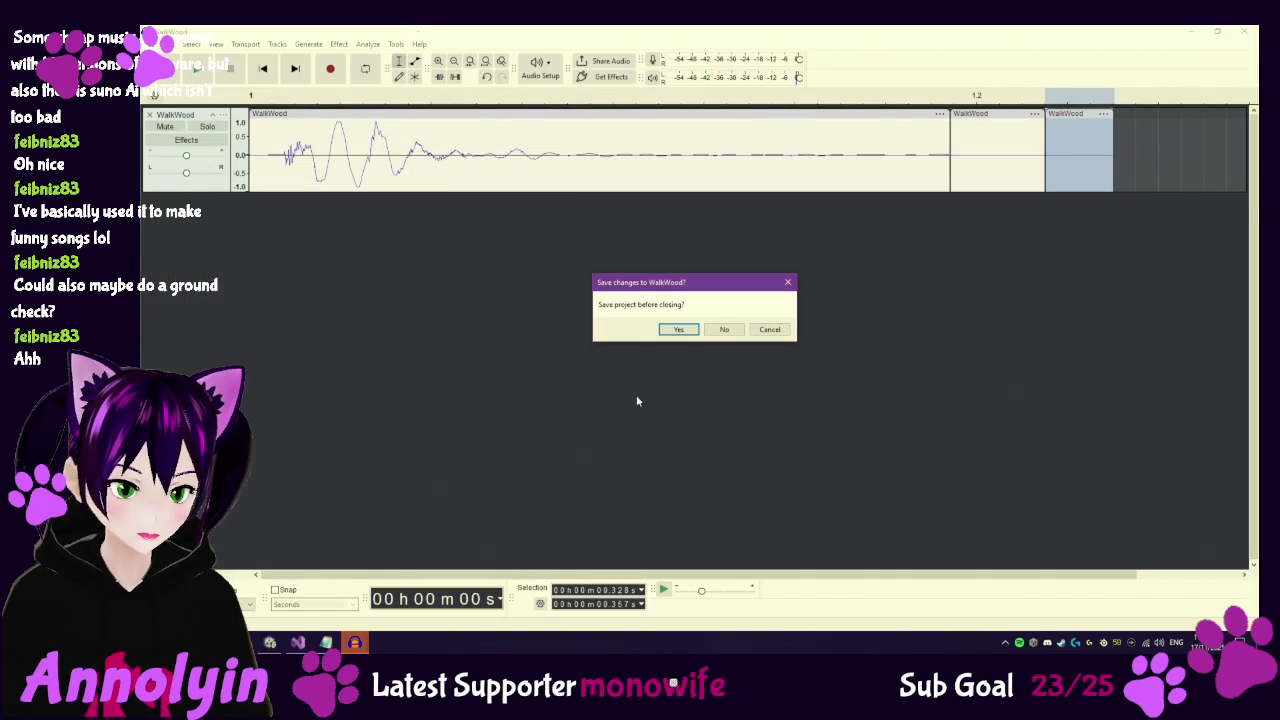
left_click(720, 331)
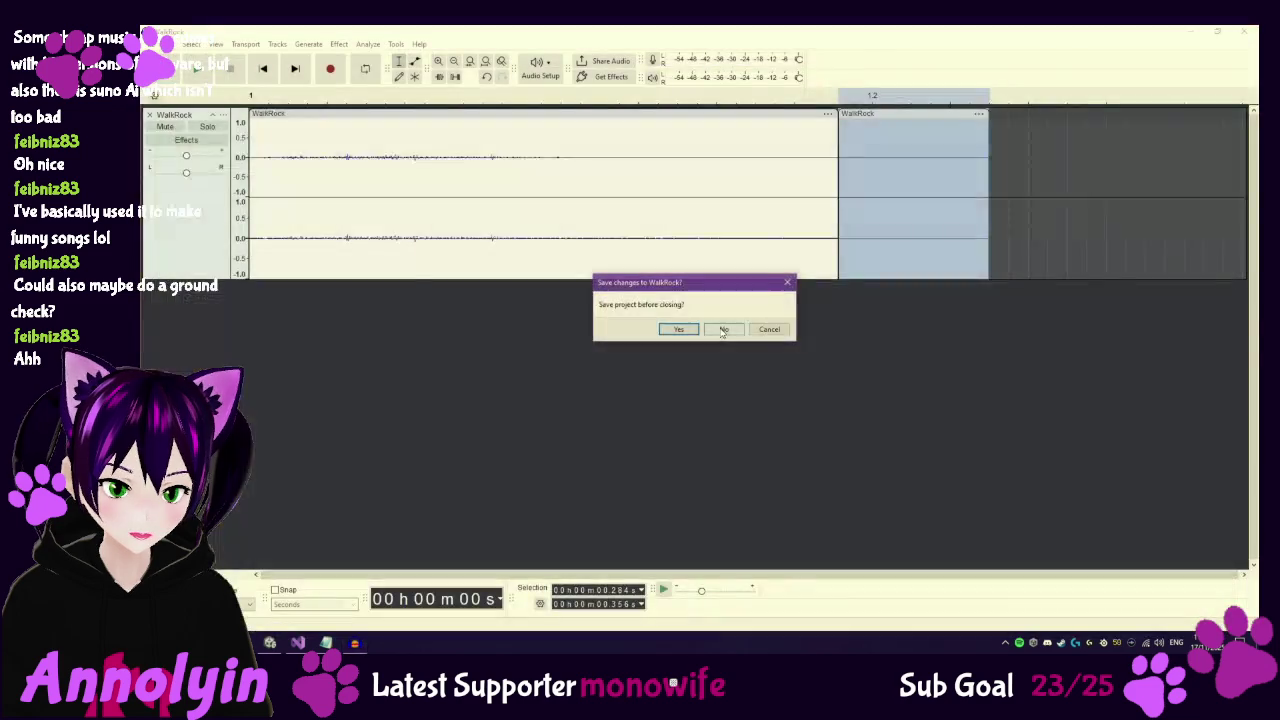
left_click(722, 330)
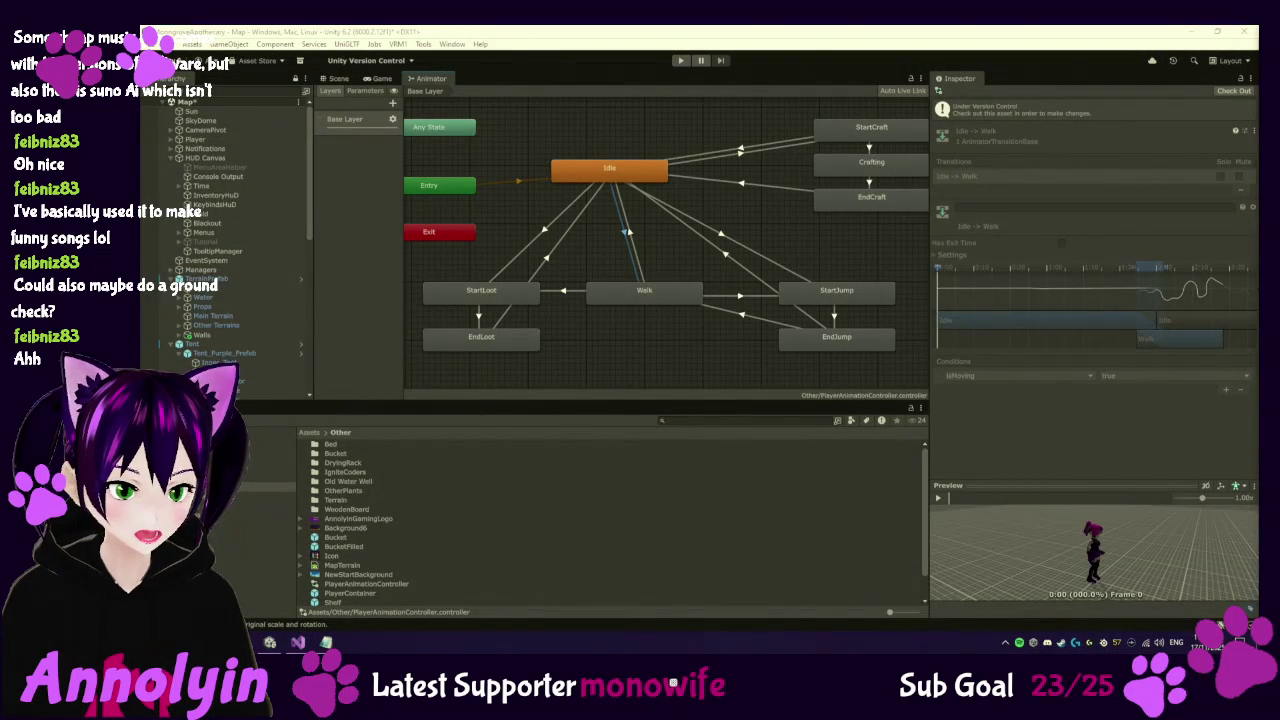
left_click(300, 640)
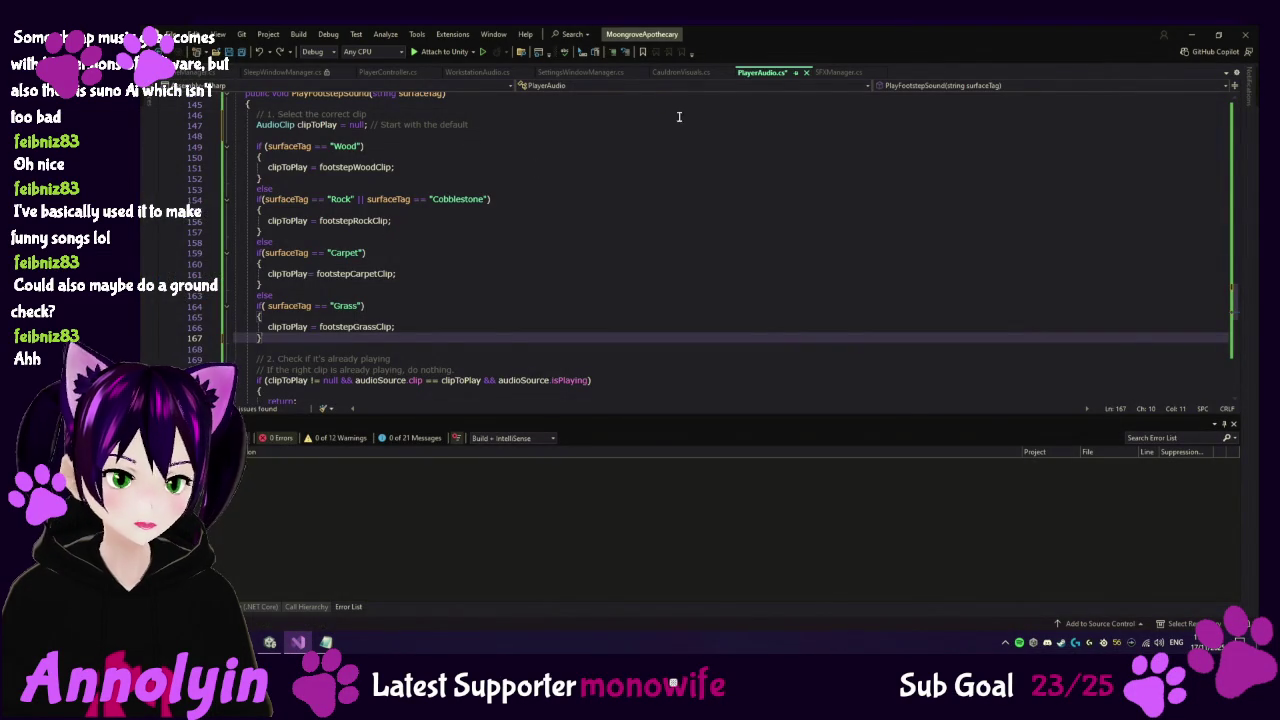
Save PlayerAudio.cs, then scroll PlayerController.cs to the footstep audio block in Update().
key("ctrl+s")
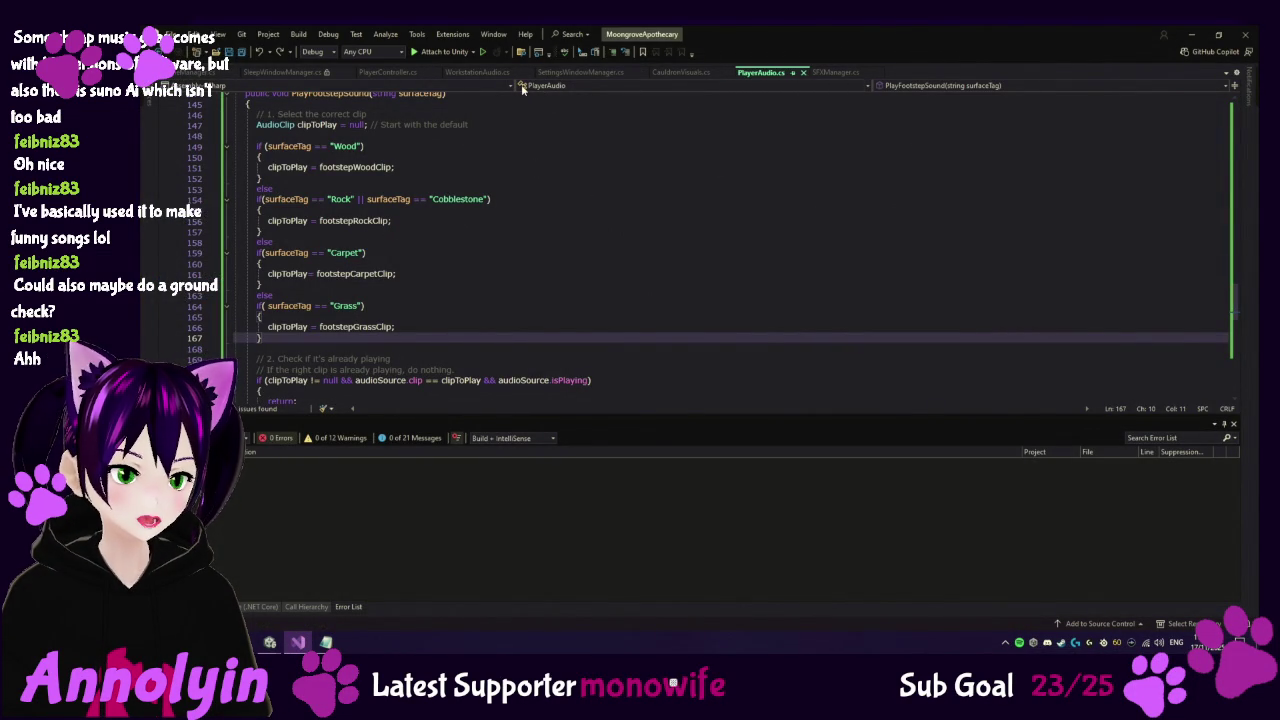
left_click(382, 72)
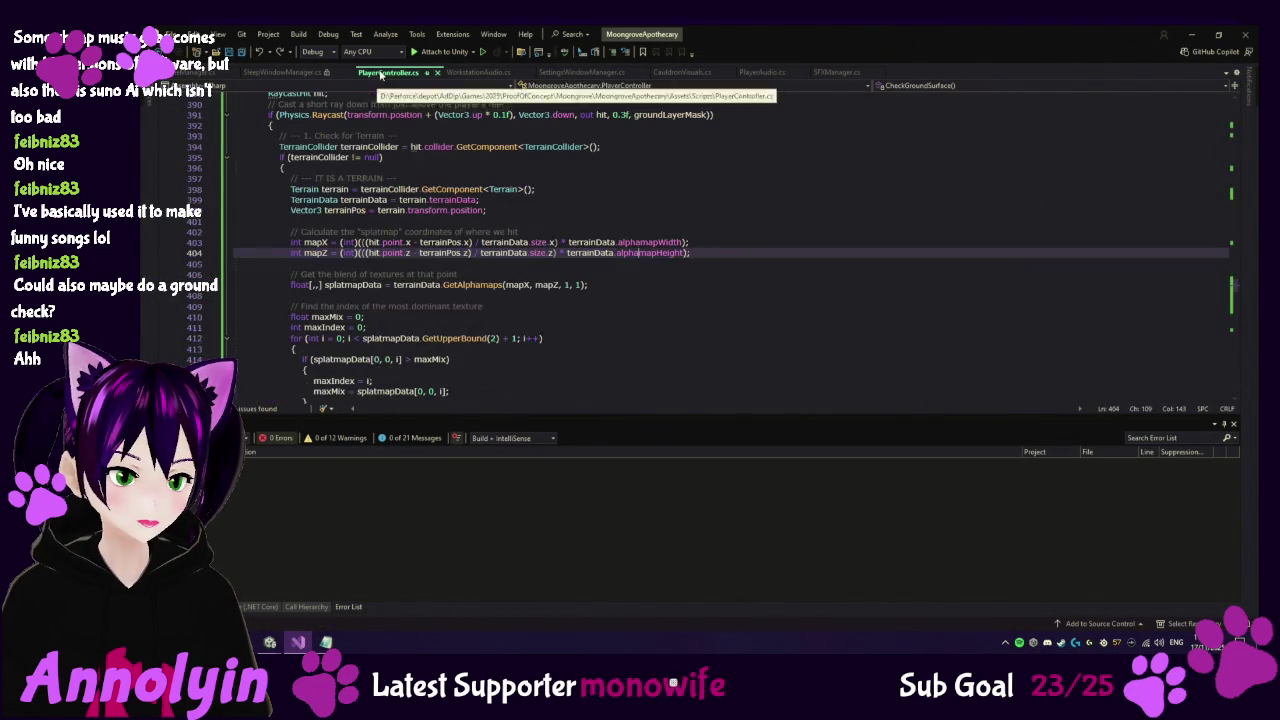
scroll(703, 274, "up", 8)
scroll(703, 274, "up", 20)
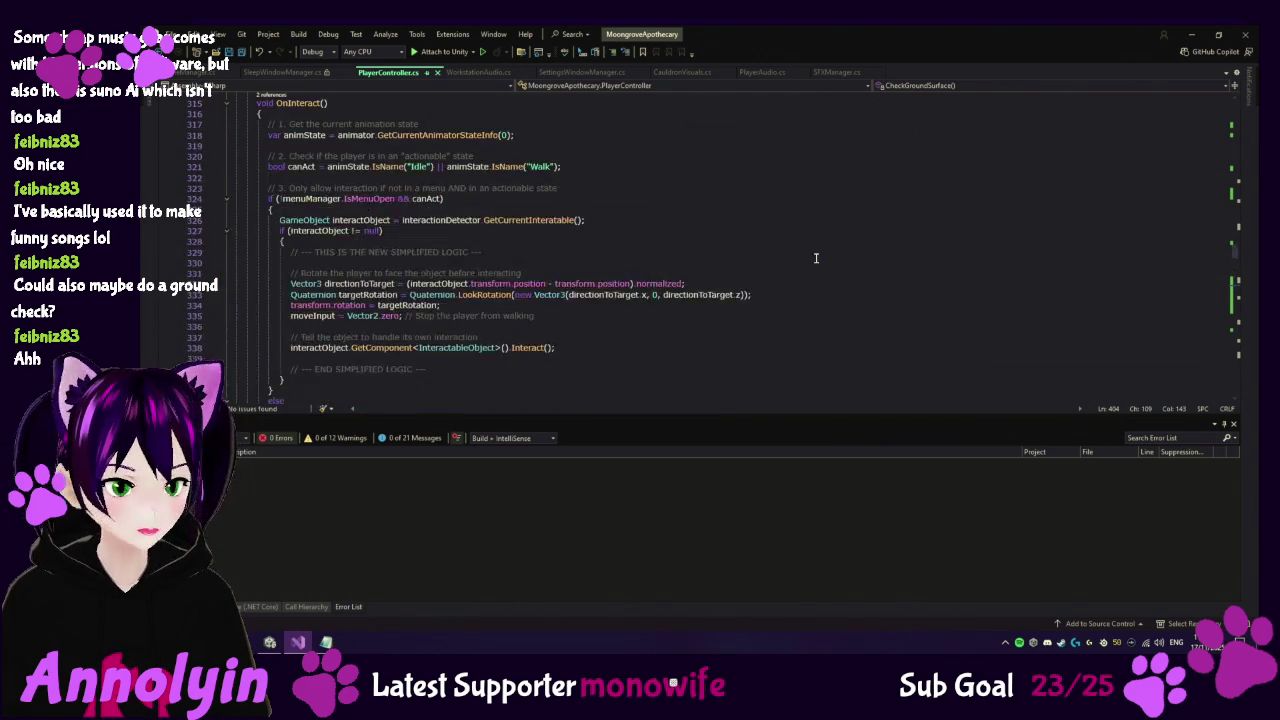
scroll(693, 264, "up", 20)
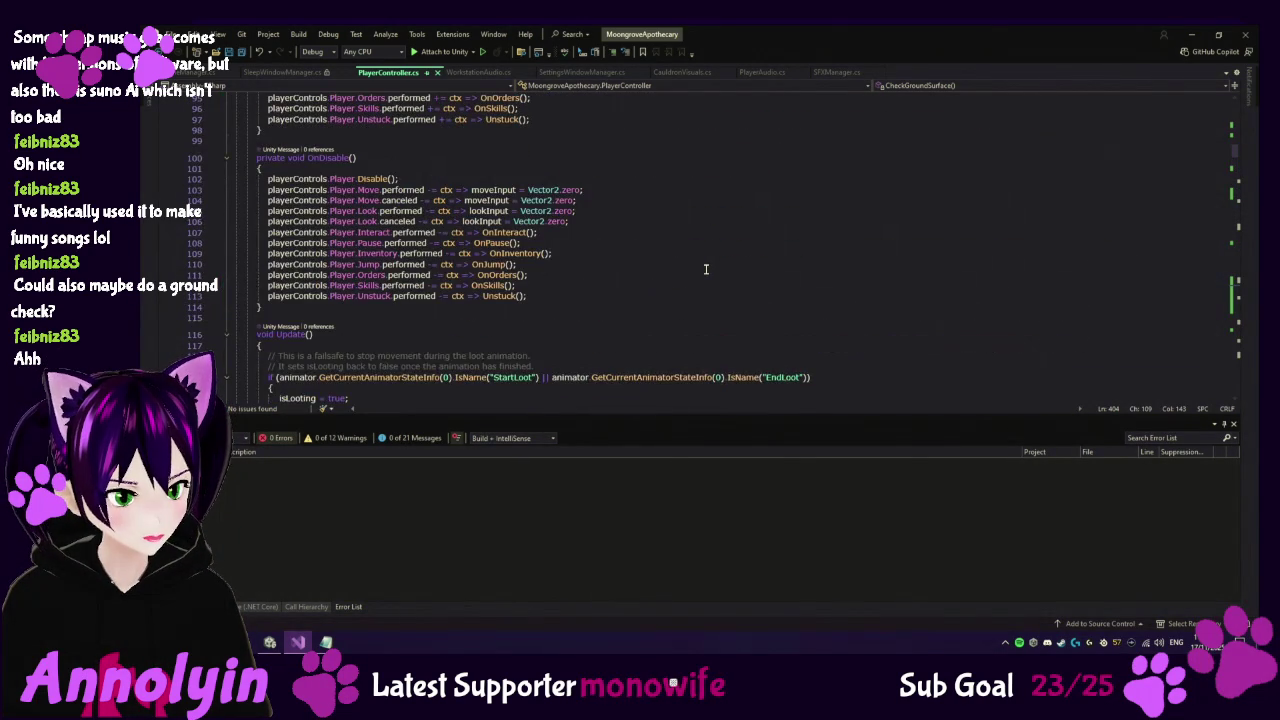
scroll(705, 270, "down", 10)
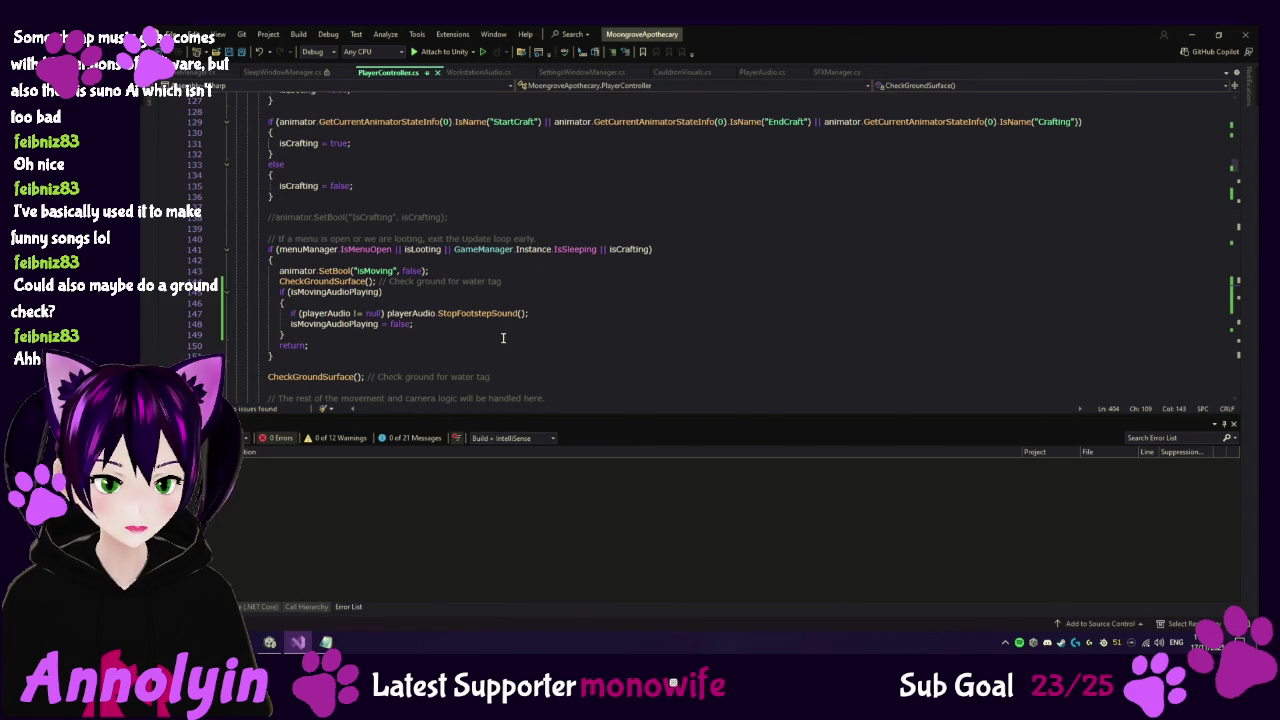
scroll(503, 338, "down", 3)
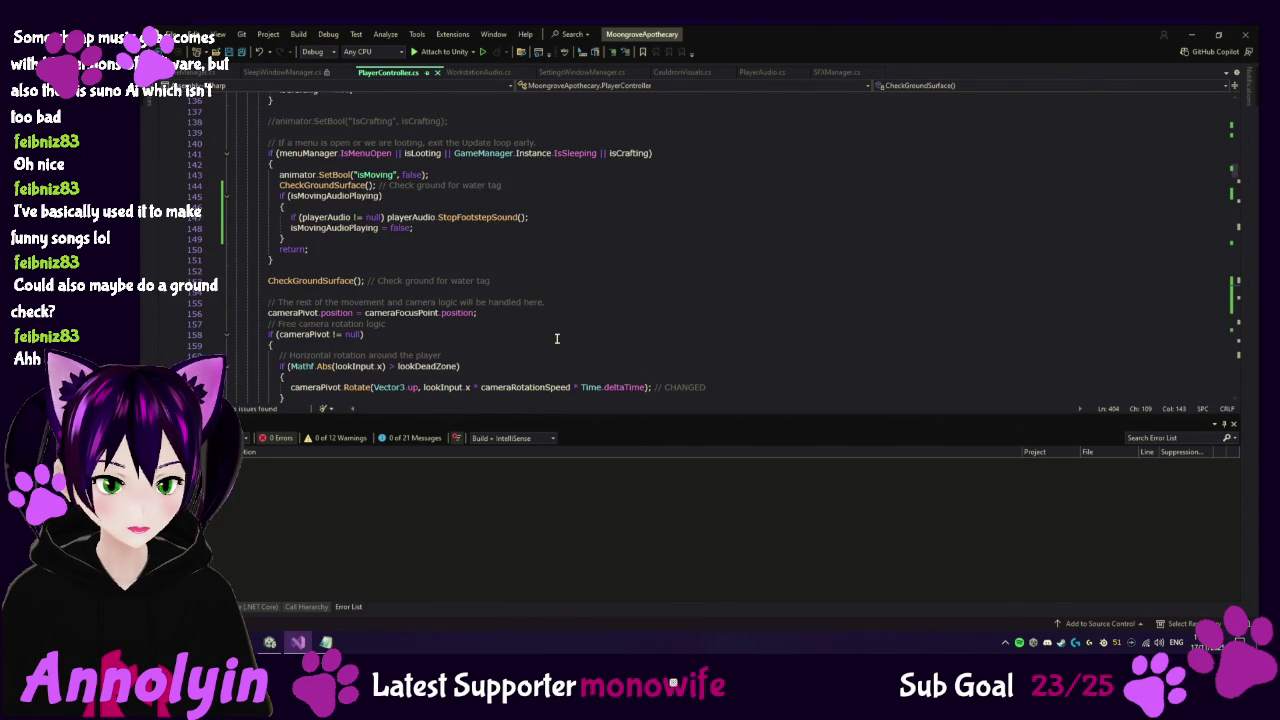
scroll(557, 338, "down", 12)
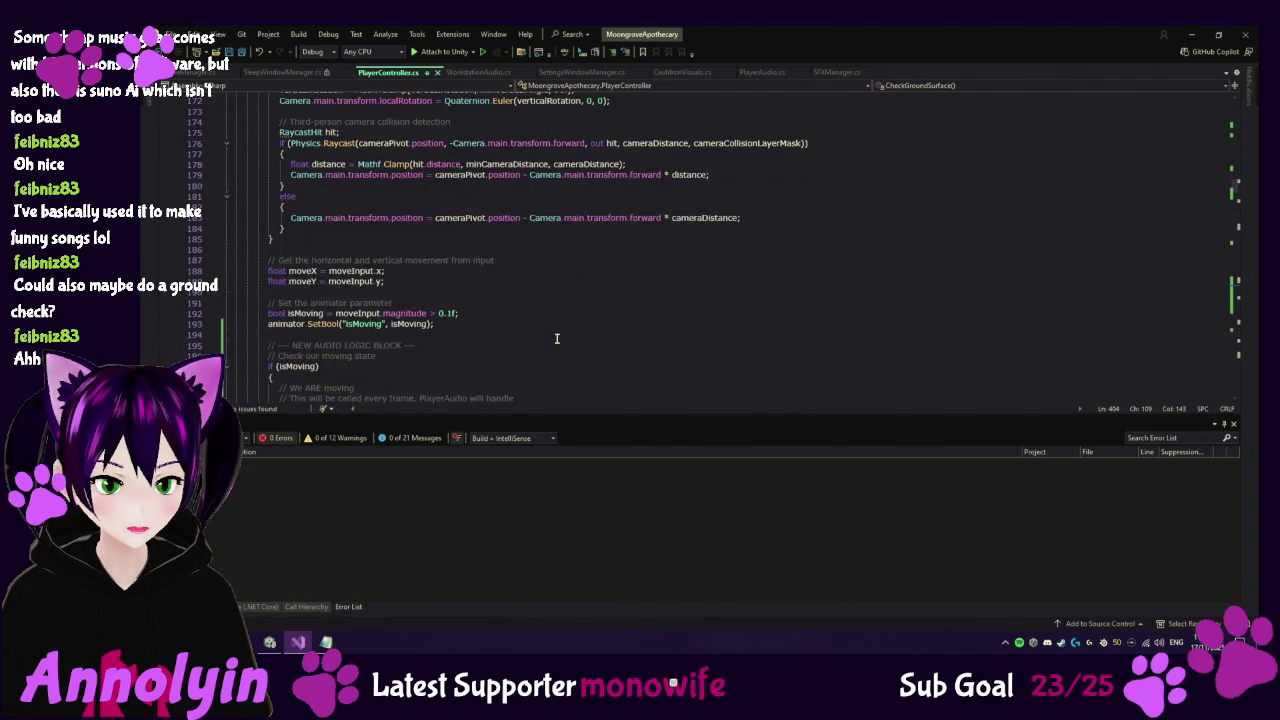
scroll(557, 338, "down", 2)
scroll(557, 338, "down", 2)
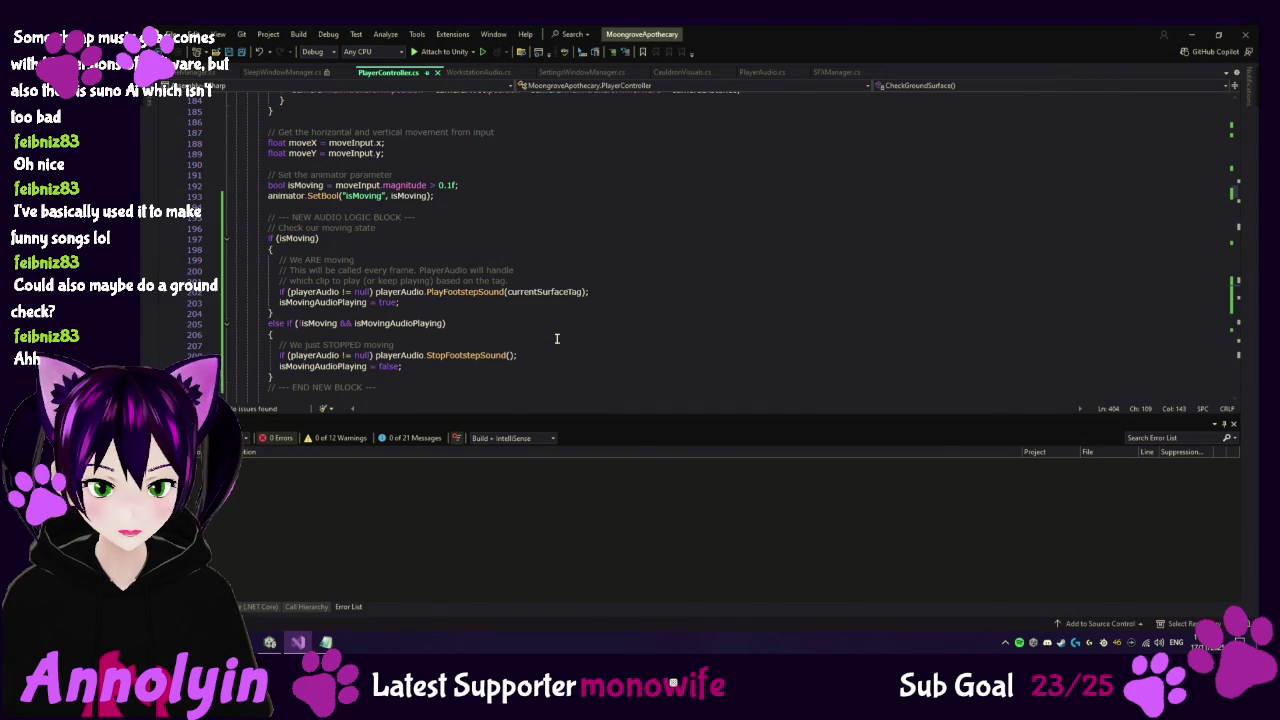
scroll(557, 338, "down", 2)
scroll(557, 338, "down", 2)
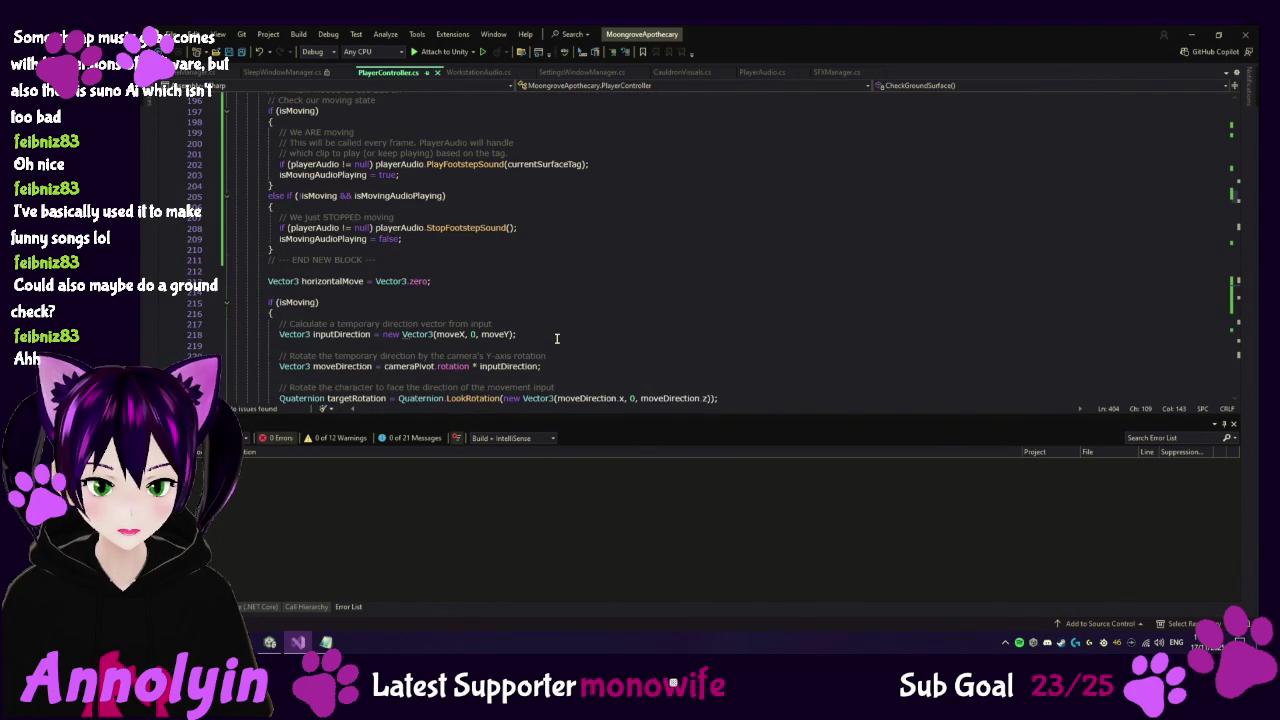
scroll(557, 338, "up", 3)
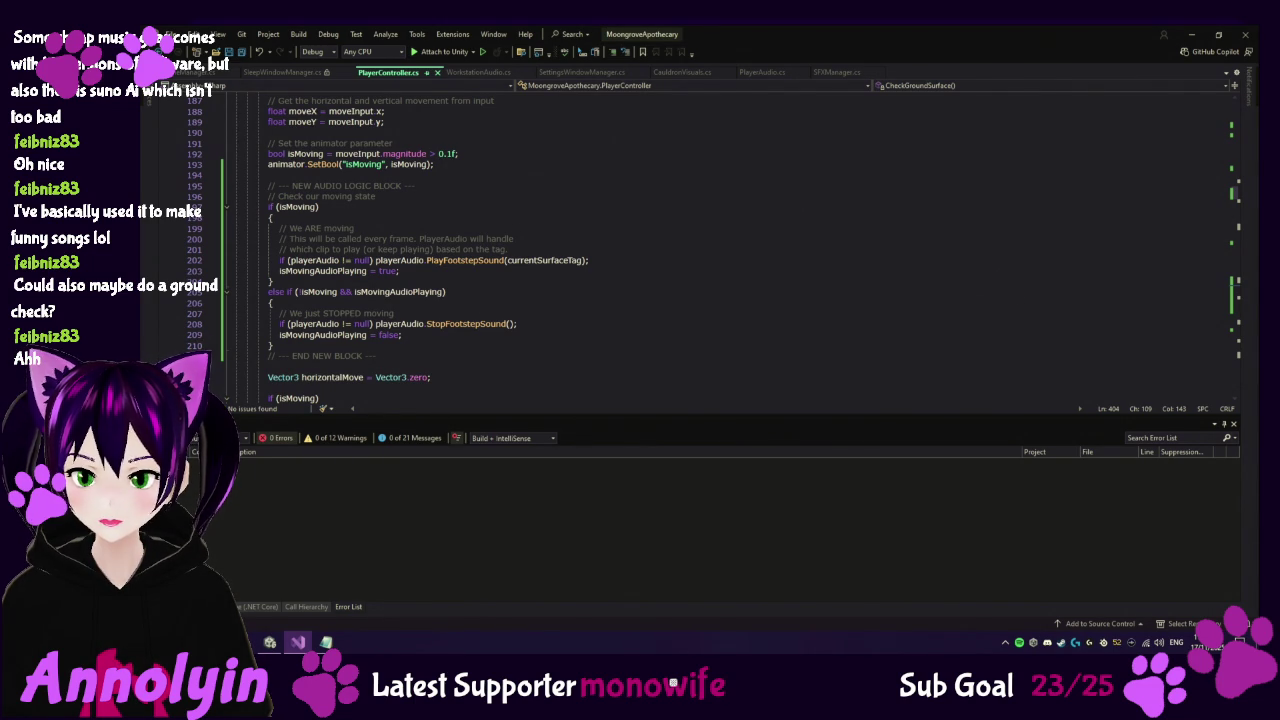
Replace lines 195–210 with a footstep block gated on isWalking from the animator's Walk state.
mouse_move(395, 348)
left_mouse_down()
mouse_move(276, 228)
mouse_move(268, 186)
left_mouse_up()
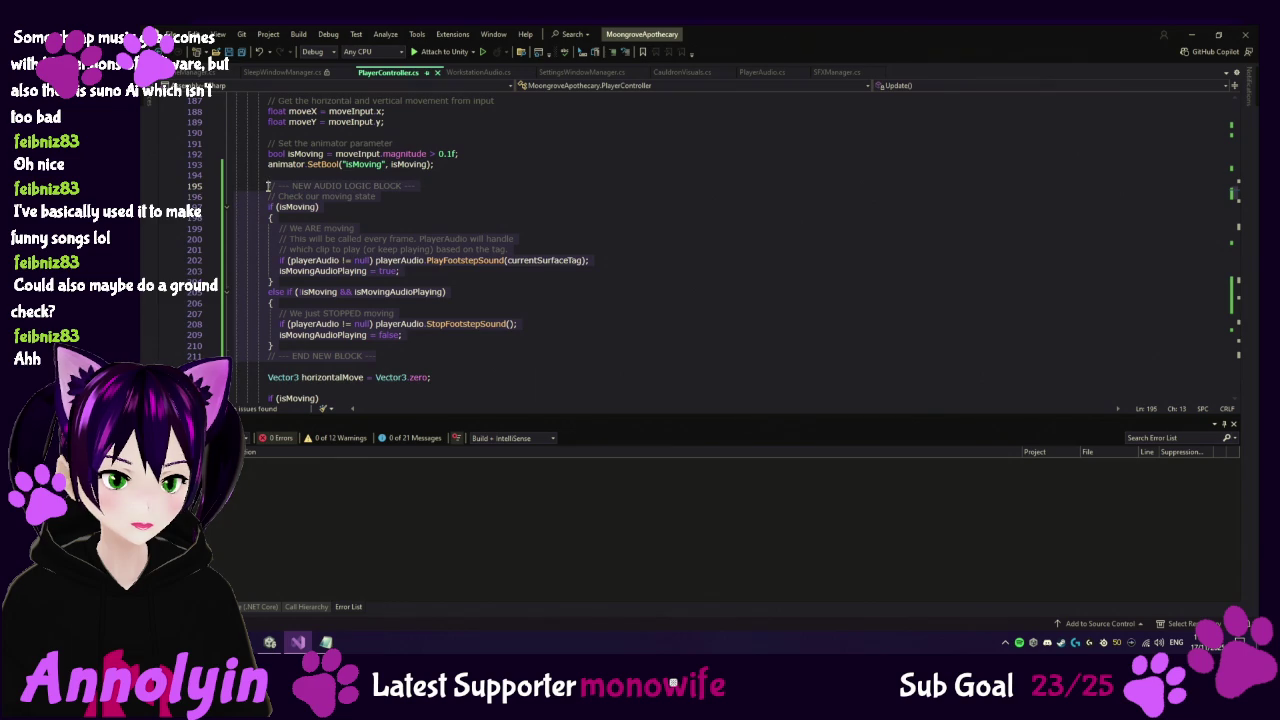
type("bool isWalking = animator.GetCurrentAnimatorStateInfo(0).IsName(\"Walk\");              if (isWalking)             {                 // We ARE walking                 // This will be called every frame. PlayerAudio will handle                 // which clip to play (or keep playing) based on the tag.                 if (playerAudio != null) playerAudio.PlayFootstepSound(currentSurfaceTag);                 isMovingAudioPlaying = true;             }             else if (!isWalking && isMovingAudioPlaying)             {                 // We are NOT walking (e.g., Idle, Jump, Loot)                 // AND the sound was previously playing. Stop the sound.                 if (playerAudio != null) playerAudio.StopFootstepSound();                 isMovingAudioPlaying = false;             }")
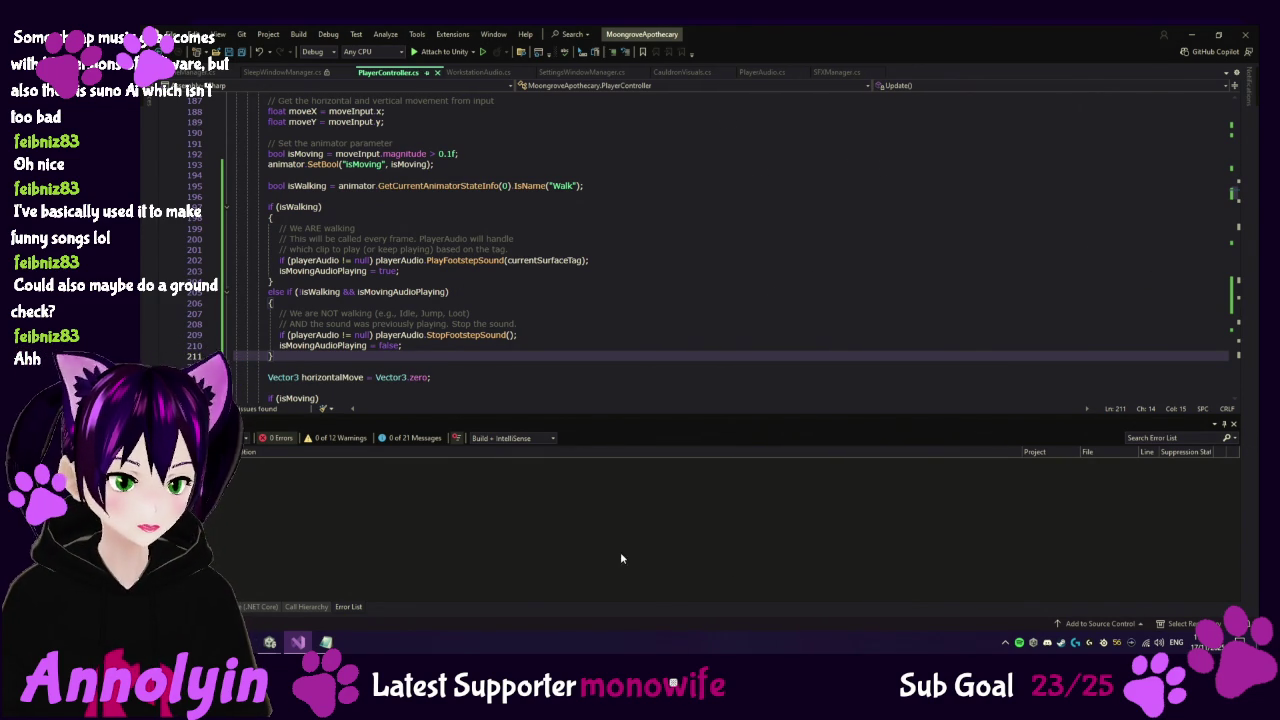
Switch to Unity, enter Play mode, start a New Game and dismiss the welcome message.
mouse_move(281, 642)
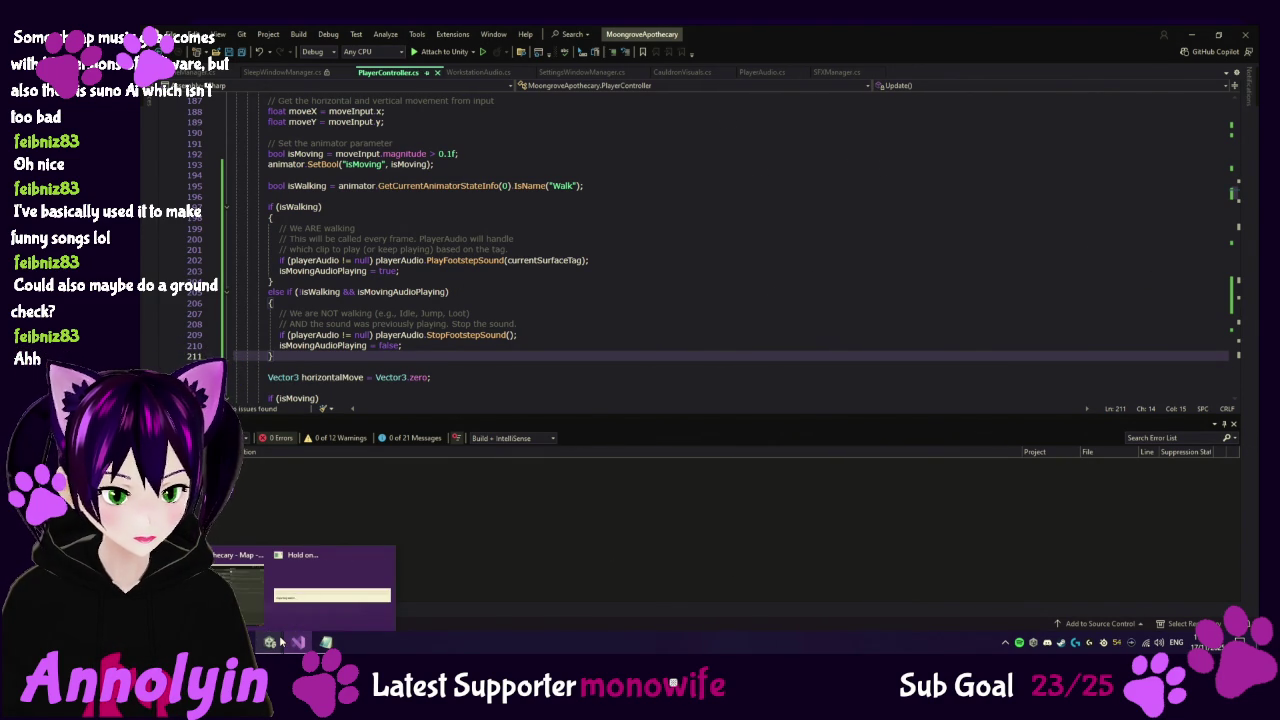
left_click(271, 642)
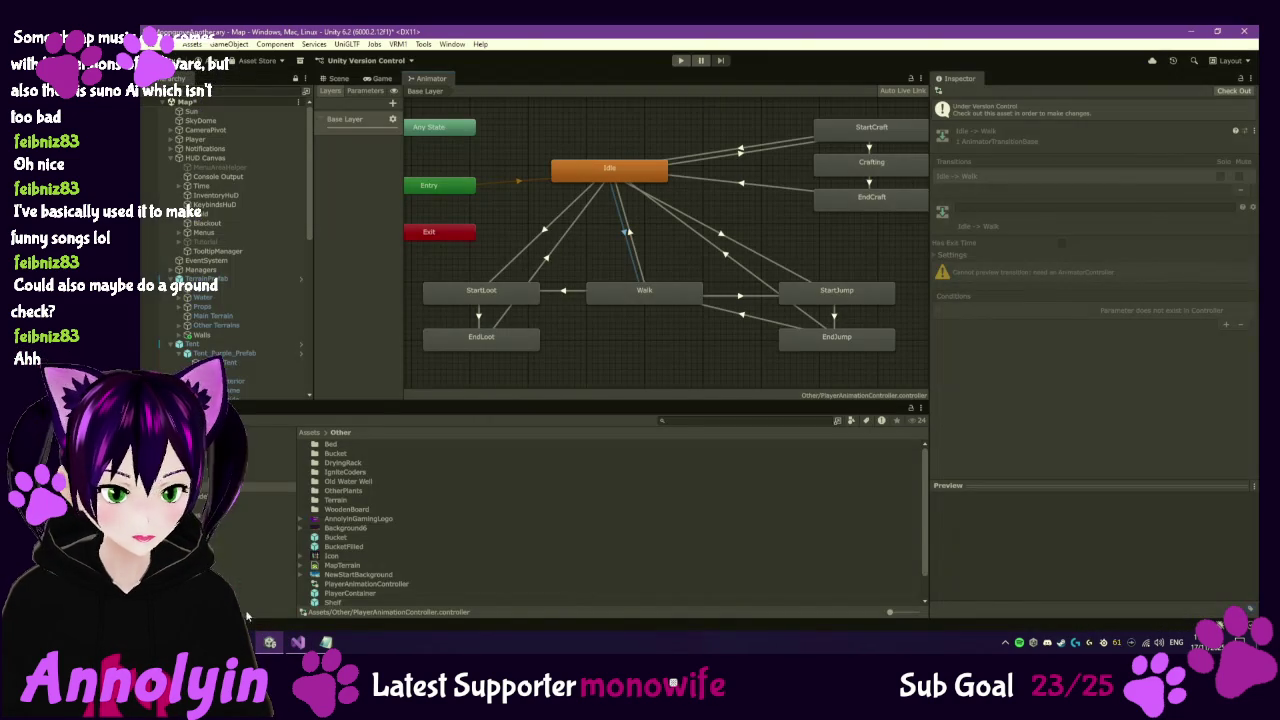
left_click(680, 61)
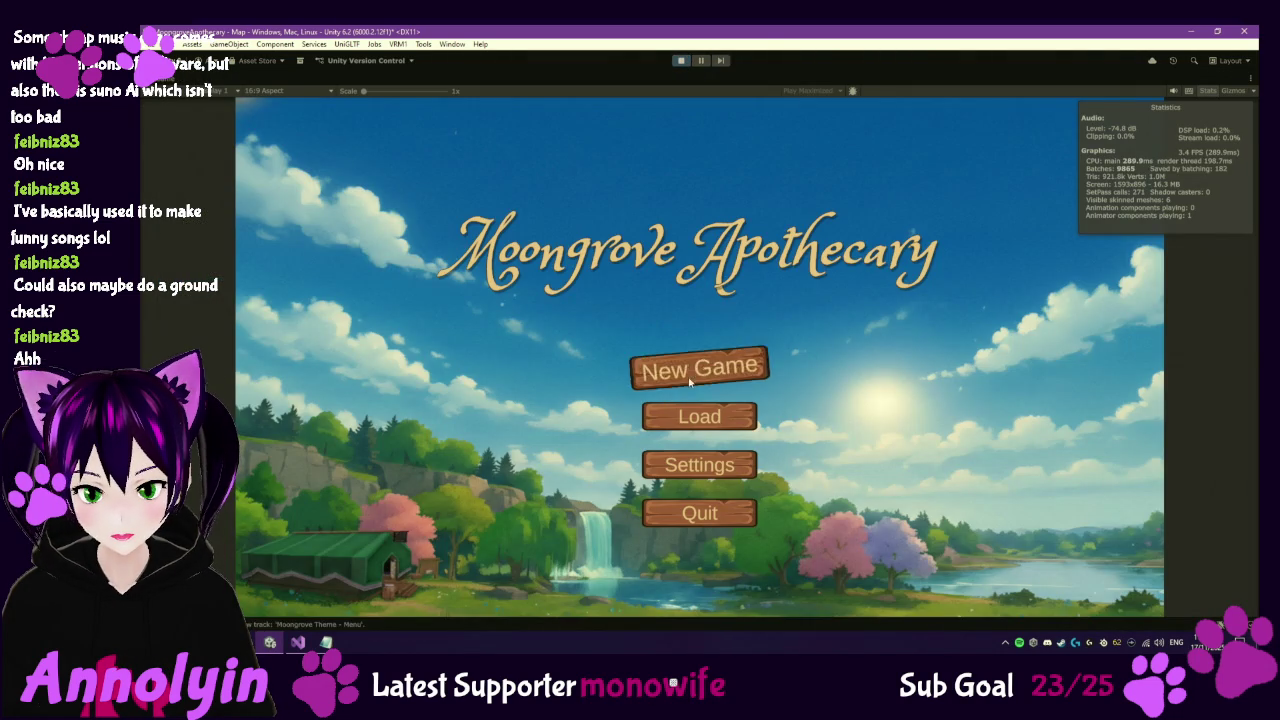
left_click(700, 366)
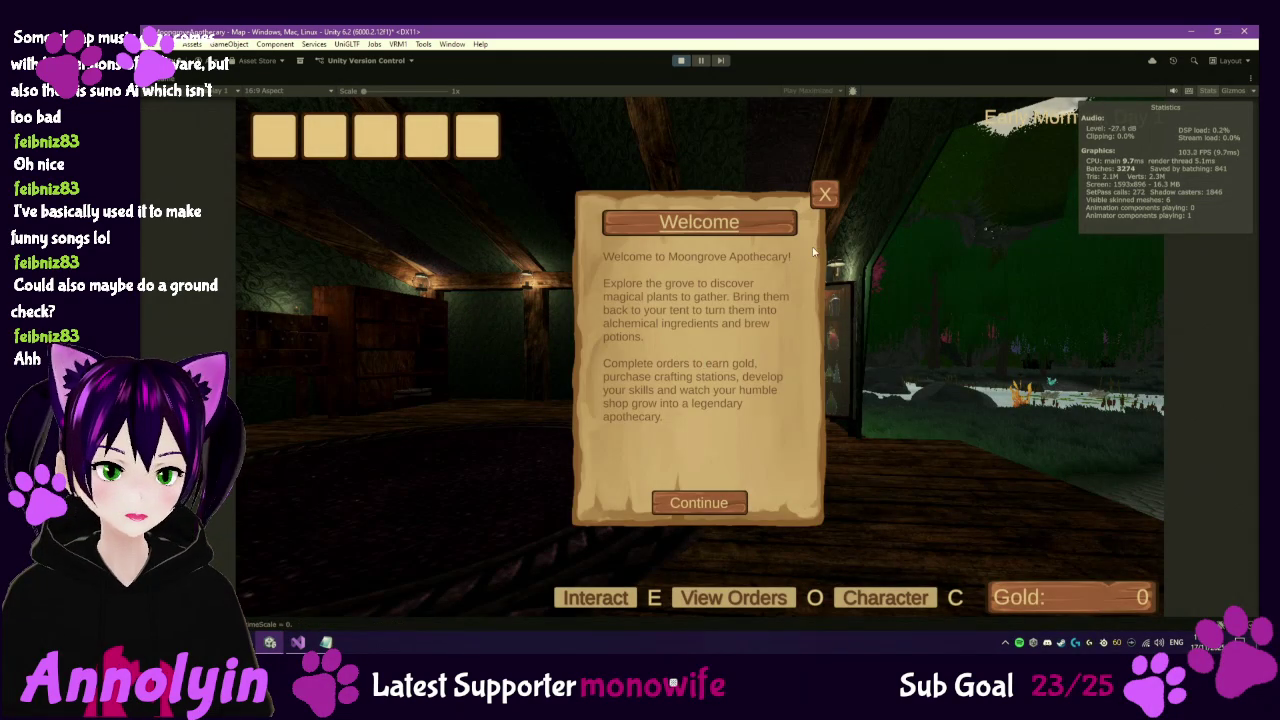
left_click(824, 194)
Confirm turning off tutorials, check the pause menu's Settings panel, and resume the game.
left_click(672, 426)
key("Escape")
left_click(680, 409)
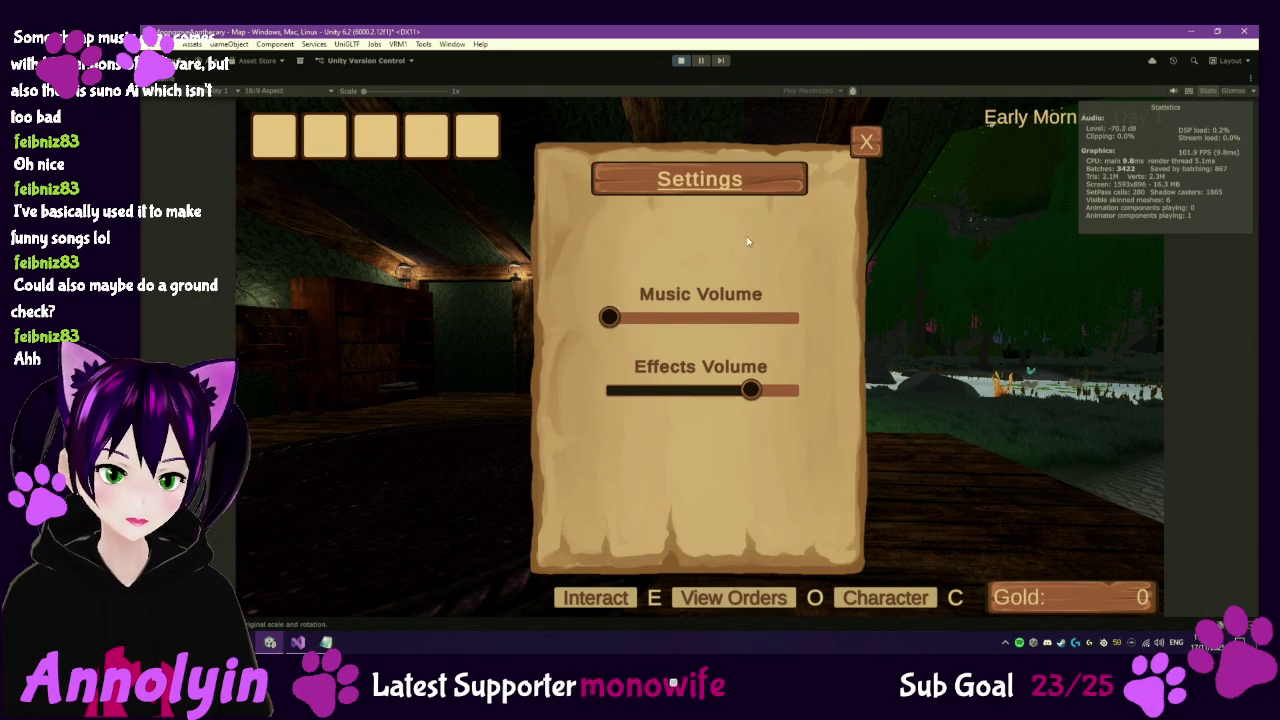
key("Escape")
left_click(697, 291)
Run from the shop across cobblestones, grass, pink trees and lakeside rocks toward the big rock.
key("w")
key("w")
key("w")
key("w")
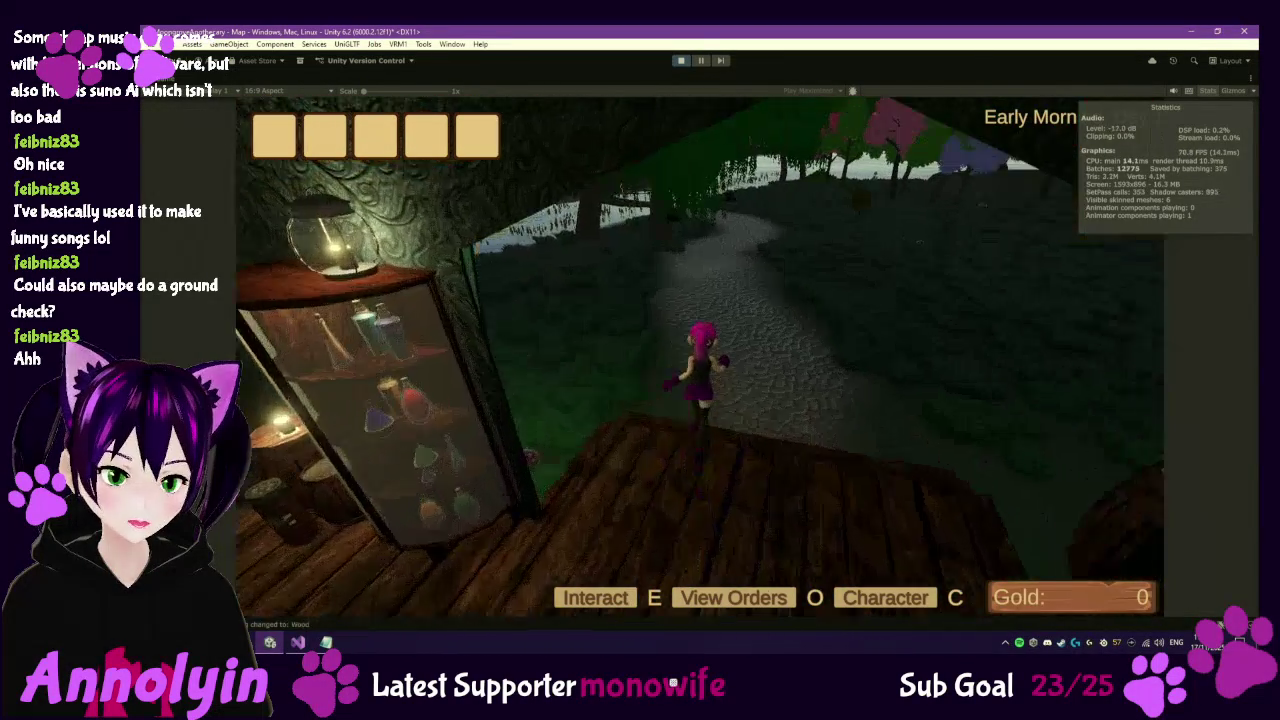
key("w")
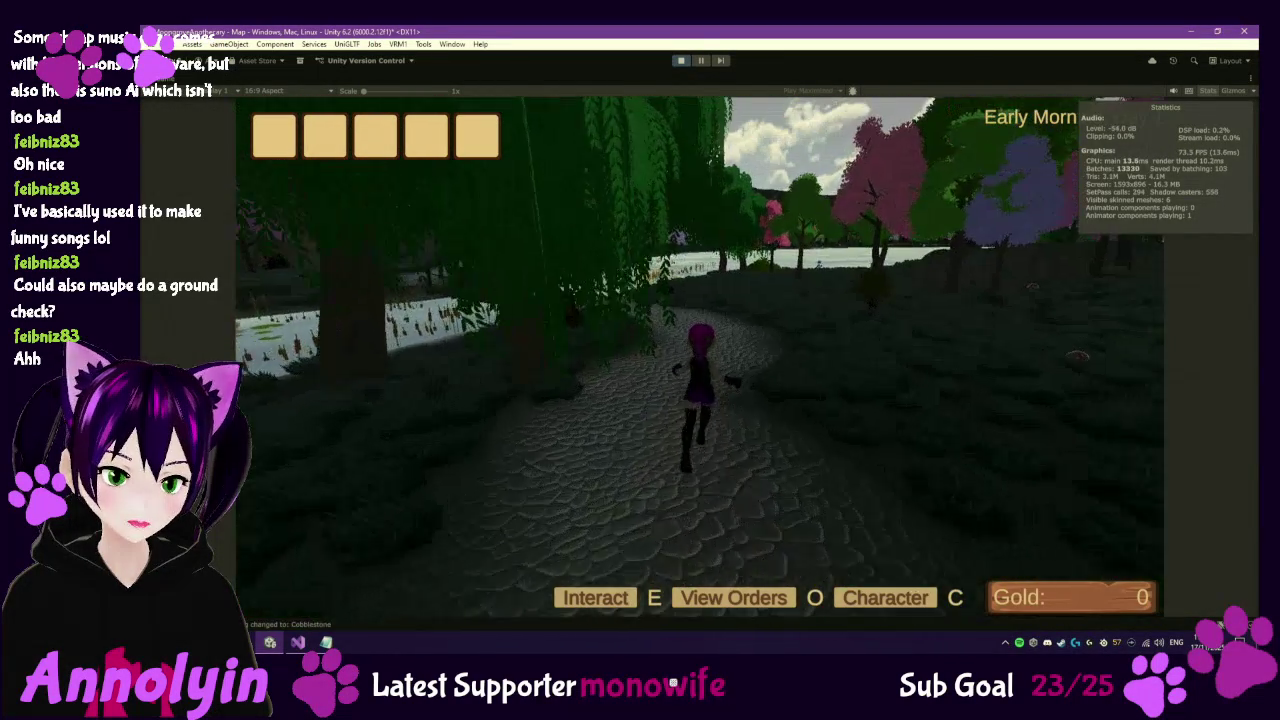
key("w")
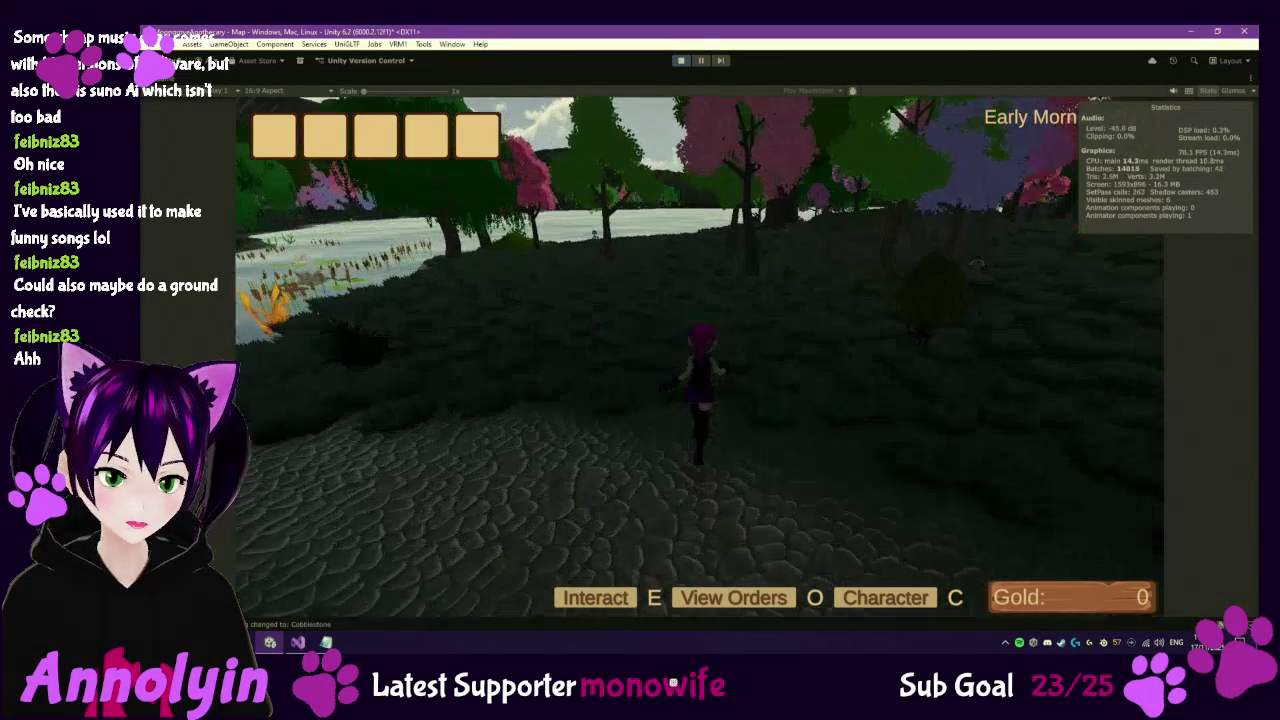
key("w")
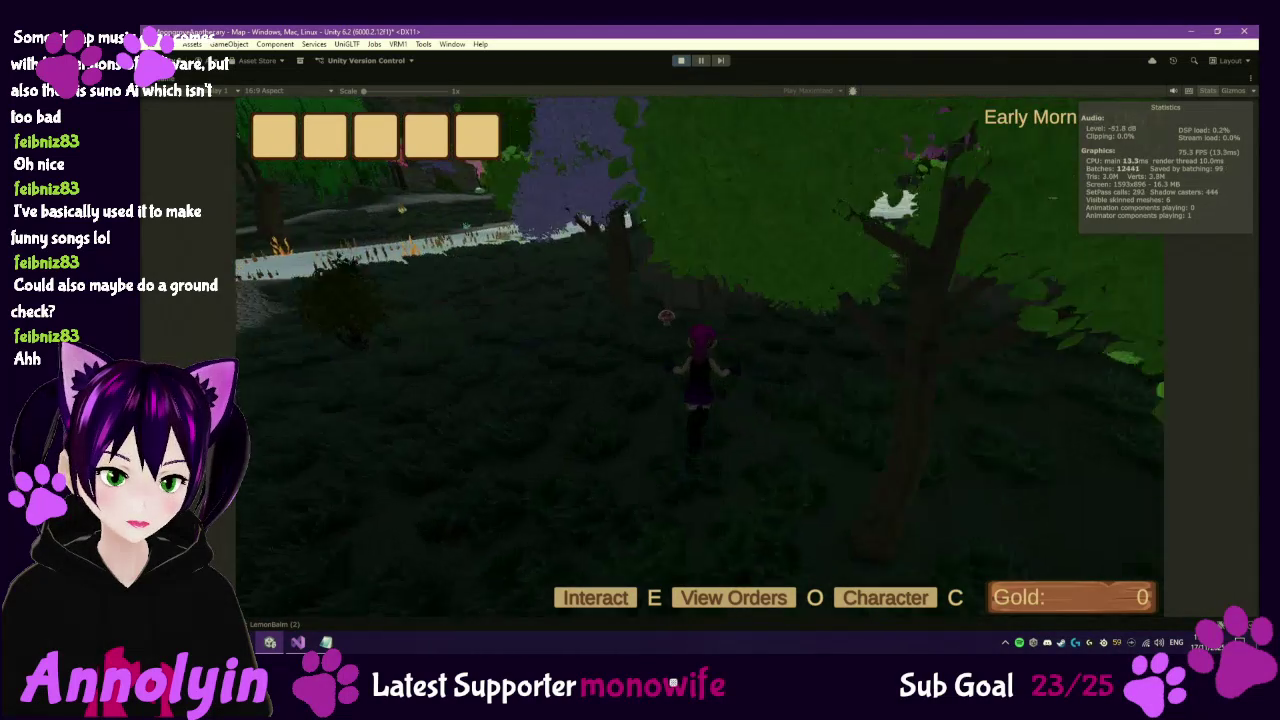
key("w")
key("space")
key("w")
key("space")
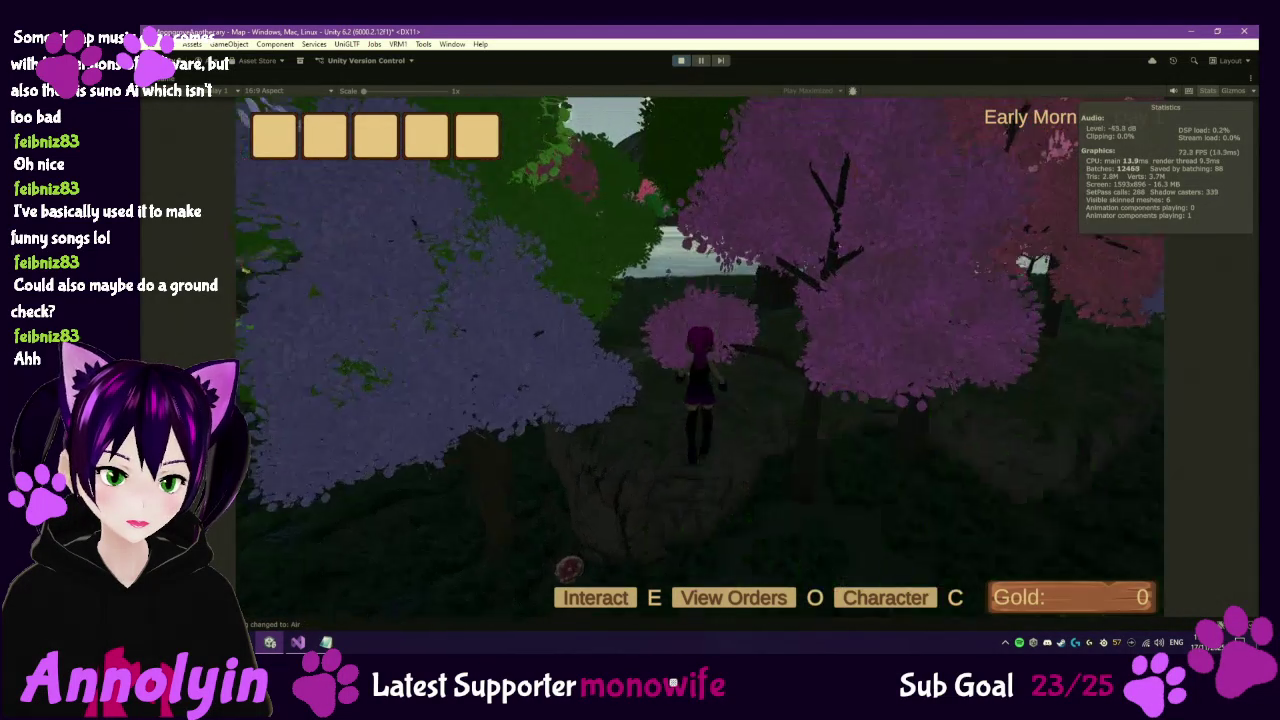
key("w")
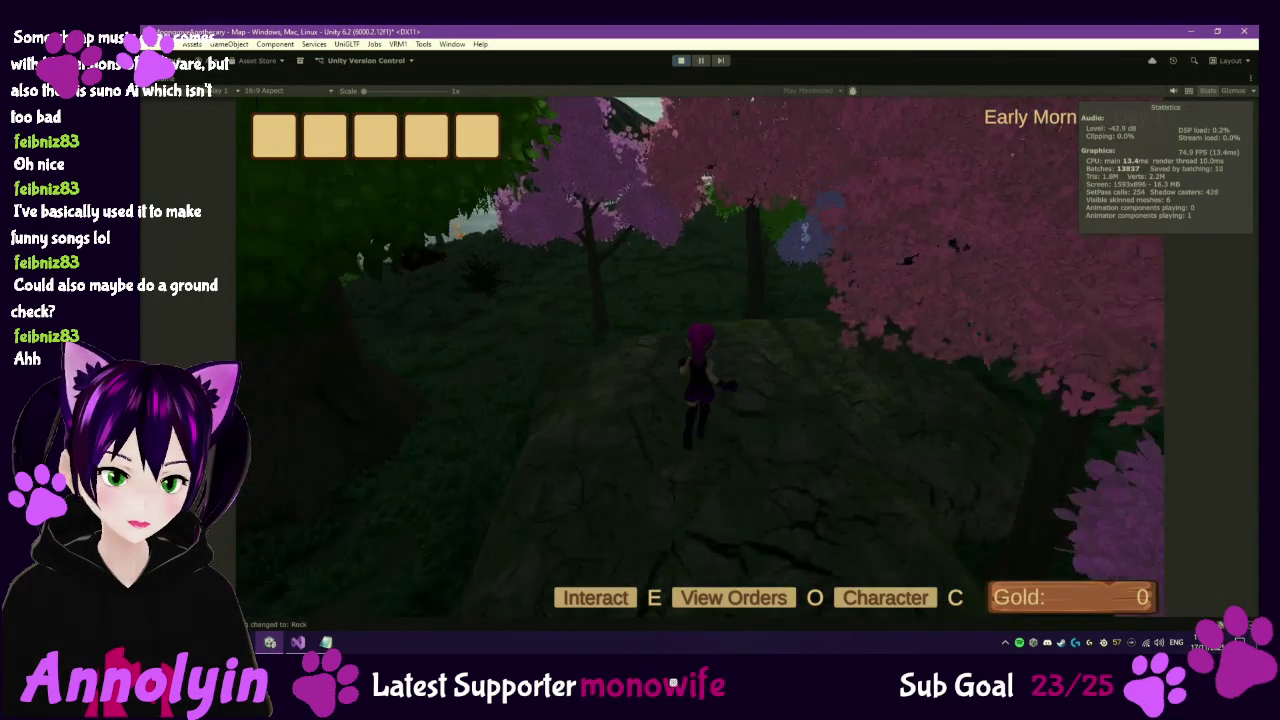
key("w")
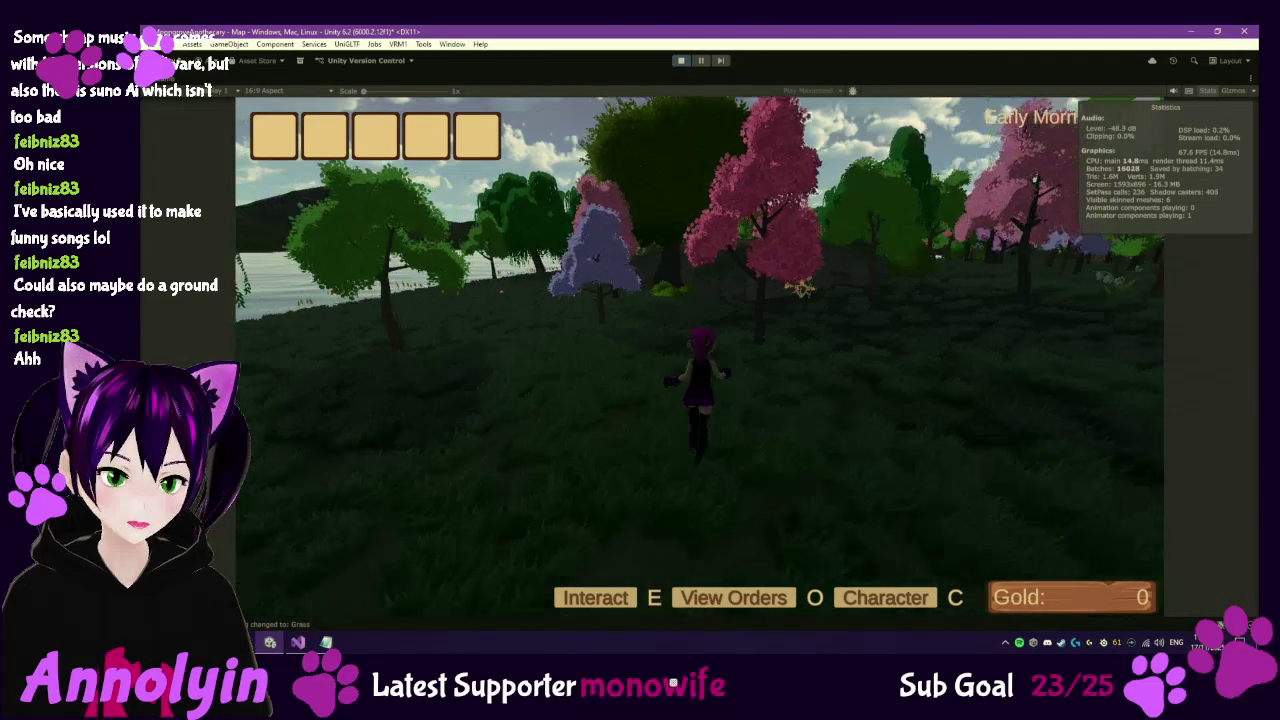
key("w")
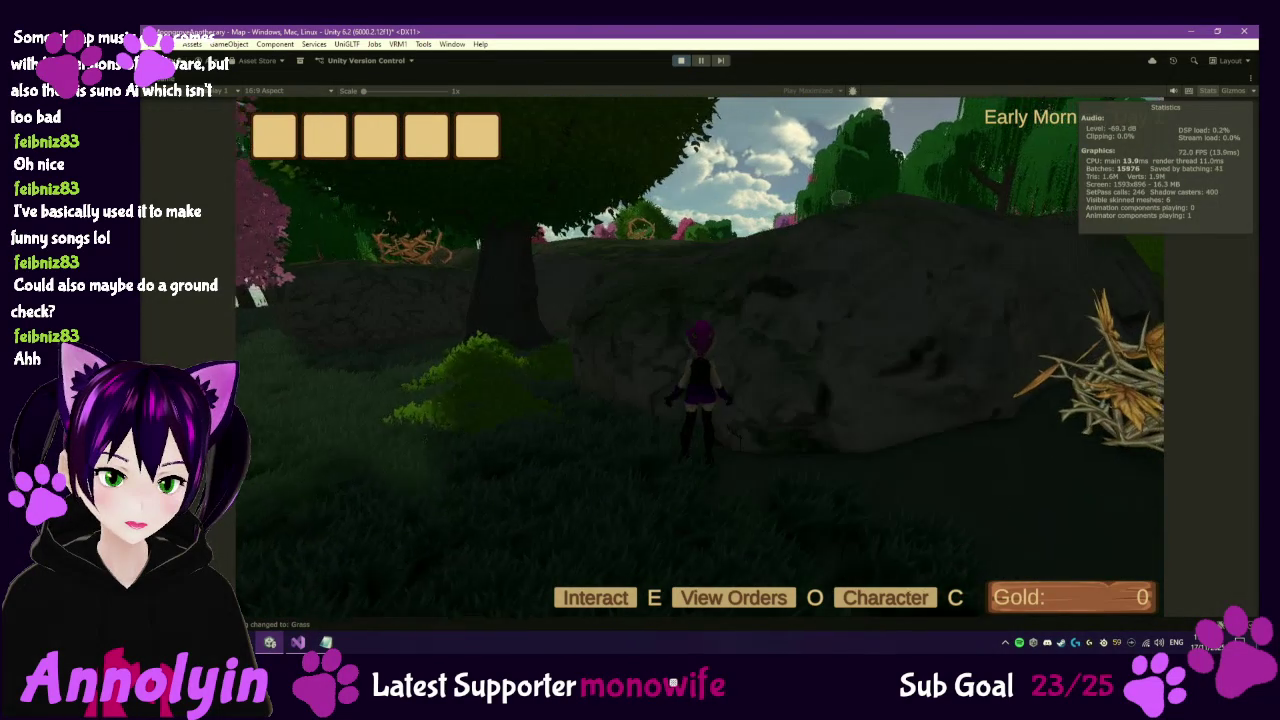
key("w")
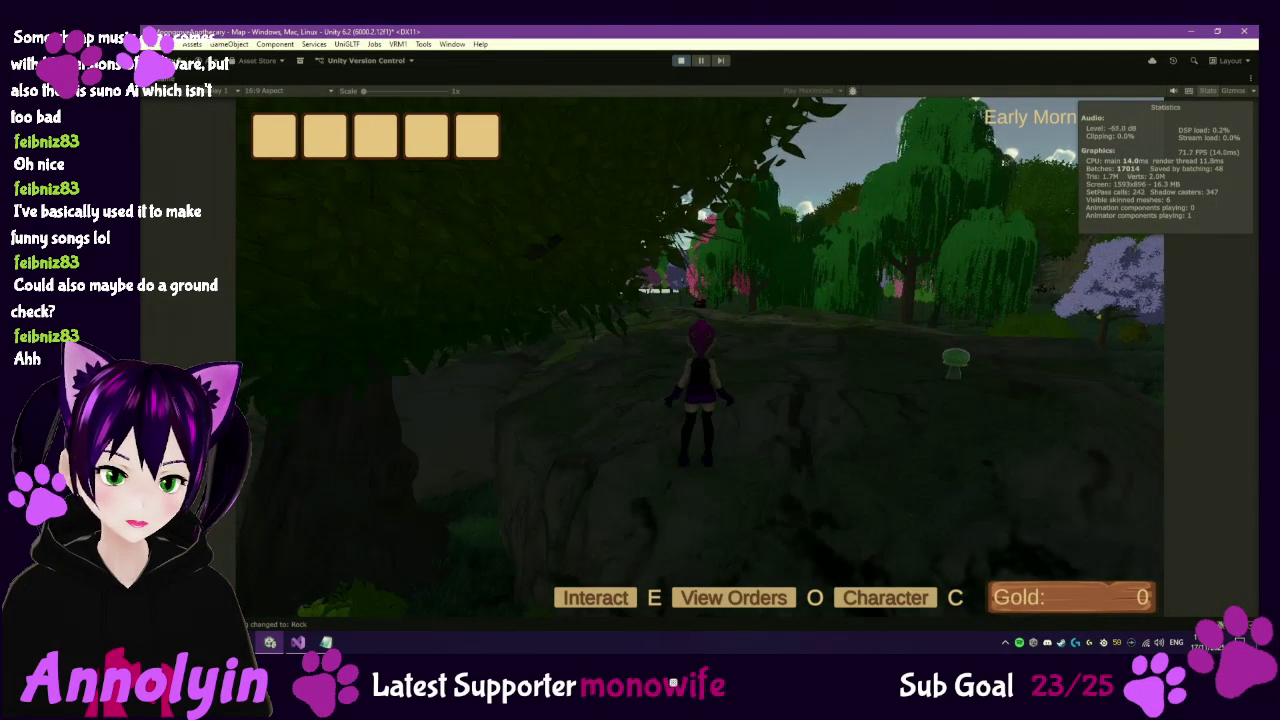
key("w")
key("w")
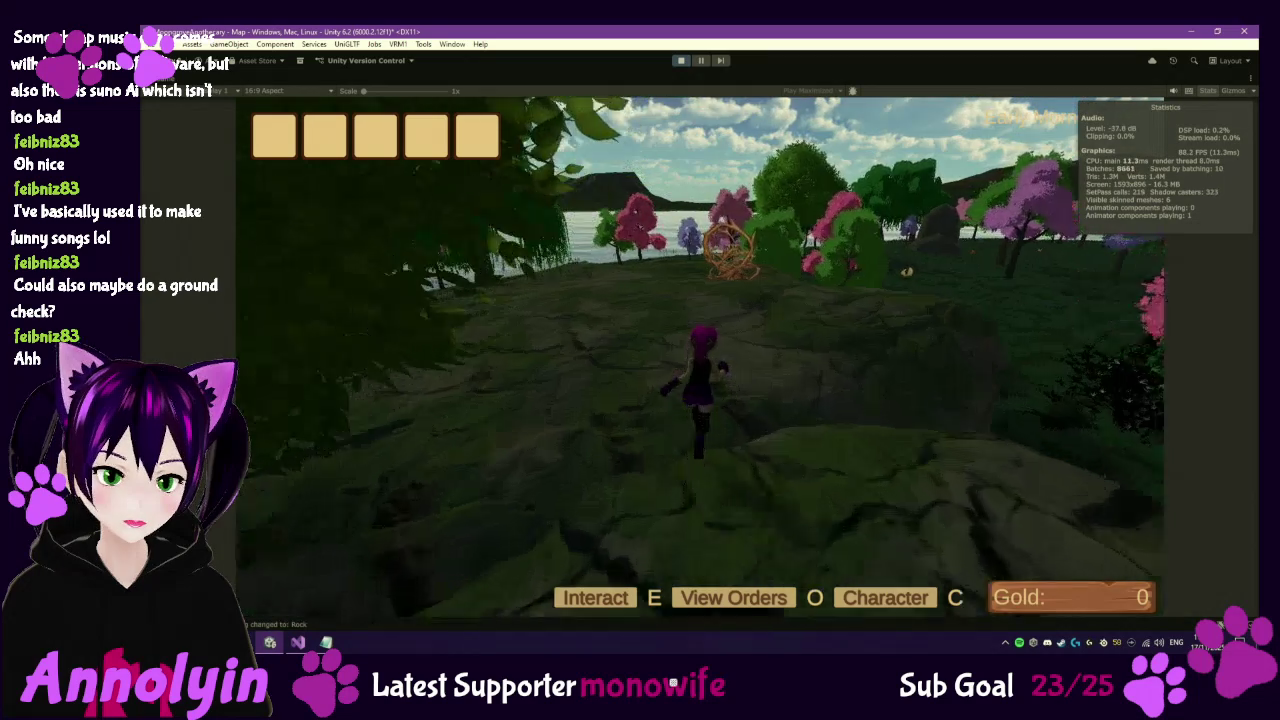
key("w")
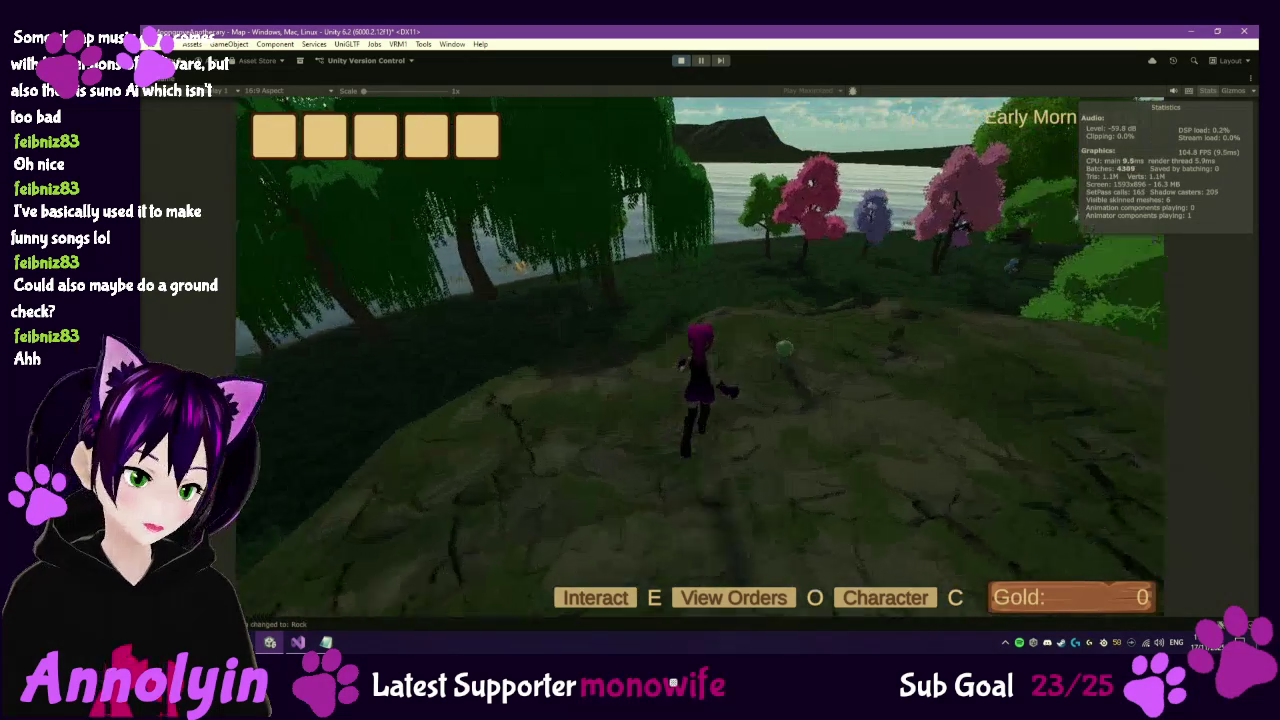
key("w")
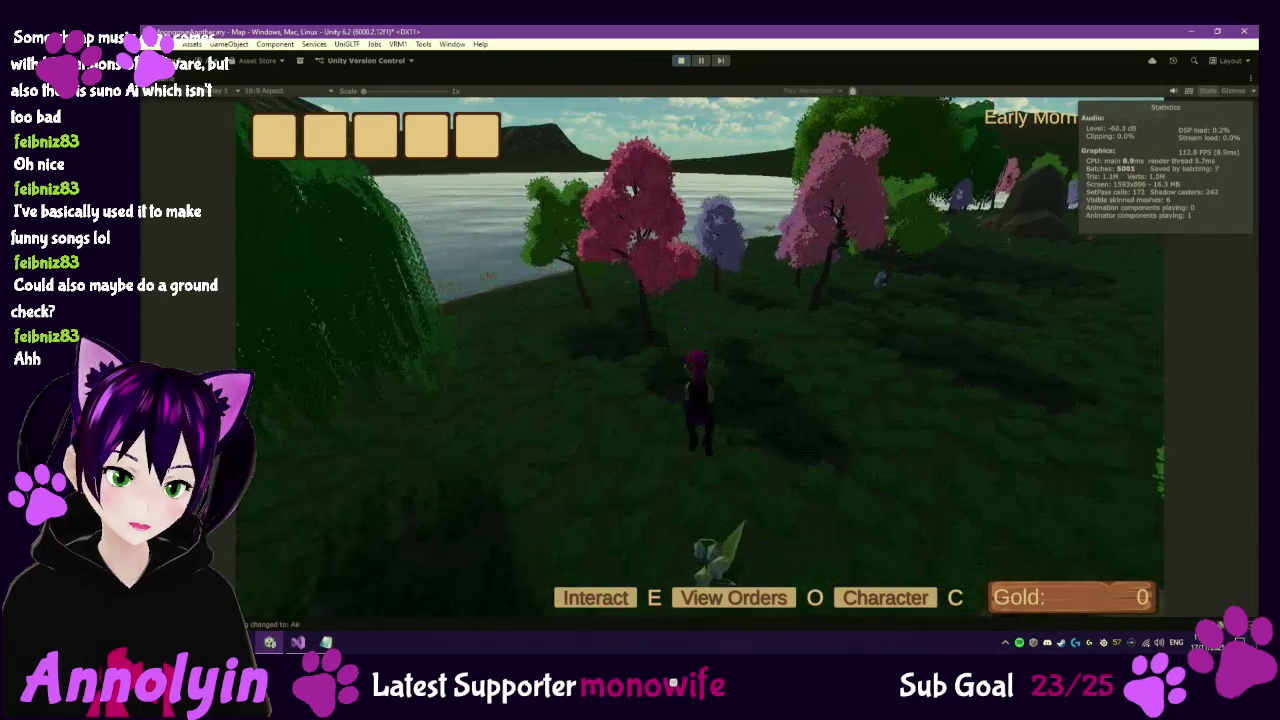
key("w")
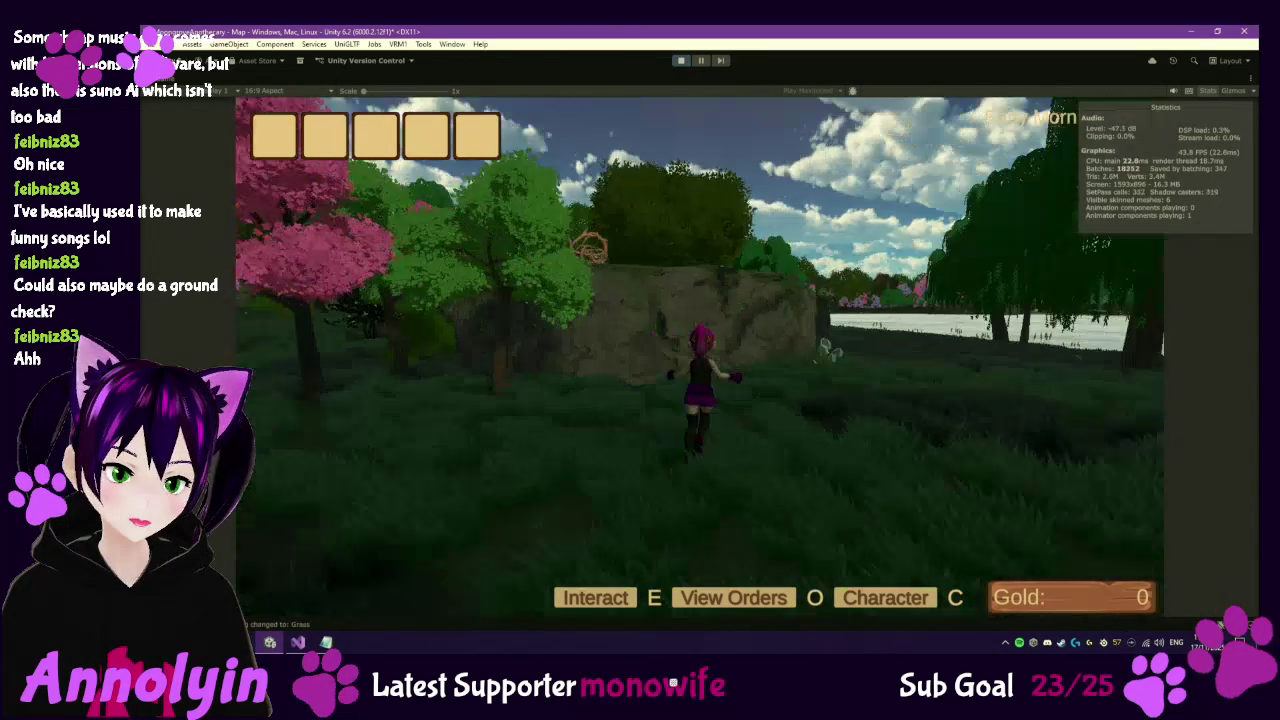
key("w")
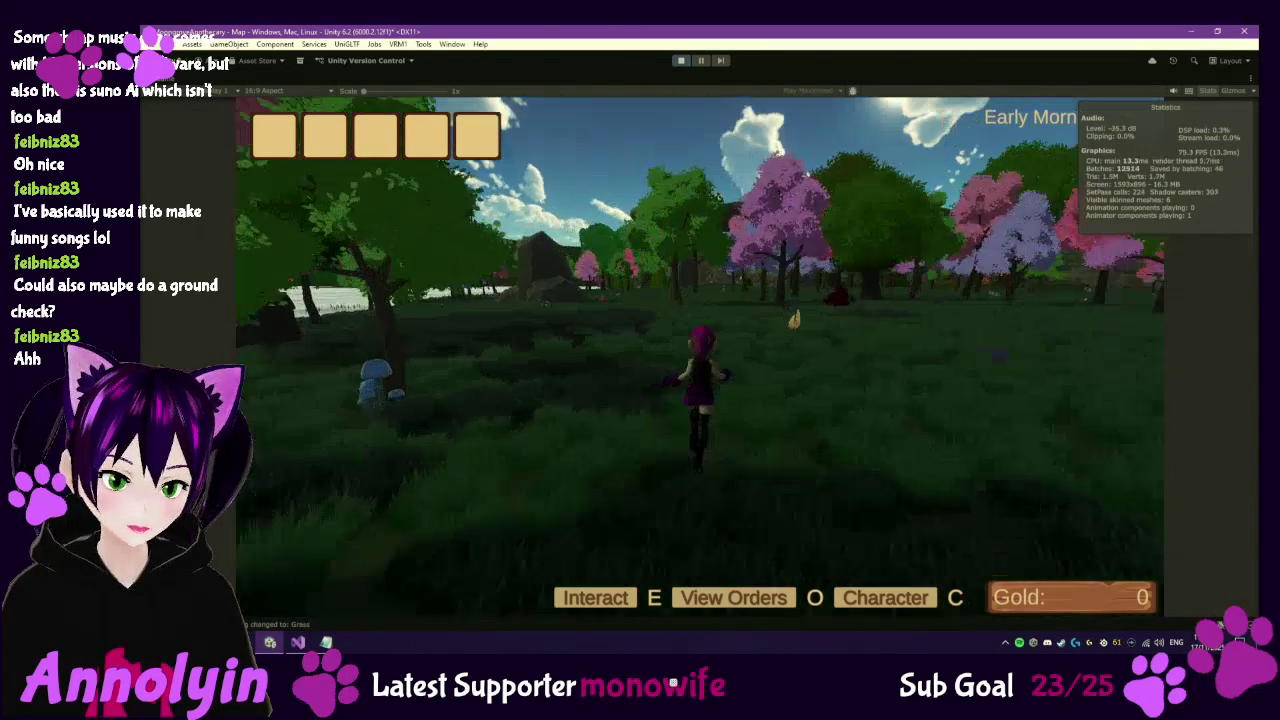
key("w")
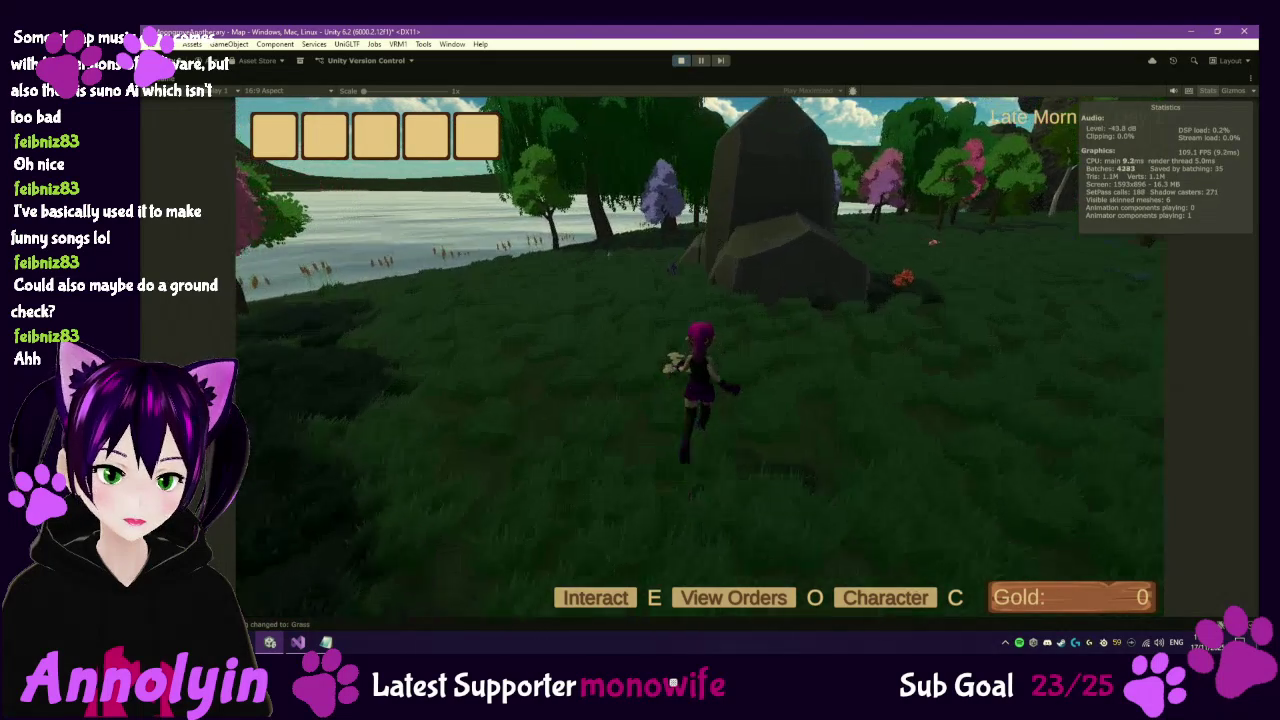
Climb to the top of the big rock, jump off and run through the meadow to the rock wall.
key("w")
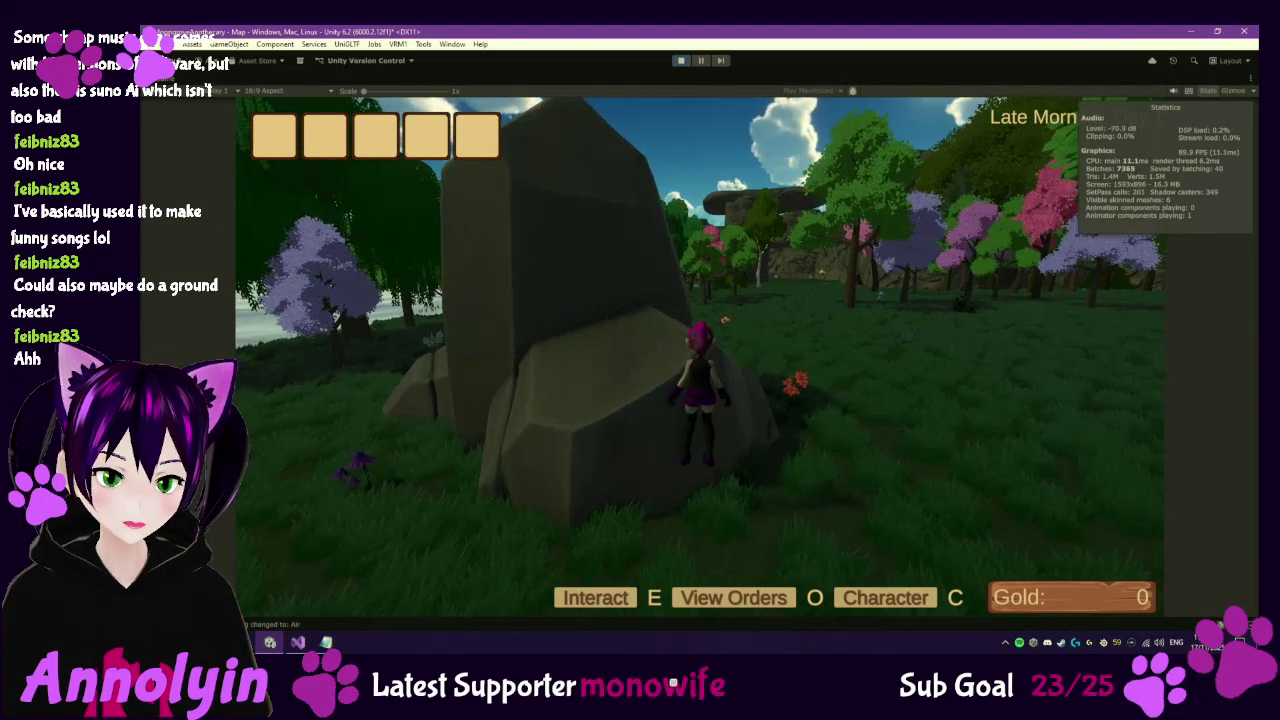
key("w")
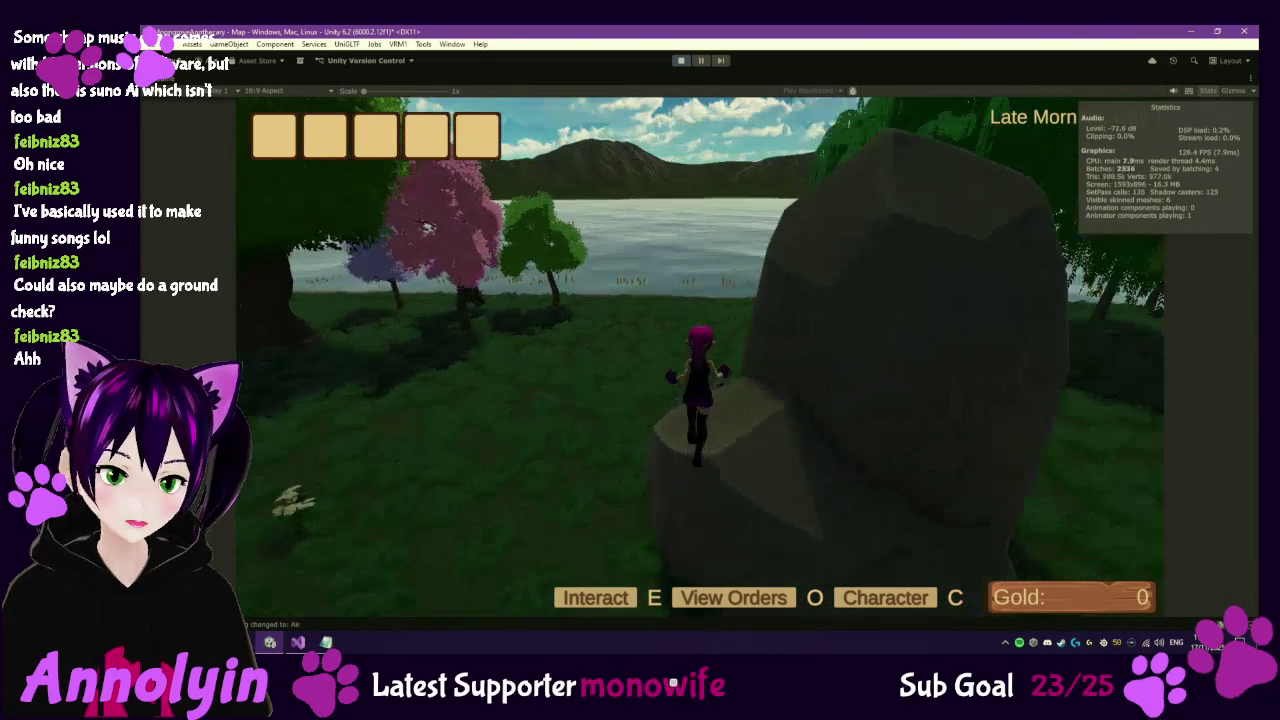
key("w")
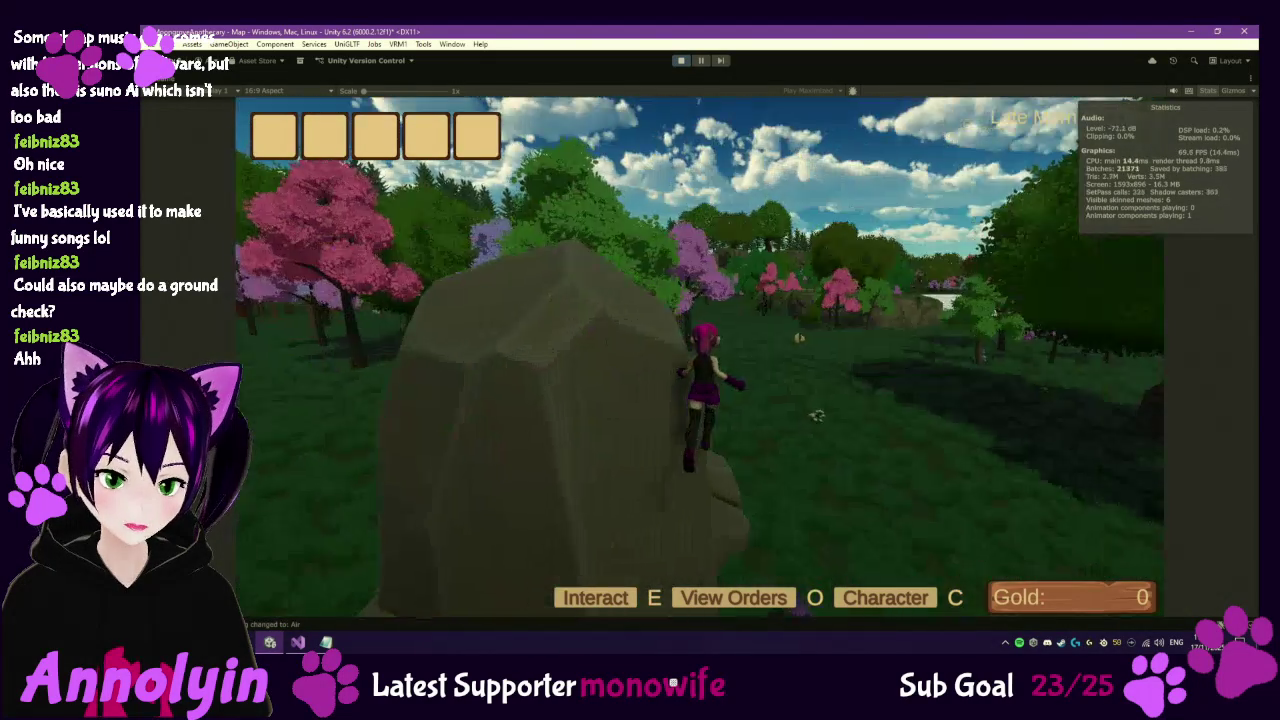
key("w")
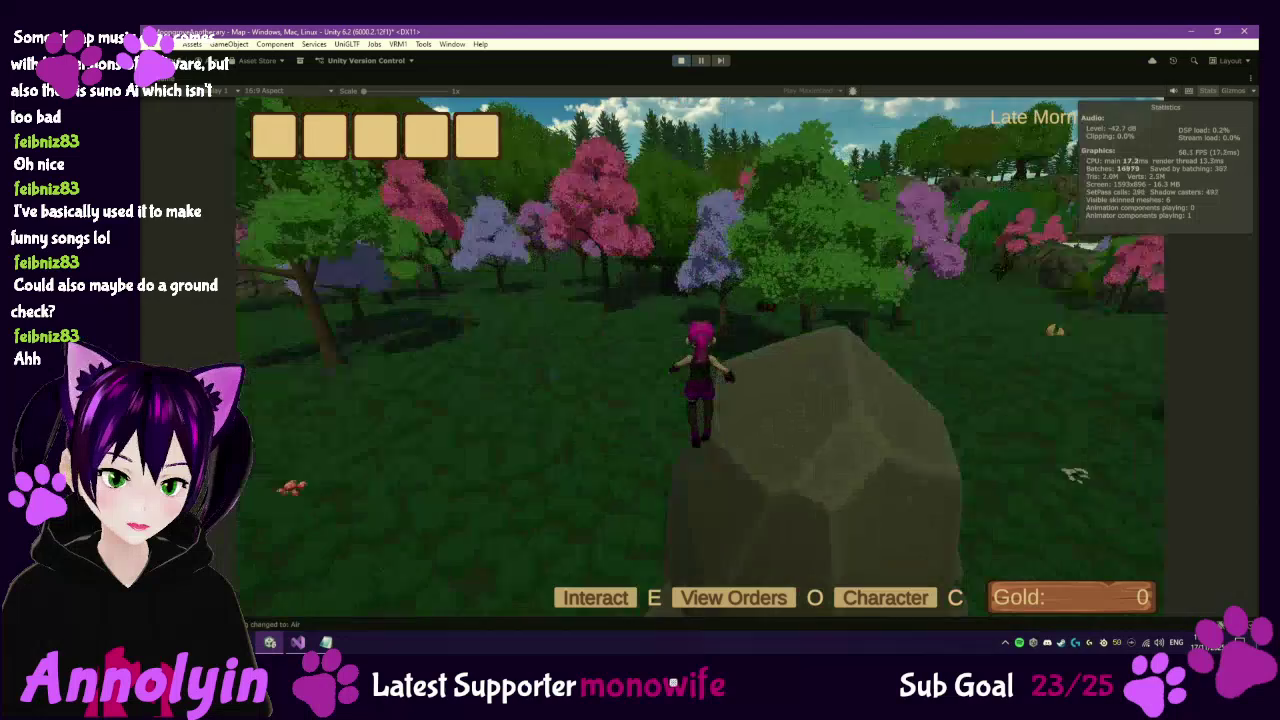
key("w")
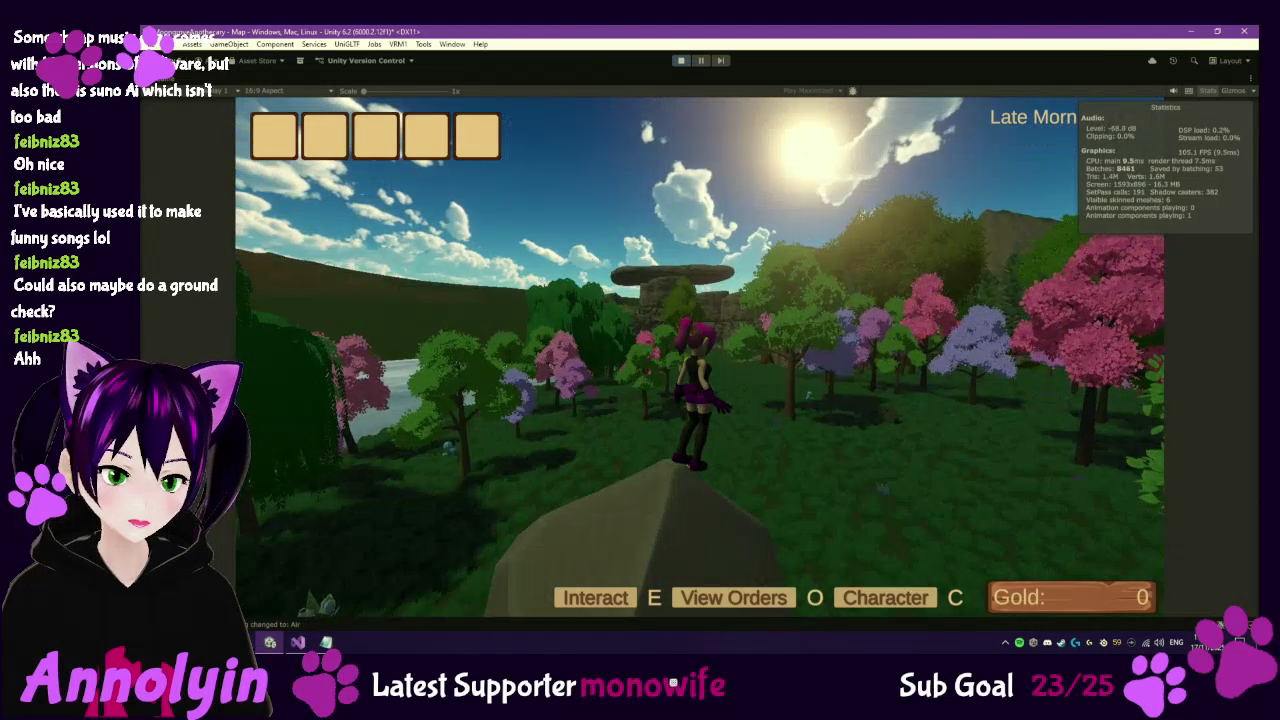
key("w")
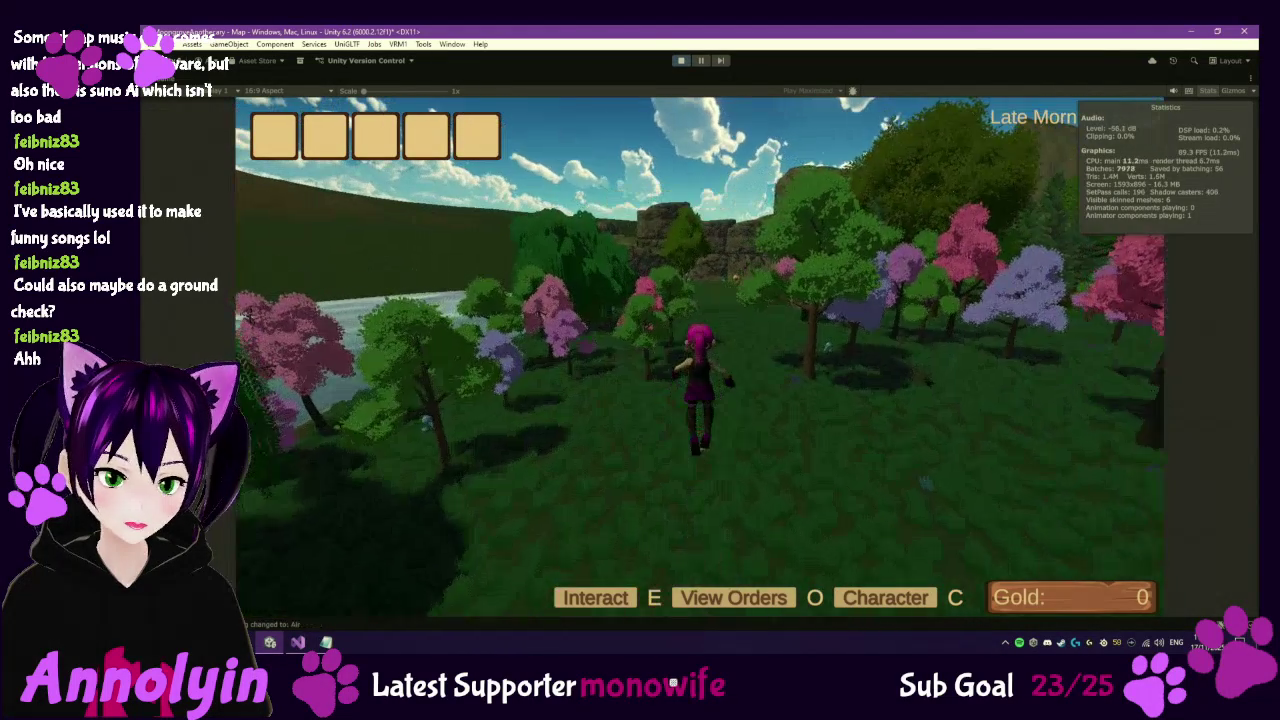
key("w")
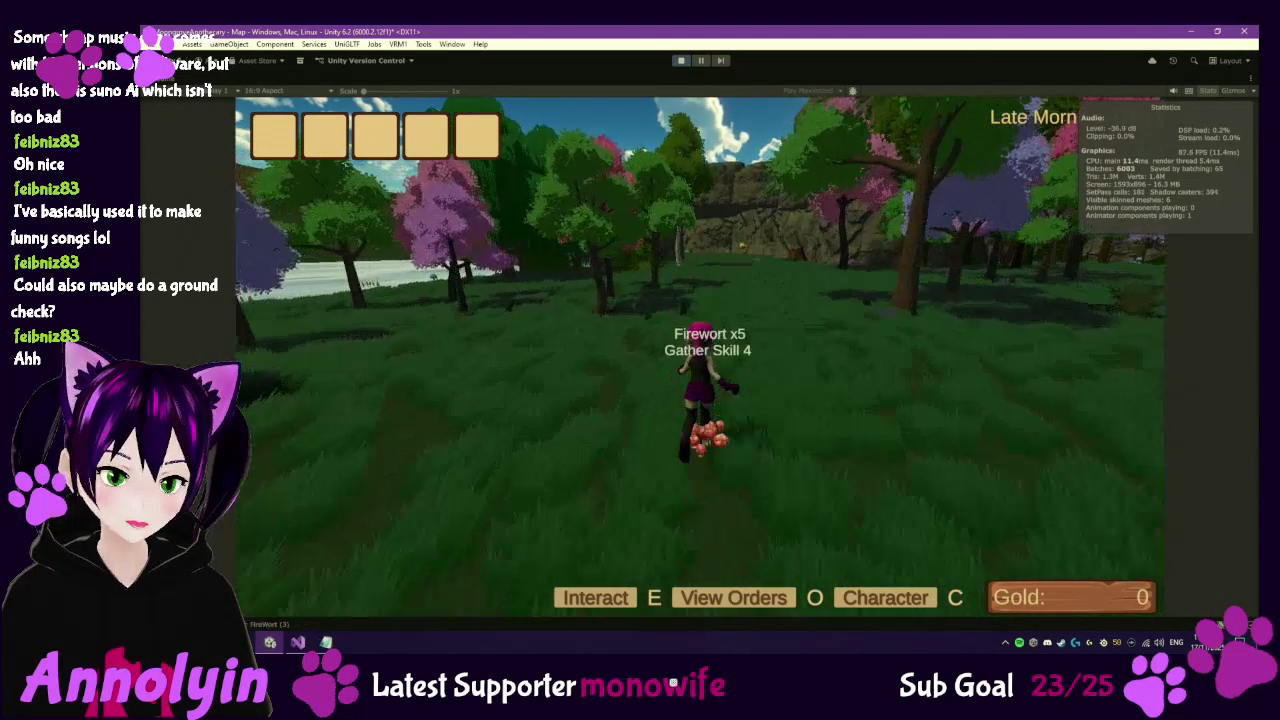
key("w")
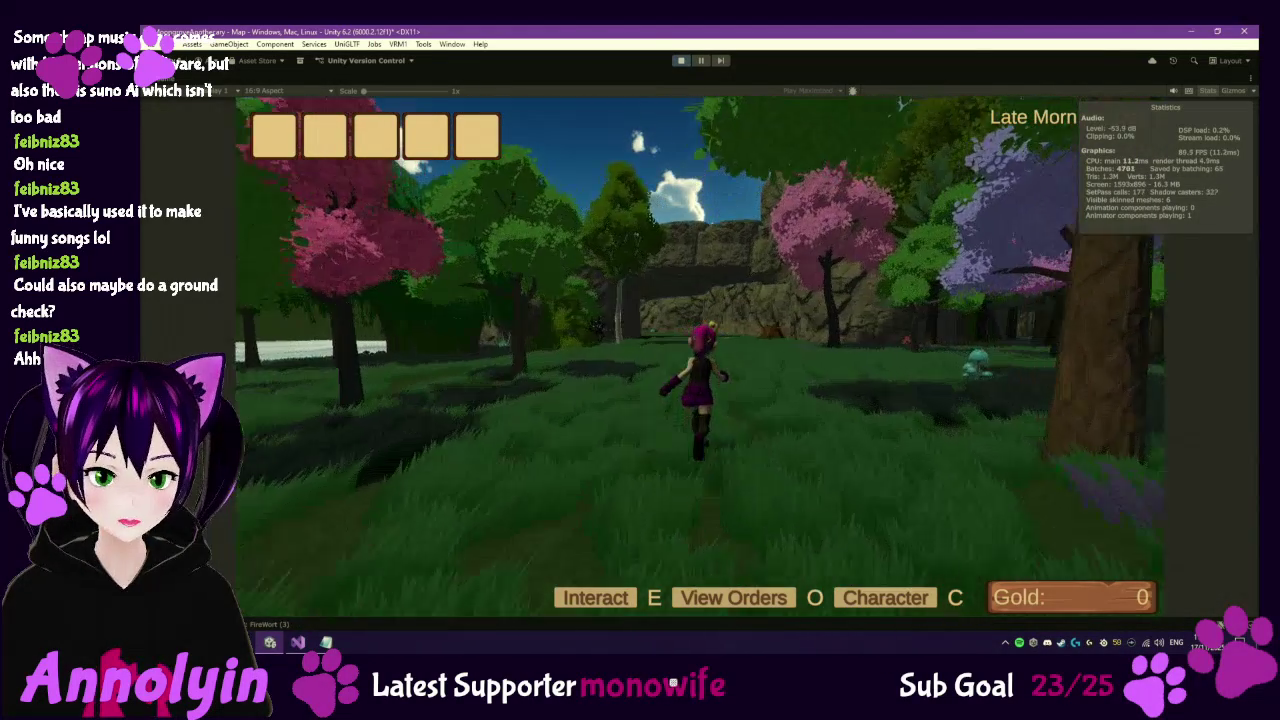
key("w")
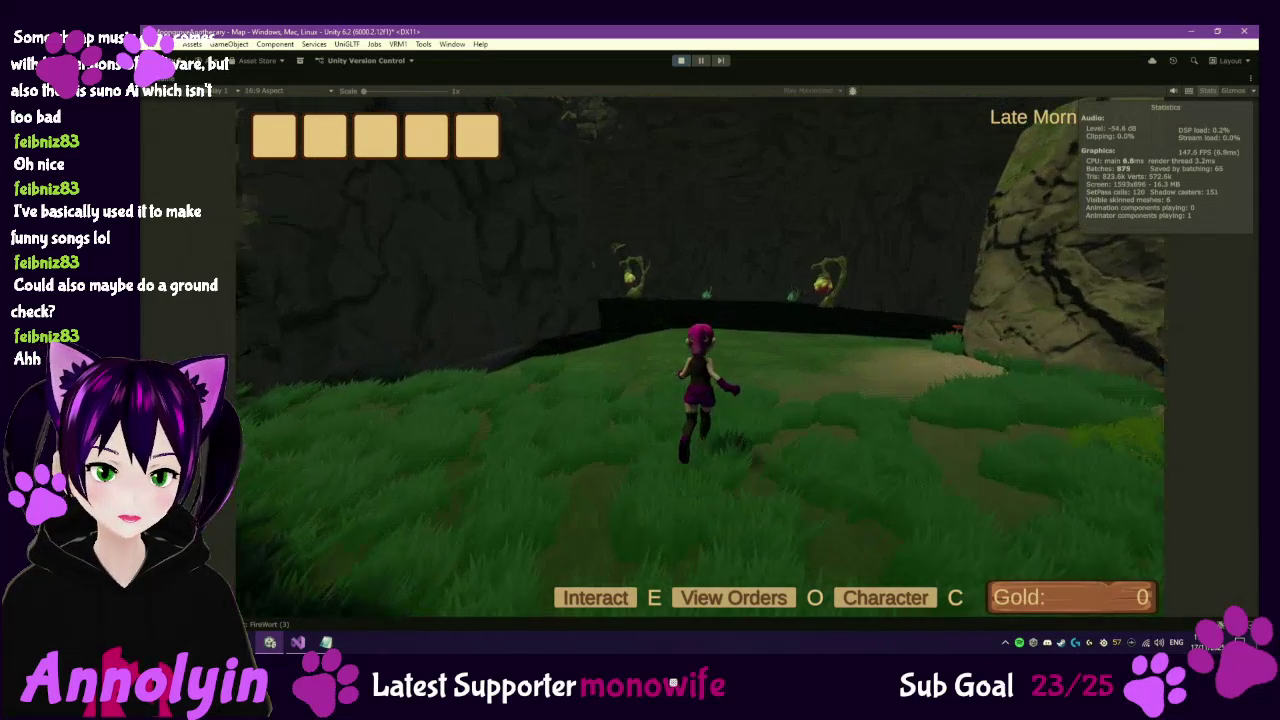
Walk into the cave and cancel the low-skill attempt to gather the Humweed.
key("w")
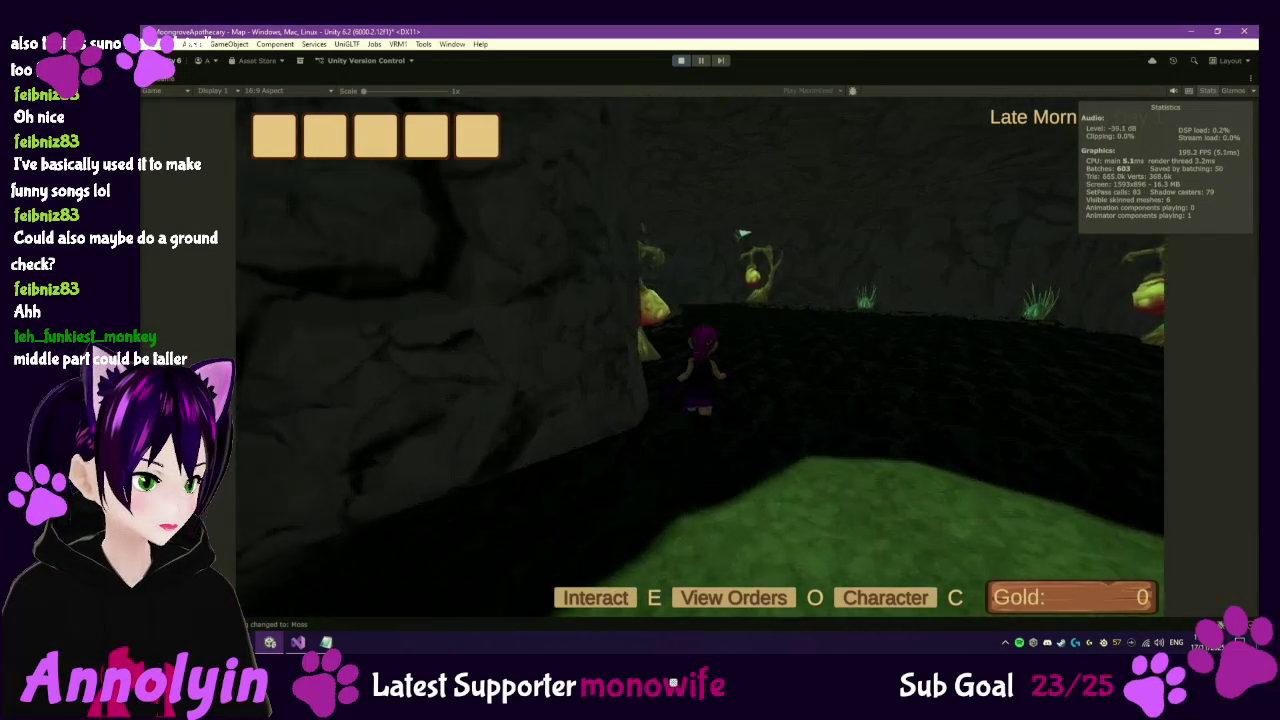
key("w")
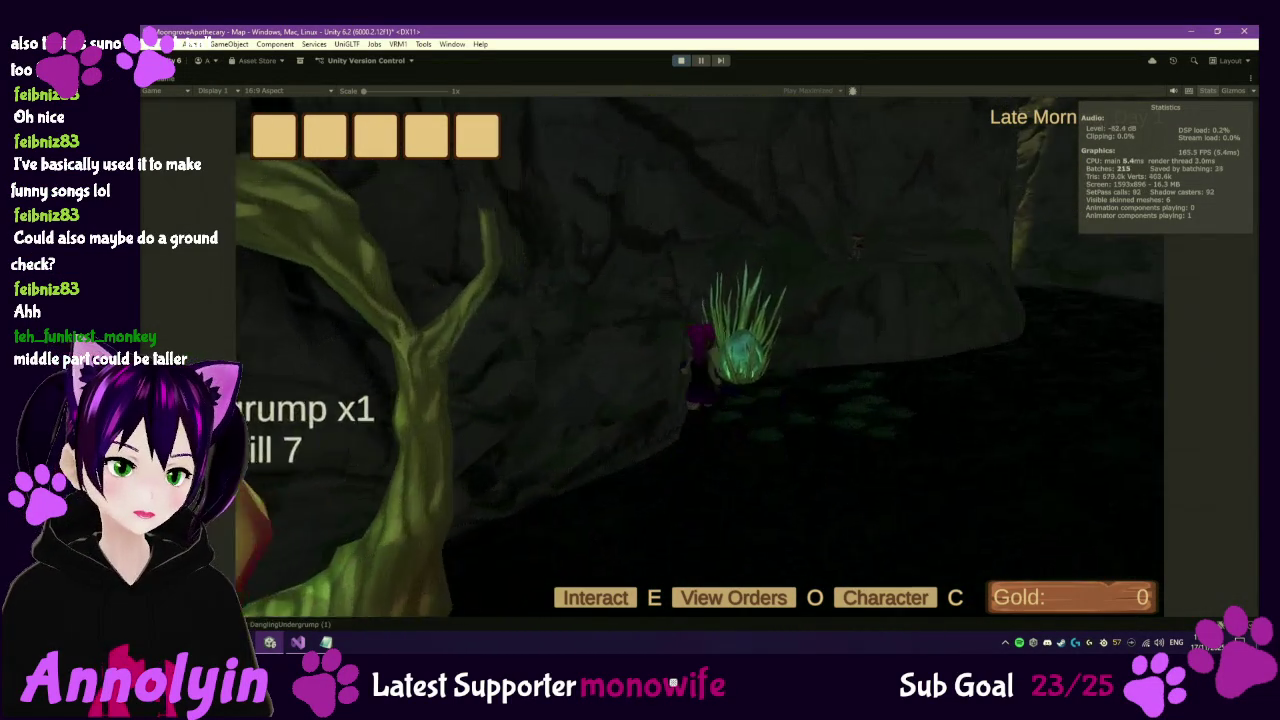
key("e")
left_click(800, 428)
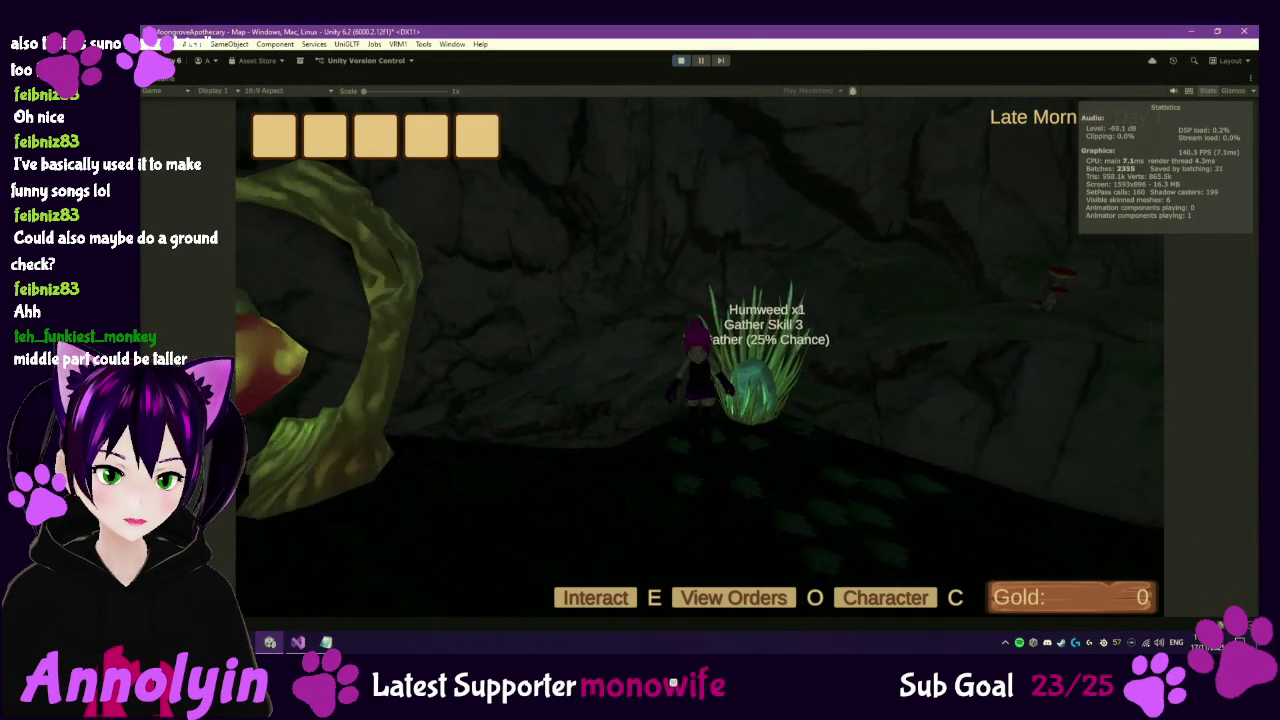
Walk past the Red Saucer and across the rocky slope toward the bright forest clearing.
key("w")
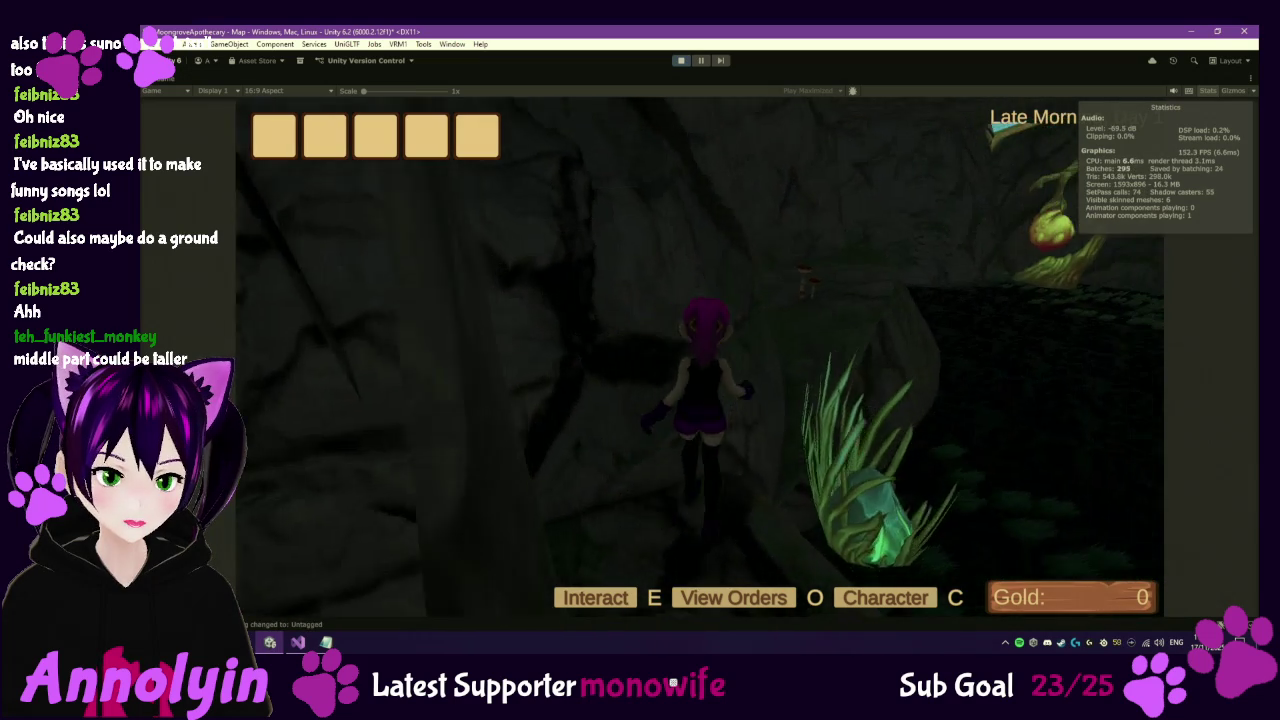
key("w")
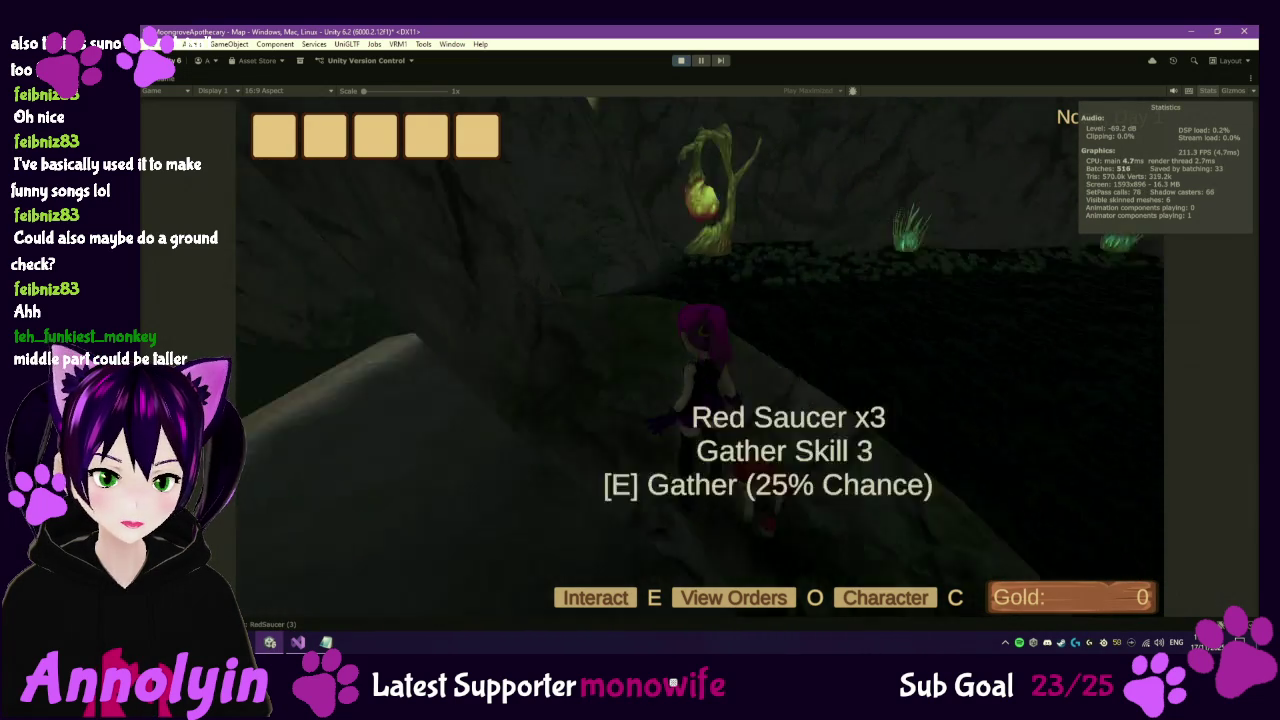
key("w")
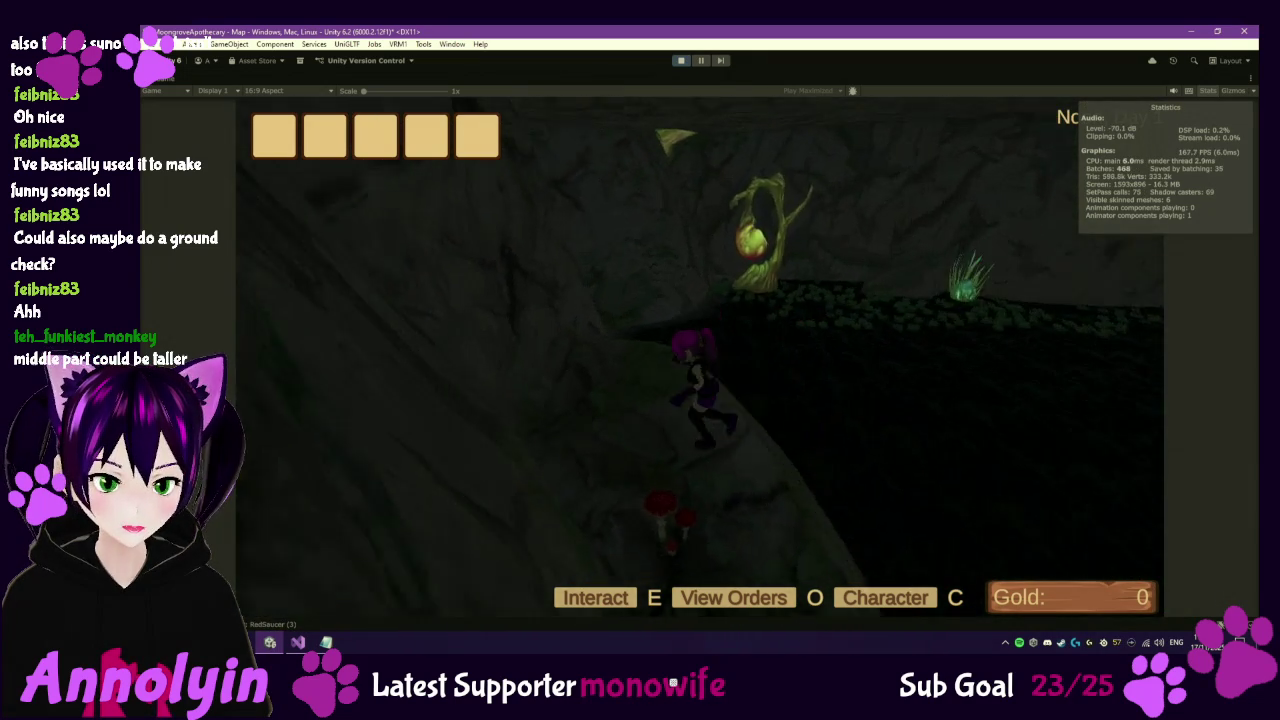
key("w")
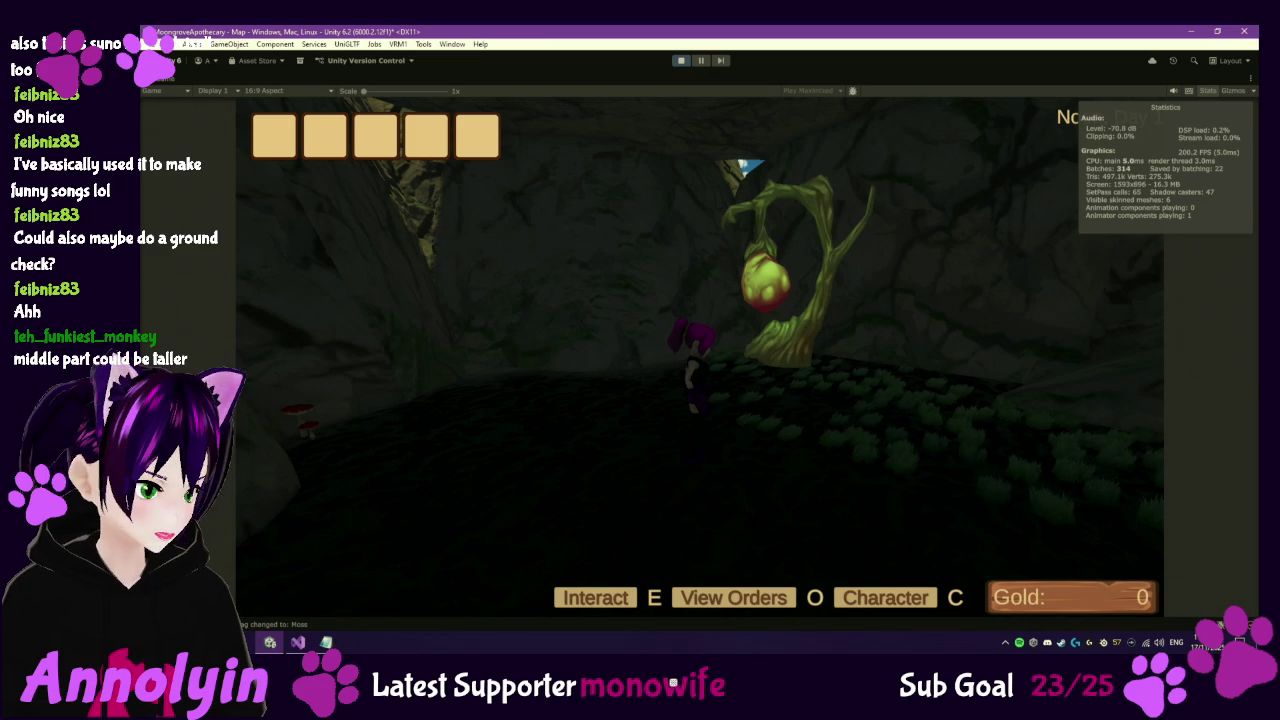
key("w")
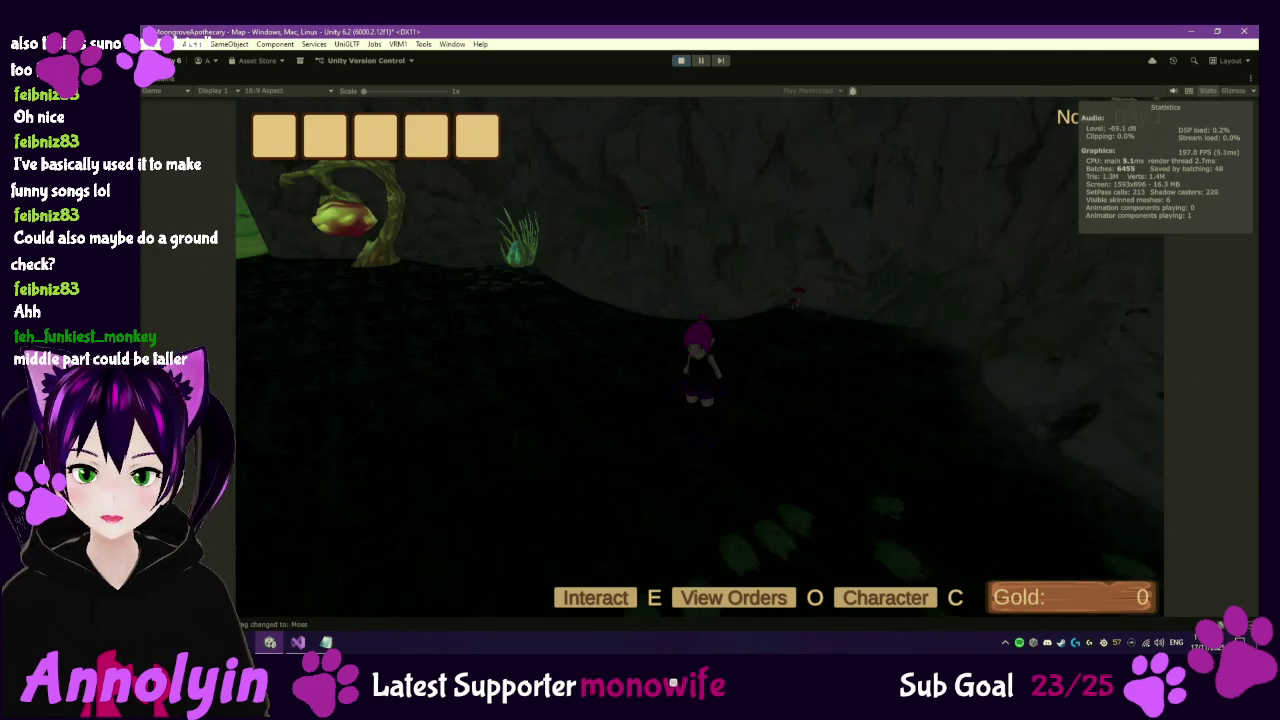
key("w")
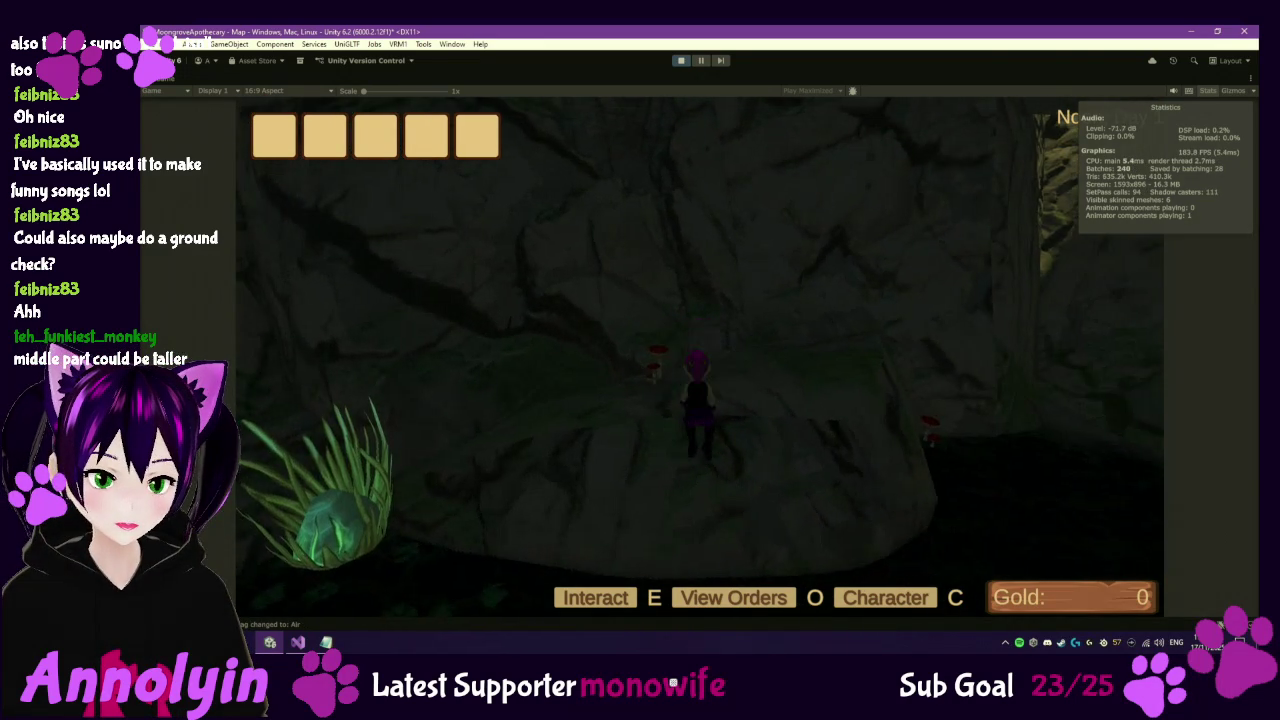
key("w")
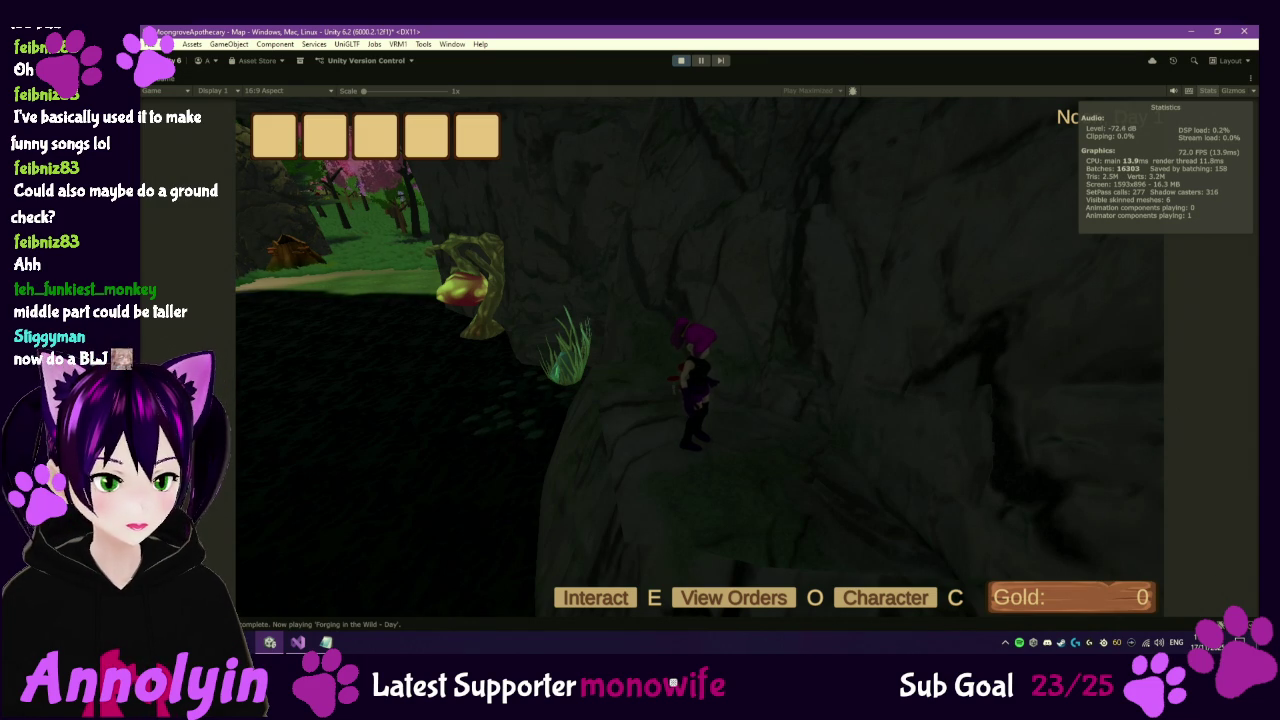
key("a")
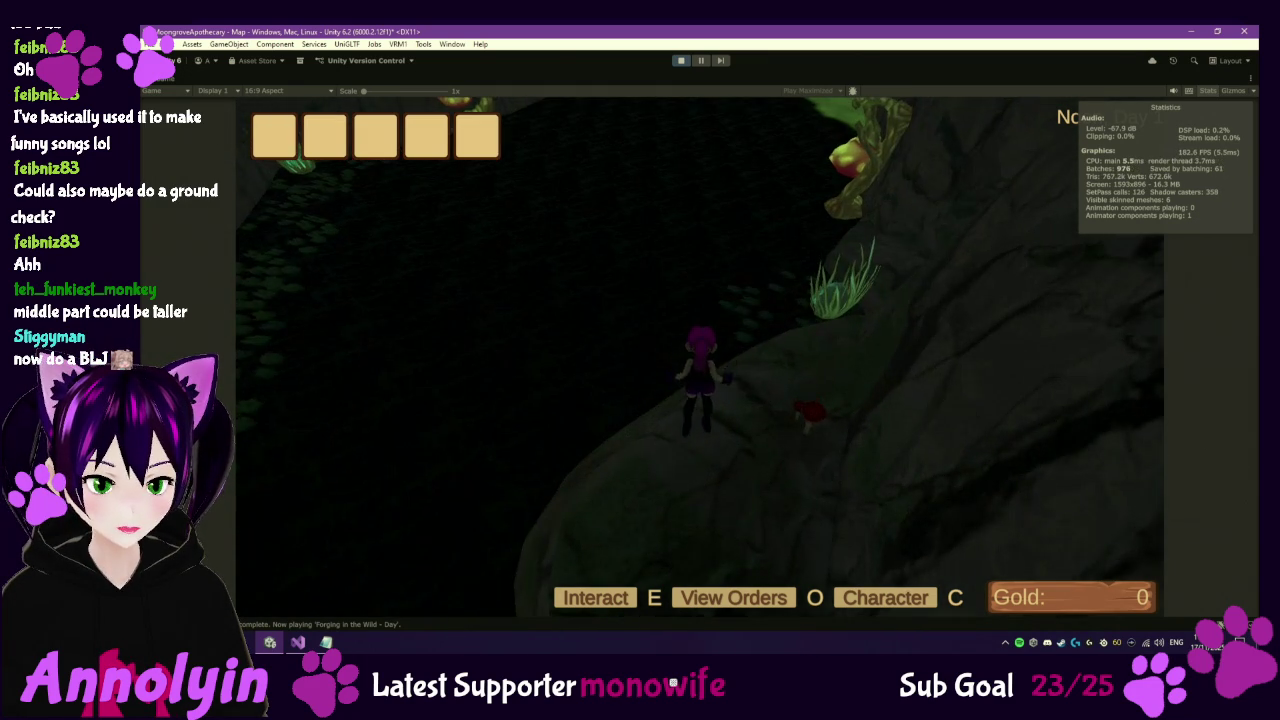
key("w")
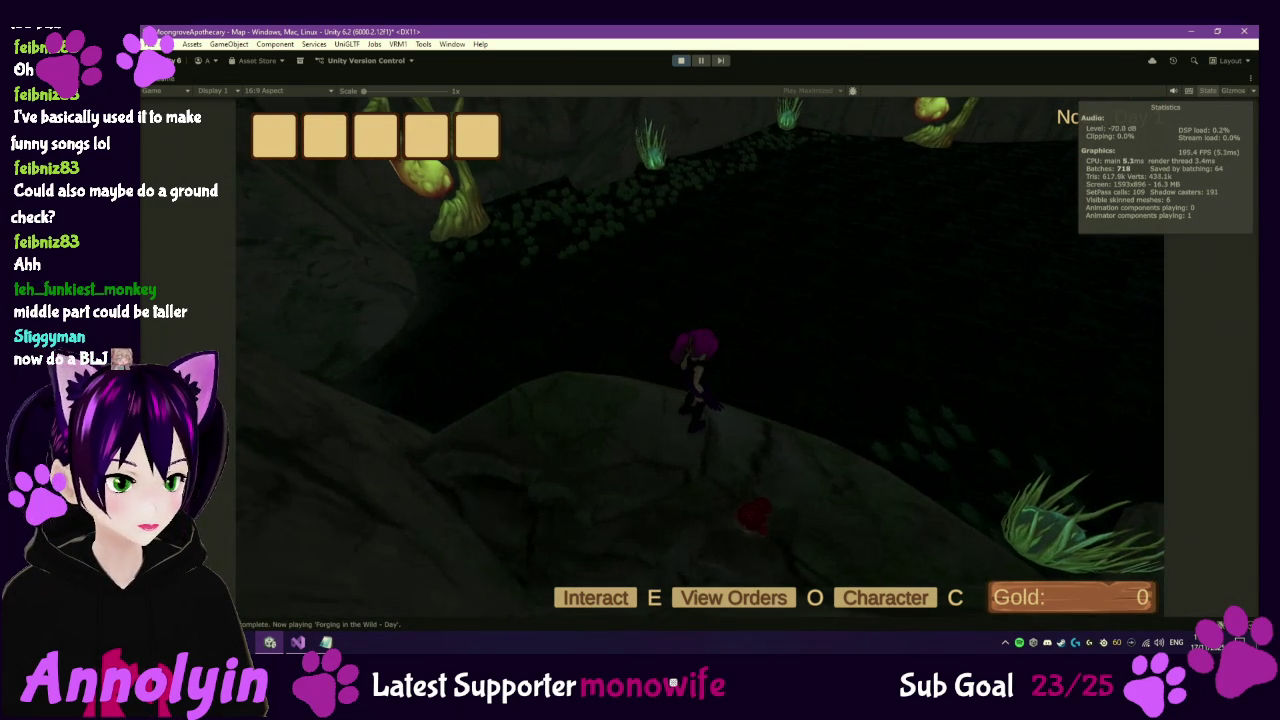
key("s")
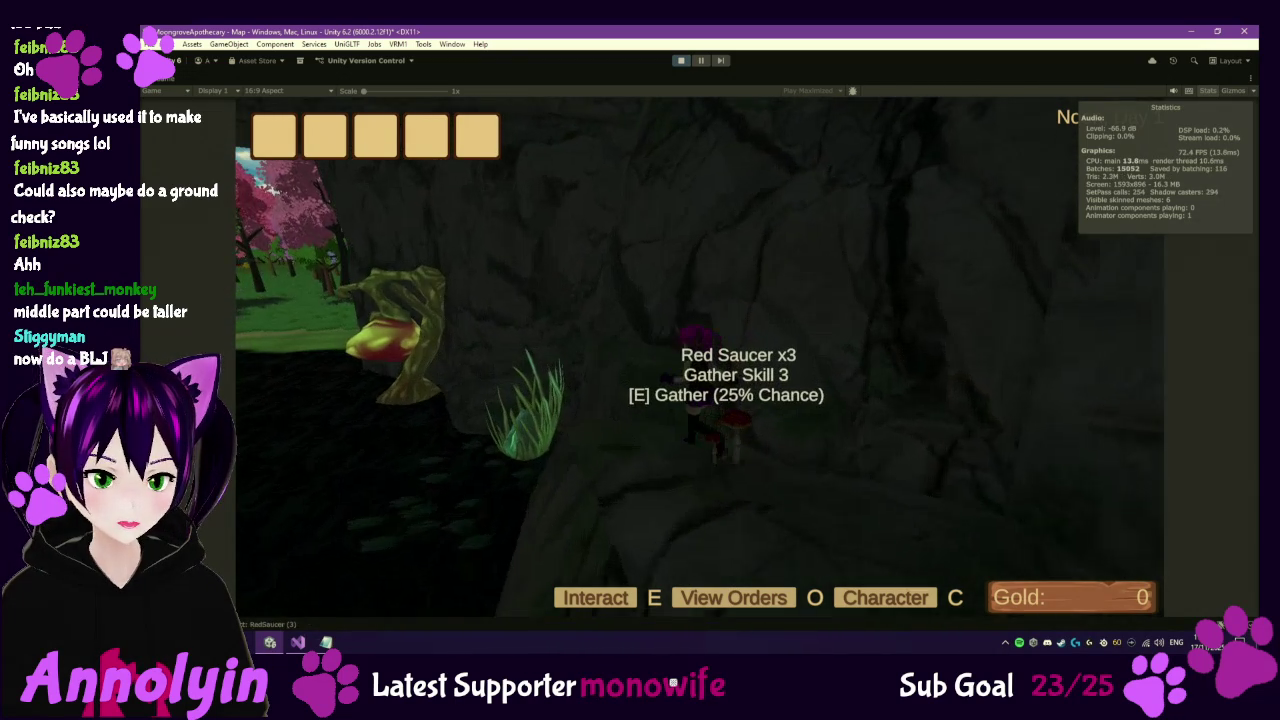
key("w")
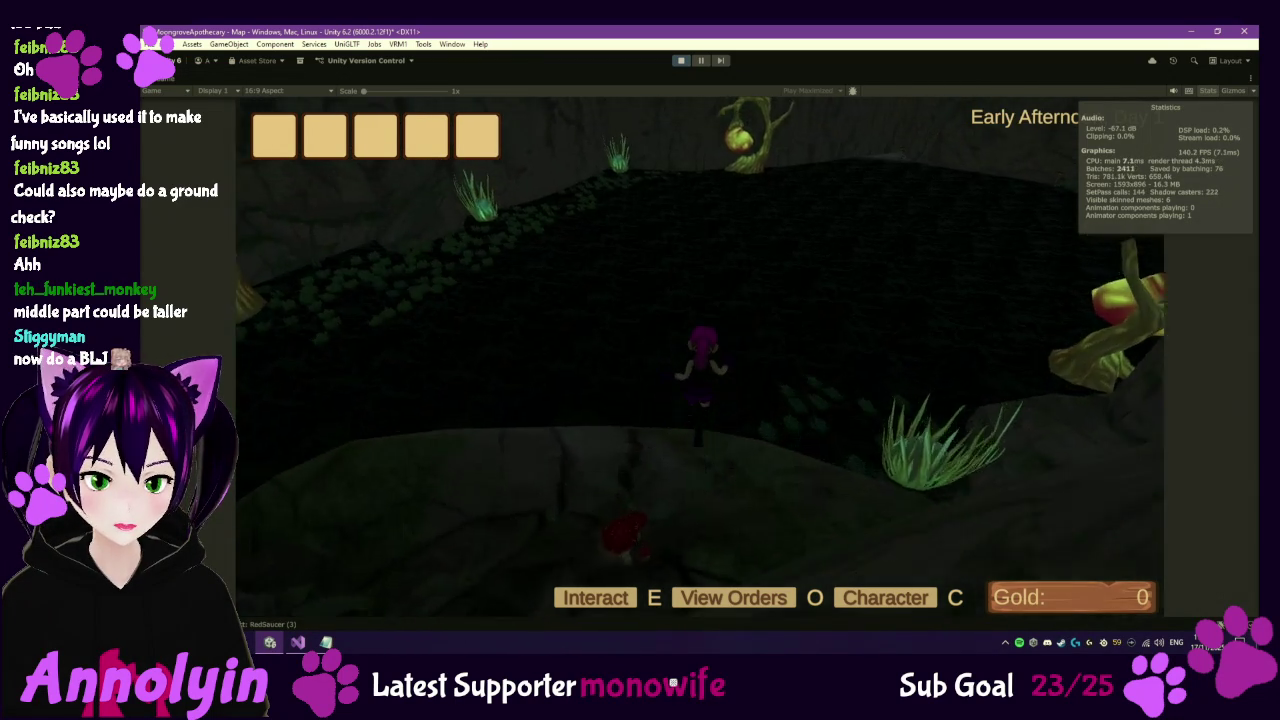
key("w")
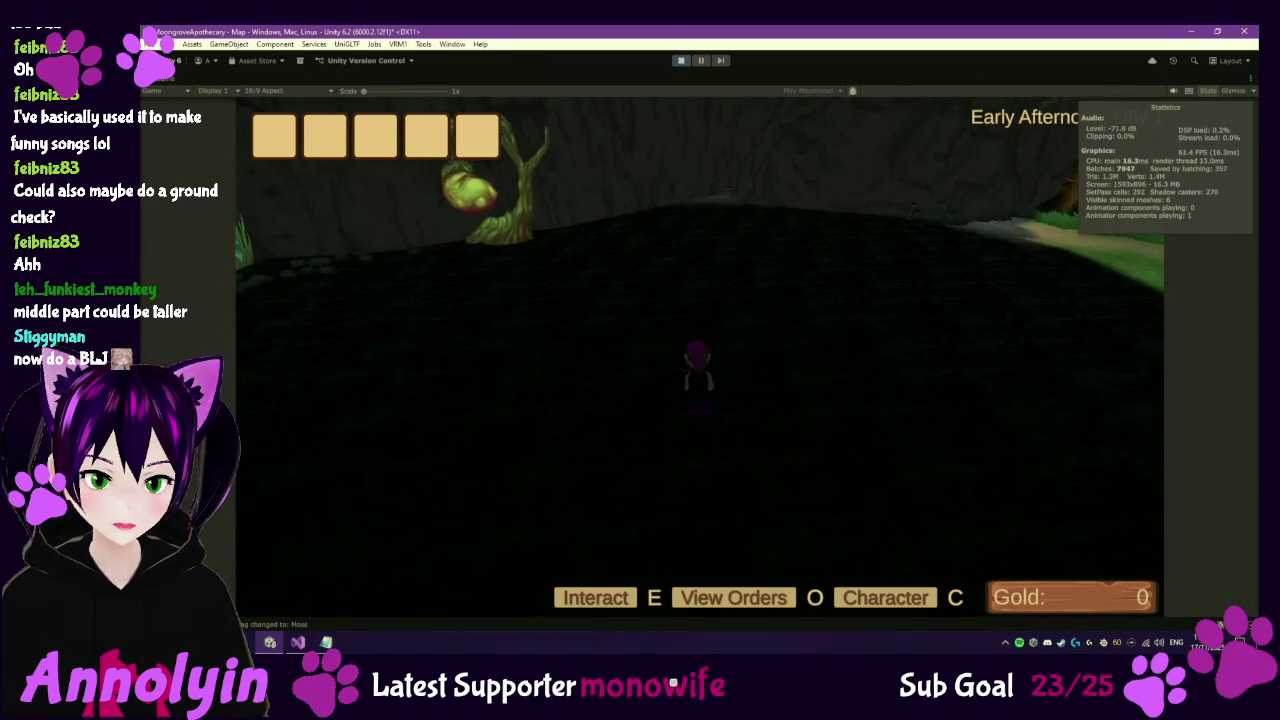
key("w")
key("w")
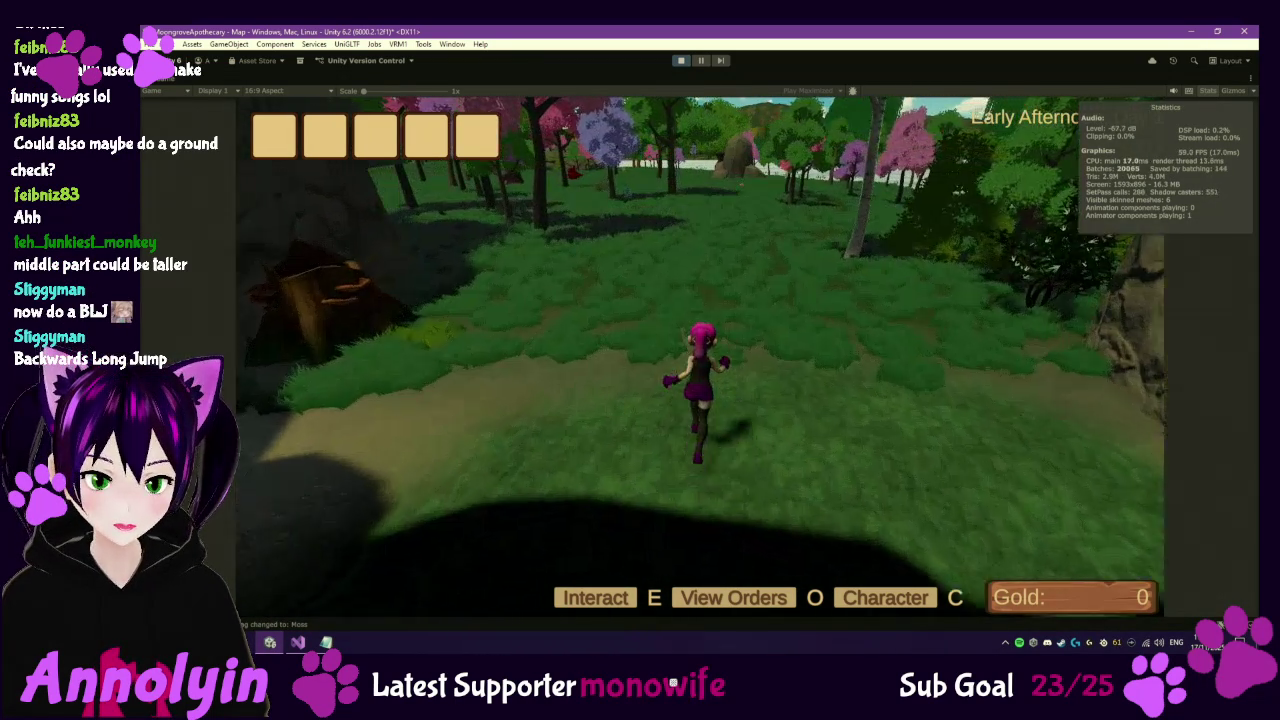
Run into the grassy clearing, pause and resume, then run around the forest.
key("w")
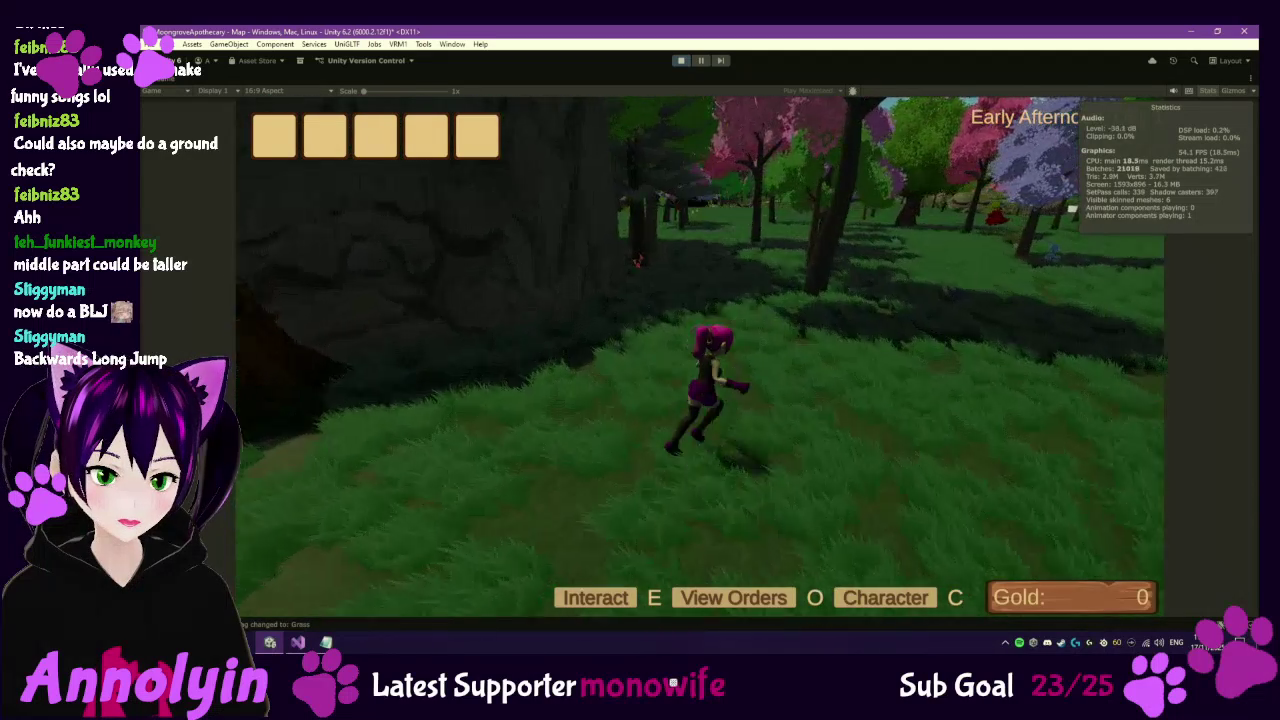
key("w")
key("Escape")
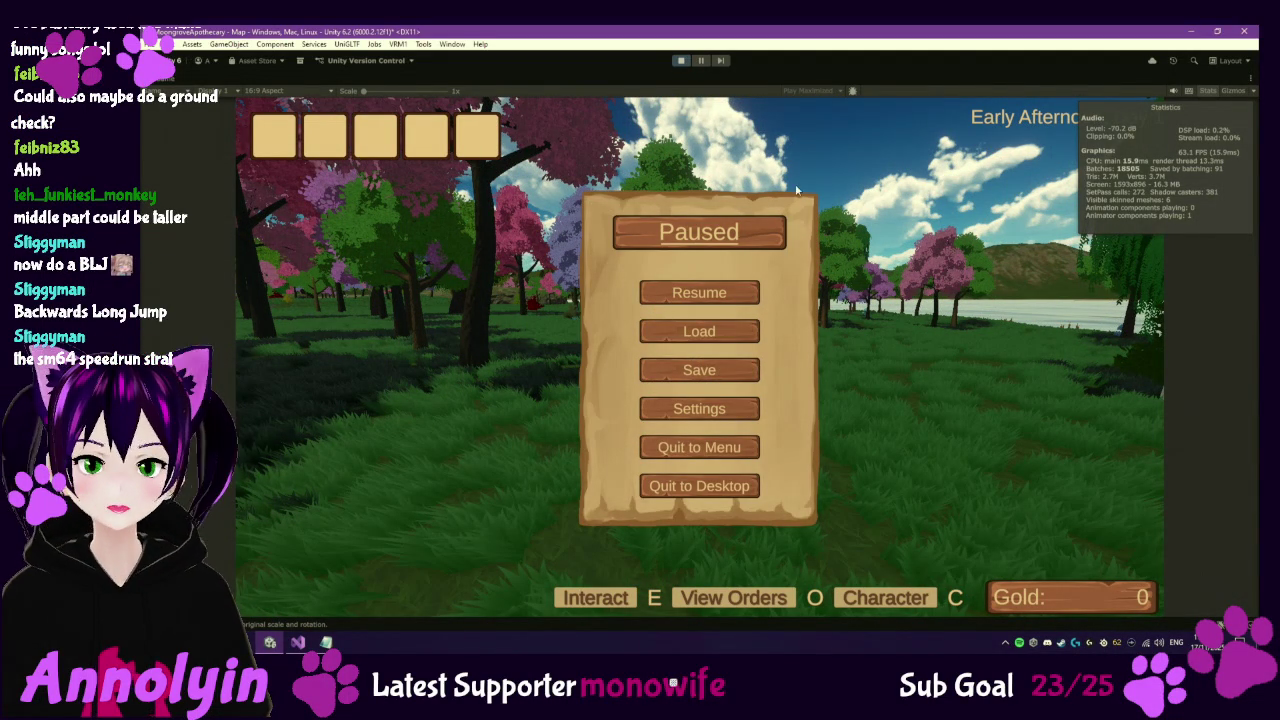
left_click(735, 292)
key("s")
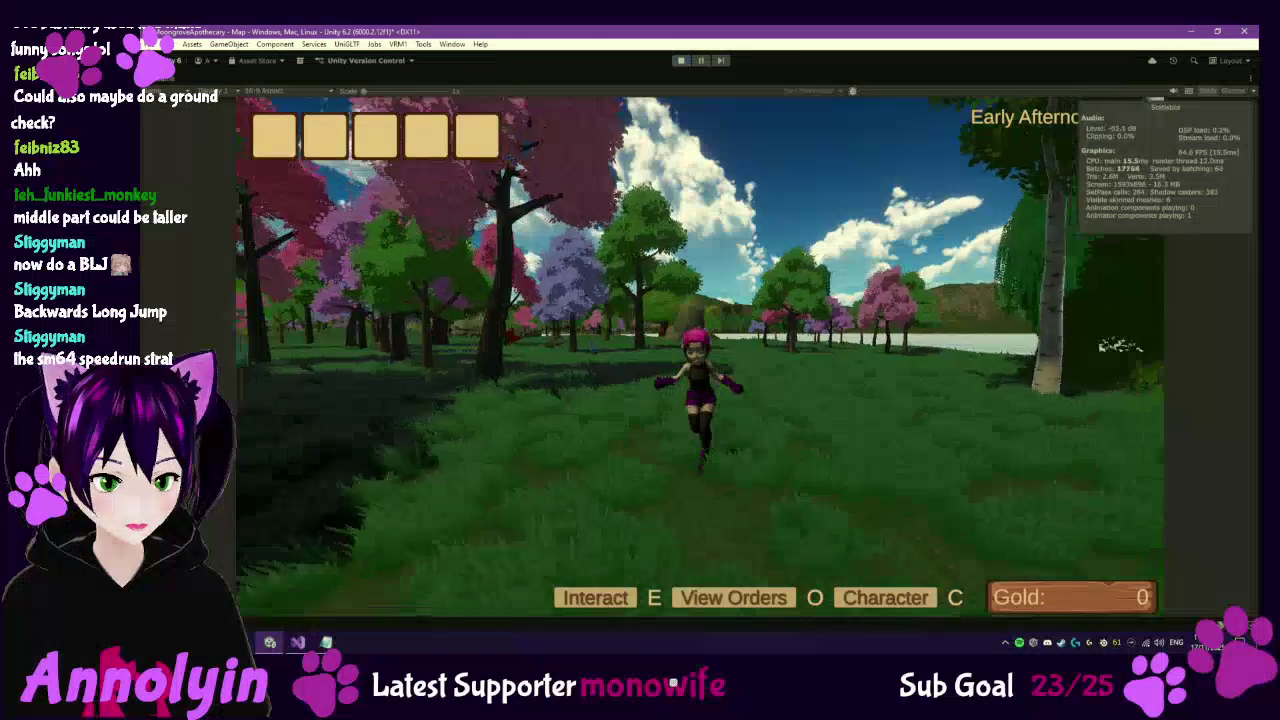
key("w")
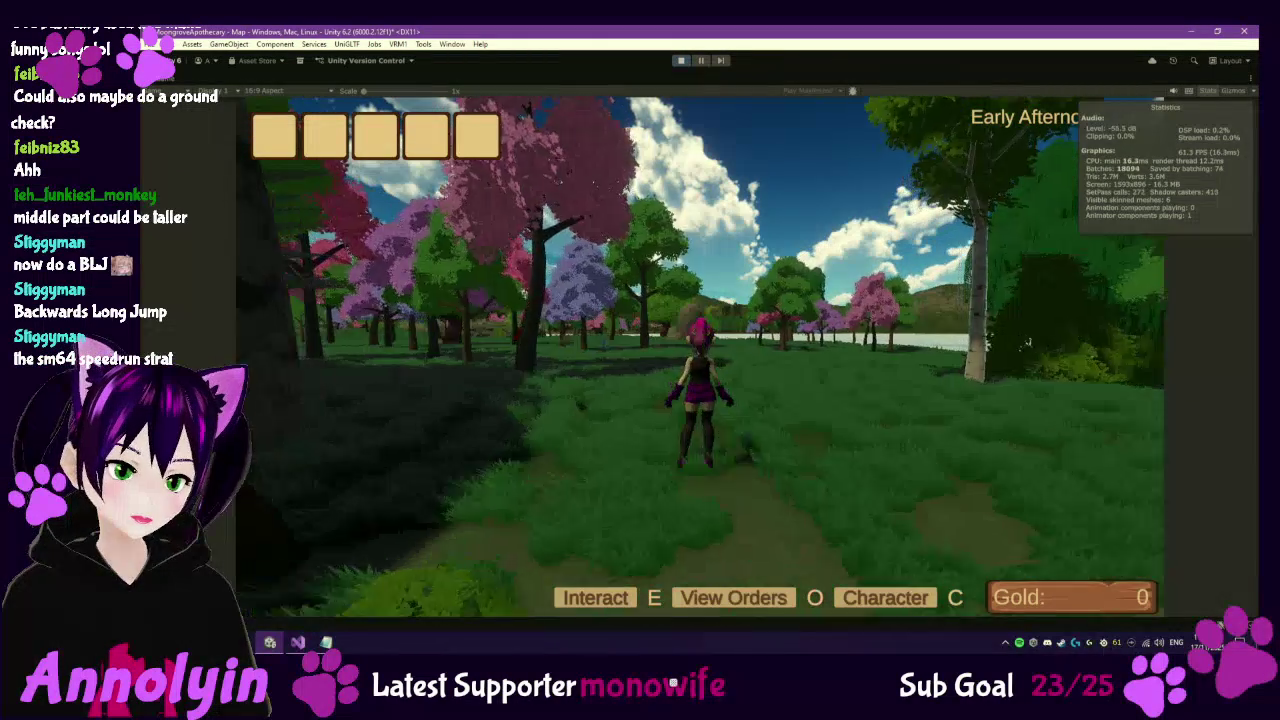
key("a")
key("s")
key("w")
key("w")
key("w")
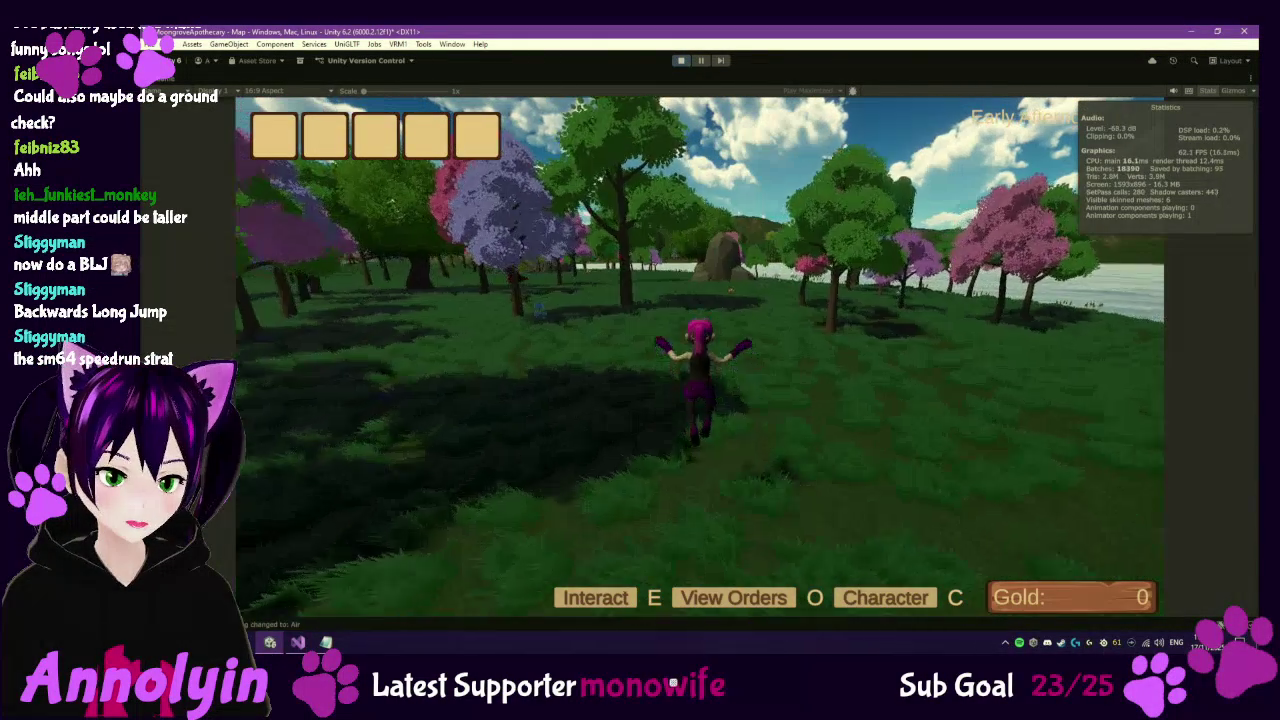
Pause again, exit Play mode, and return to PlayerController.cs in Visual Studio.
key("w")
key("Escape")
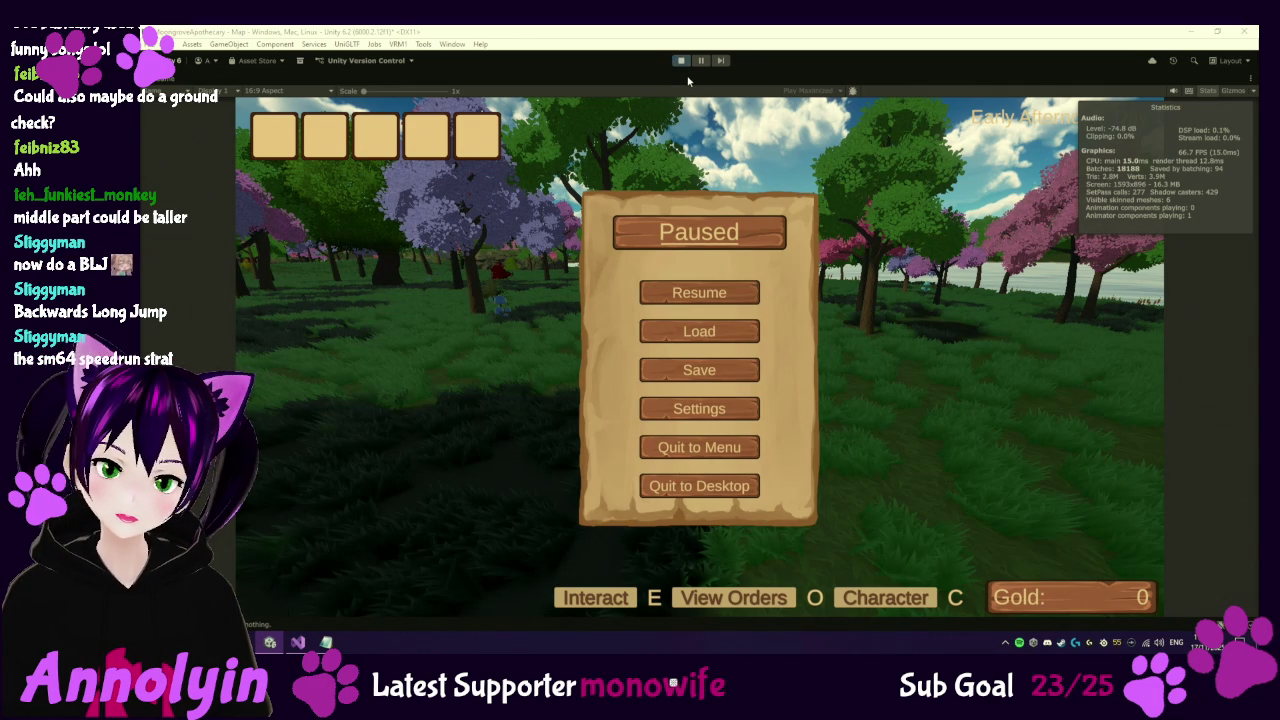
left_click(681, 61)
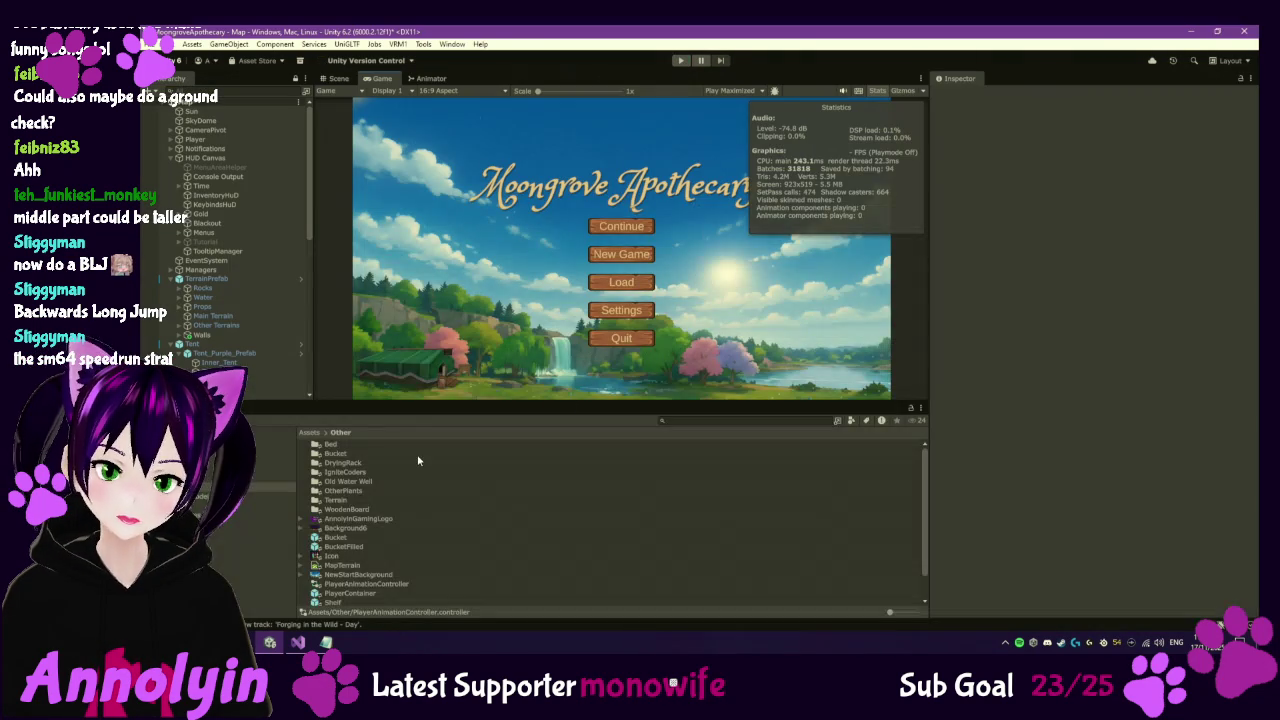
left_click(298, 642)
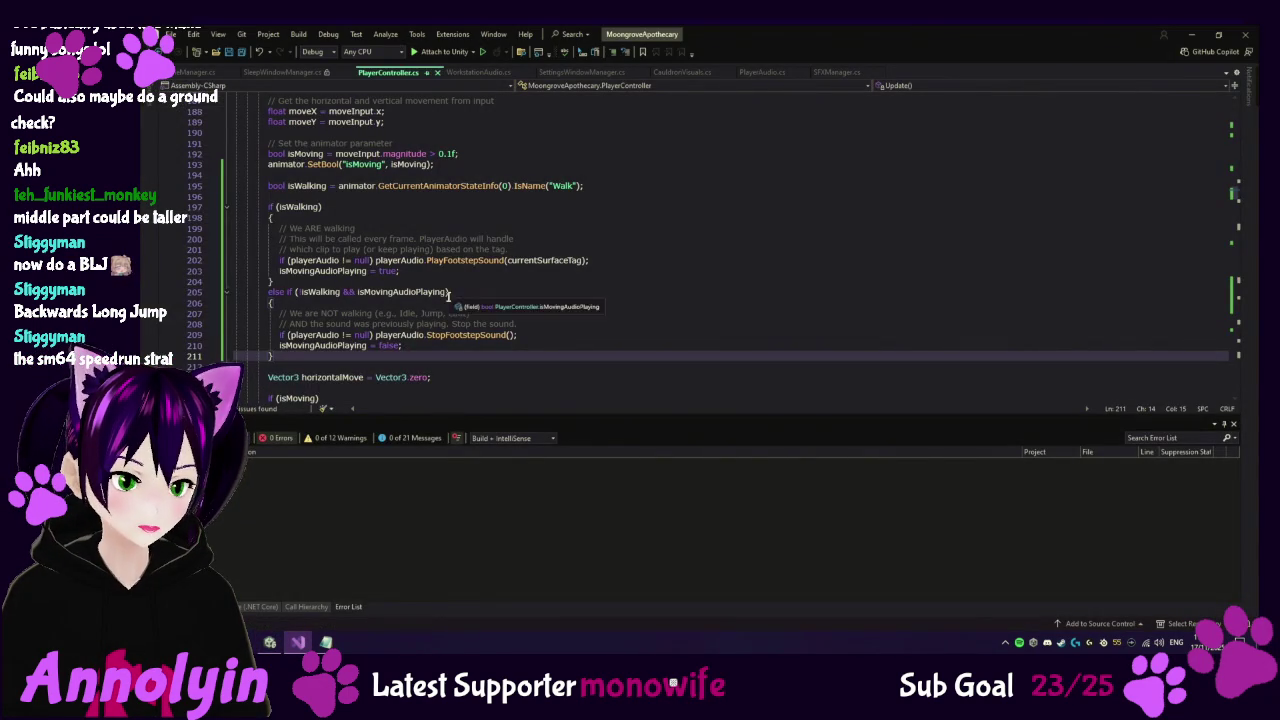
Add || surfaceTag == "Moss" to PlayerAudio's Rock footstep condition, save, and return to Unity.
left_click(766, 73)
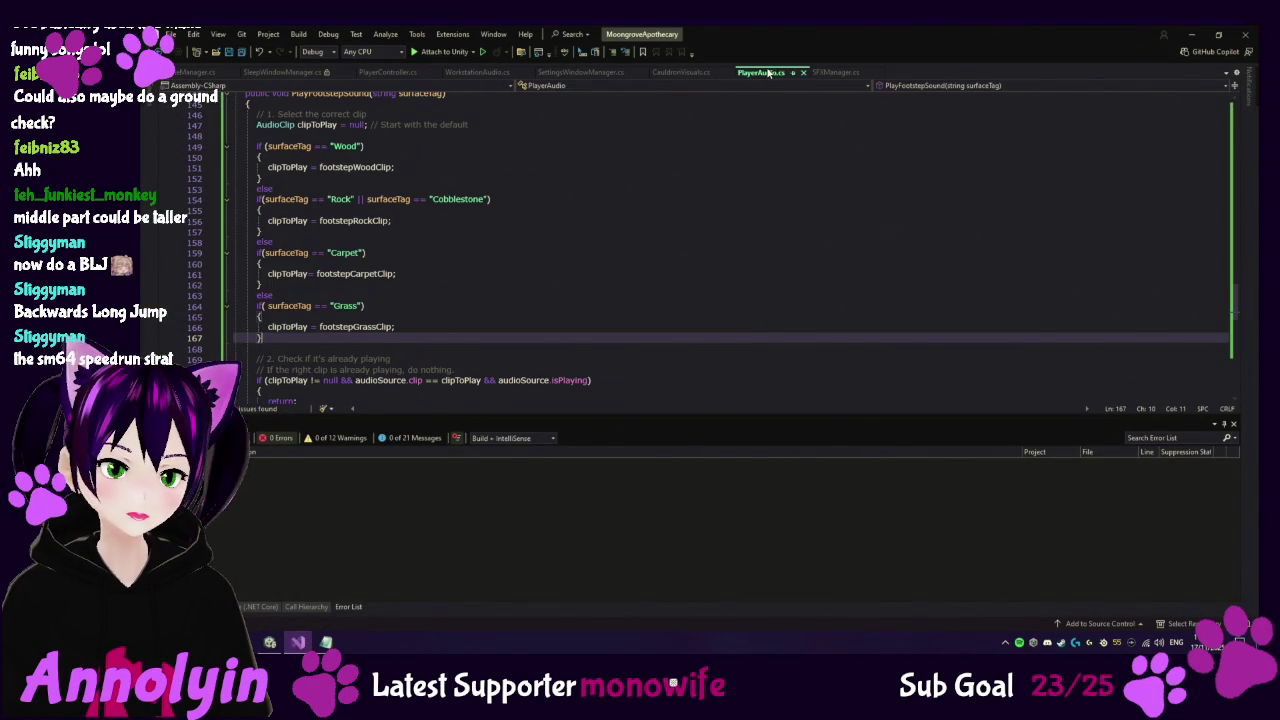
left_click(490, 199)
type("|| ")
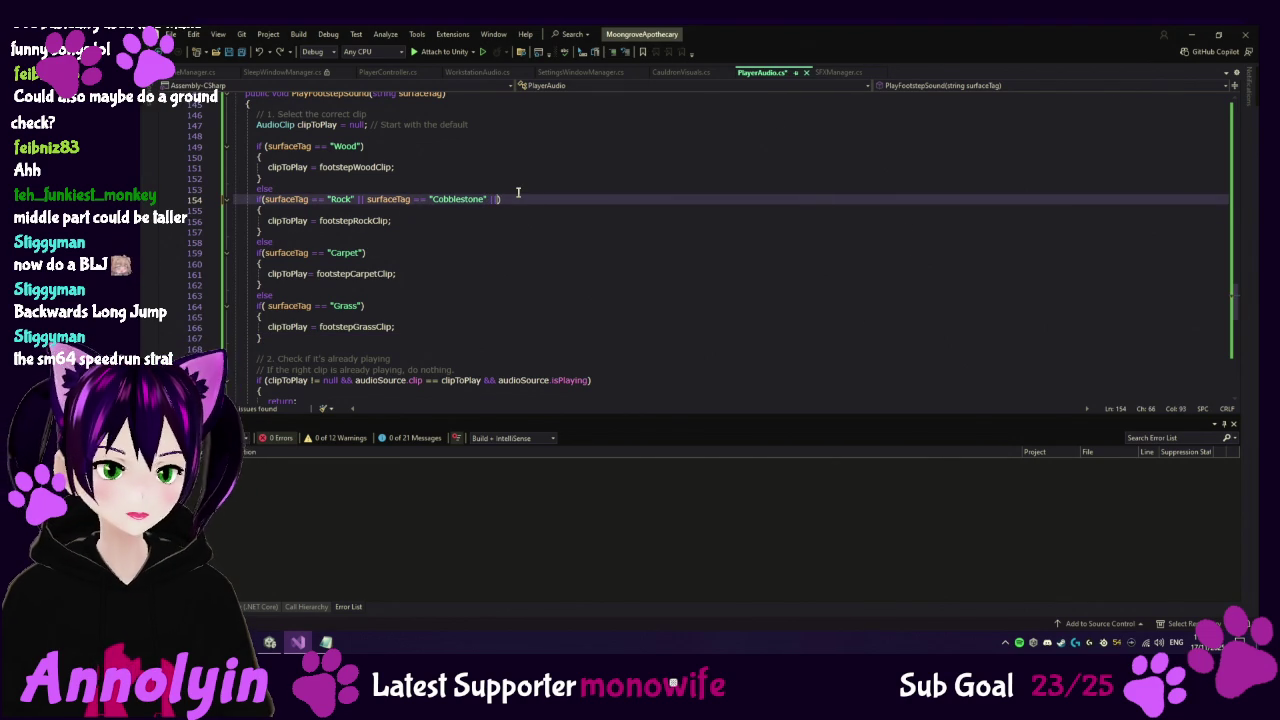
type("surfaceTag")
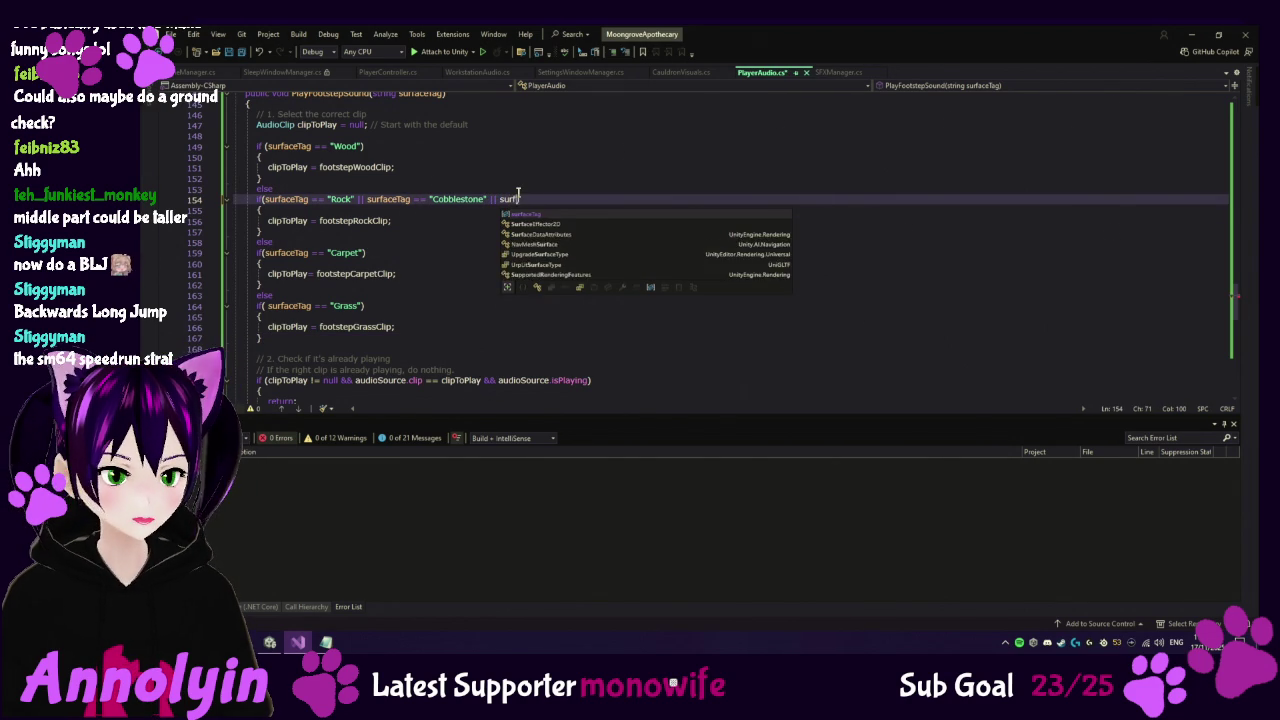
type(" == ")
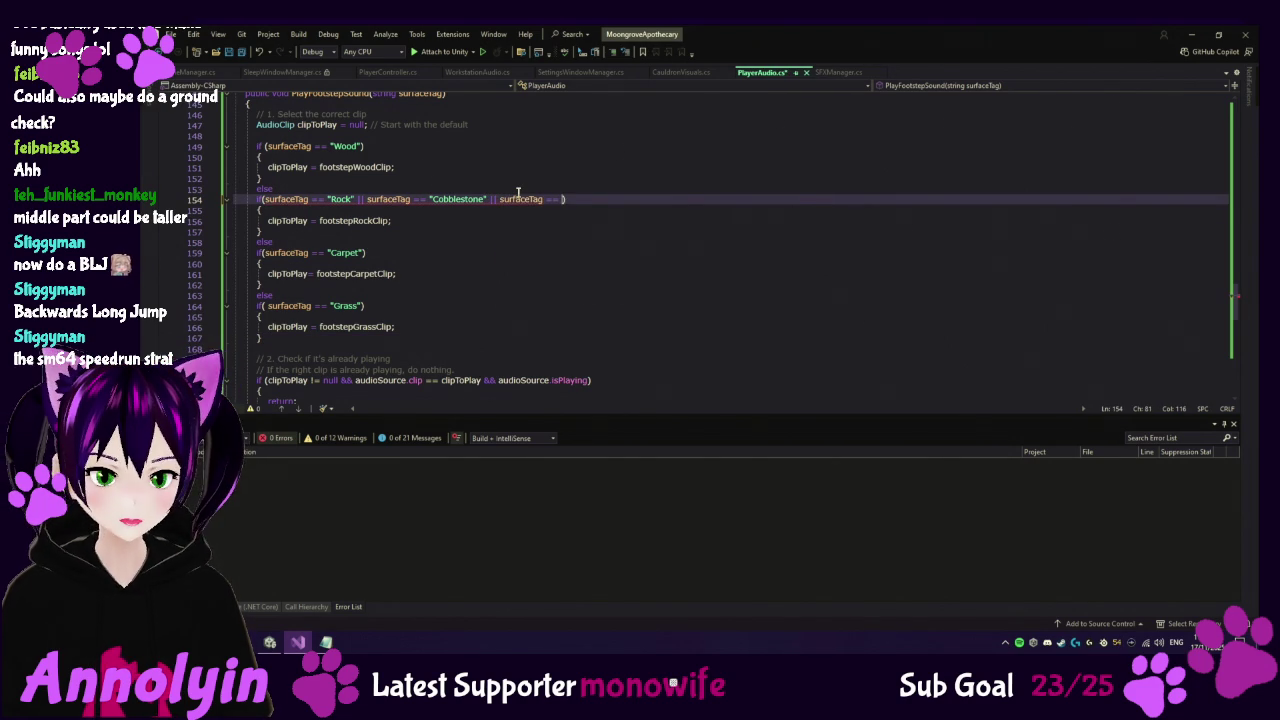
type("\"Moss")
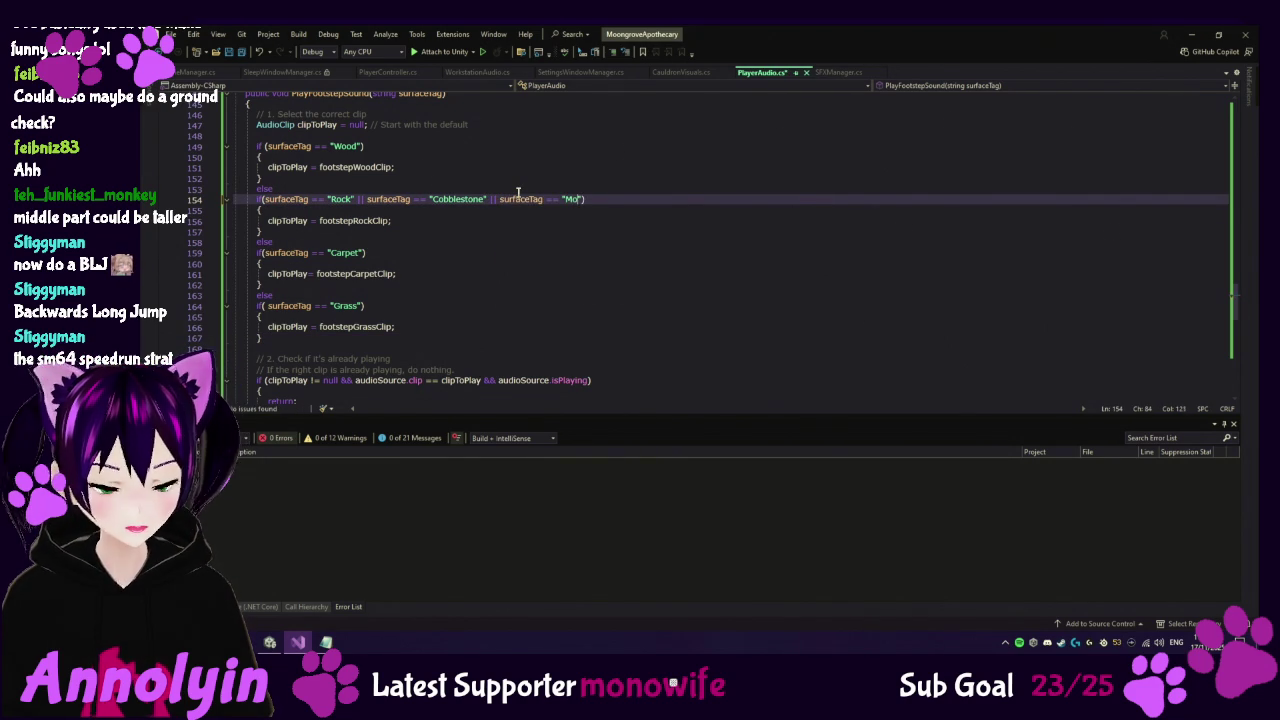
key("ctrl+s")
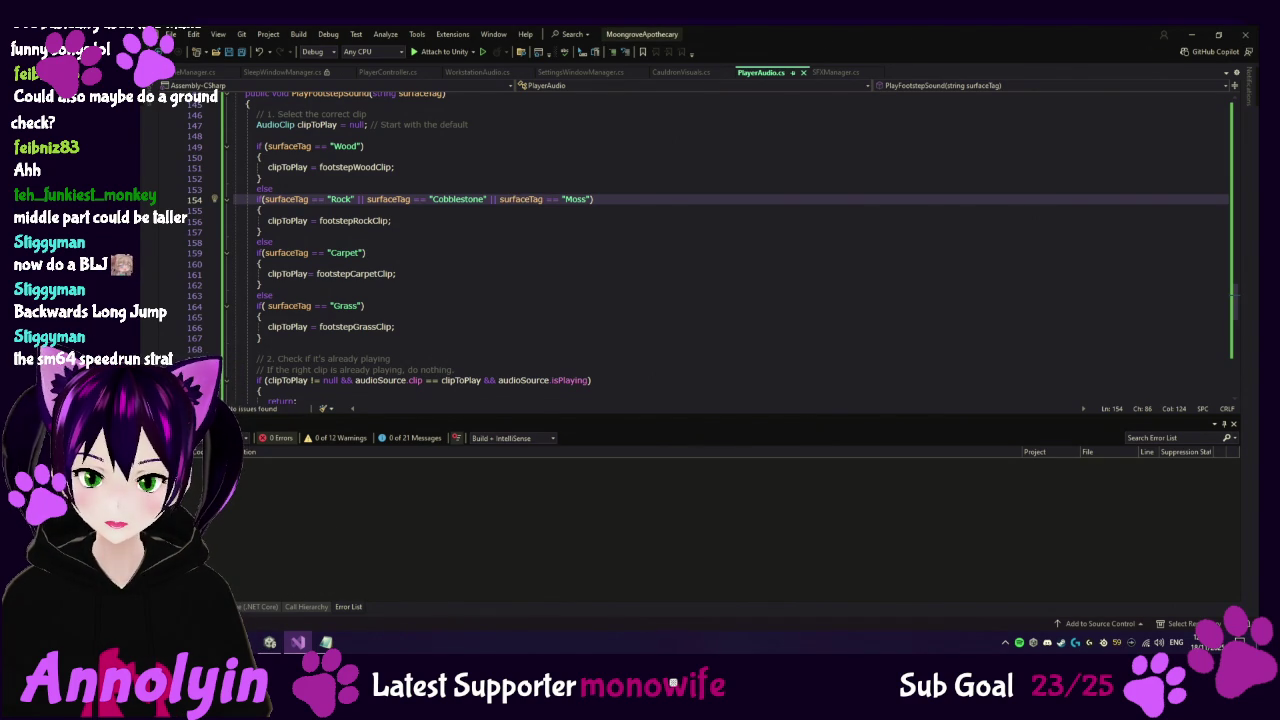
key("alt+Tab")
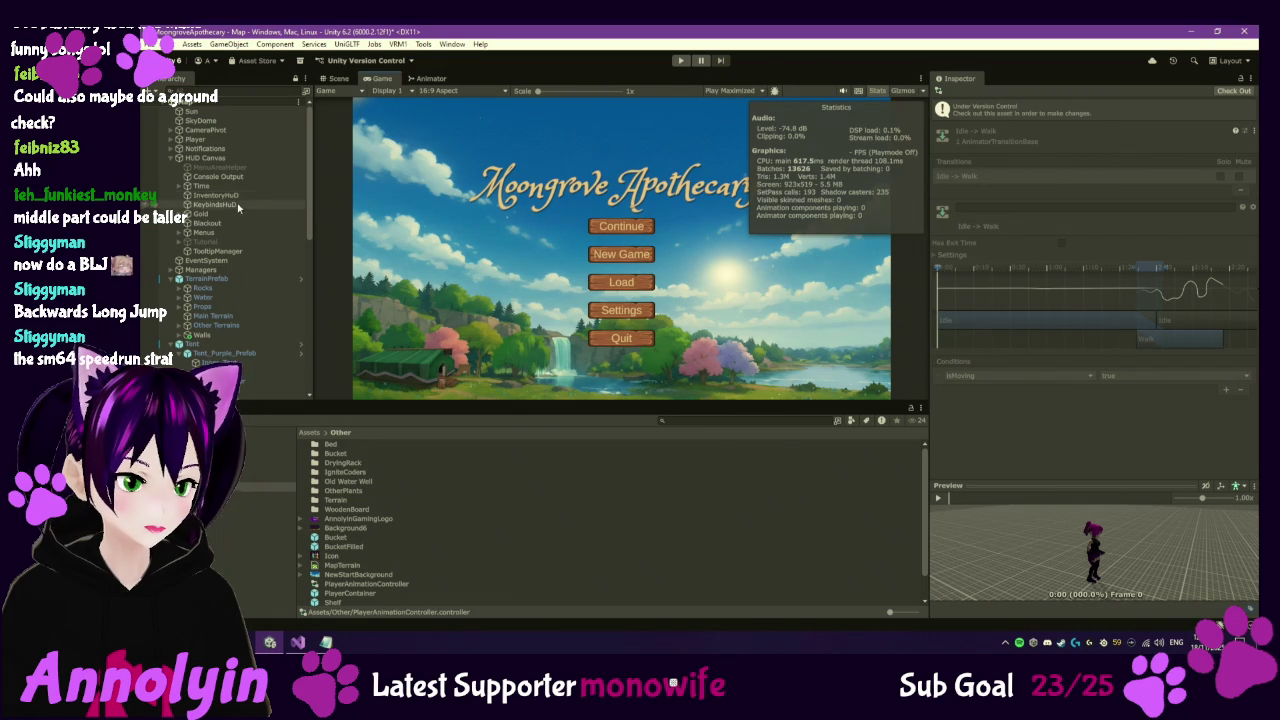
Deactivate the StartMenu object under HUD Canvas > Menus to reveal the game world and Gold counter.
left_click(181, 232)
left_click(218, 270)
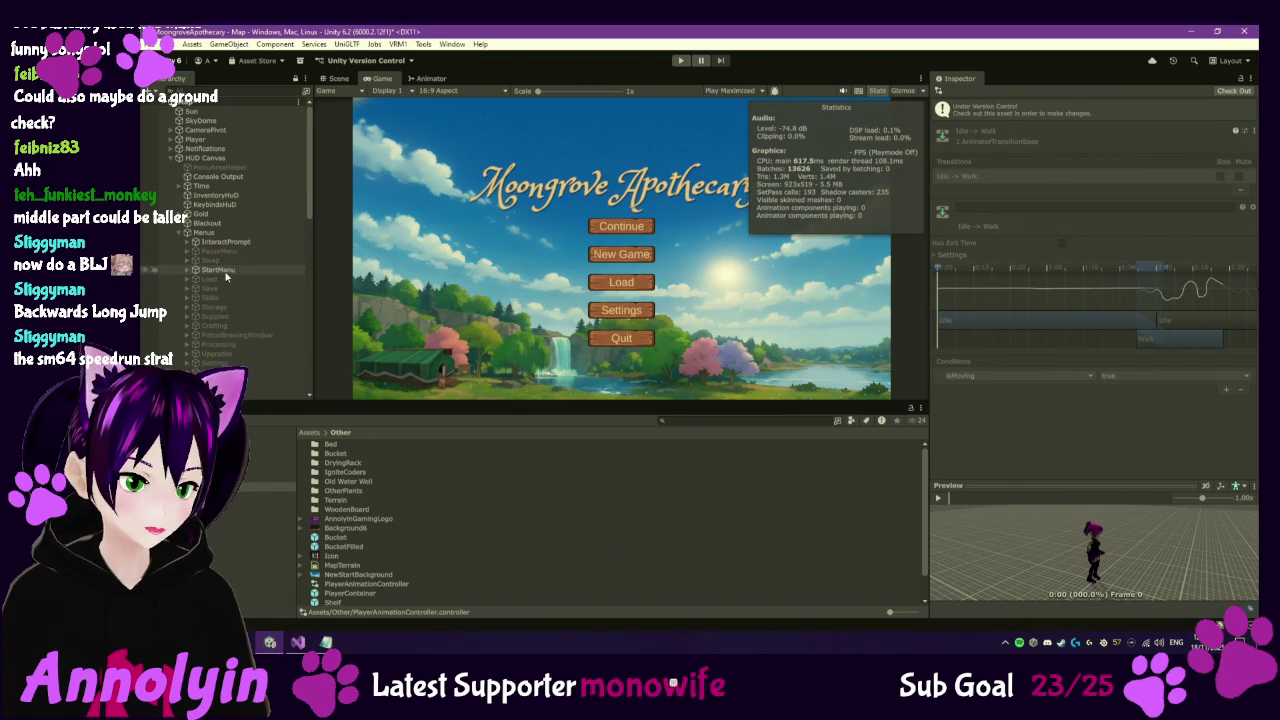
key("alt+shift+a")
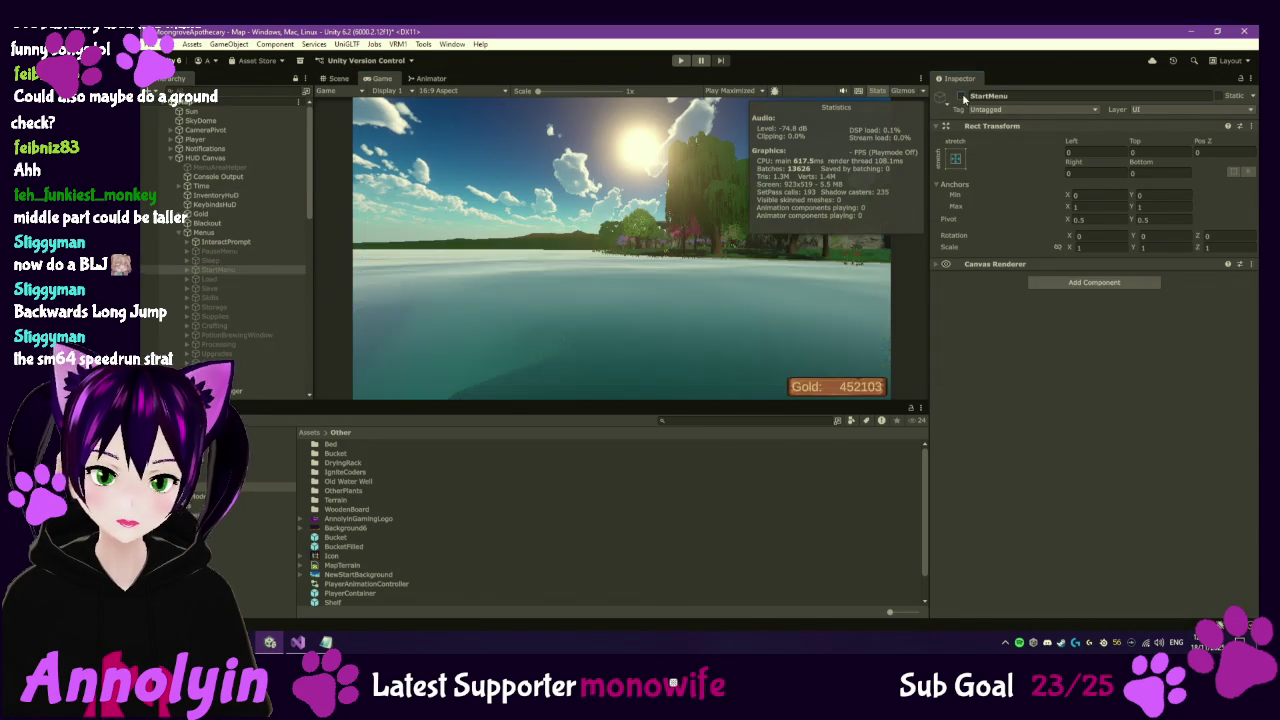
Collapse the Menus and Tent groups and show the Assets/Audio folder contents.
left_click(177, 232)
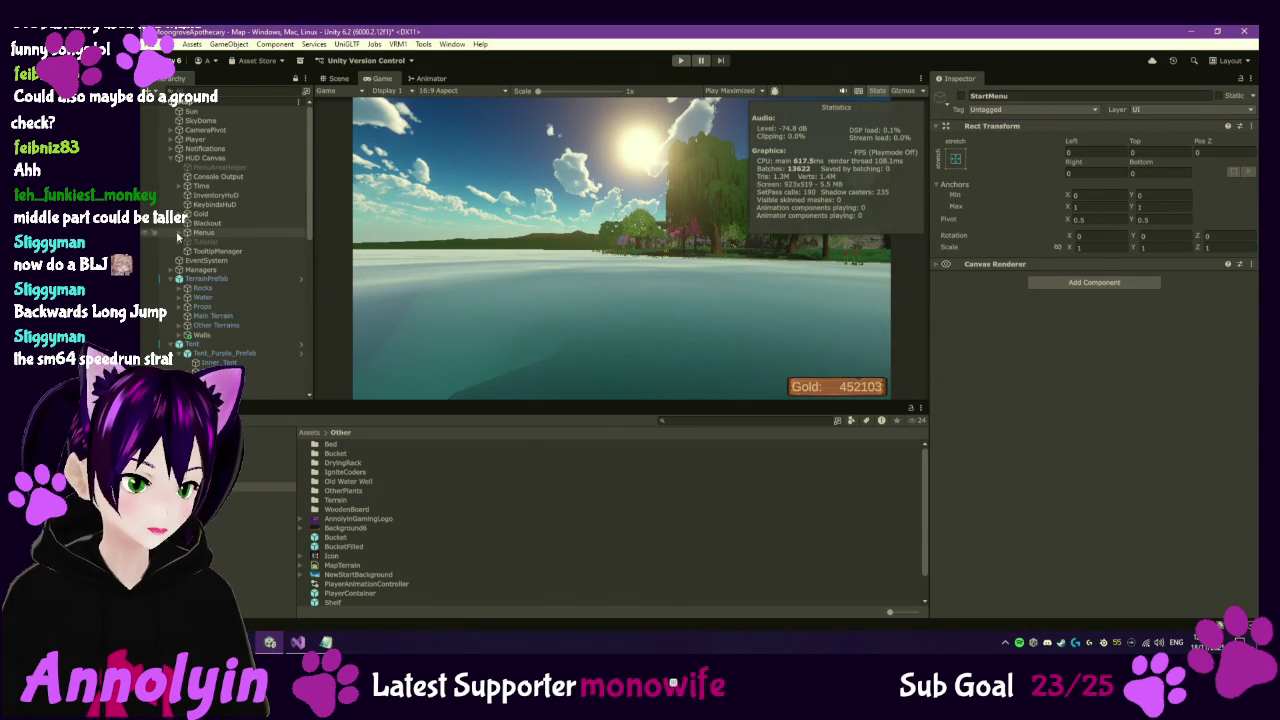
left_click(172, 345)
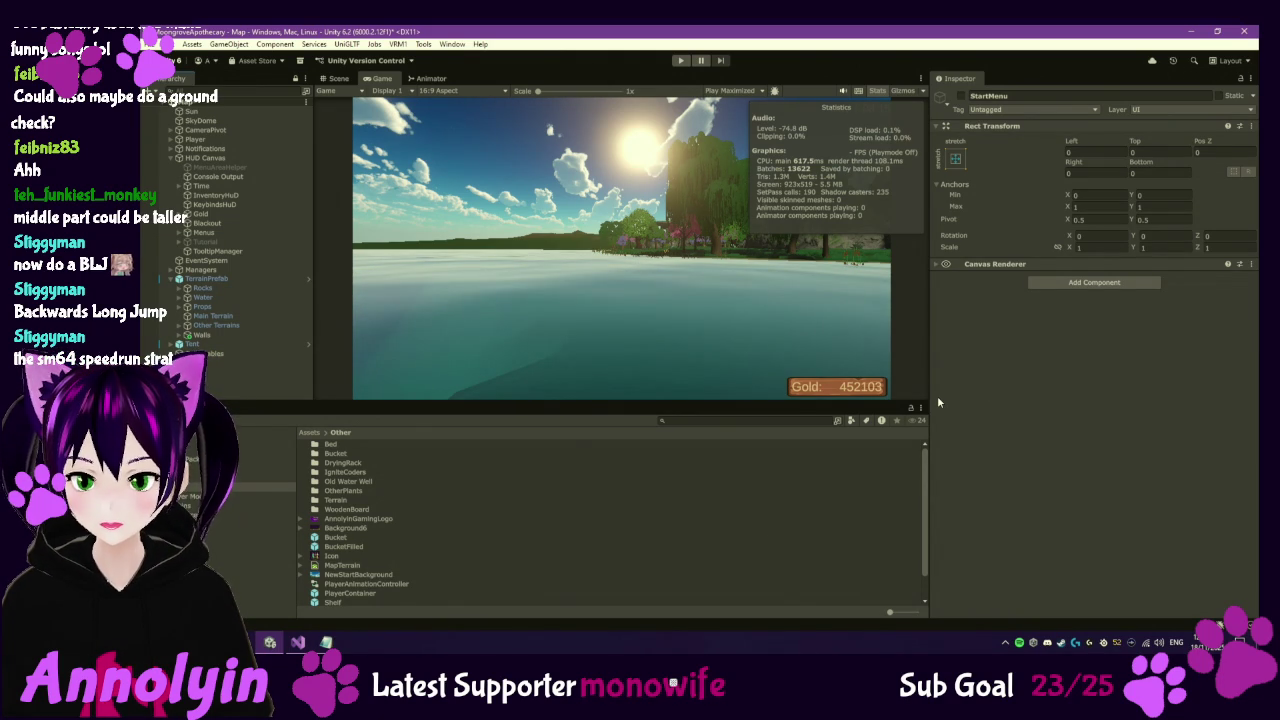
left_click(265, 467)
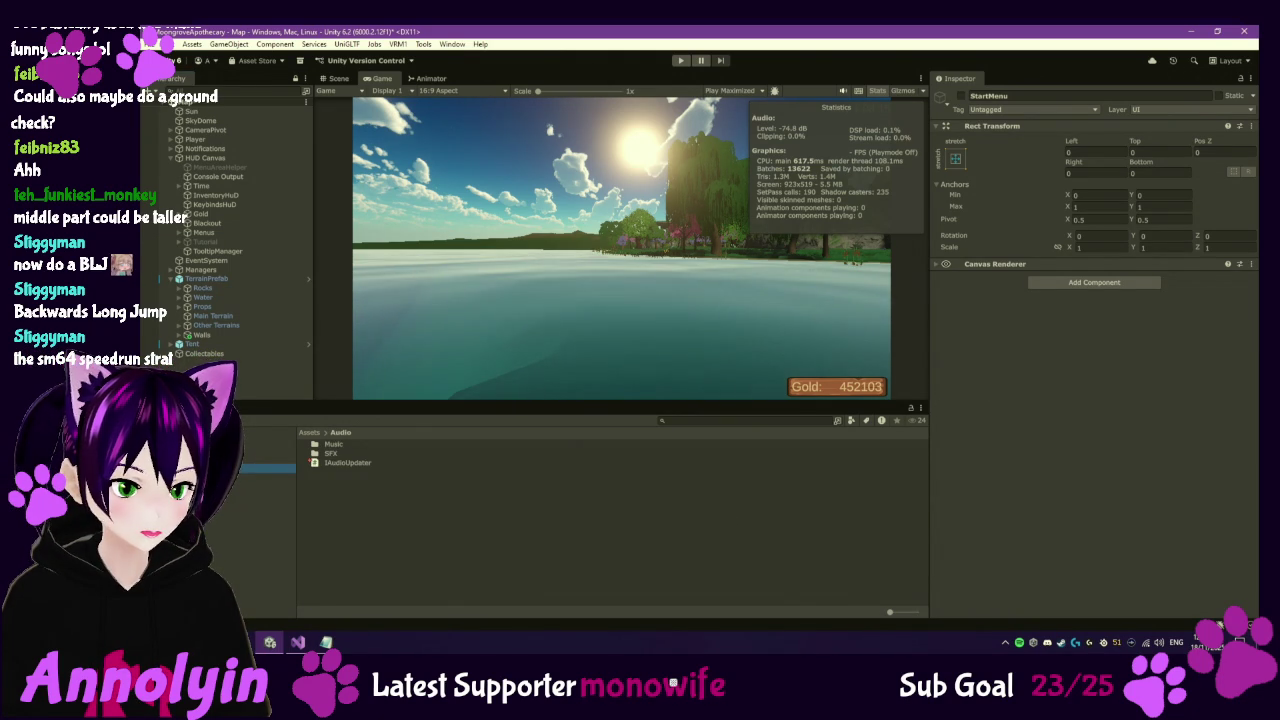
Open Assets/Audio/SFX and inspect the OrderPacked, then ShopBell clip settings.
left_click(331, 454)
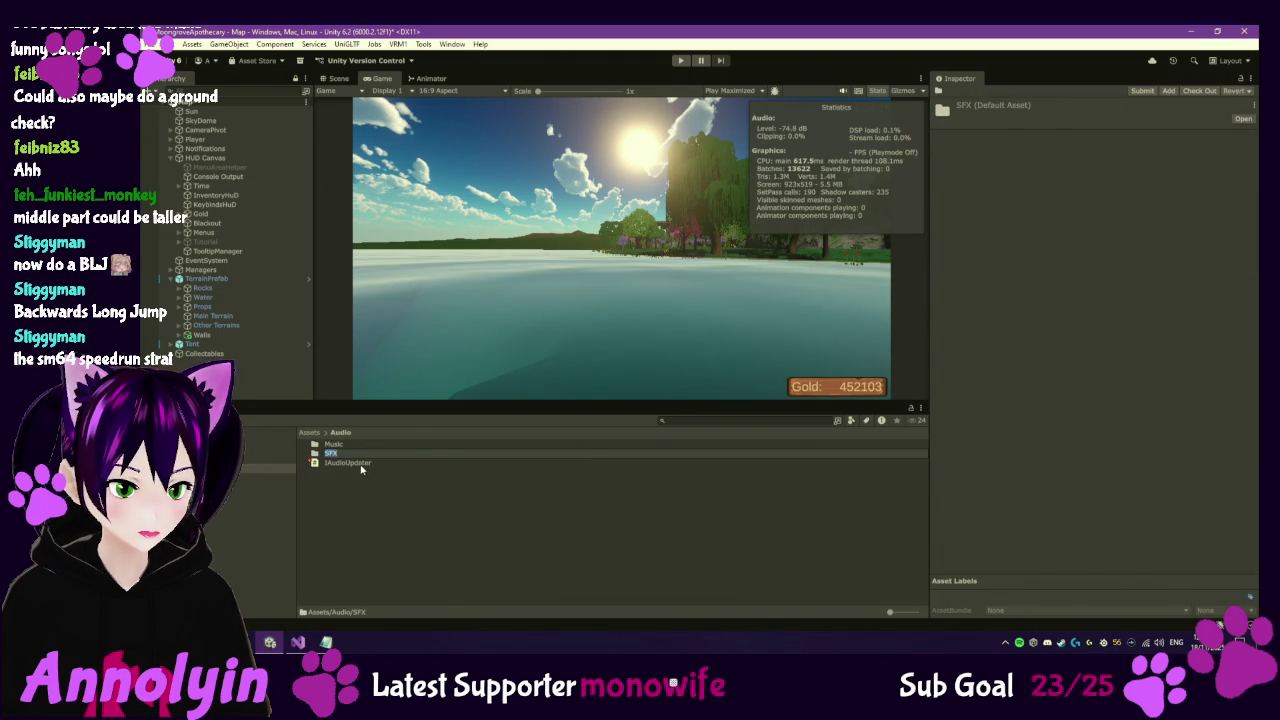
double_click(357, 456)
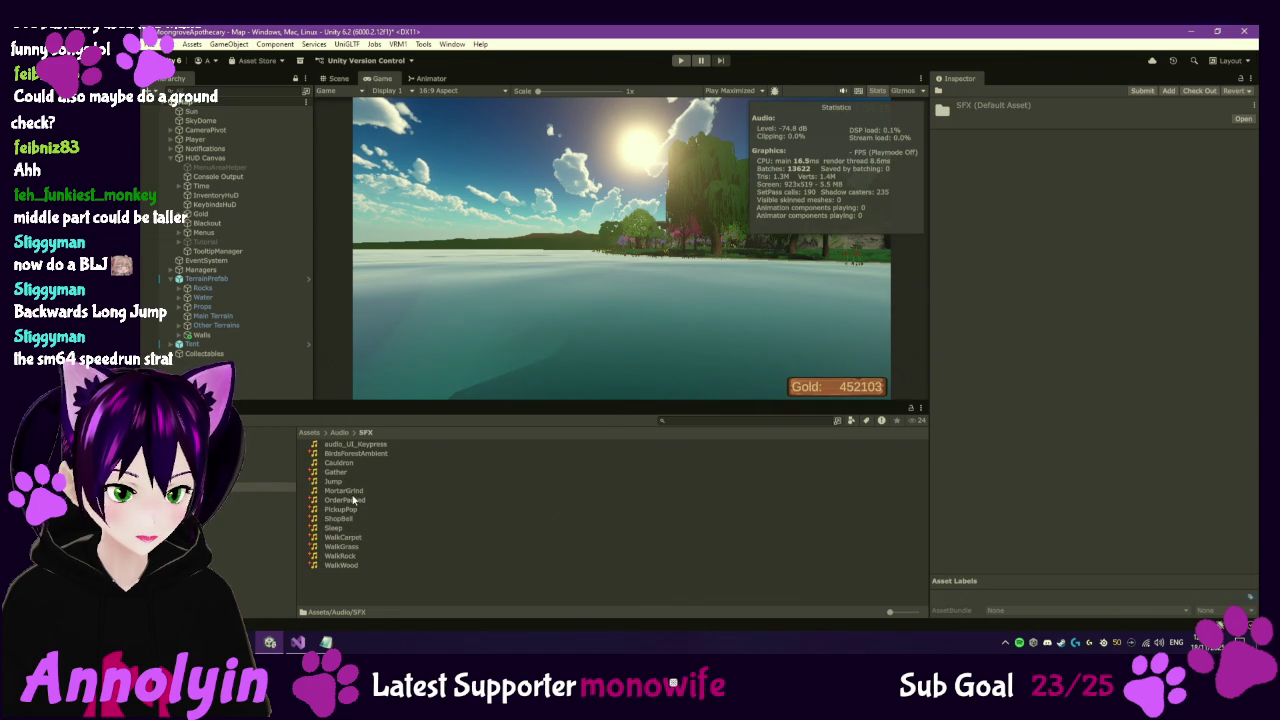
left_click(360, 501)
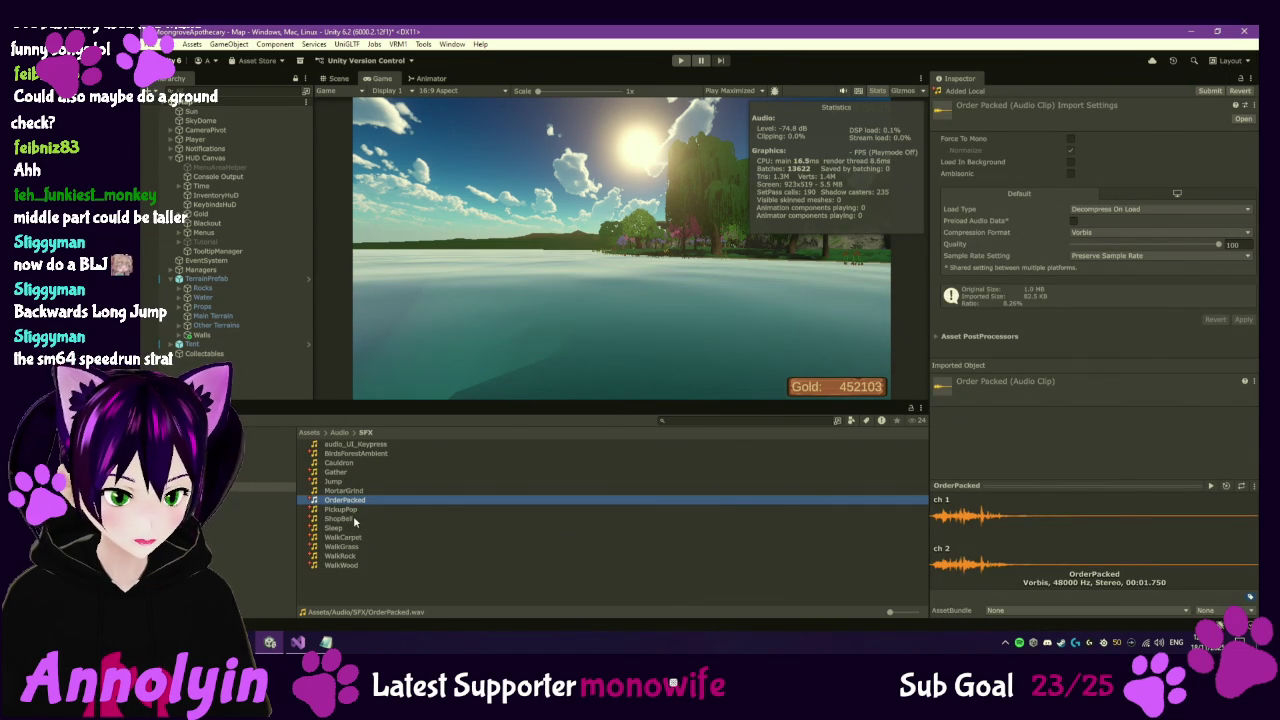
left_click(354, 519)
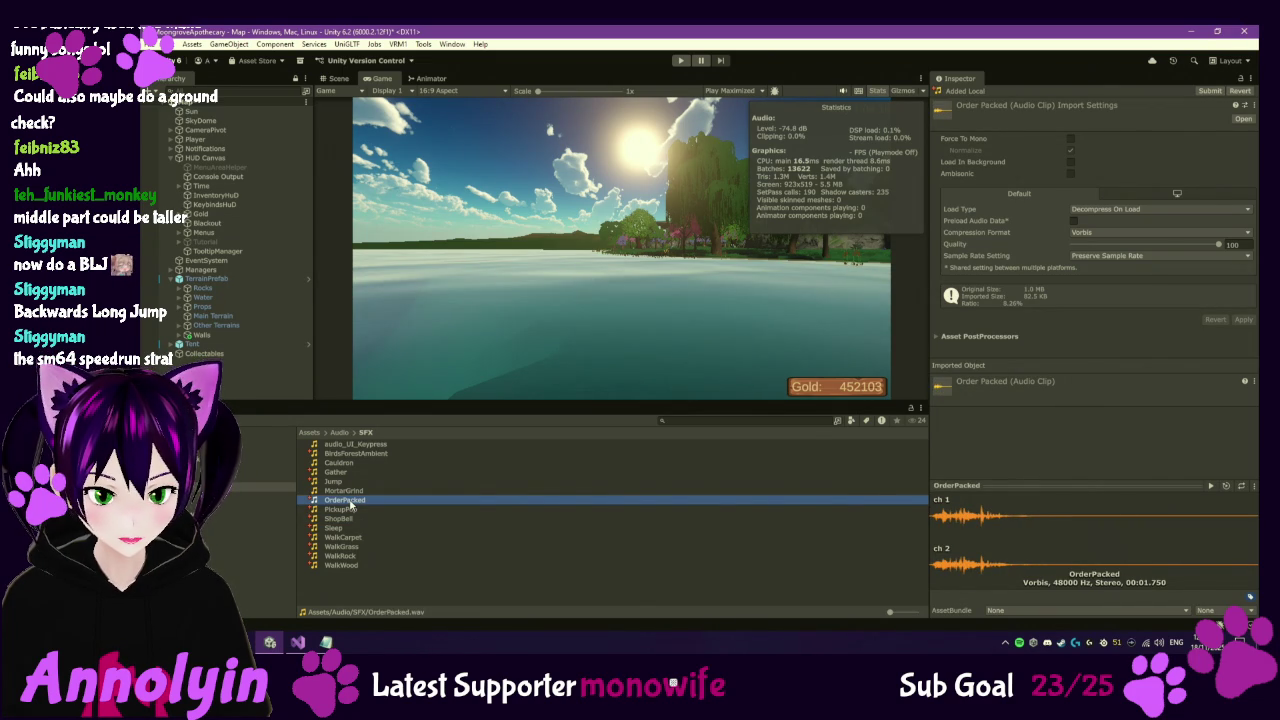
left_click(349, 520)
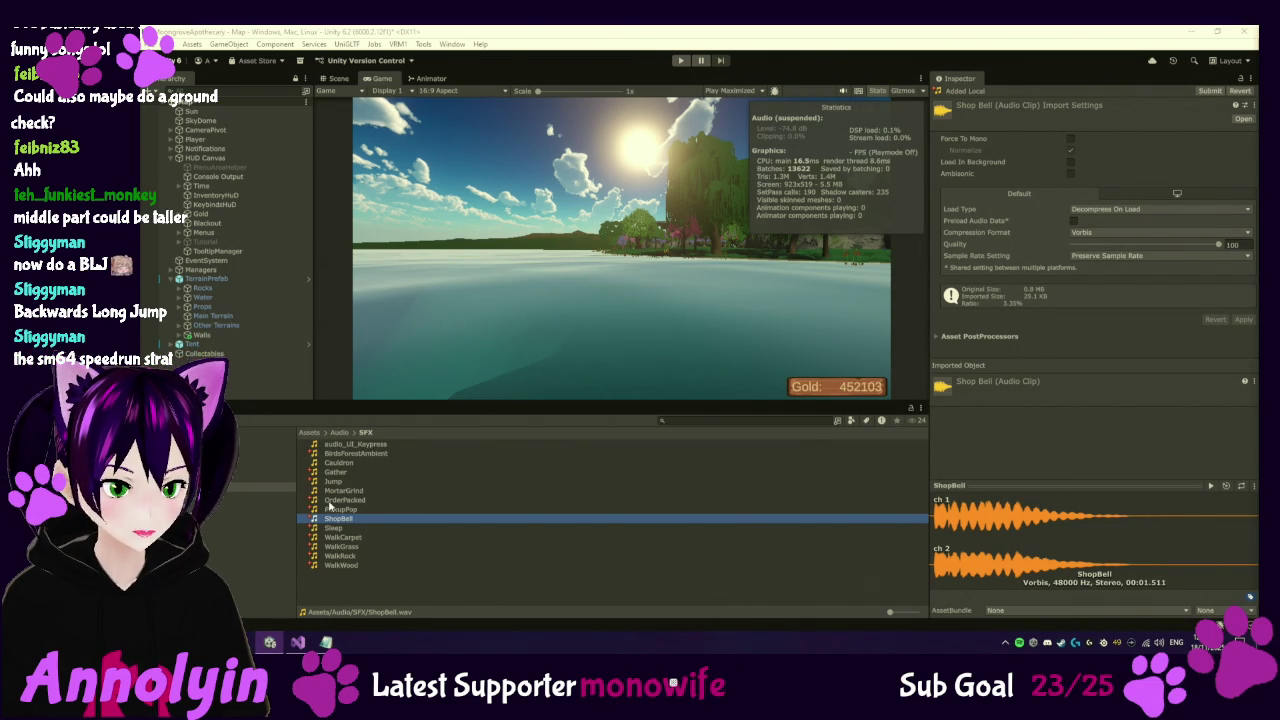
Preview the OrderPacked sound twice in the Inspector, then reselect the ShopBell clip.
left_click(840, 498)
left_click(1211, 487)
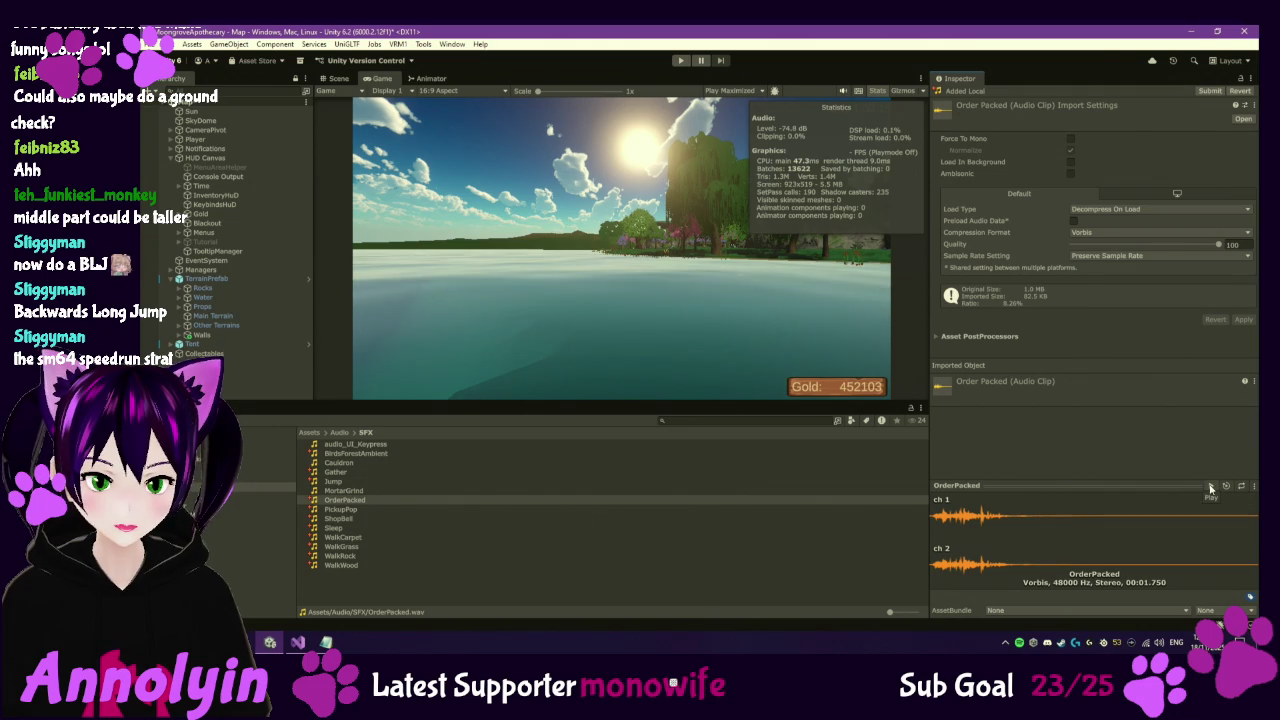
left_click(1211, 487)
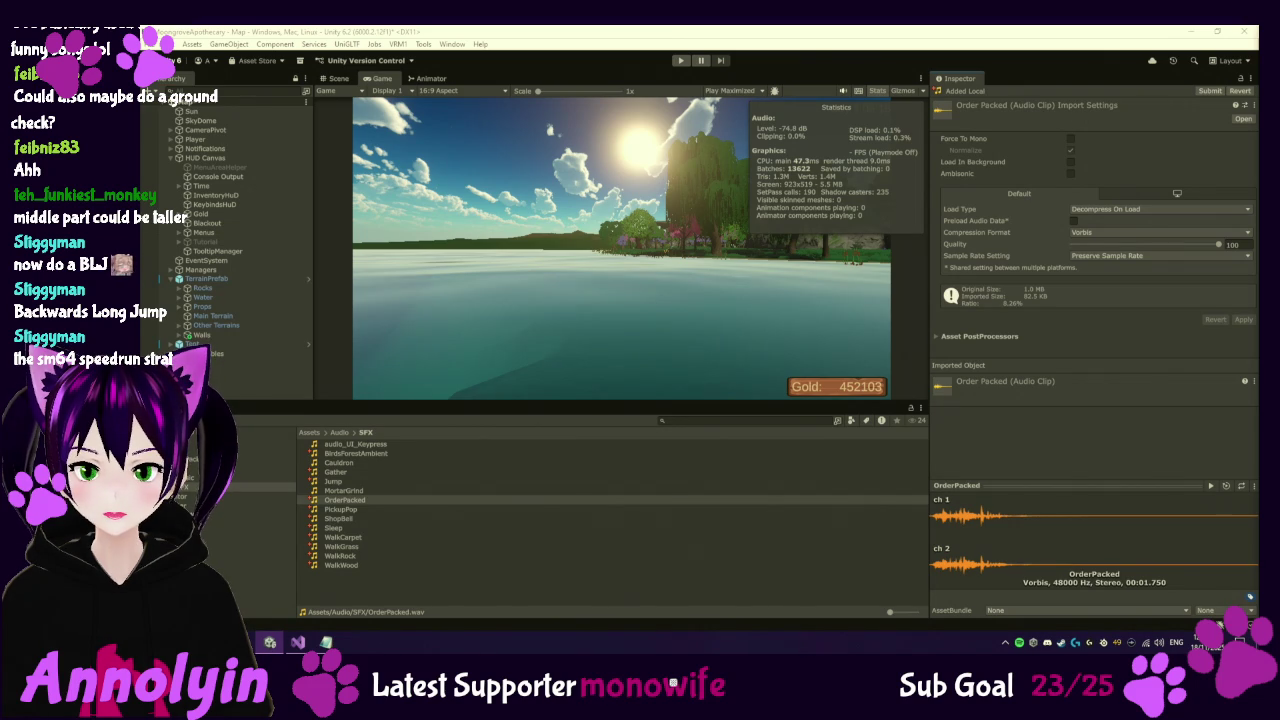
left_click(412, 518)
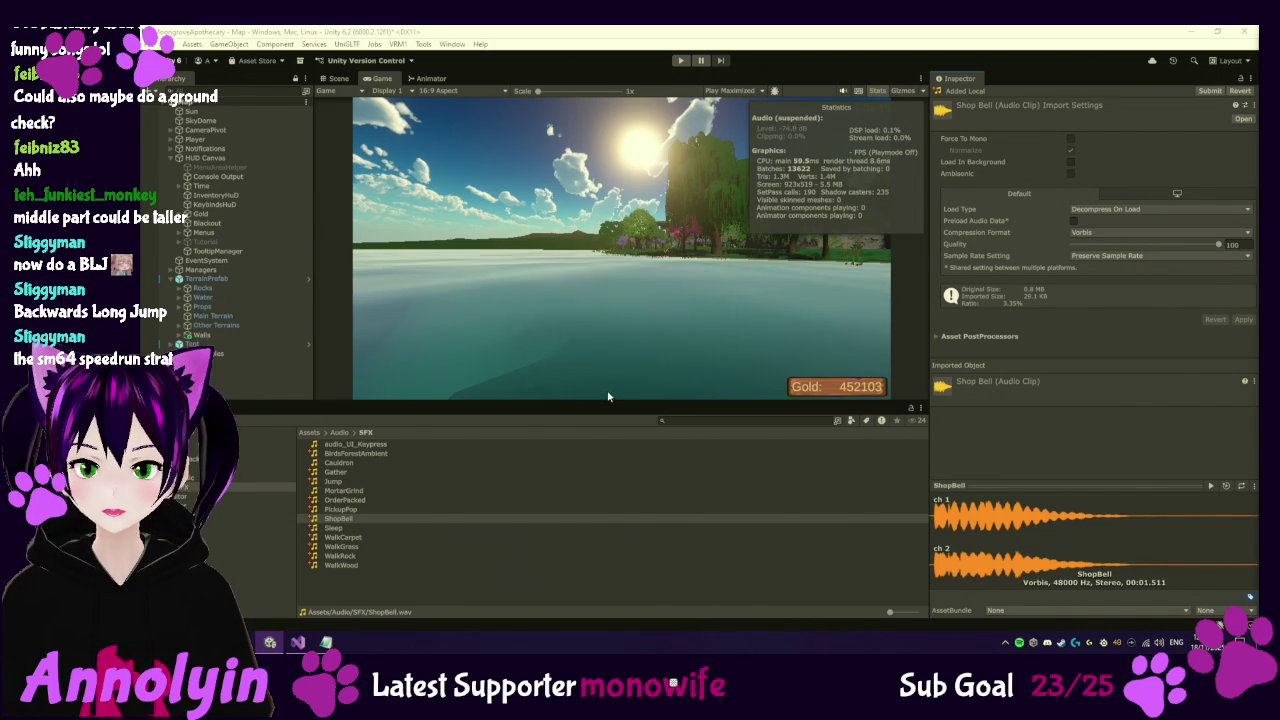
Add packOrderClip and shopBellClip fields with tooltips after footstepCarpetClip in PlayerAudio.cs.
left_click(298, 642)
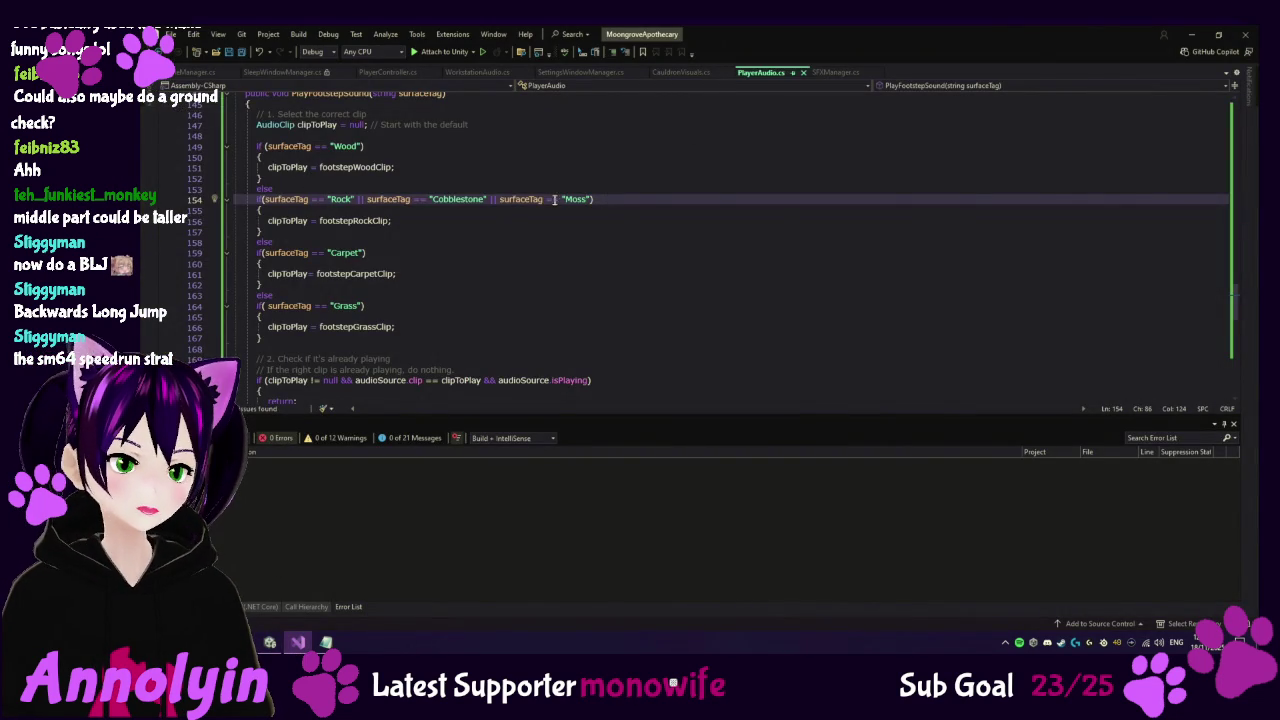
scroll(560, 250, "up", 20)
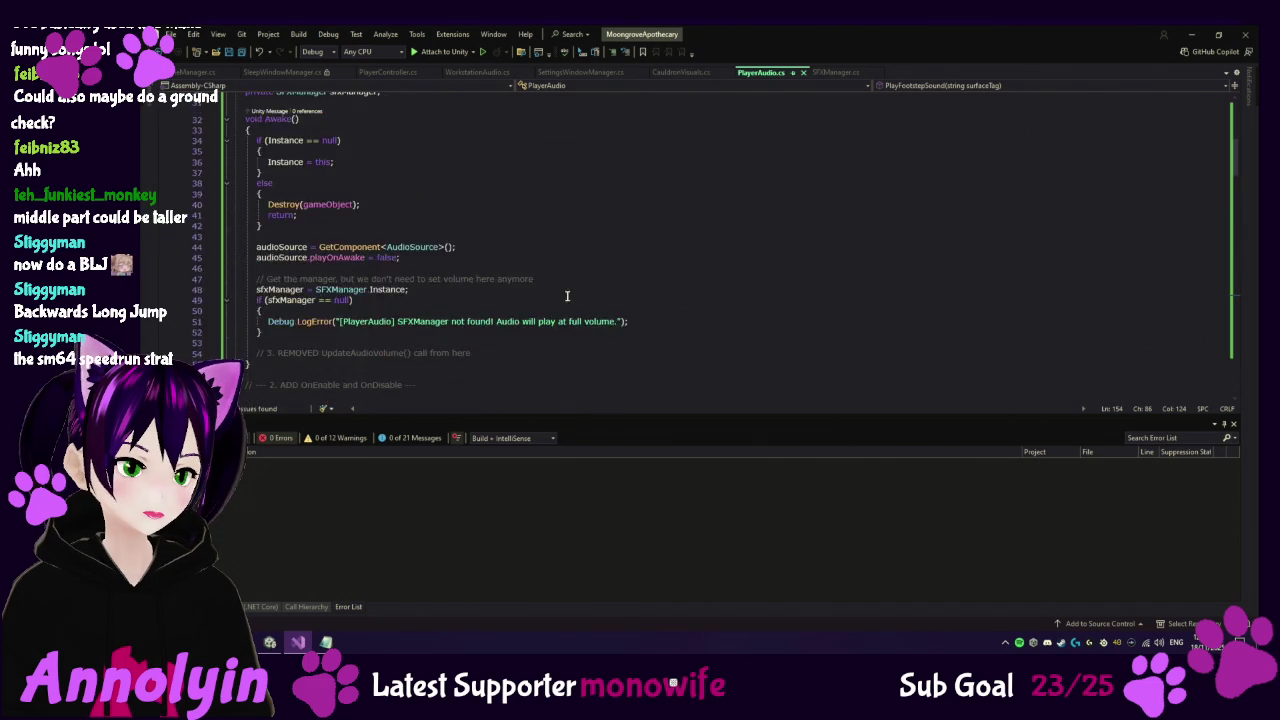
scroll(560, 285, "up", 10)
left_click(407, 348)
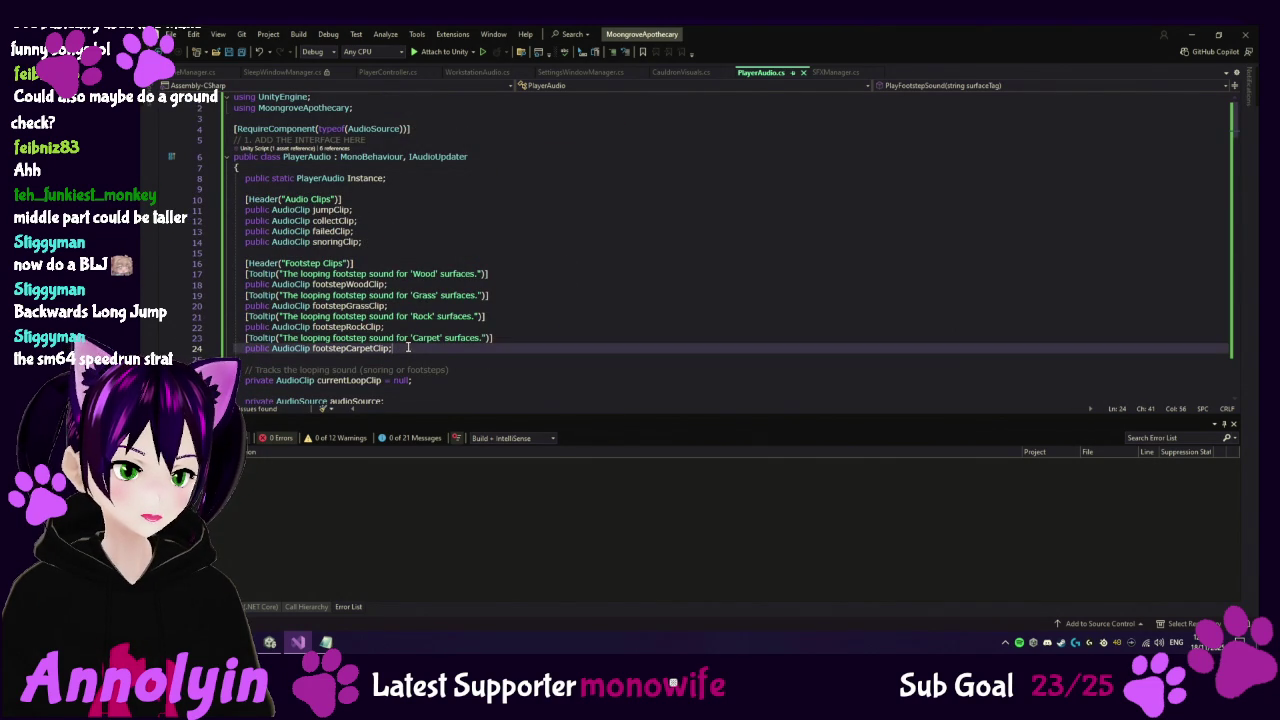
key("Return")
type("[Tooltip(\"The sound for packing an order.\")]     public AudioClip packOrderClip;      [Tooltip(\"The sound of the shop bell, e.g., for new orders.\")]     public AudioClip shopBellClip;")
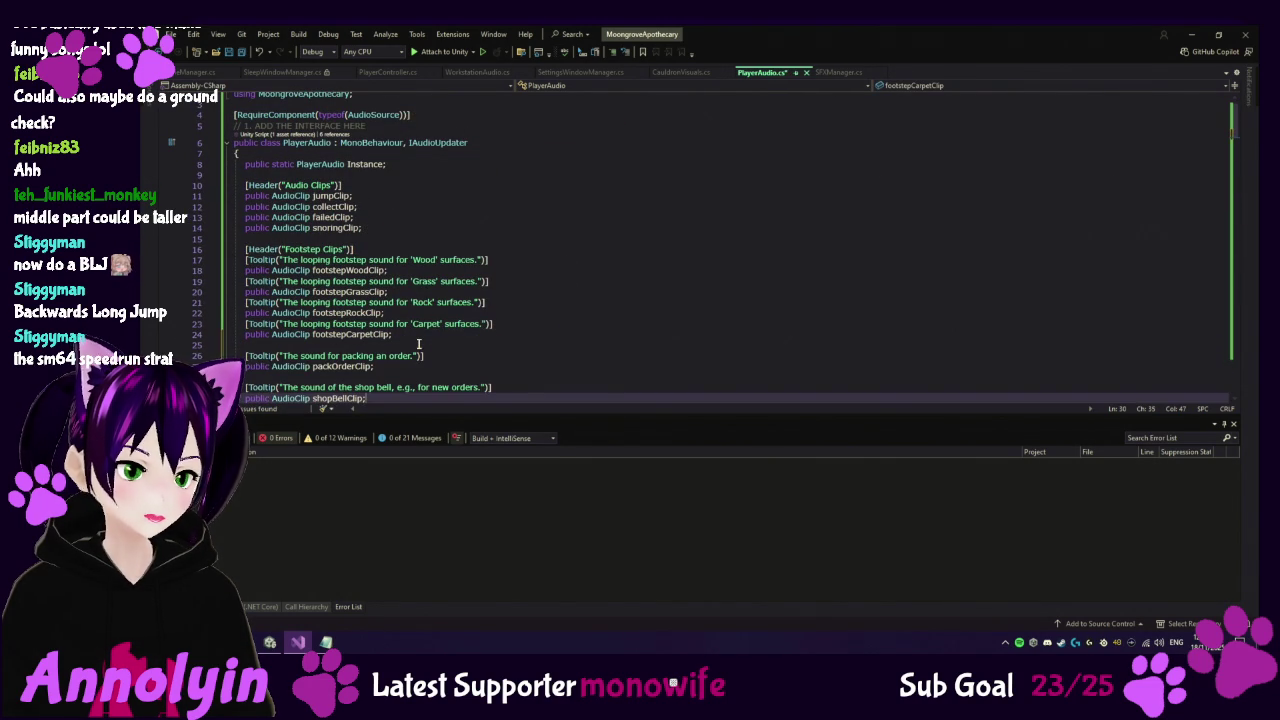
left_click(436, 357)
left_click(448, 365)
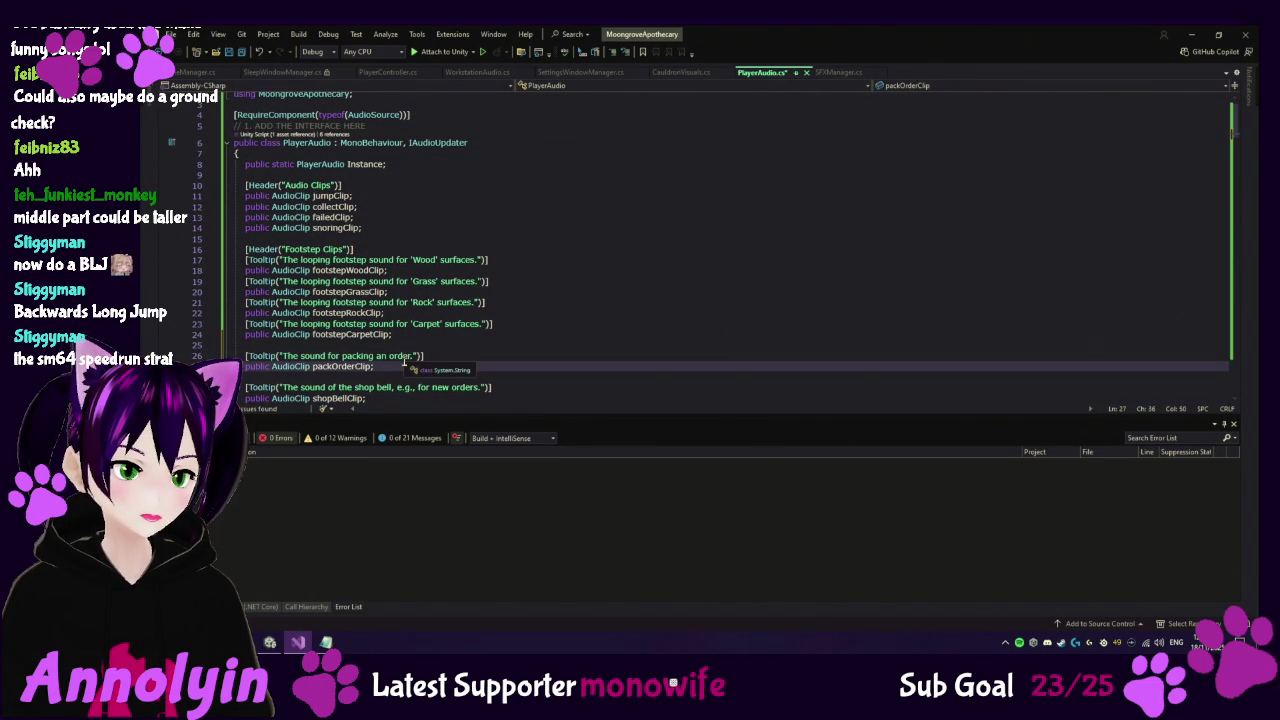
key("Delete")
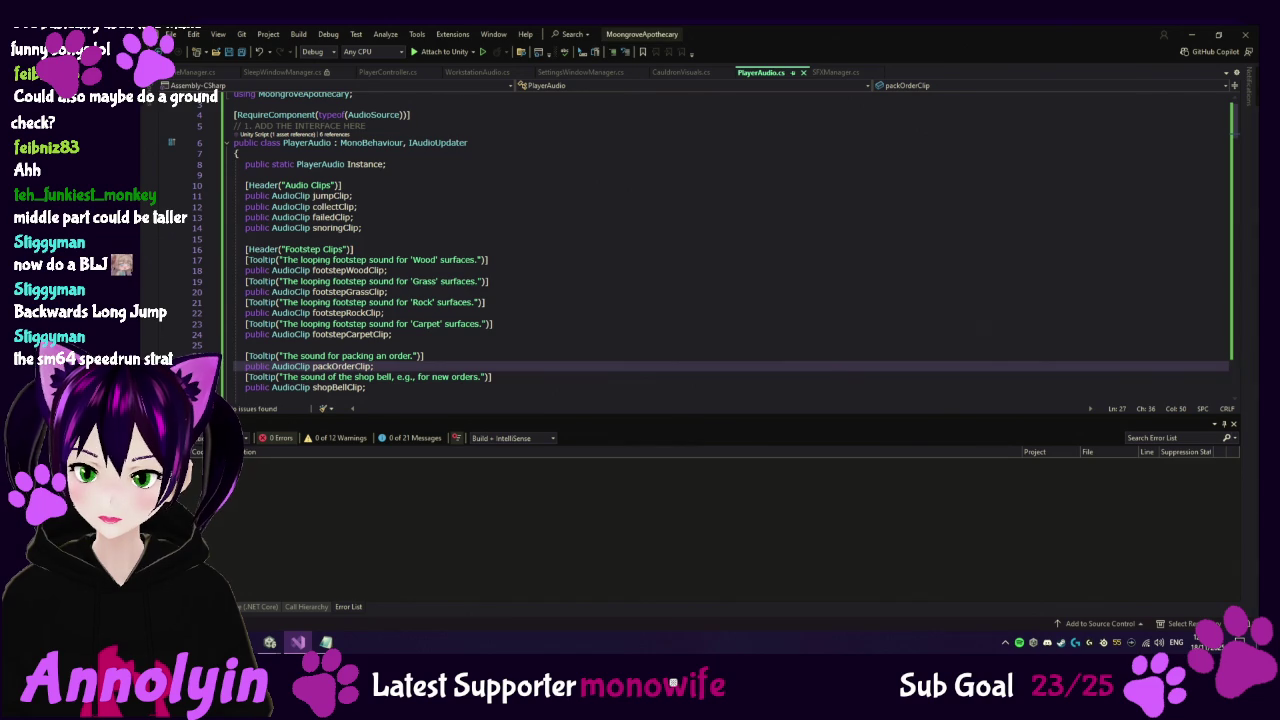
Append PlayPackOrderSound and PlayShopBellSound methods at the end of the PlayerAudio class.
scroll(1236, 370, "down", 8)
left_click(1236, 370)
scroll(448, 326, "down", 1)
left_click(266, 267)
key("Return")
key("Return")
key("ctrl+v")
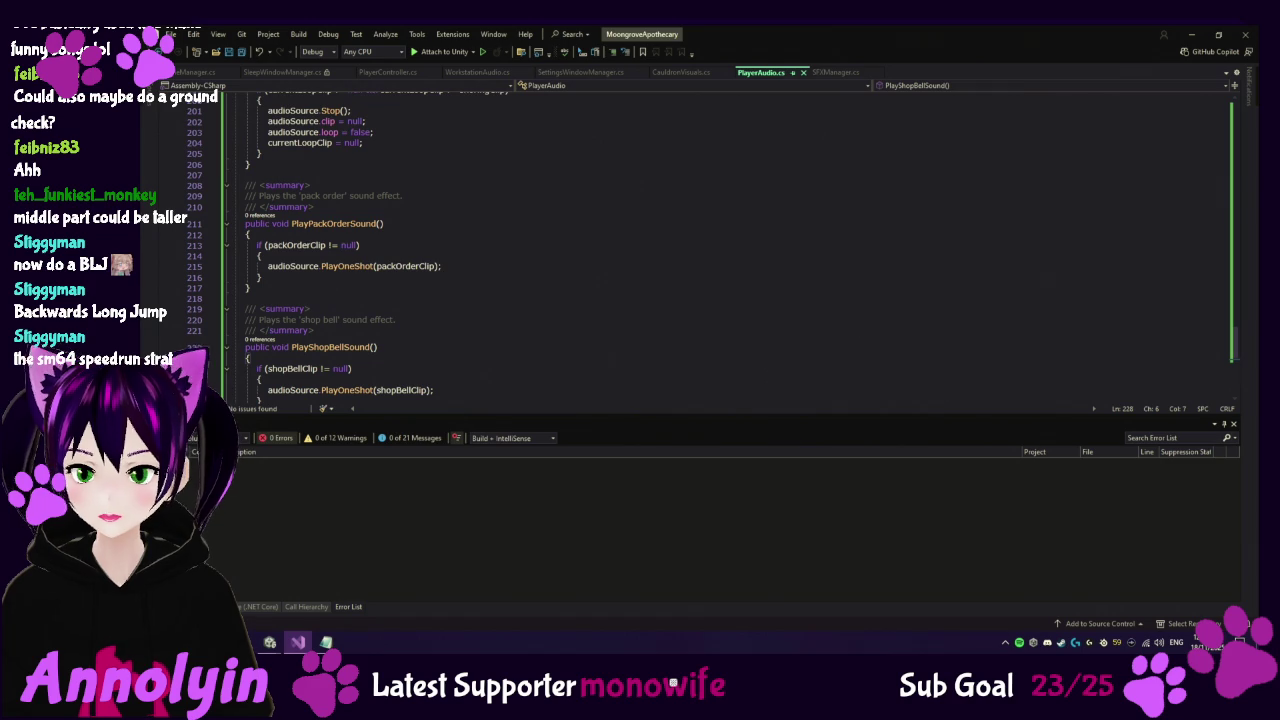
left_click(270, 642)
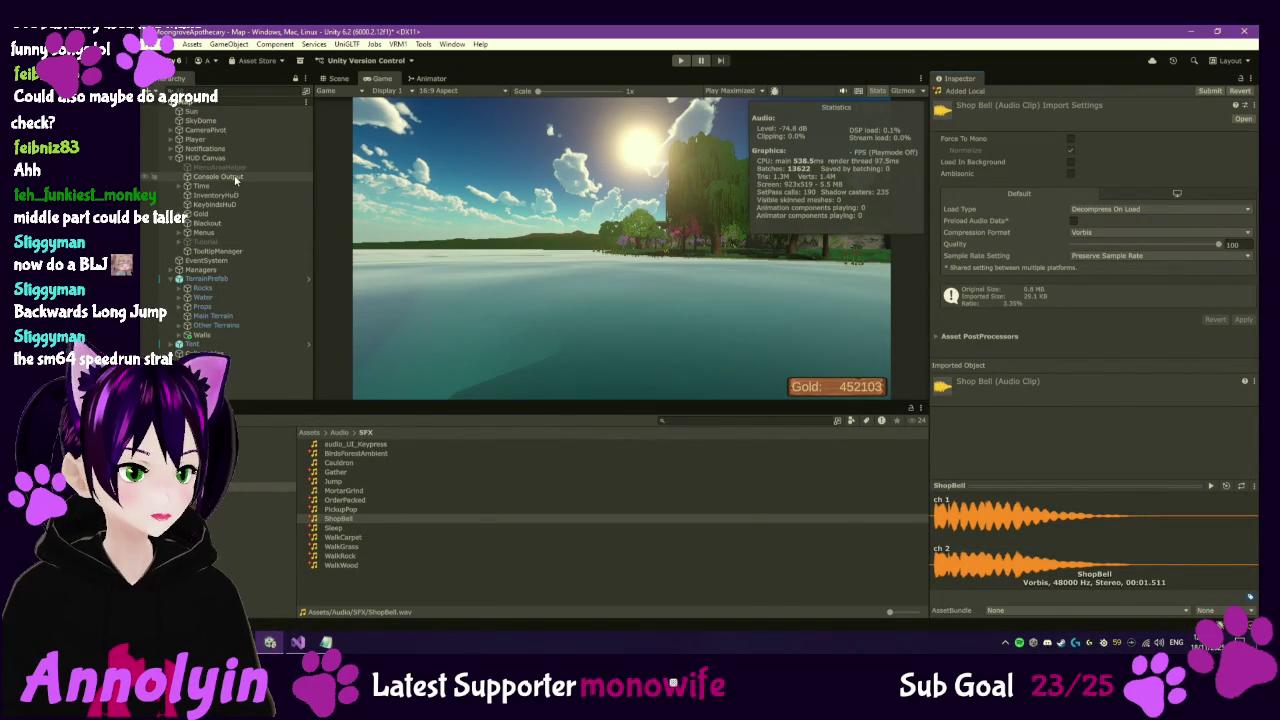
Assign OrderPacked to the Player's Pack Order Clip and ShopBell to its Shop Bell Clip.
left_click(196, 139)
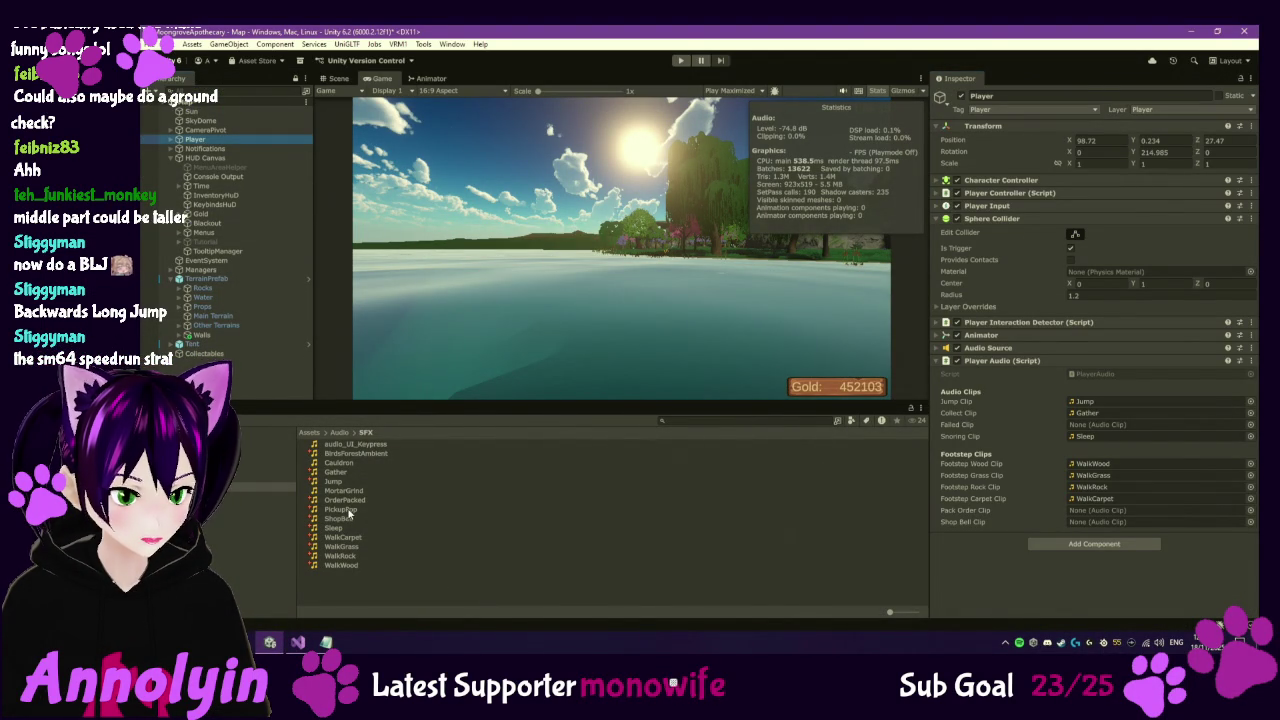
left_click_drag(343, 507, 1097, 520)
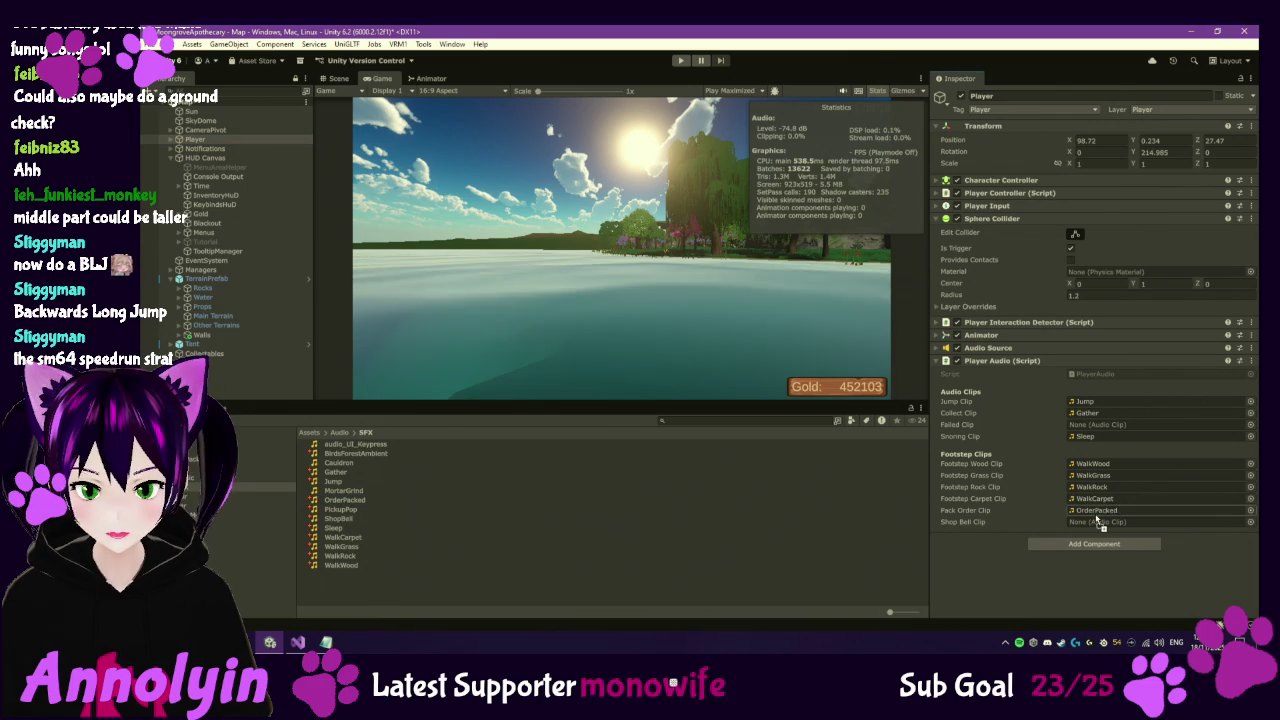
mouse_move(340, 518)
left_mouse_down()
mouse_move(1143, 537)
mouse_move(1133, 522)
left_mouse_up()
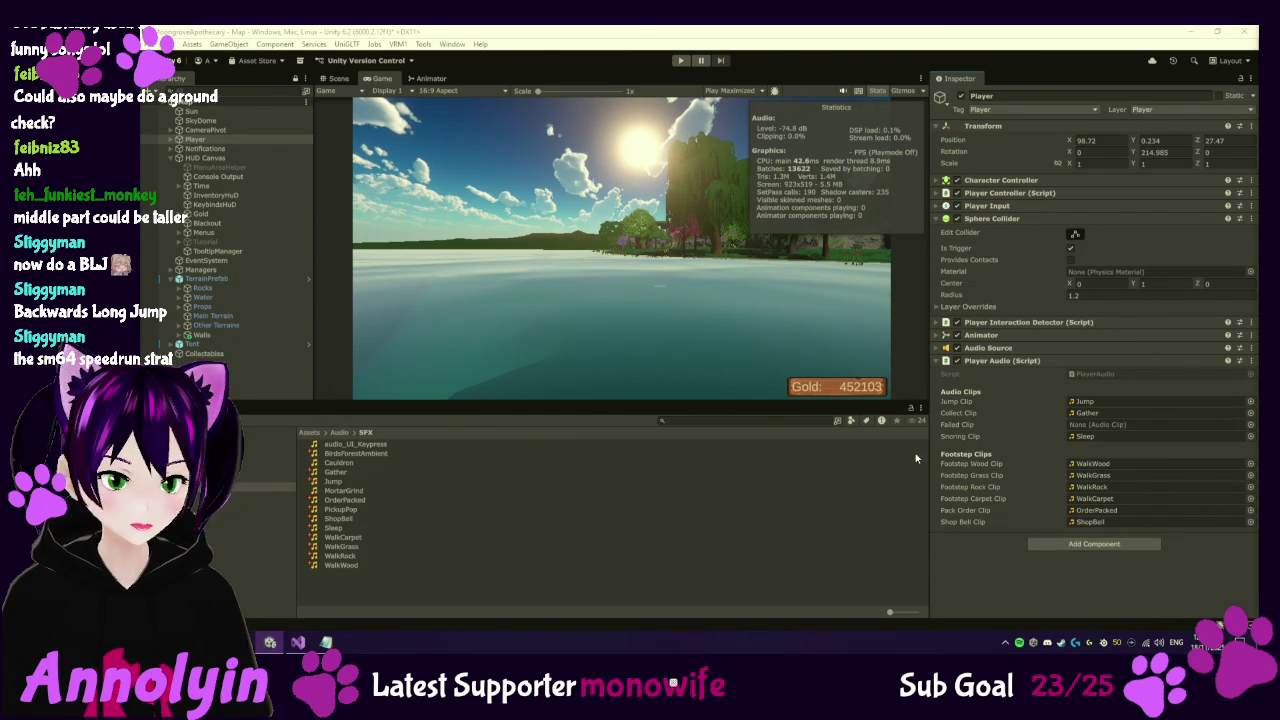
left_click(265, 551)
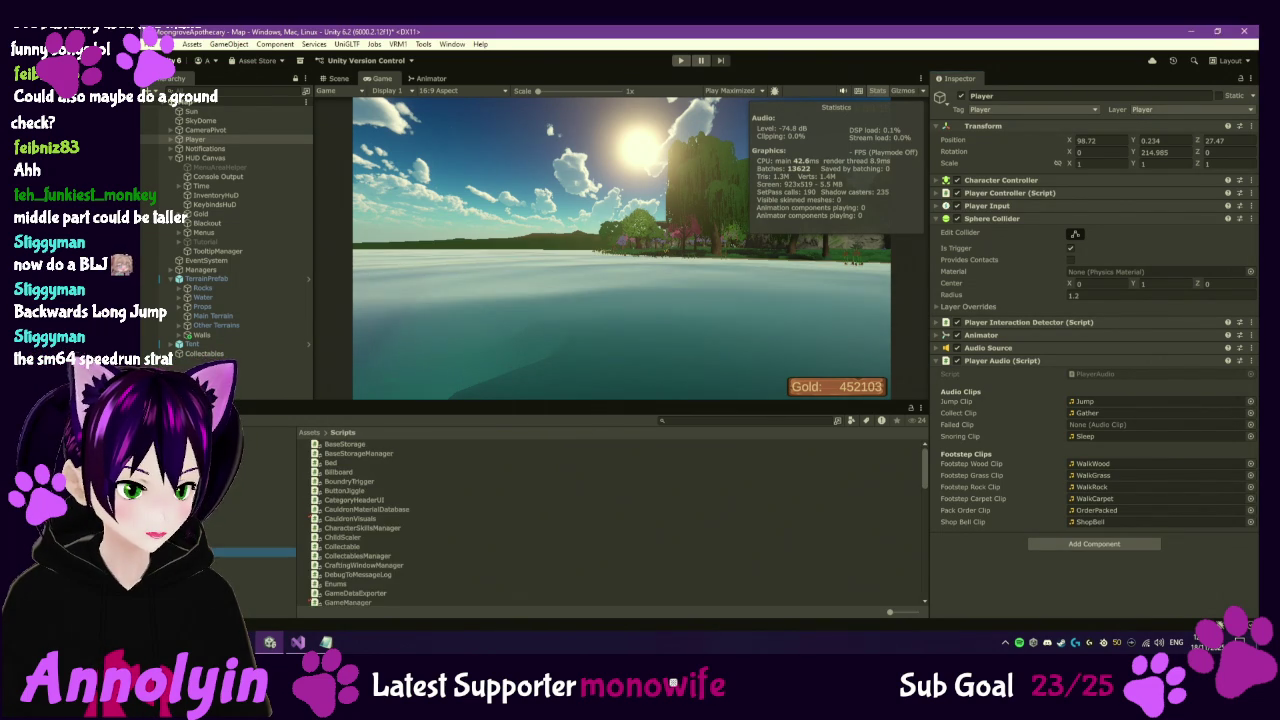
Read OrderManager.cs in the Inspector, then select Menus > Orders in the Hierarchy.
scroll(405, 519, "down", 5)
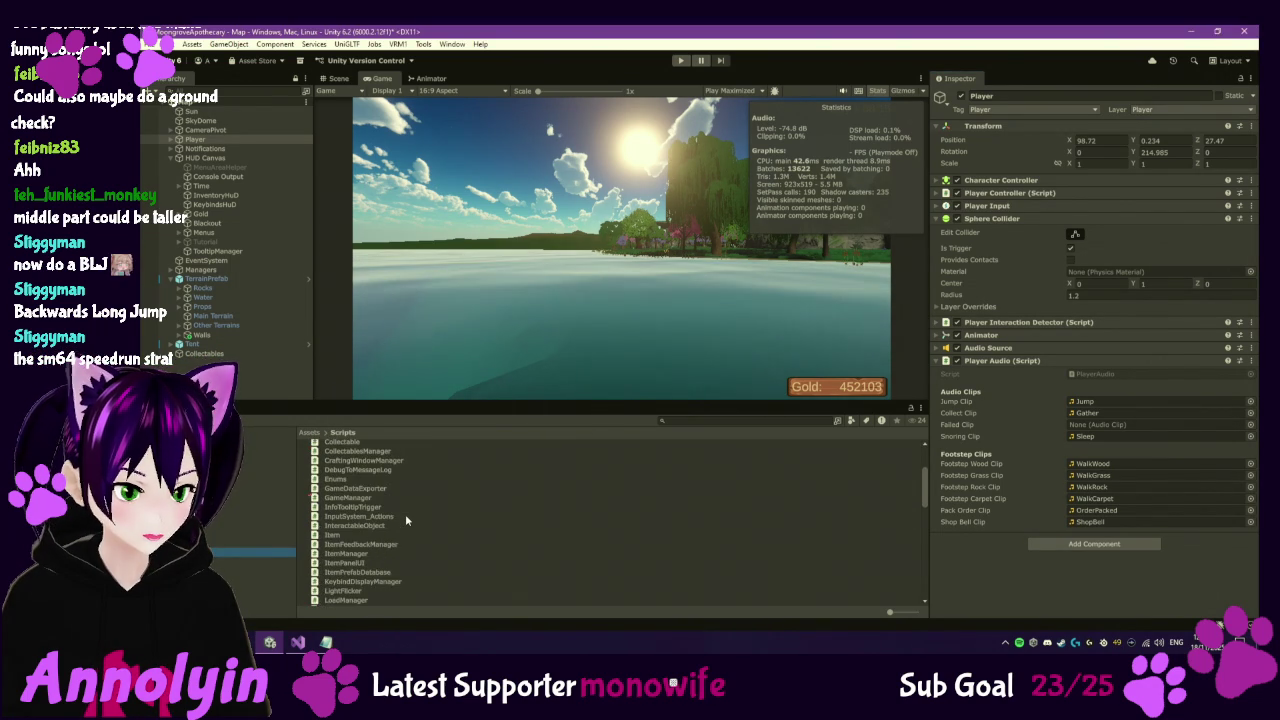
scroll(405, 519, "down", 1)
scroll(405, 519, "down", 2)
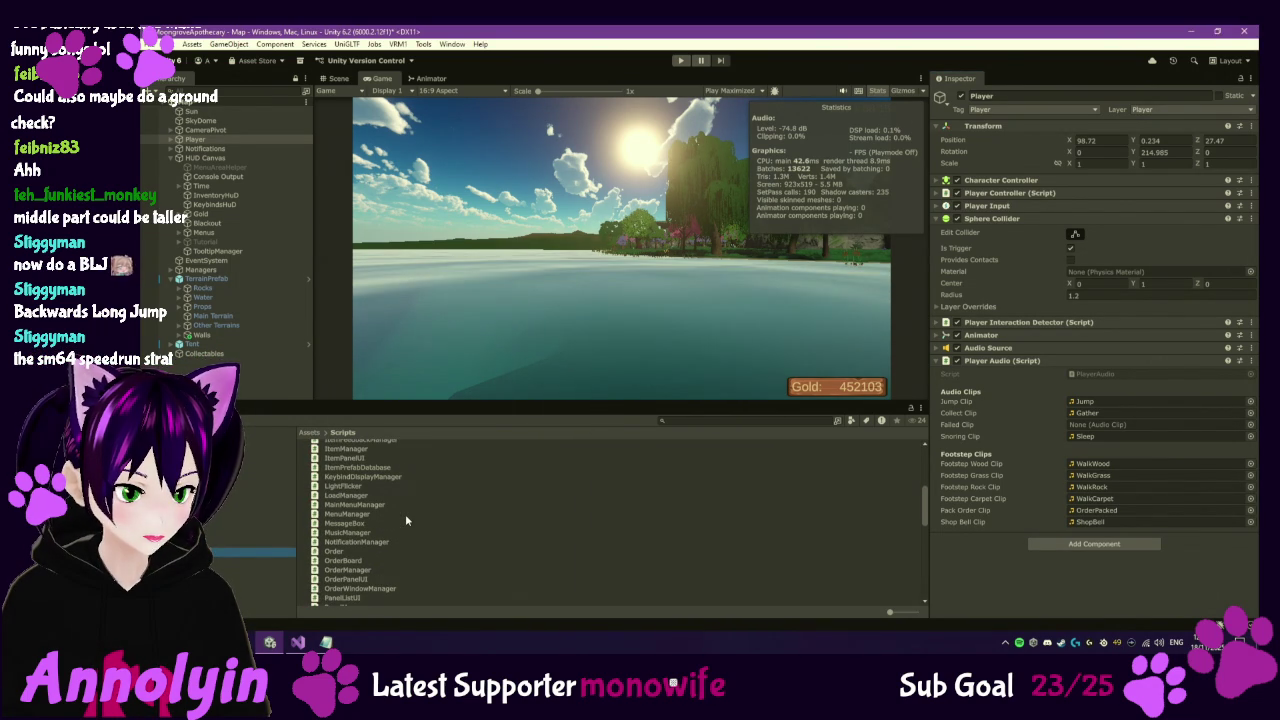
left_click(372, 569)
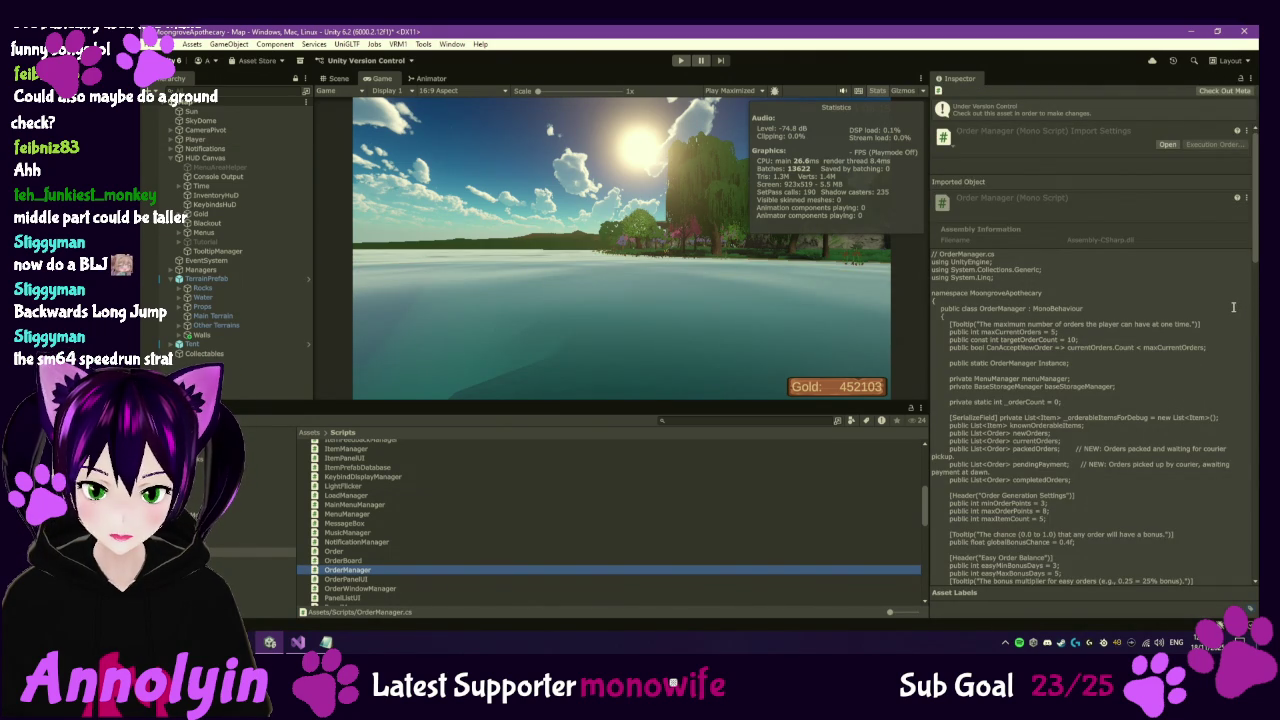
scroll(1232, 306, "down", 1)
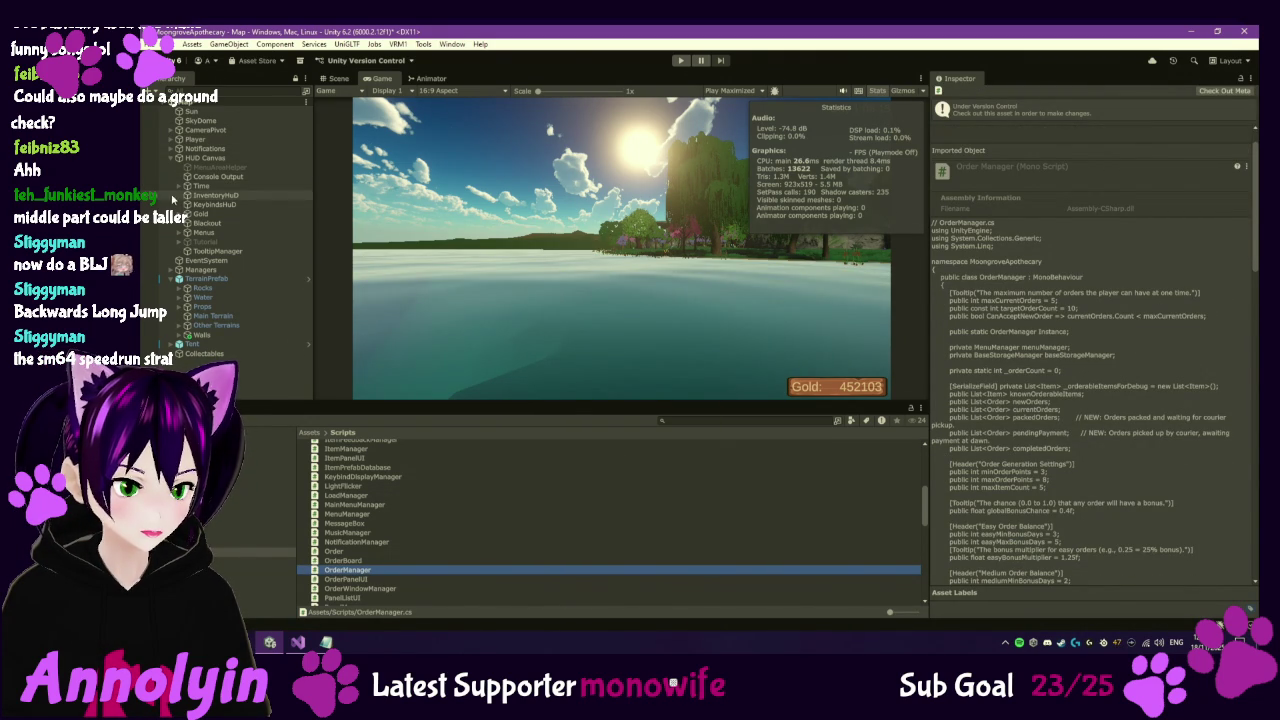
left_click(180, 232)
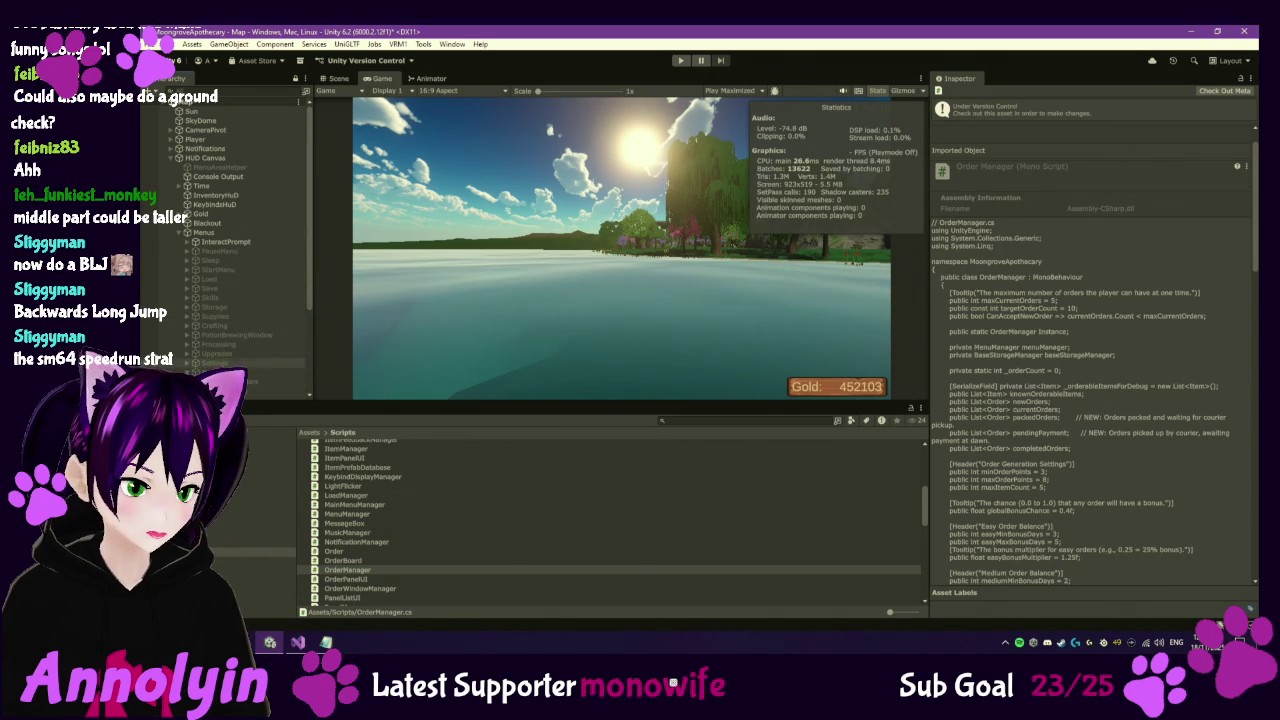
left_click(265, 372)
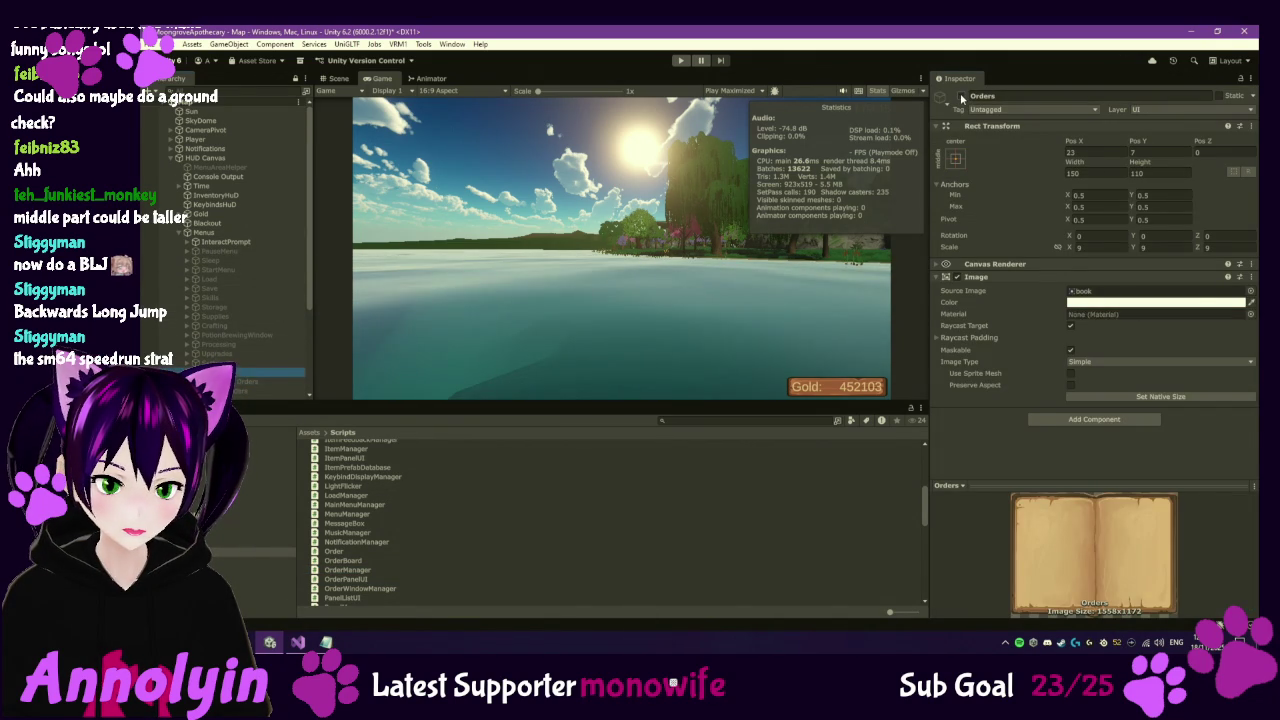
Activate the Orders window and check which function the Current Orders Complete button calls.
left_click(961, 95)
scroll(275, 300, "down", 3)
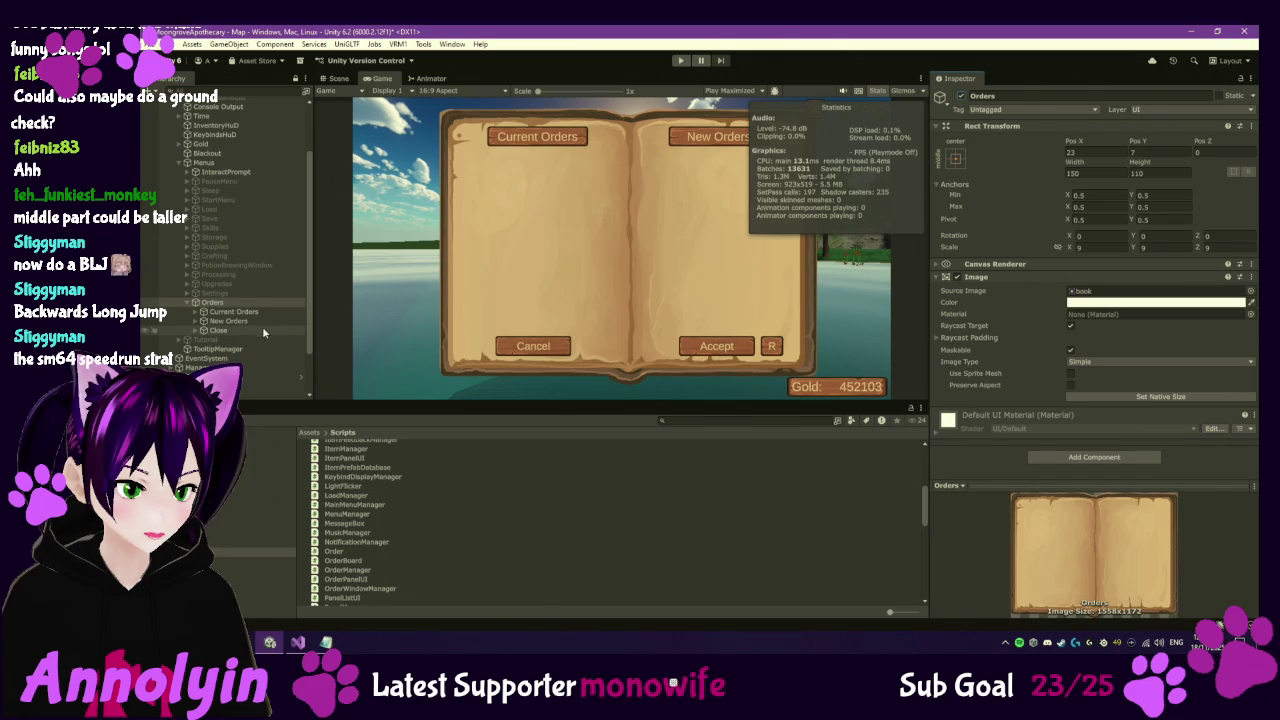
left_click(203, 312)
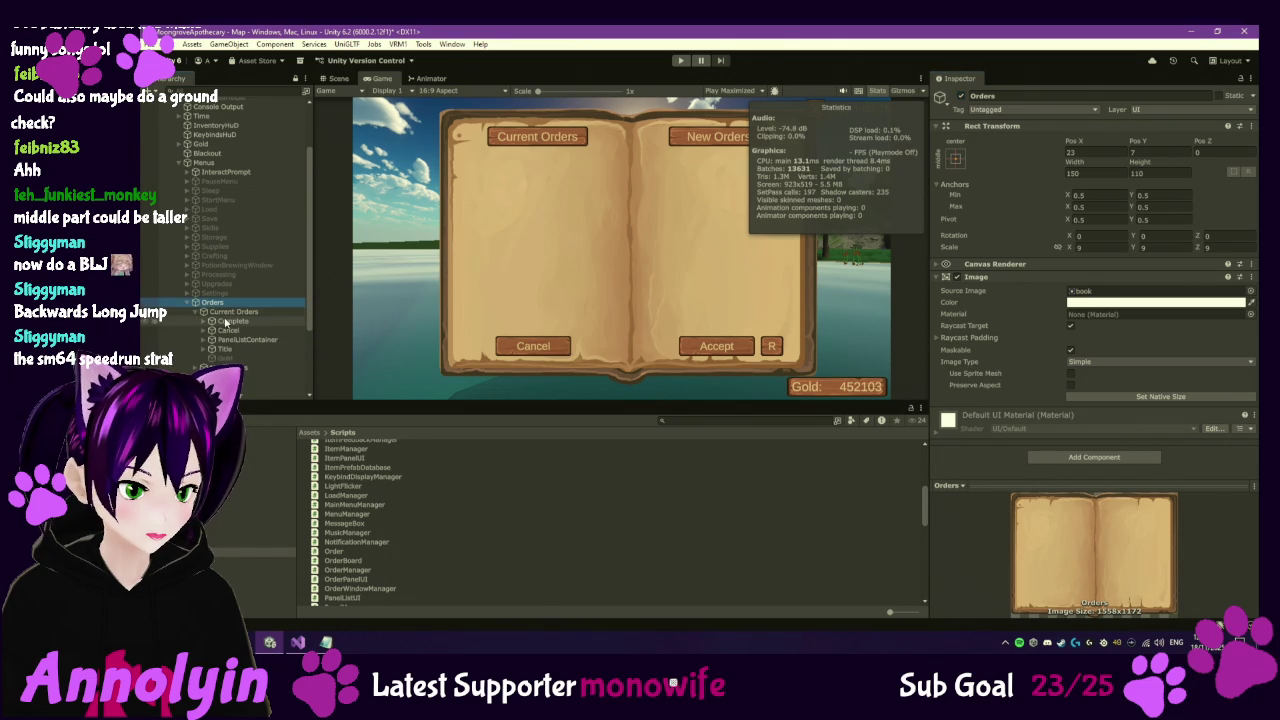
left_click(232, 322)
scroll(1070, 311, "down", 5)
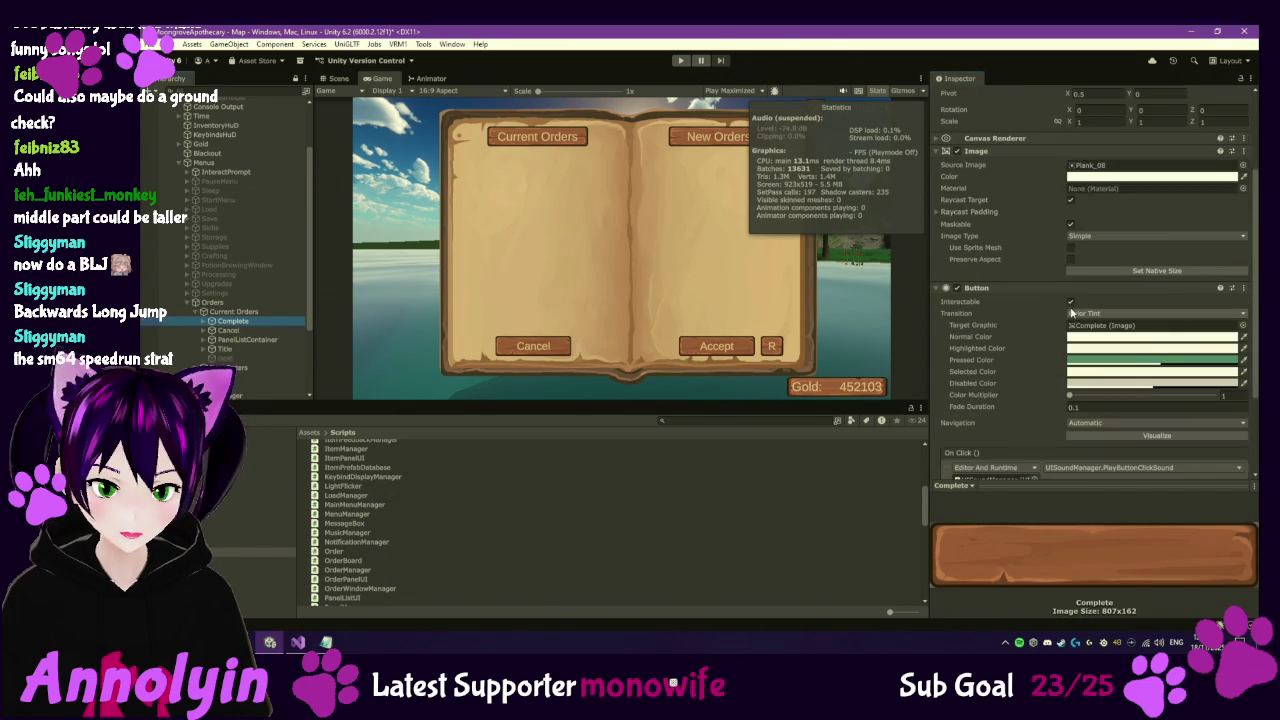
scroll(1100, 370, "down", 1)
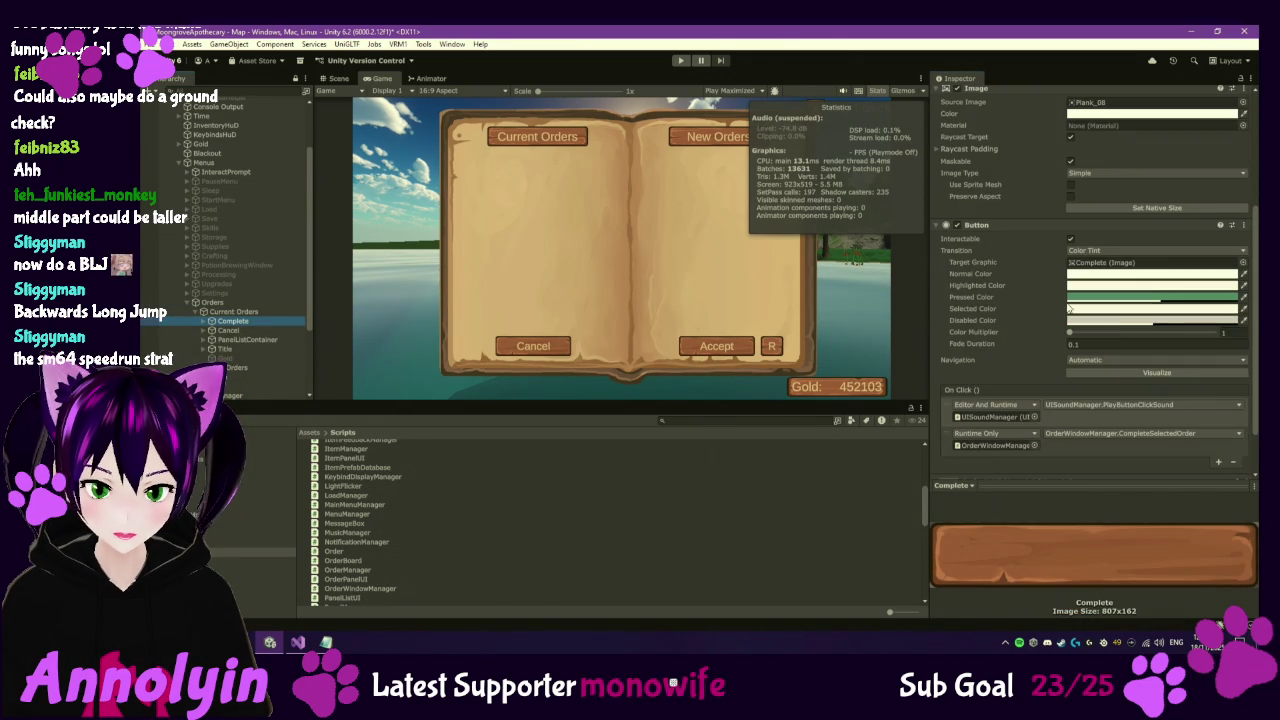
left_click(1135, 436)
left_click(547, 476)
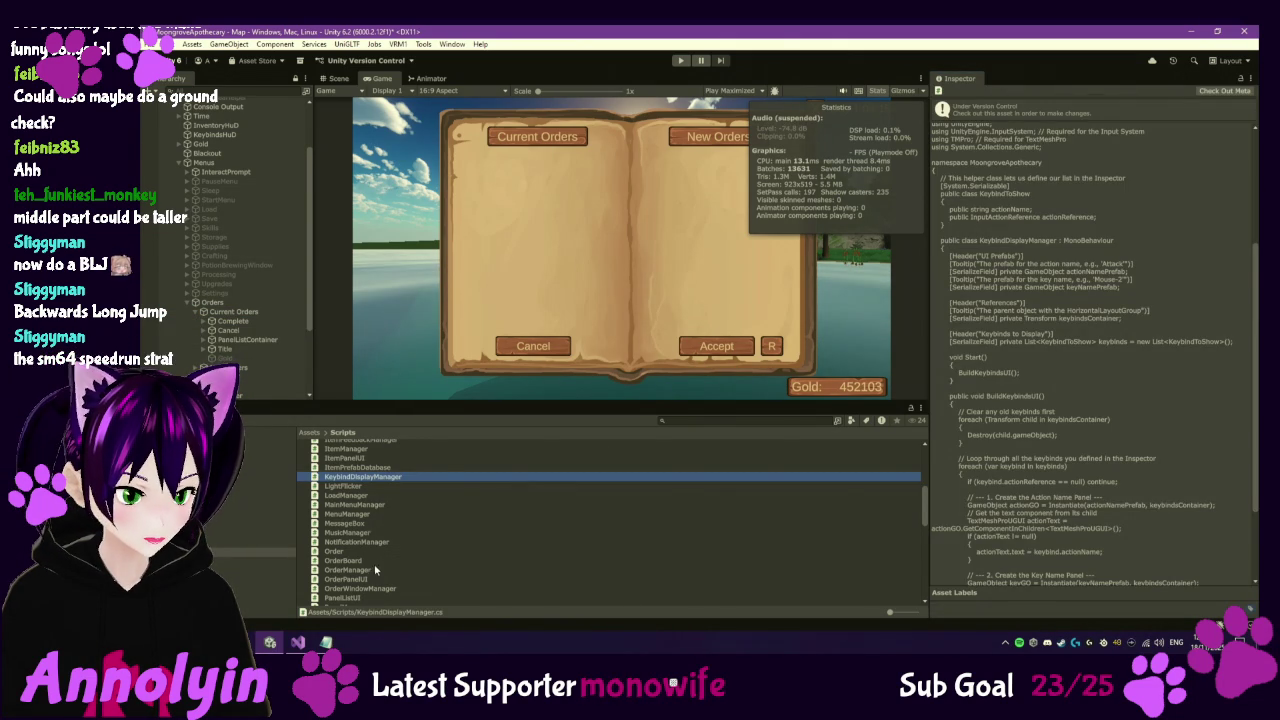
Open OrderWindowManager.cs in Visual Studio and check it out under version control.
double_click(373, 590)
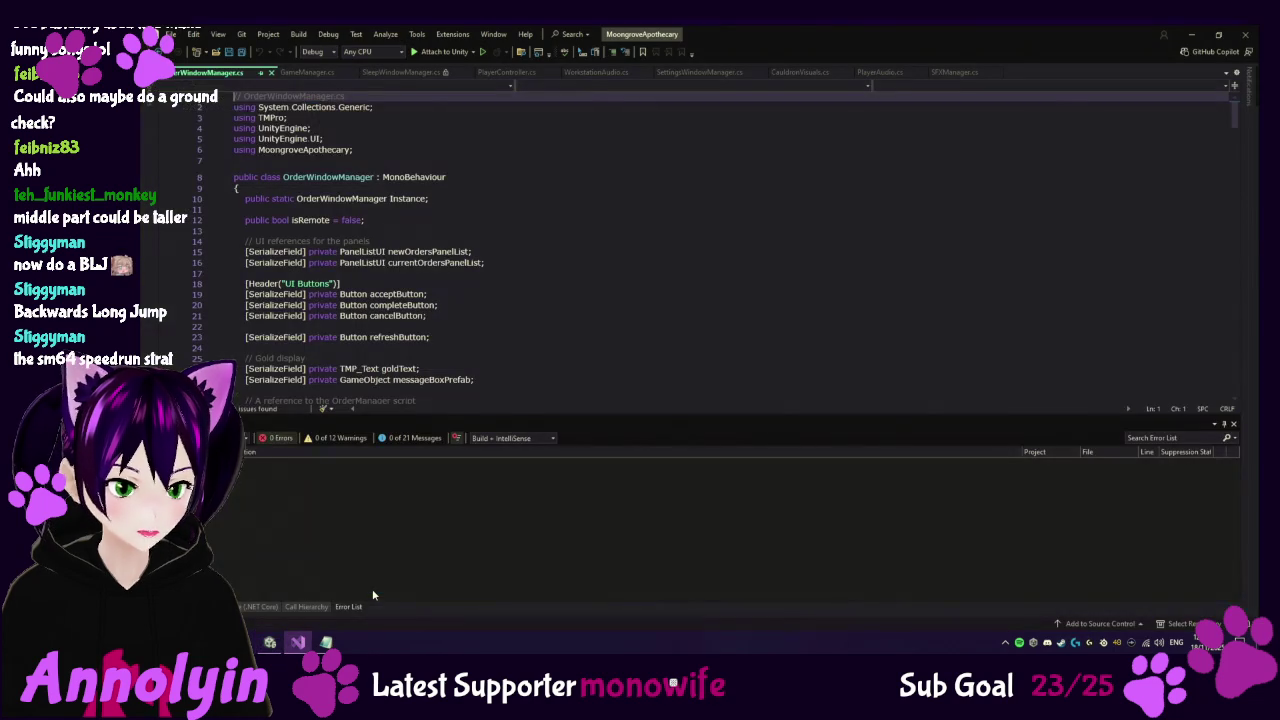
left_click(269, 642)
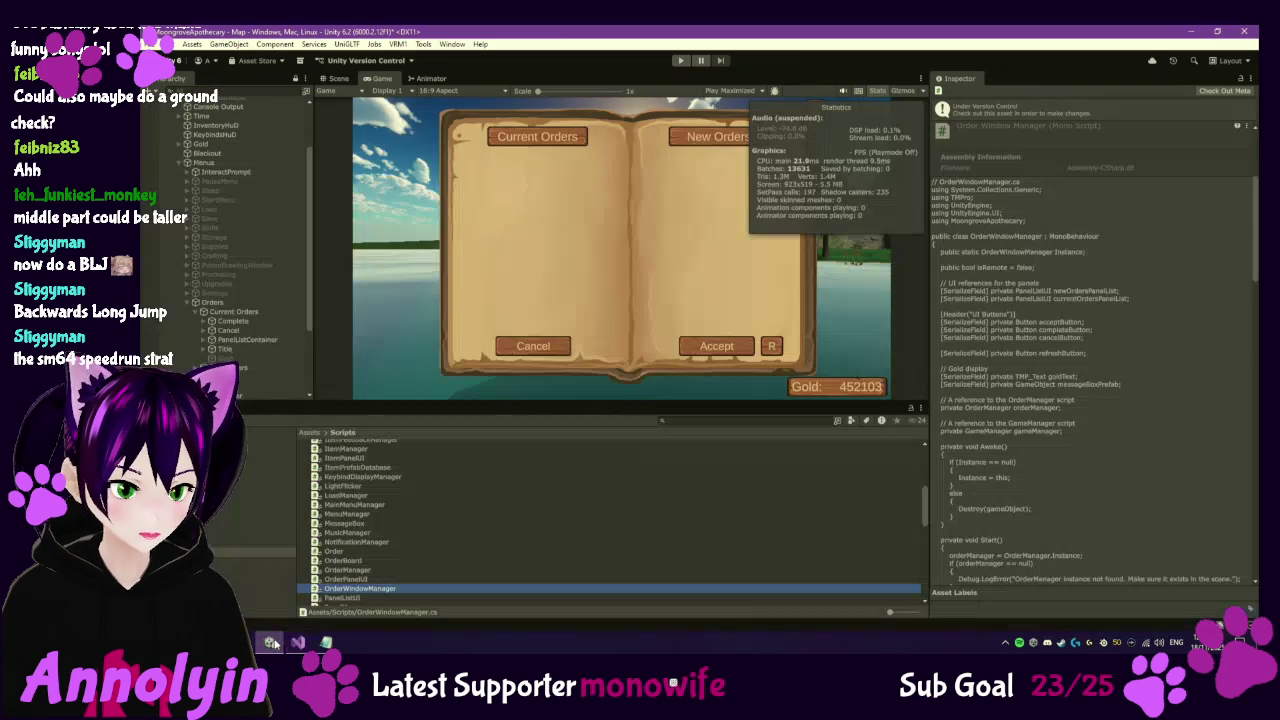
right_click(361, 591)
mouse_move(482, 266)
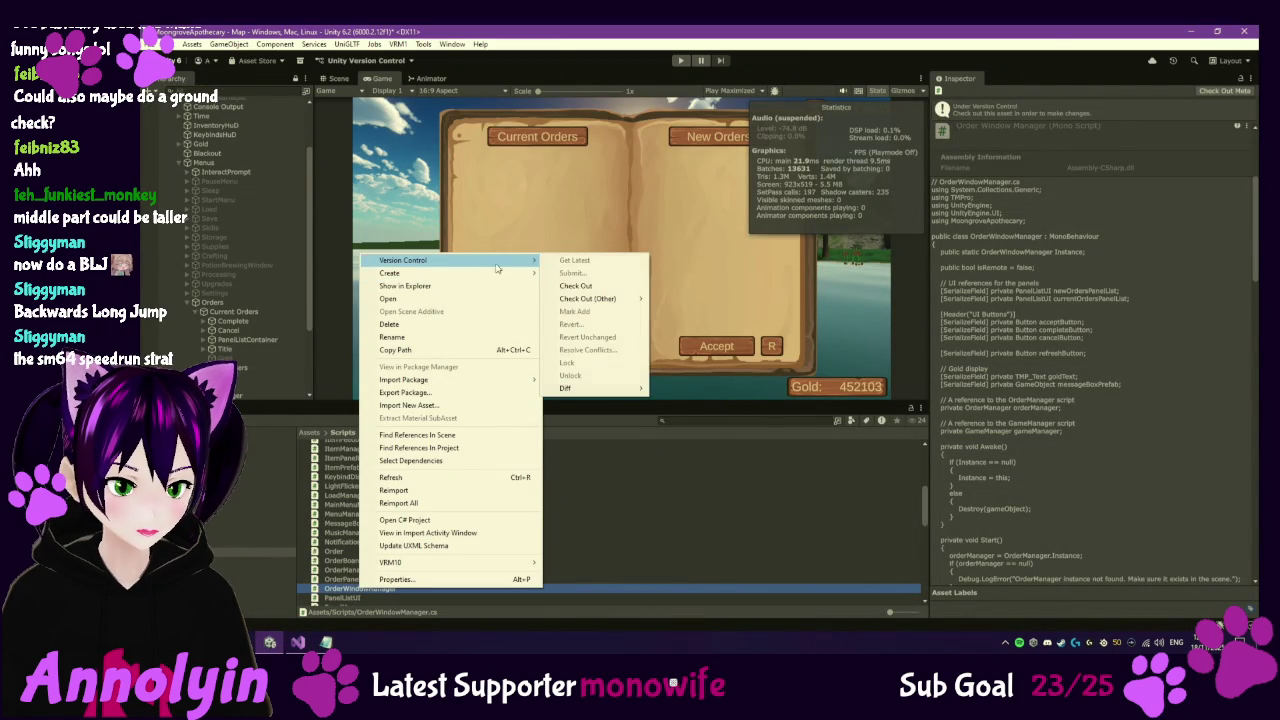
left_click(571, 287)
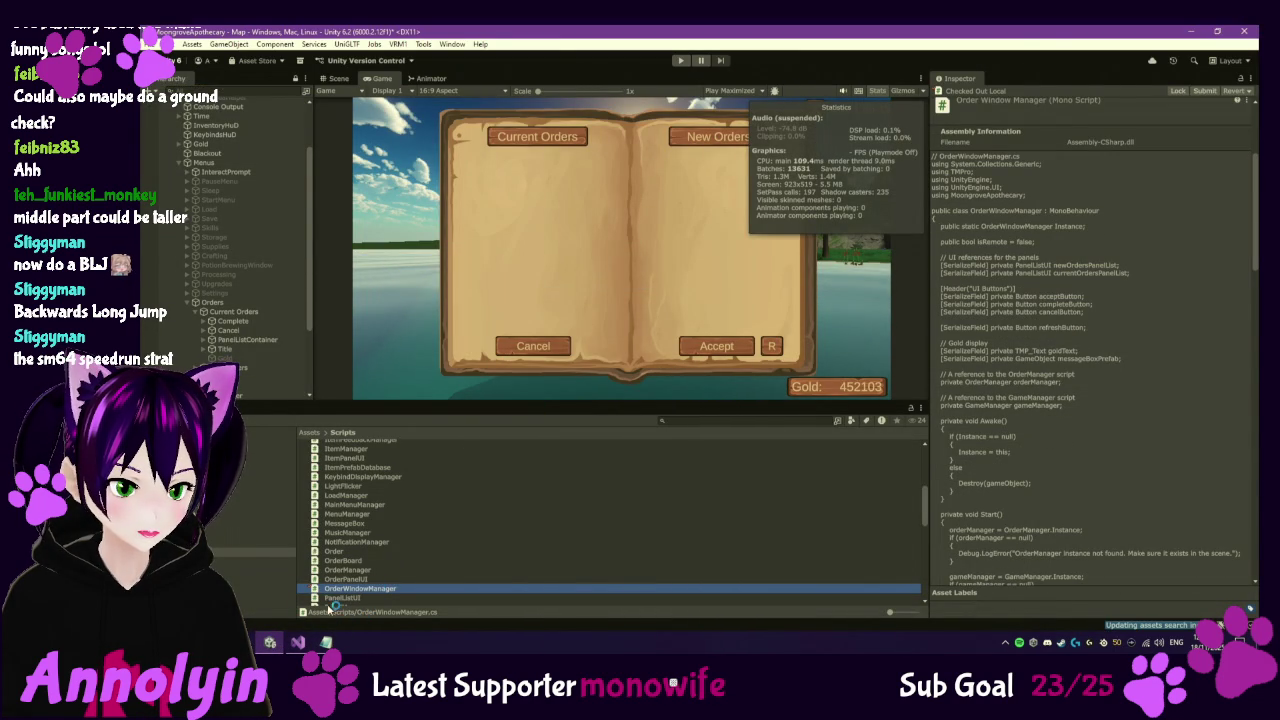
left_click(300, 643)
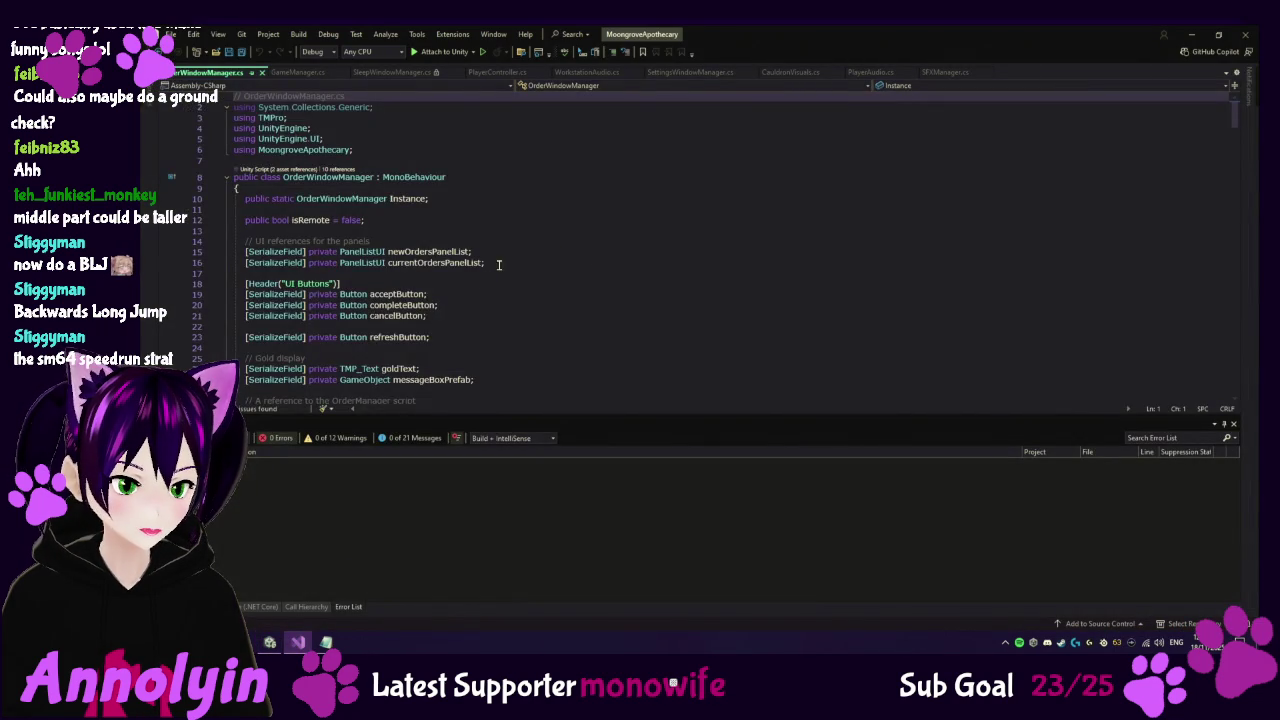
Add PlayerAudio.Instance.PlayPackOrderSound(); after the END TRIGGER comment in CompleteSelectedOrder and save.
scroll(631, 298, "down", 8)
scroll(631, 298, "down", 17)
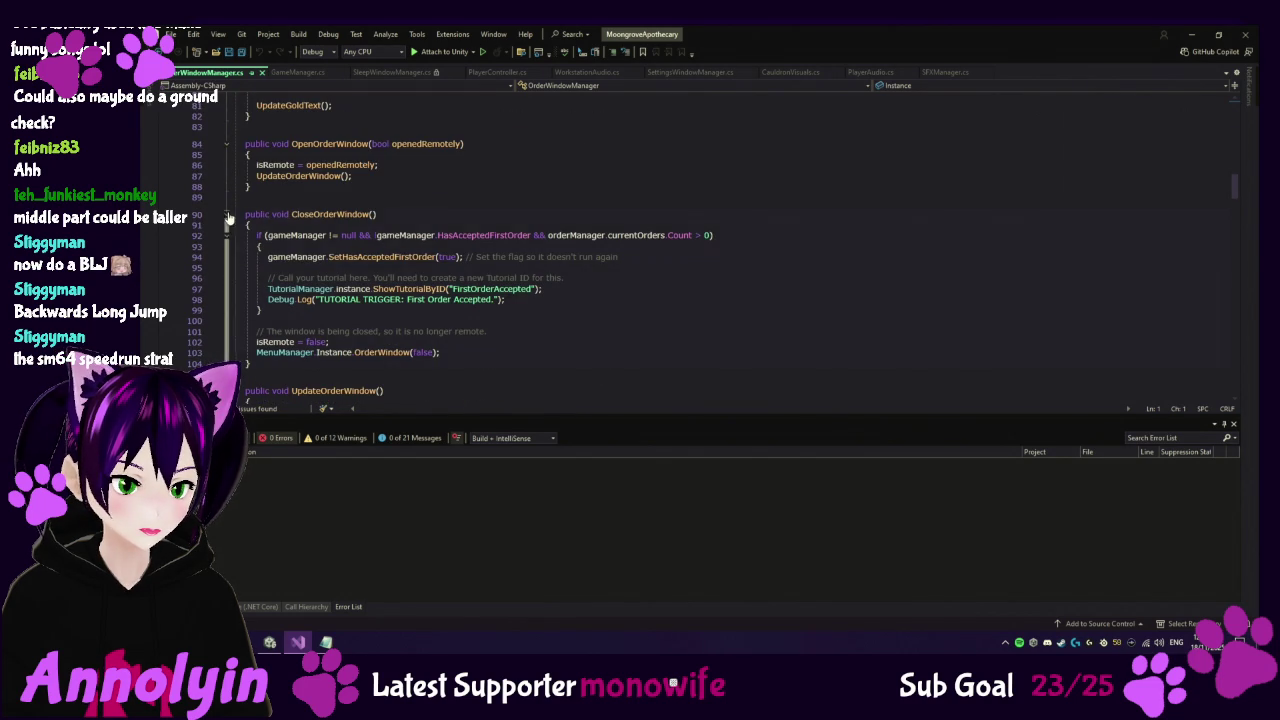
scroll(450, 288, "down", 5)
scroll(458, 284, "down", 7)
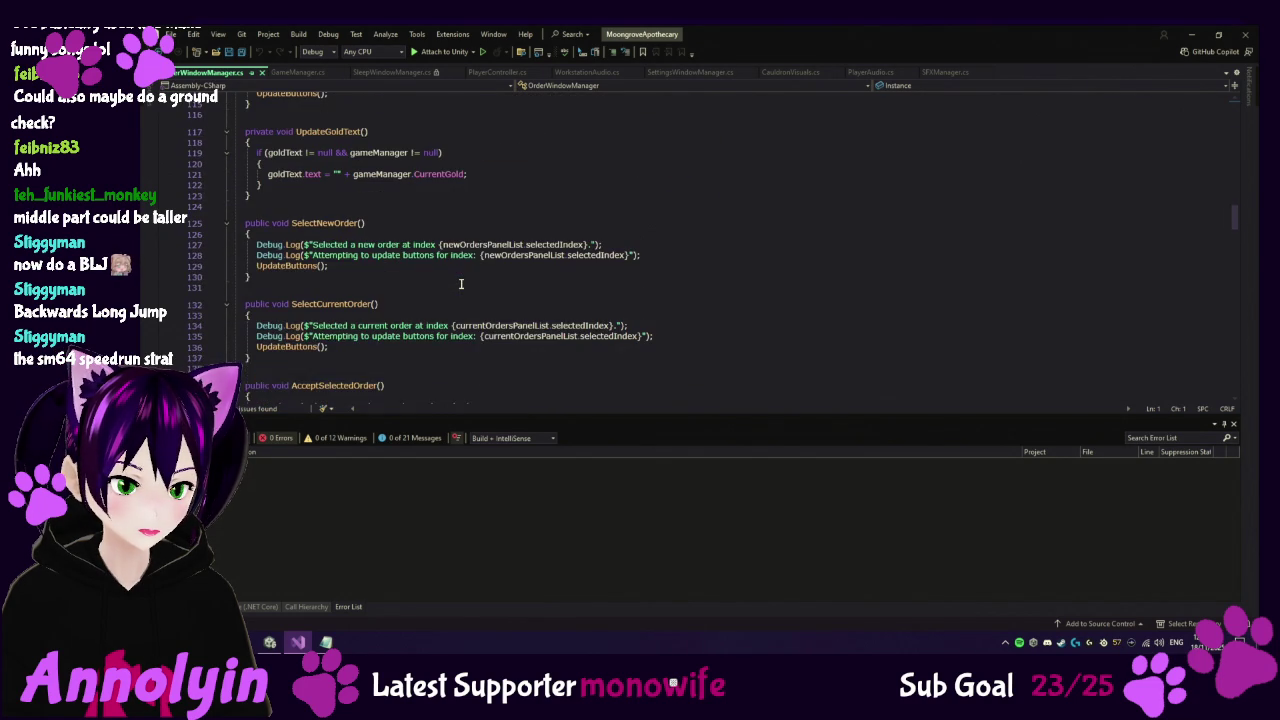
scroll(461, 284, "down", 11)
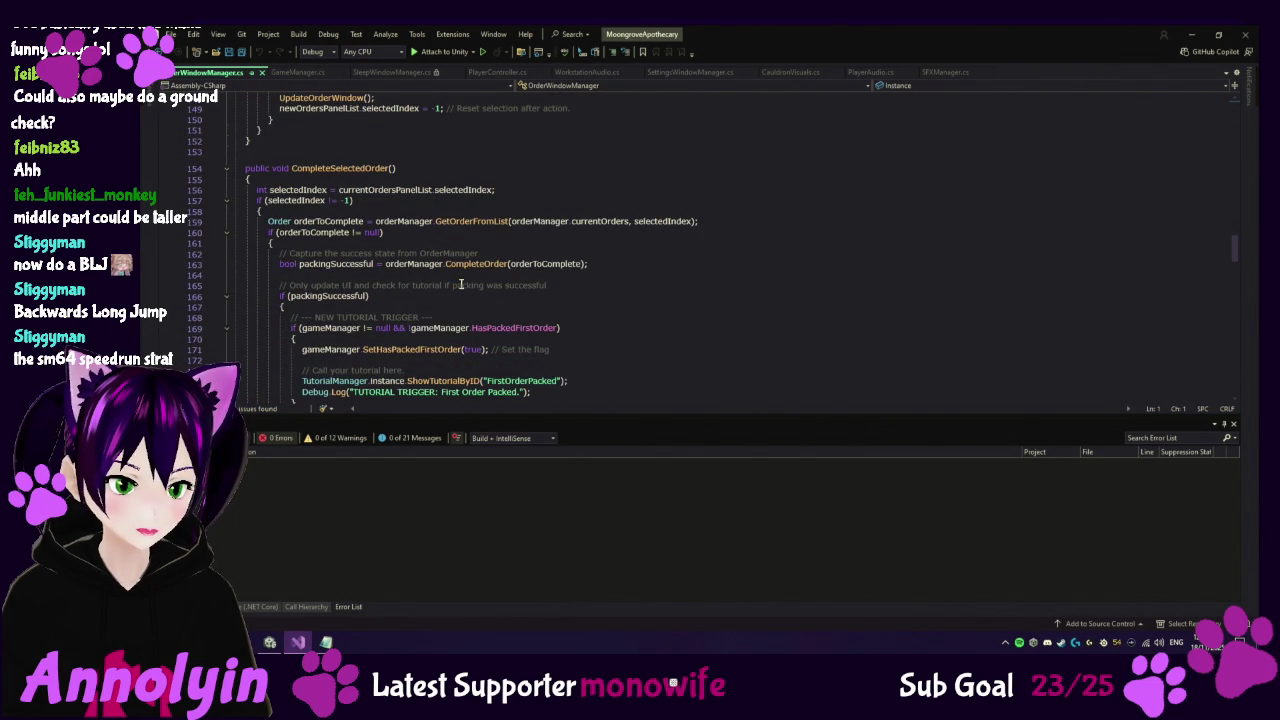
scroll(460, 286, "down", 3)
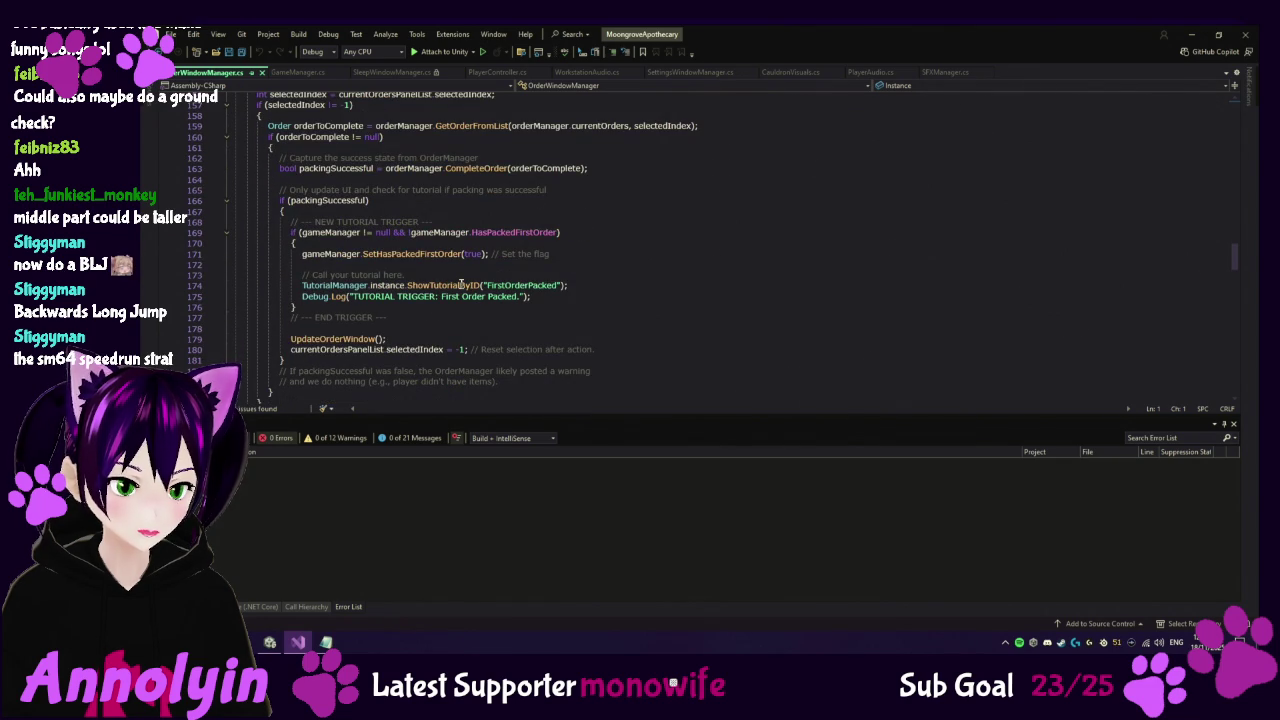
scroll(461, 285, "down", 1)
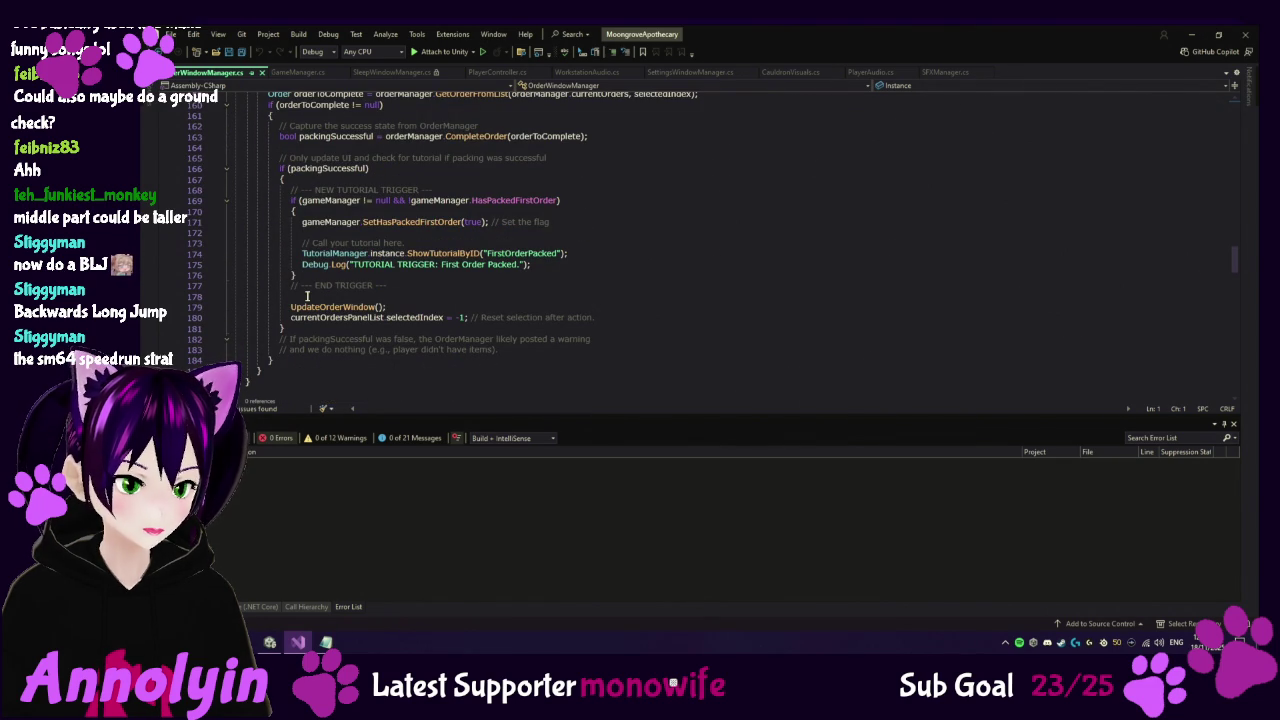
left_click(486, 294)
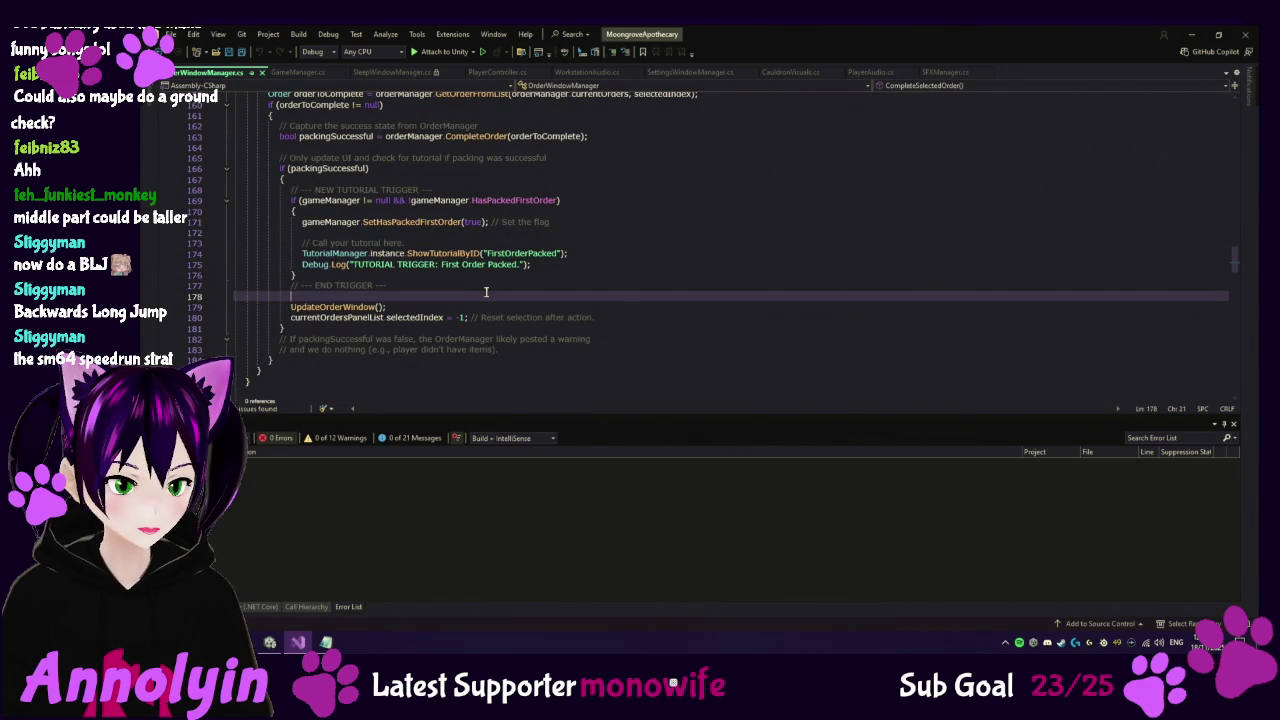
key("Return")
key("Return")
key("Up")
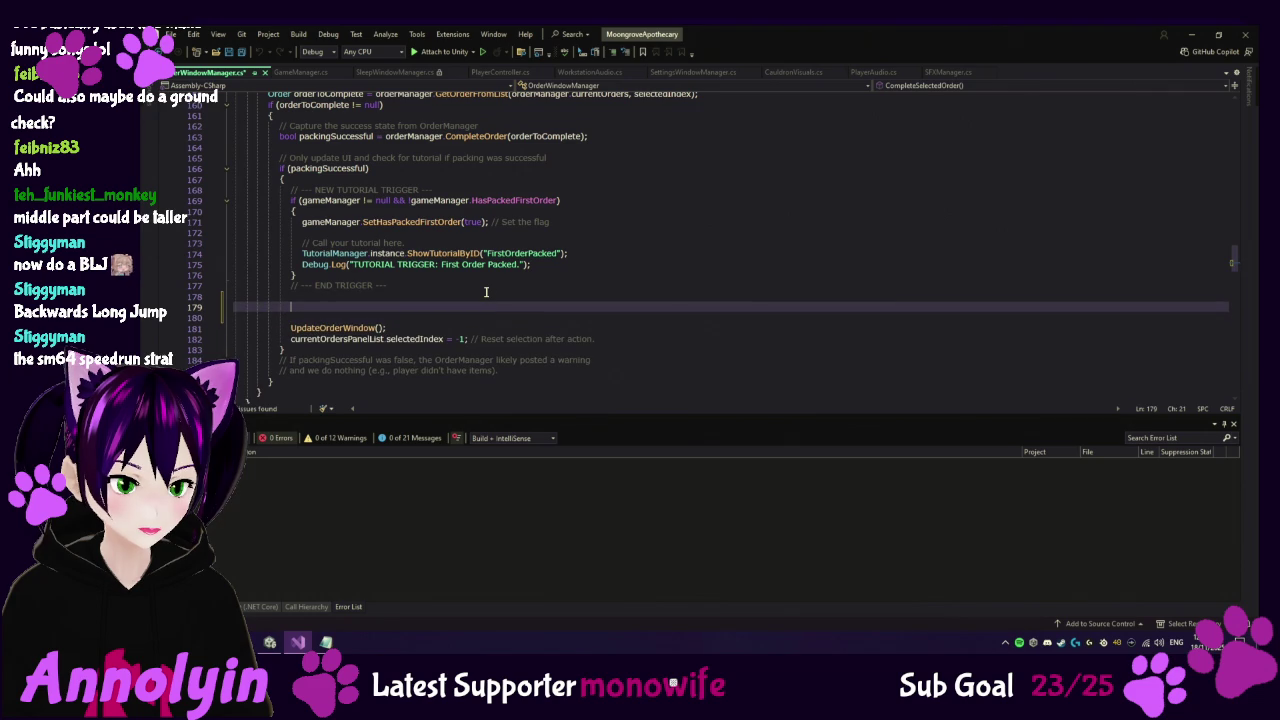
type("PlayerAudio.Instance.PlayPackOrderSound();")
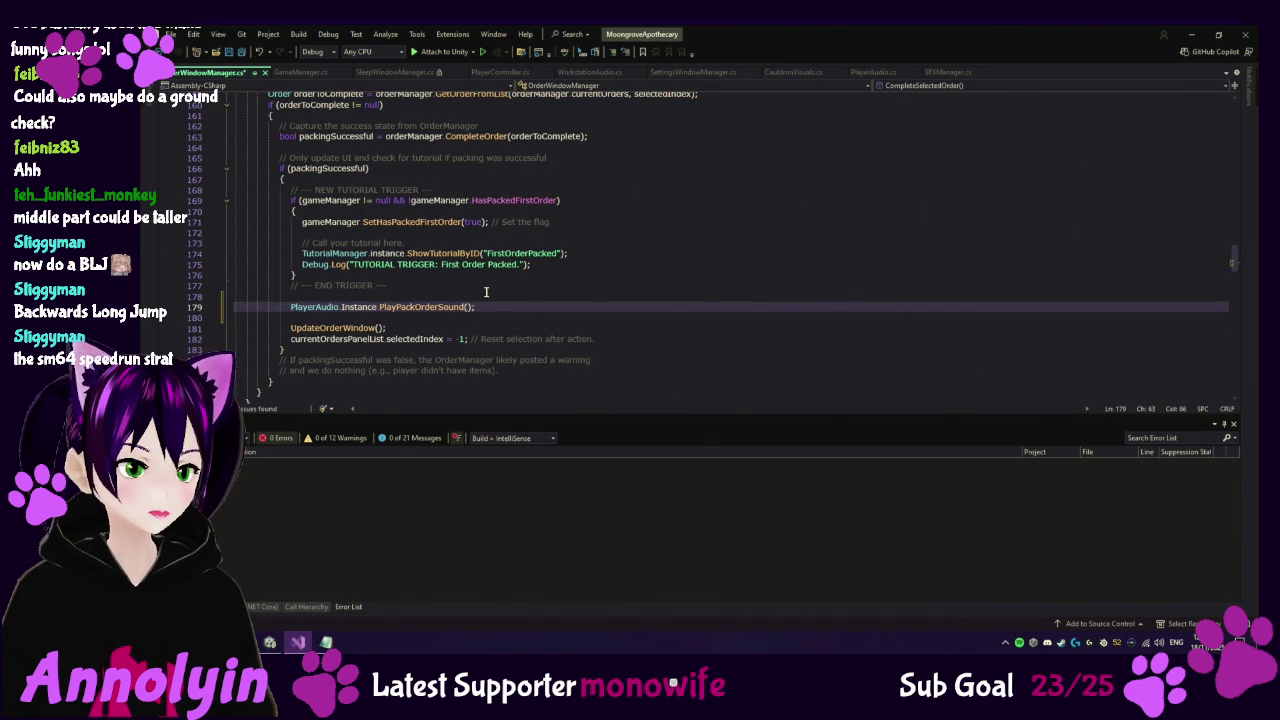
key("ctrl+s")
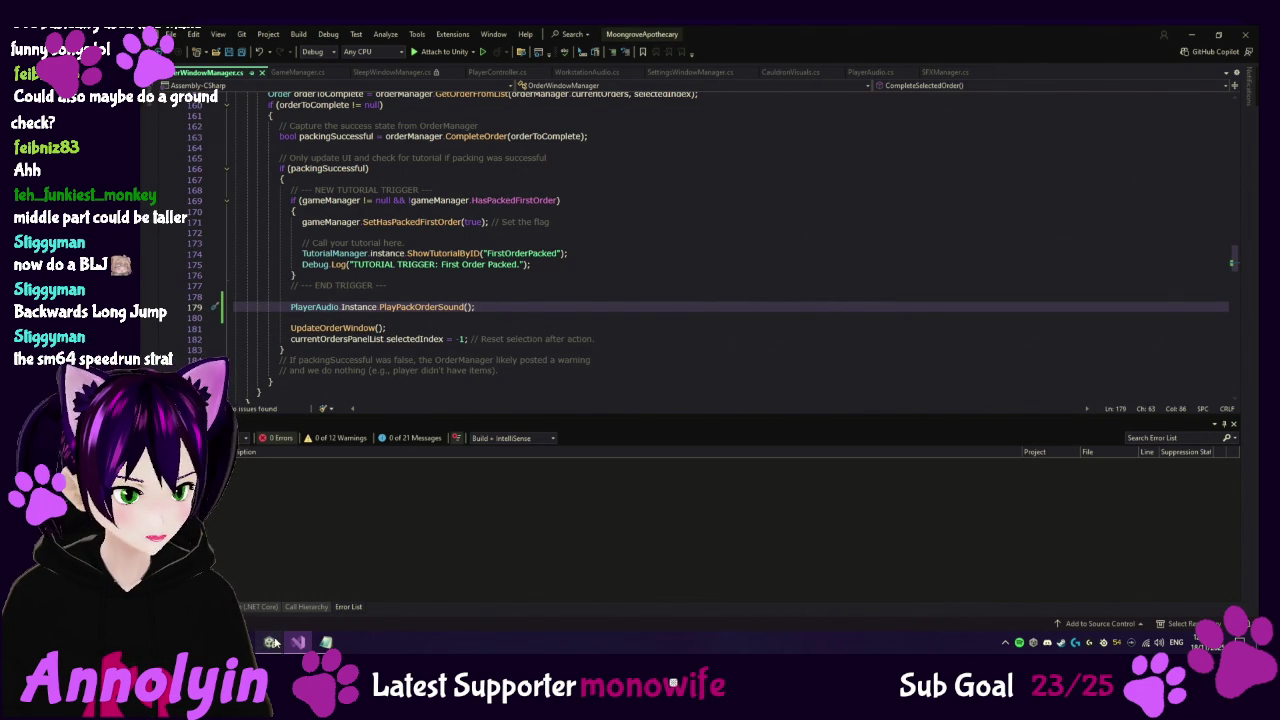
mouse_move(269, 625)
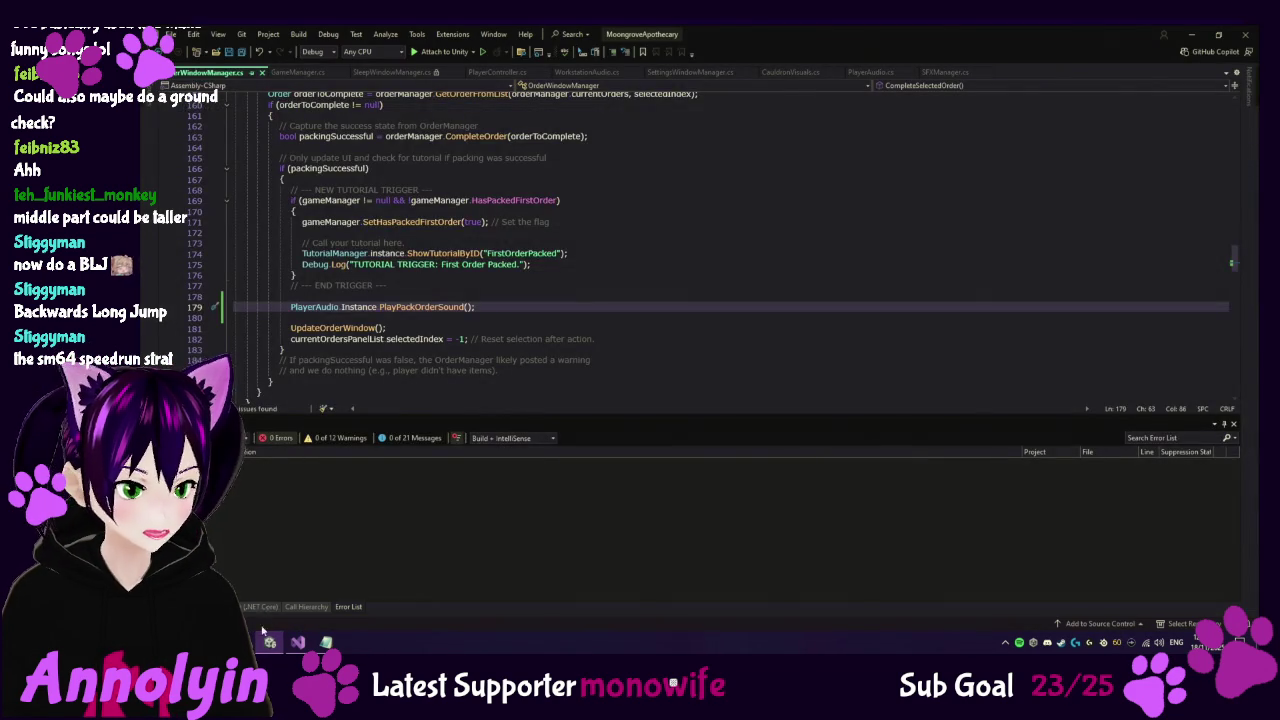
left_click(269, 643)
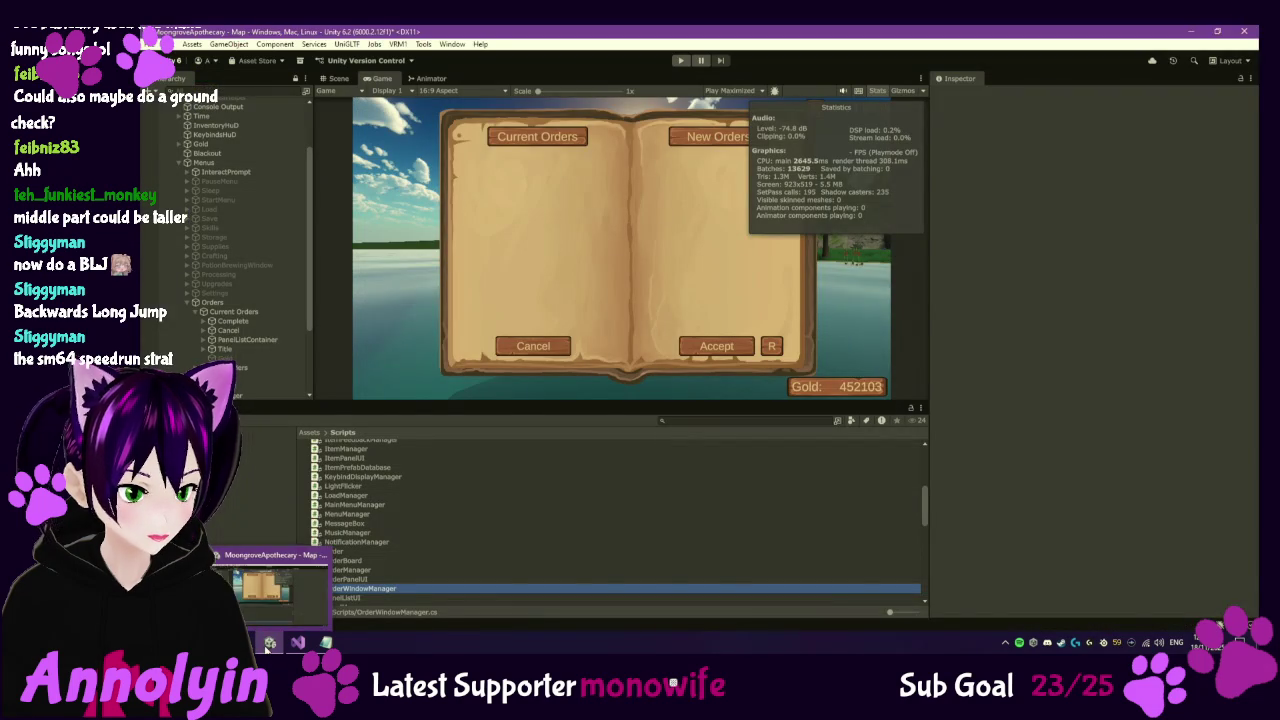
Deactivate the Orders window again and inspect the Upgrades Buy button.
left_click(214, 303)
key("alt+shift+a")
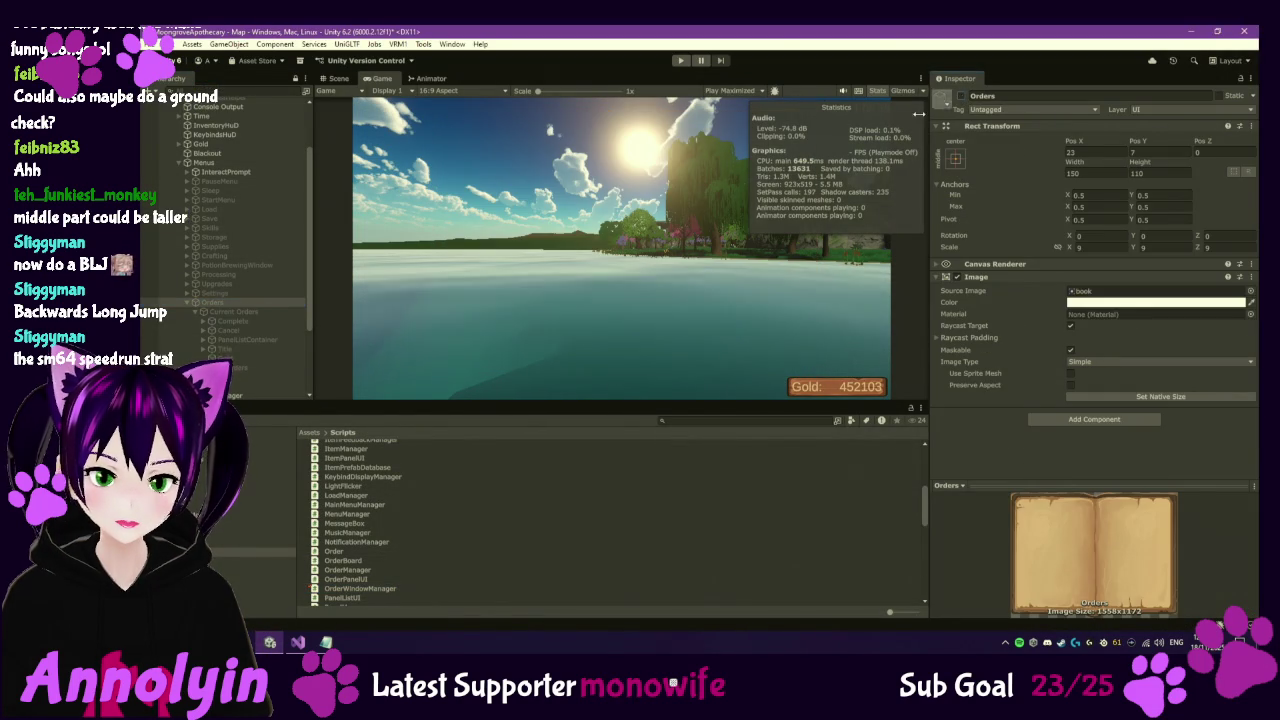
left_click(192, 301)
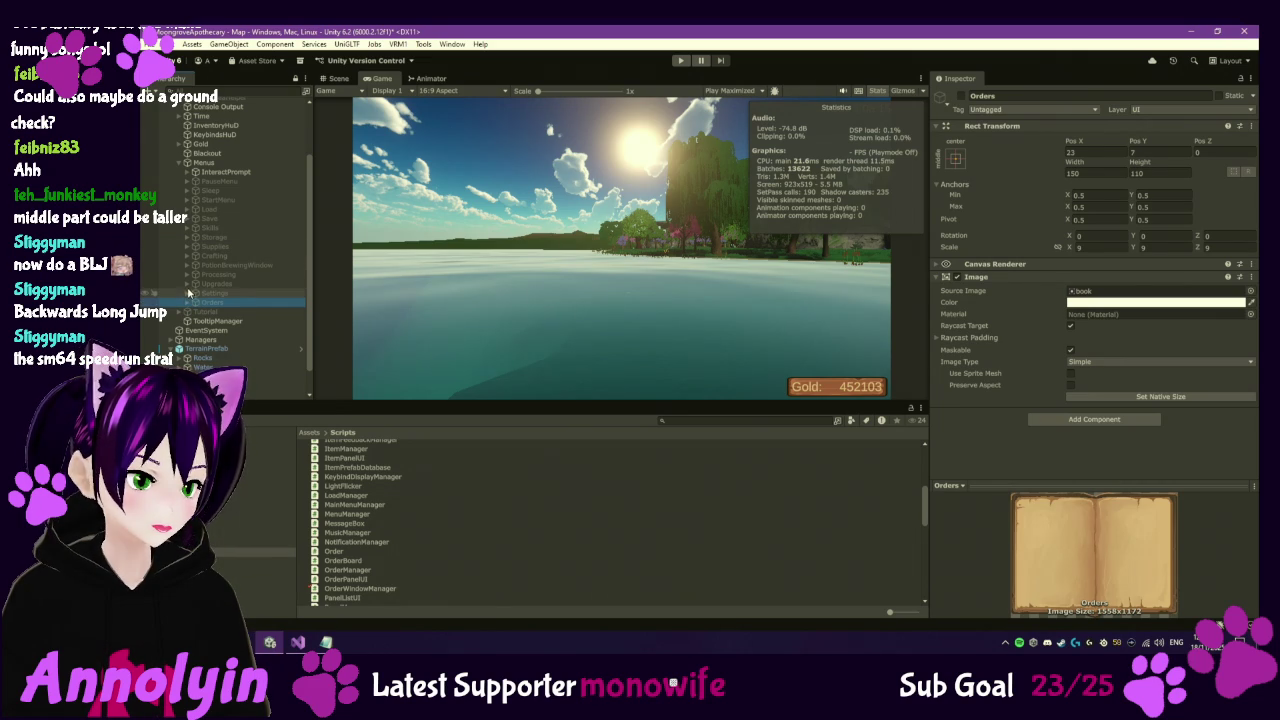
left_click(186, 285)
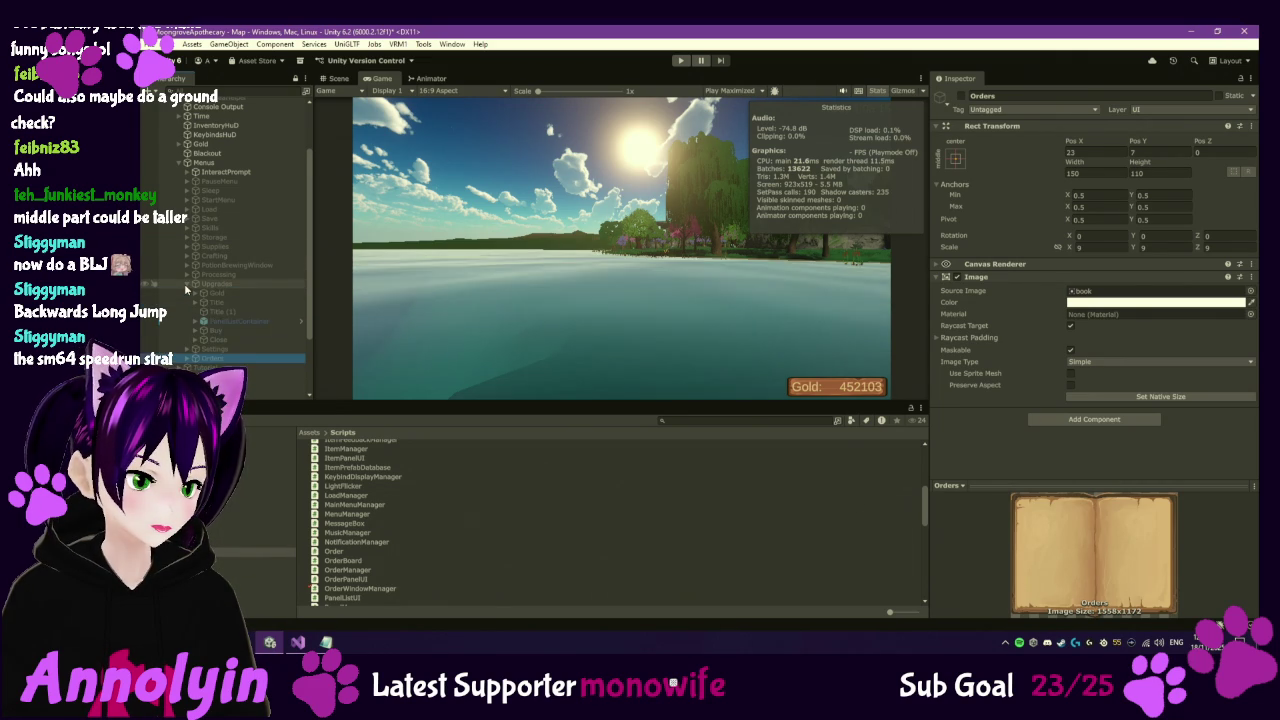
left_click(233, 331)
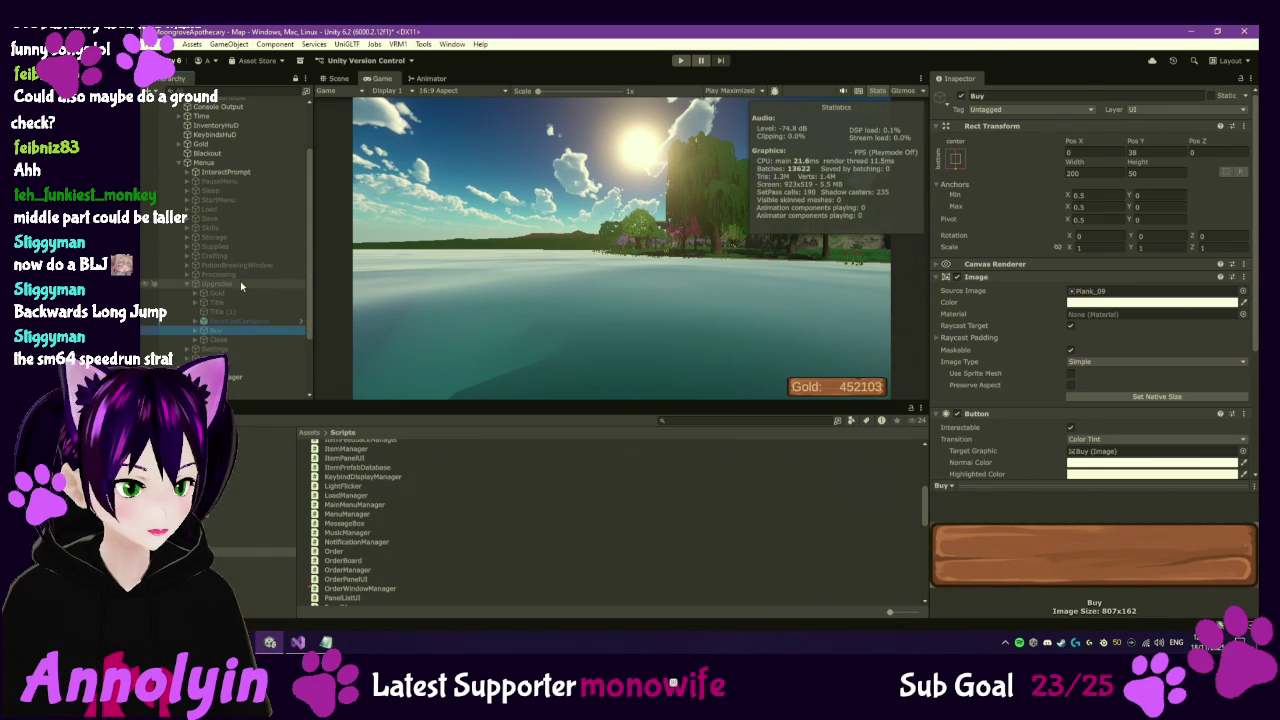
left_click(190, 283)
Check the Supplies ConfirmOrder button's On Click list, then view SupplyWindowManager.cs source.
left_click(186, 246)
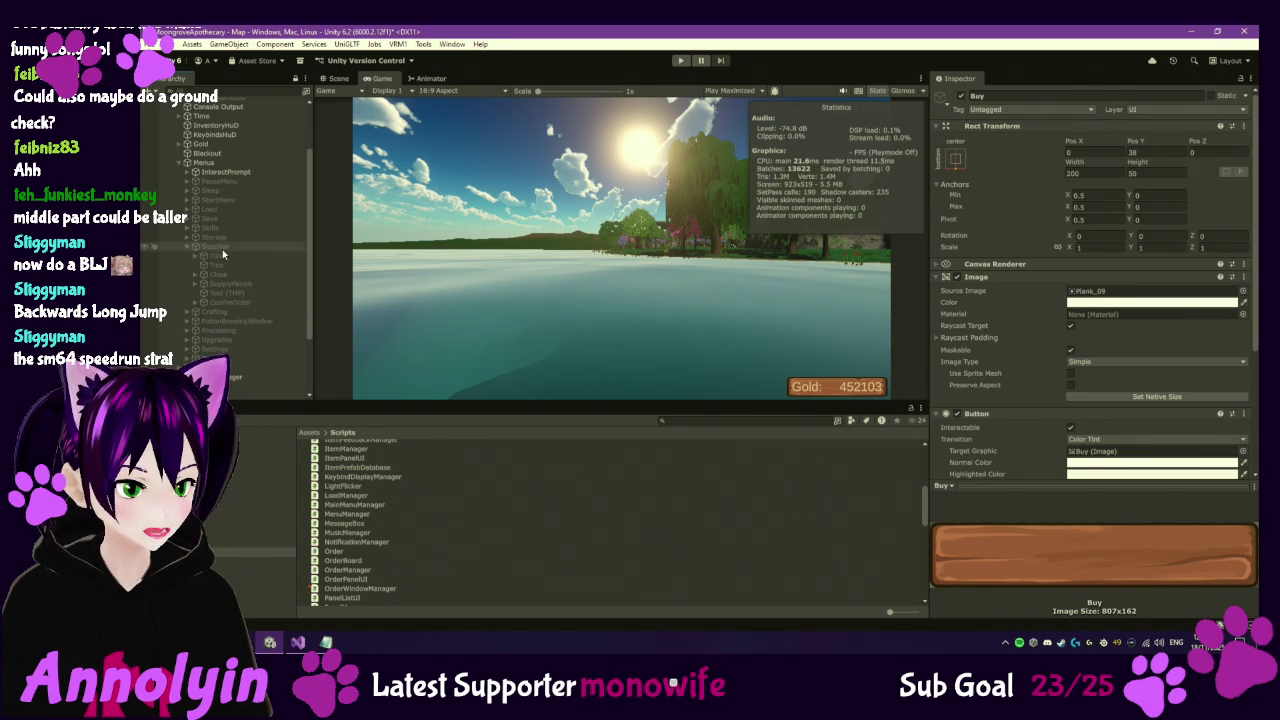
left_click(252, 300)
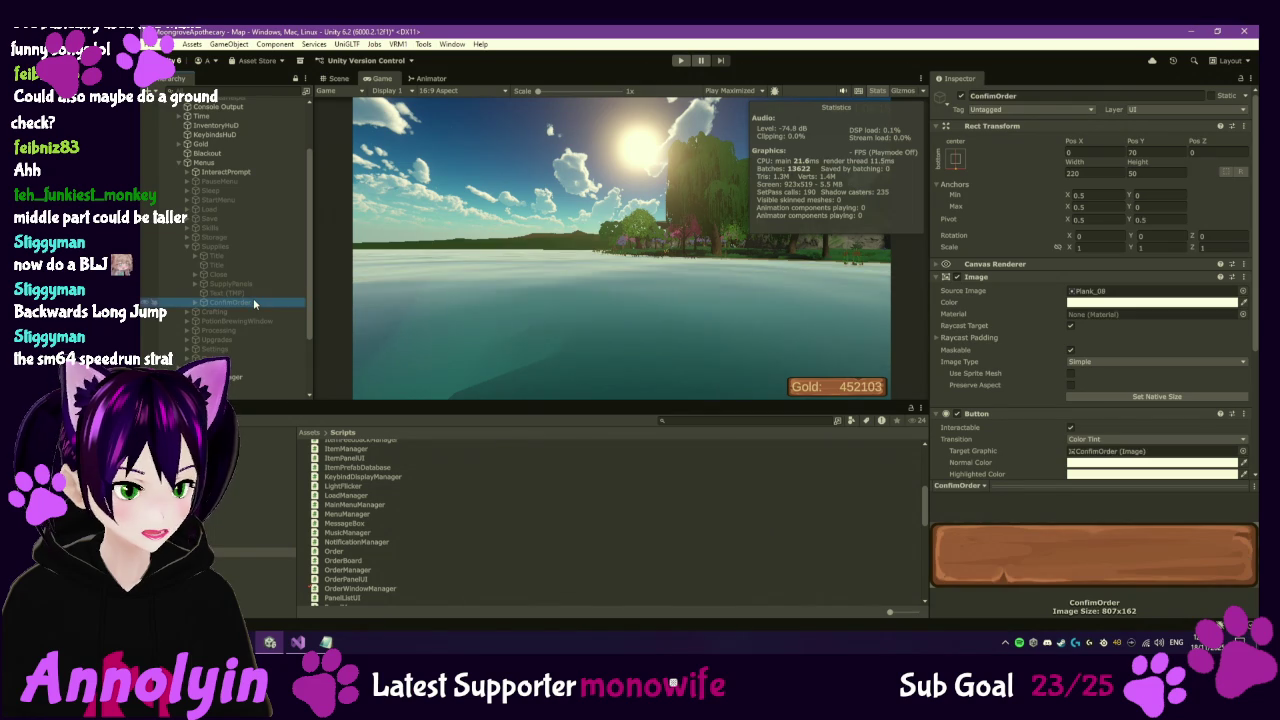
scroll(1035, 378, "down", 3)
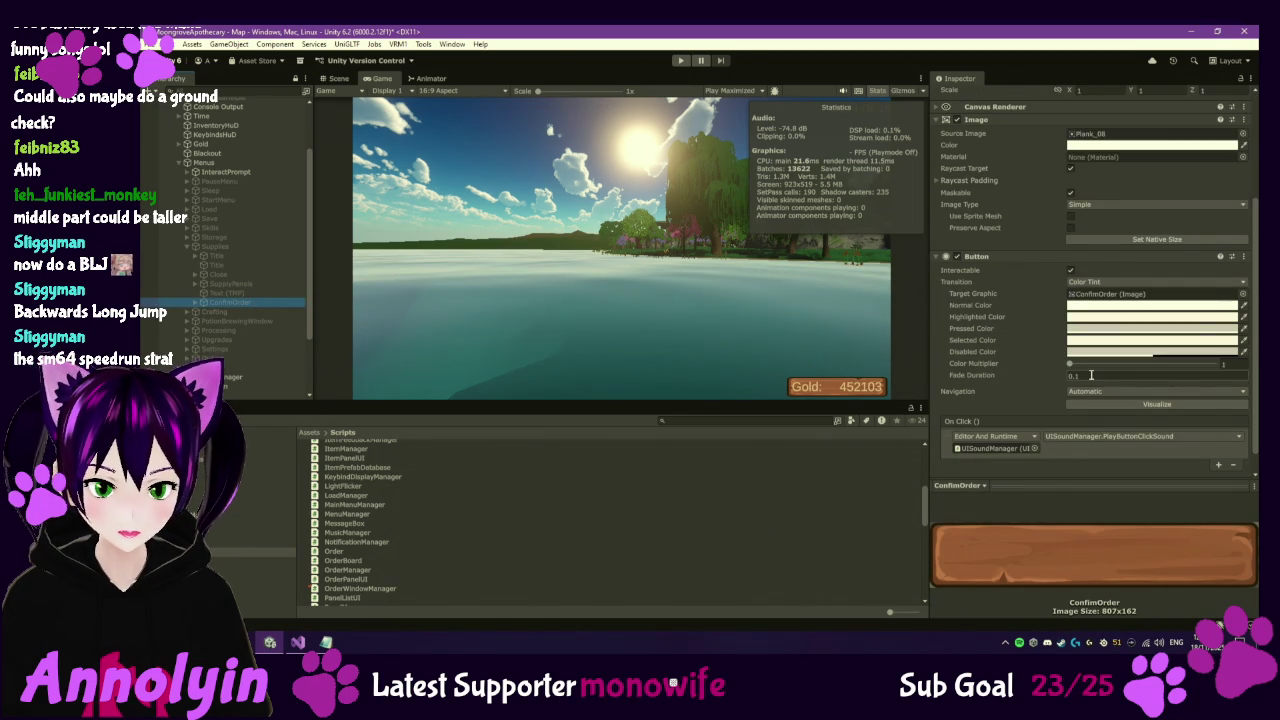
left_click(198, 303)
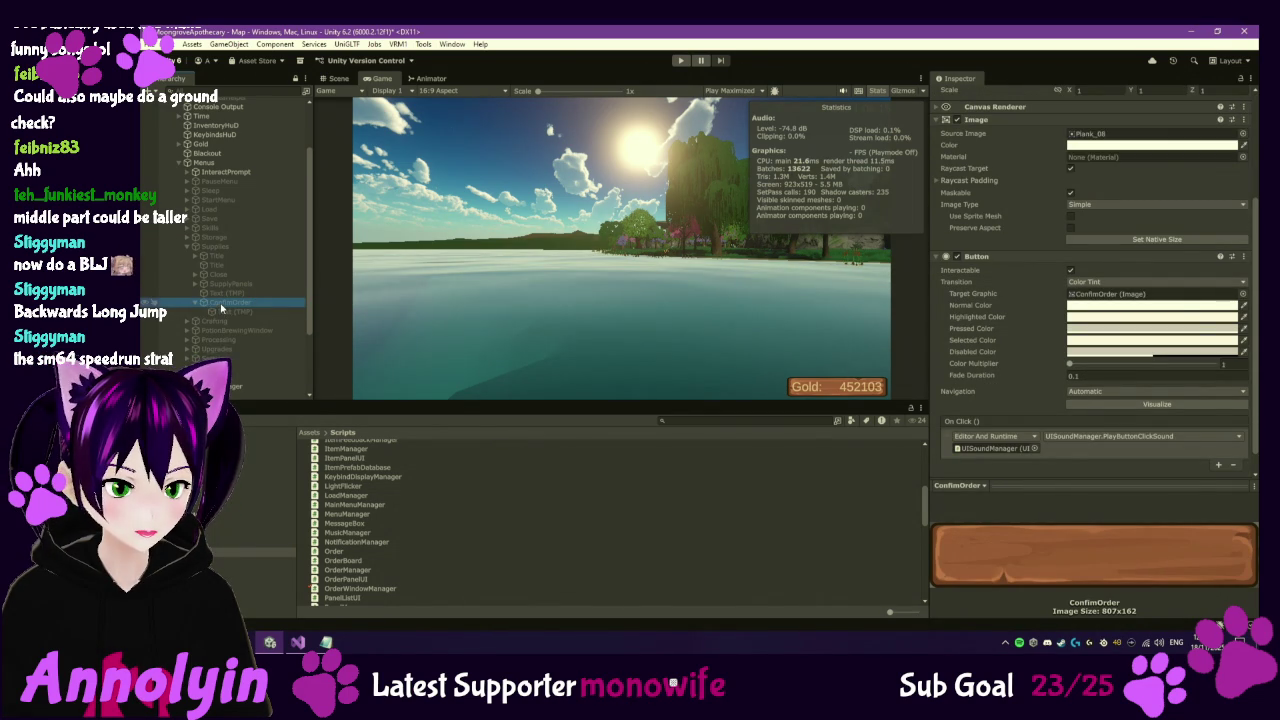
scroll(1057, 388, "down", 1)
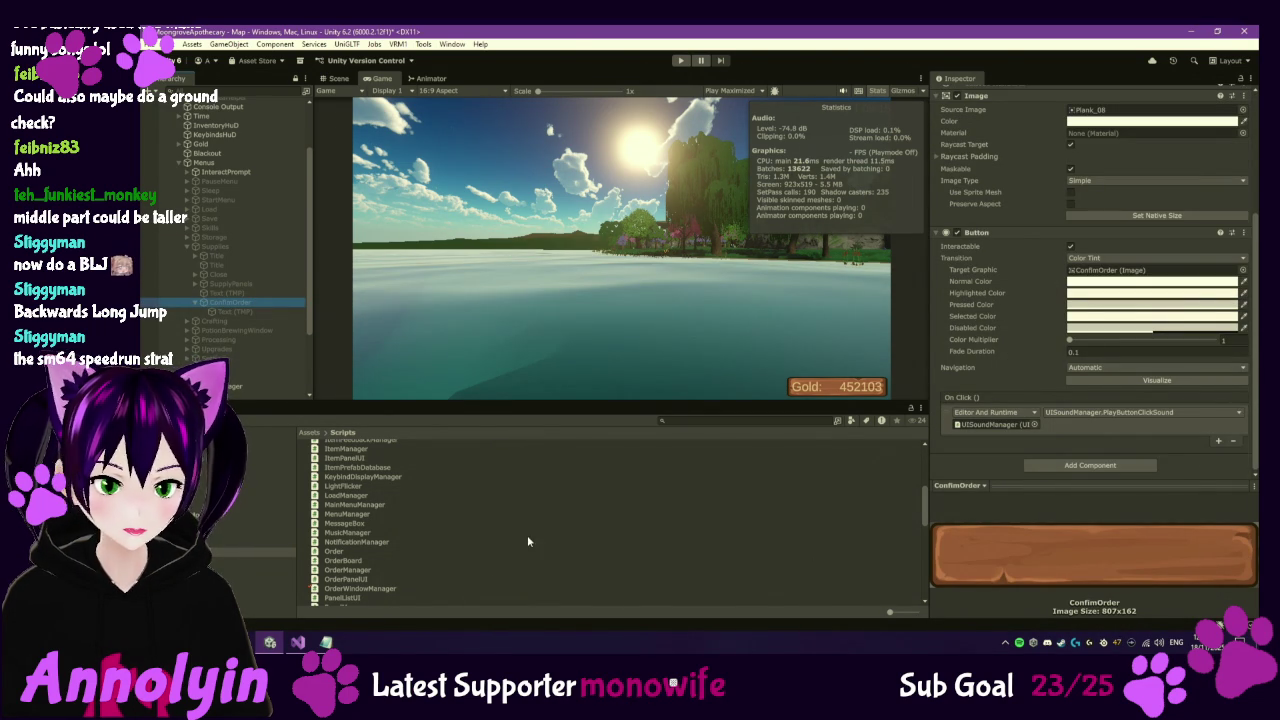
scroll(390, 495, "down", 3)
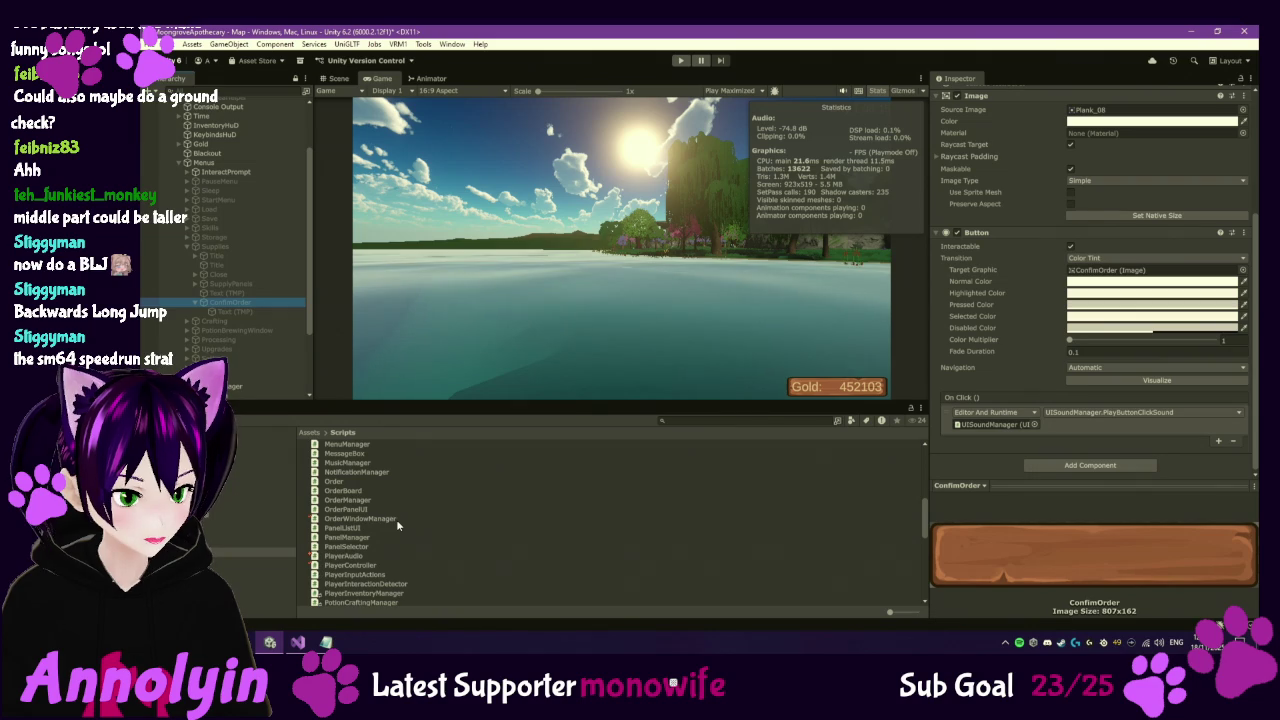
scroll(385, 506, "down", 9)
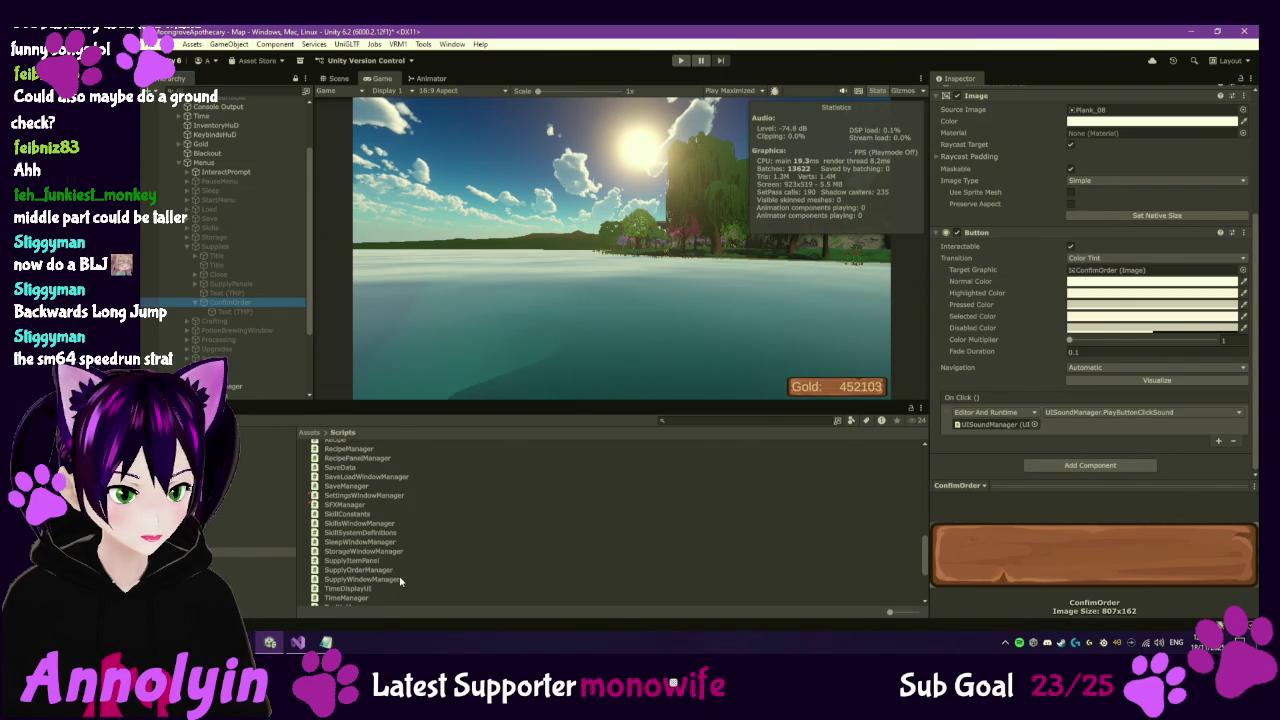
left_click(360, 579)
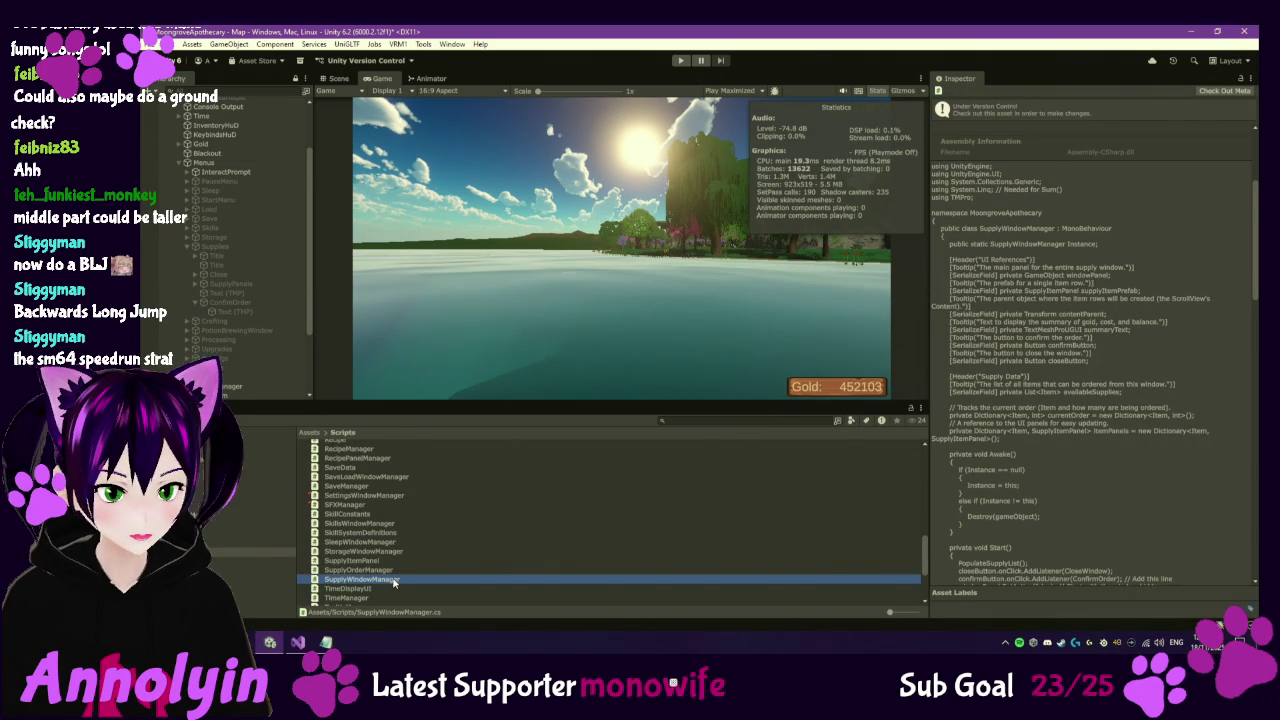
Trace confirmButton's references in SupplyWindowManager.cs to the ConfirmOrder method definition.
double_click(393, 582)
scroll(617, 313, "down", 2)
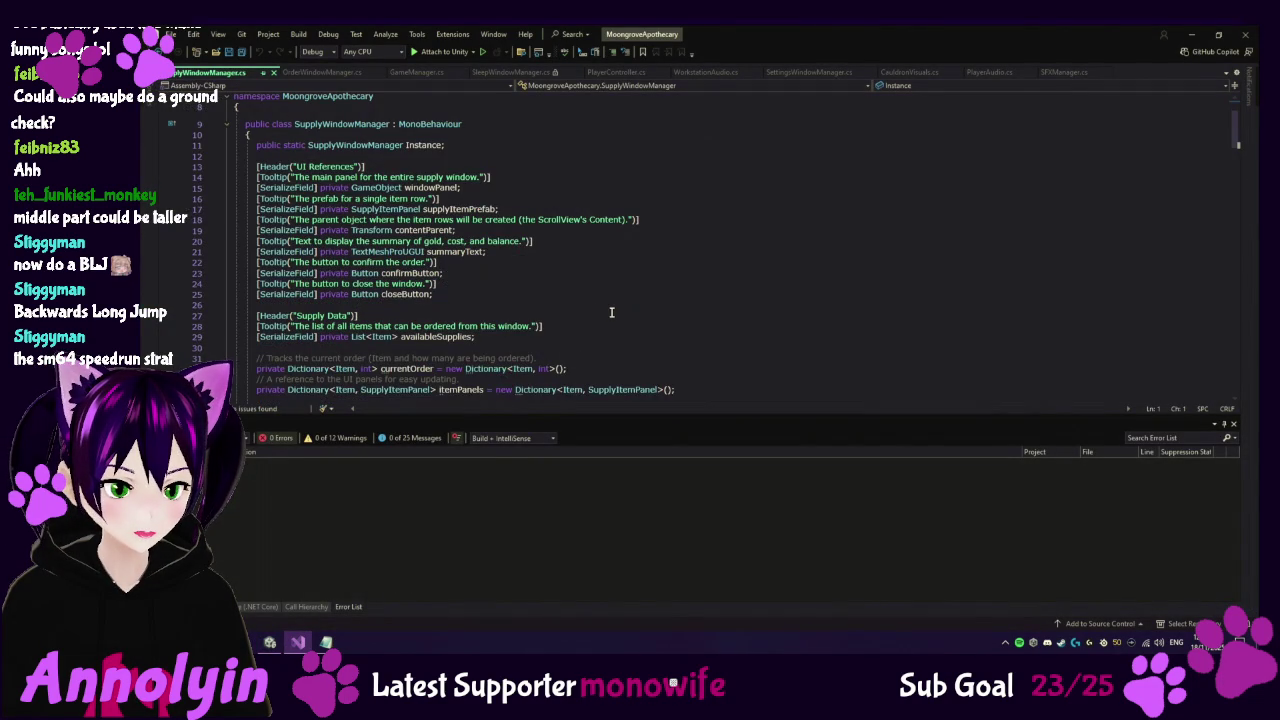
right_click(413, 270)
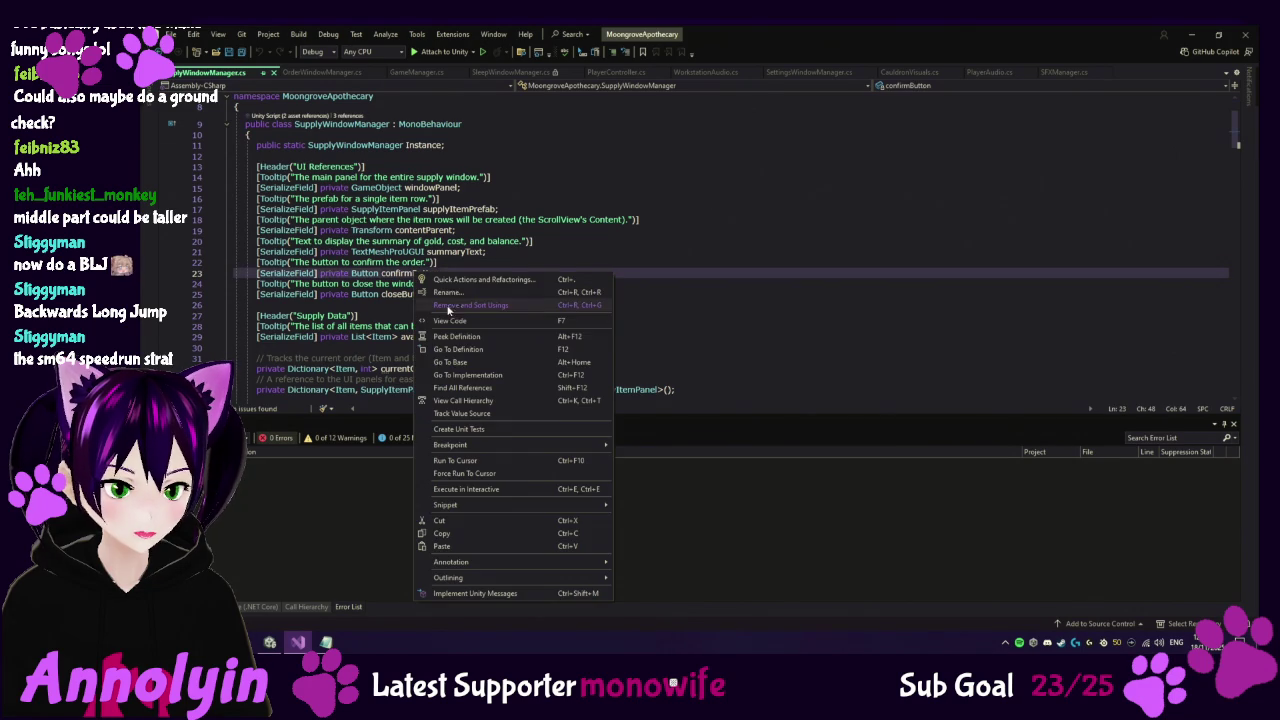
left_click(478, 387)
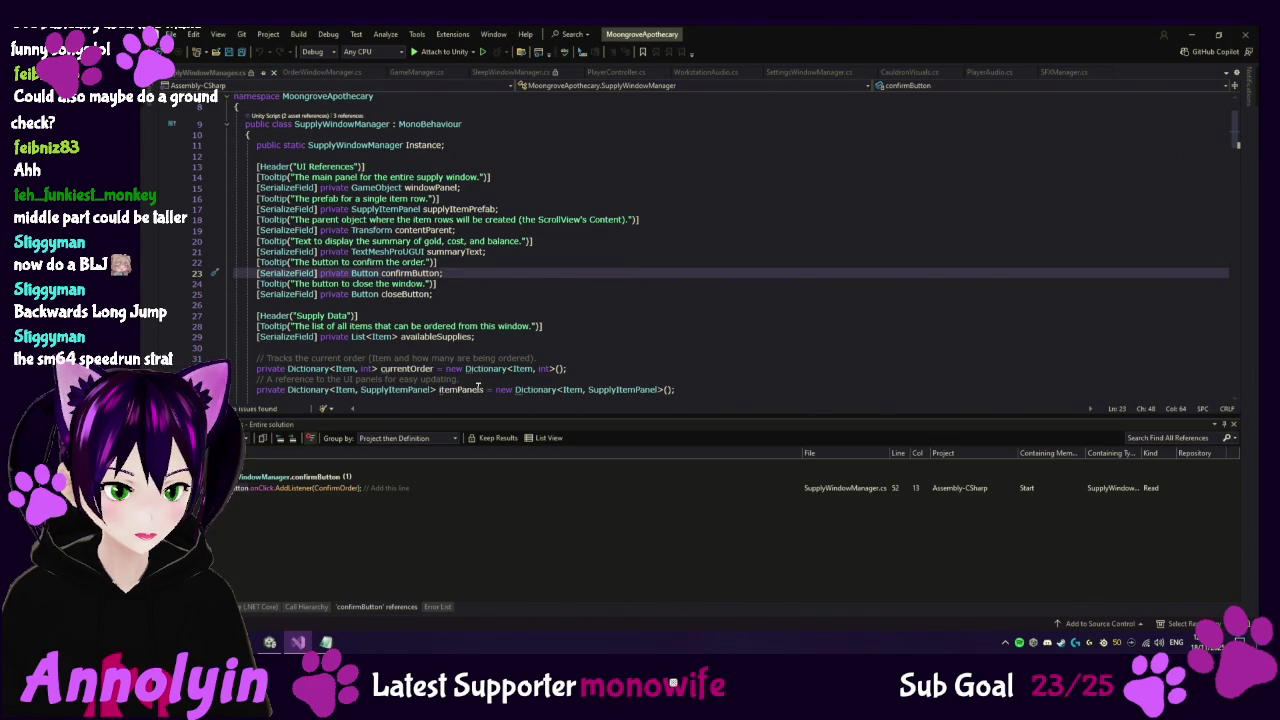
double_click(332, 490)
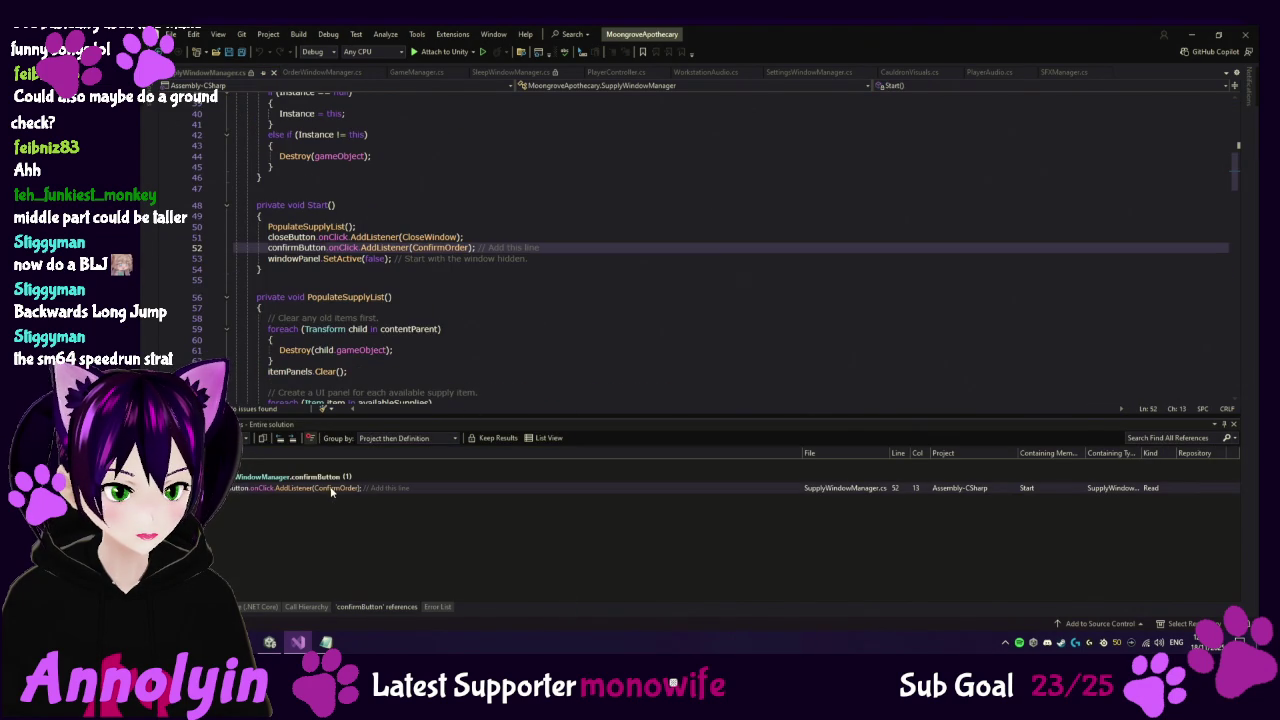
right_click(444, 249)
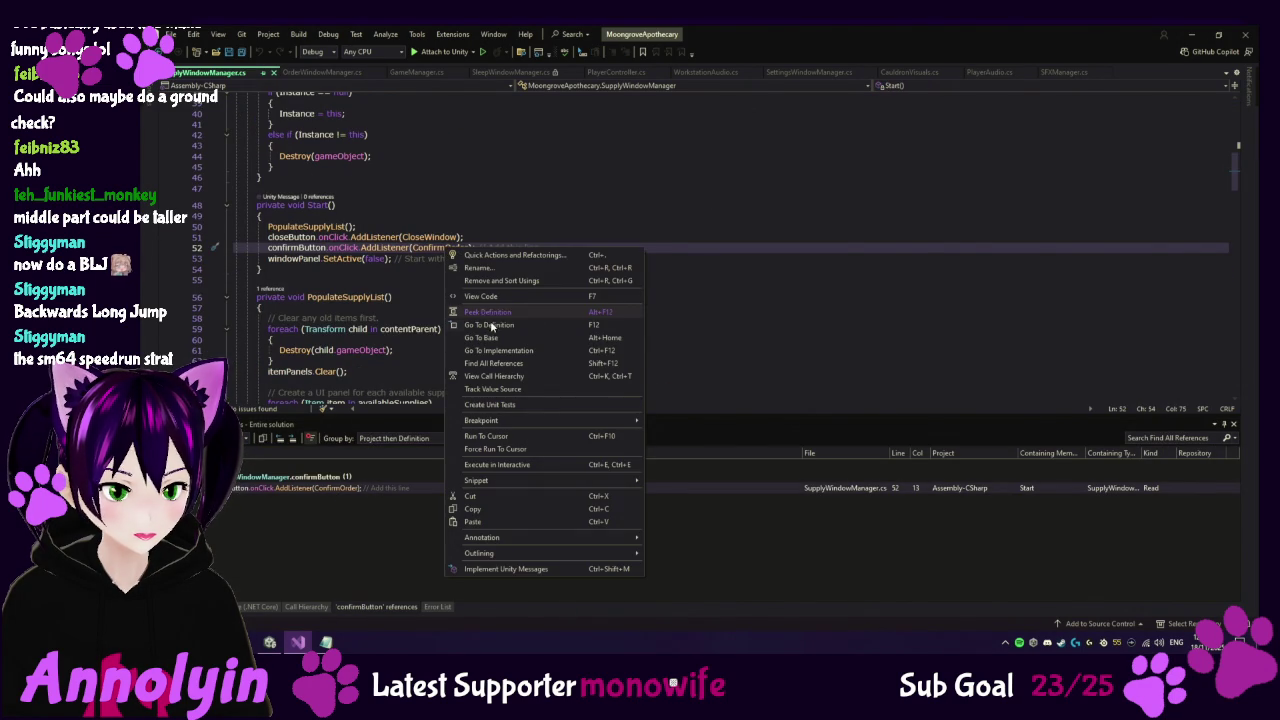
left_click(492, 327)
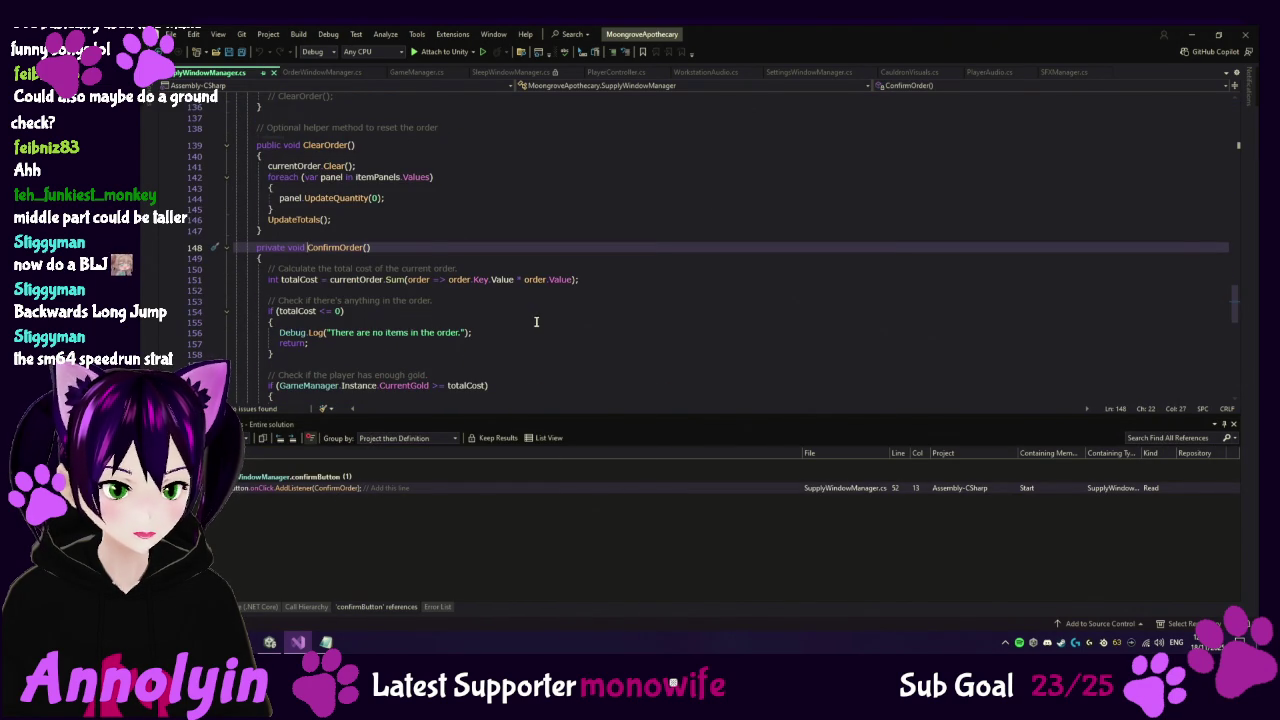
Insert the PlayPackOrderSound call after AddItemsToOrder in ConfirmOrder, making the file writable.
scroll(512, 360, "down", 4)
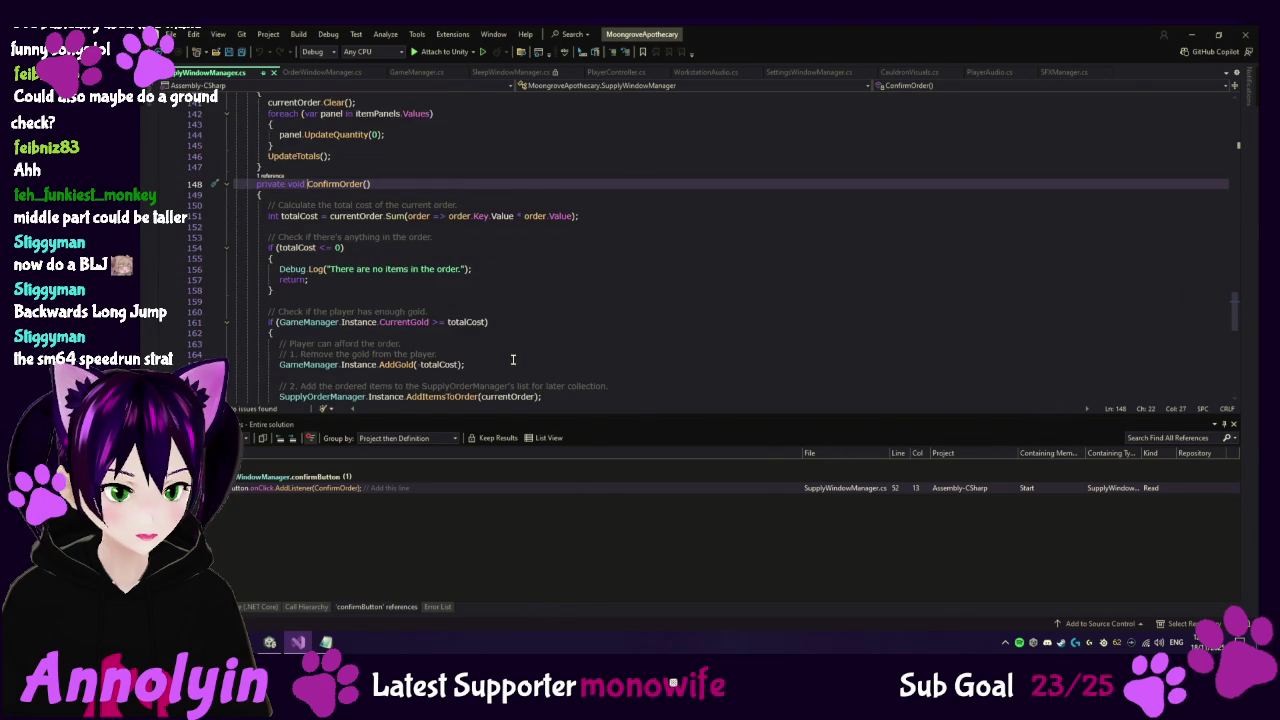
scroll(510, 358, "down", 2)
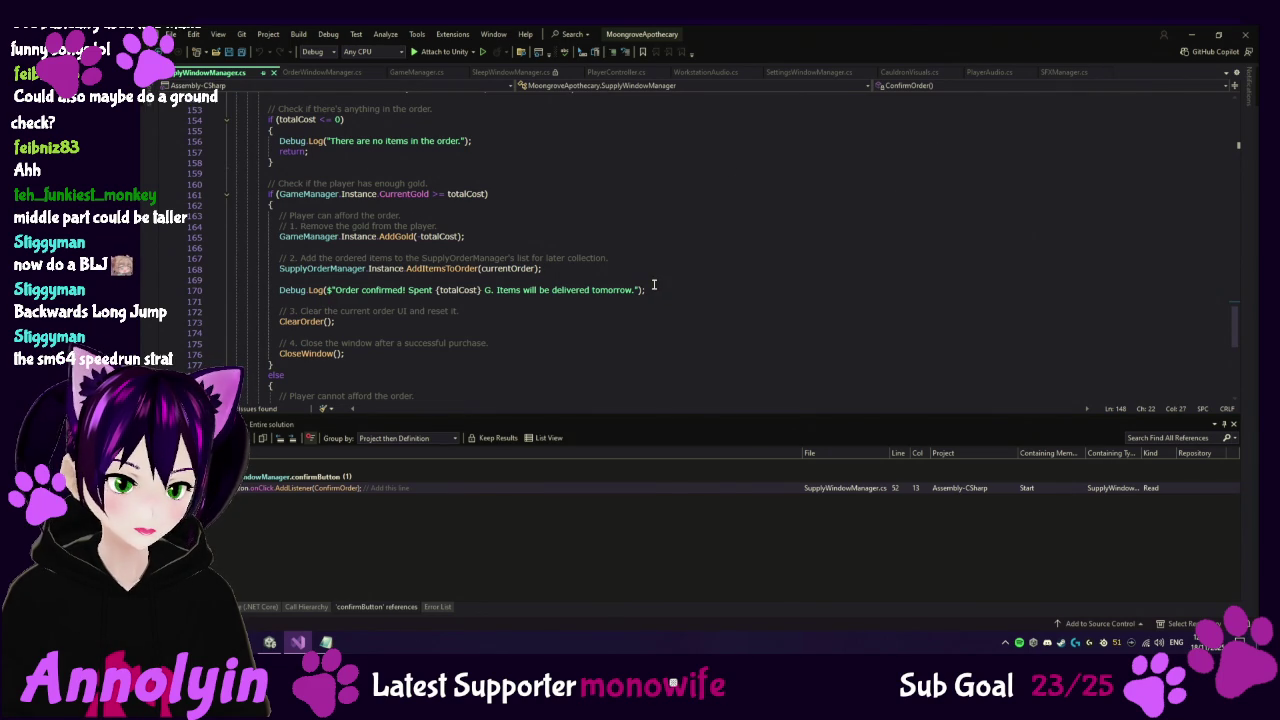
left_click(614, 280)
key("Return")
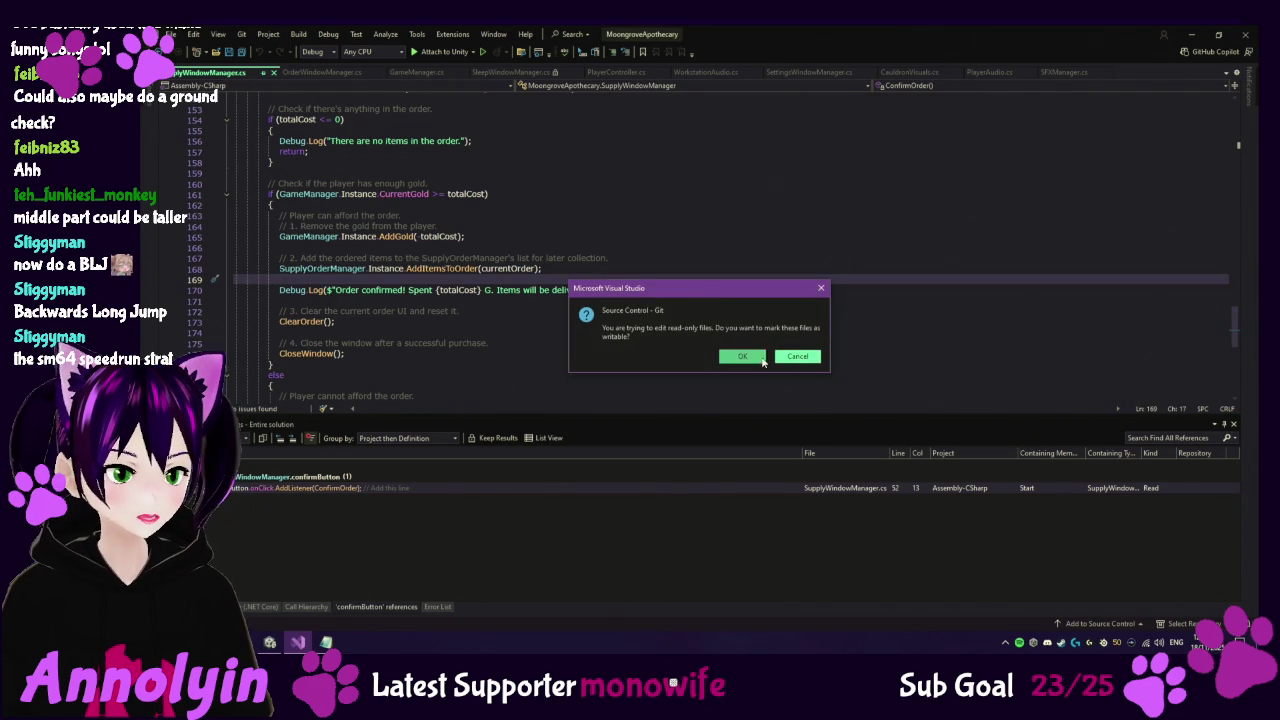
left_click(760, 358)
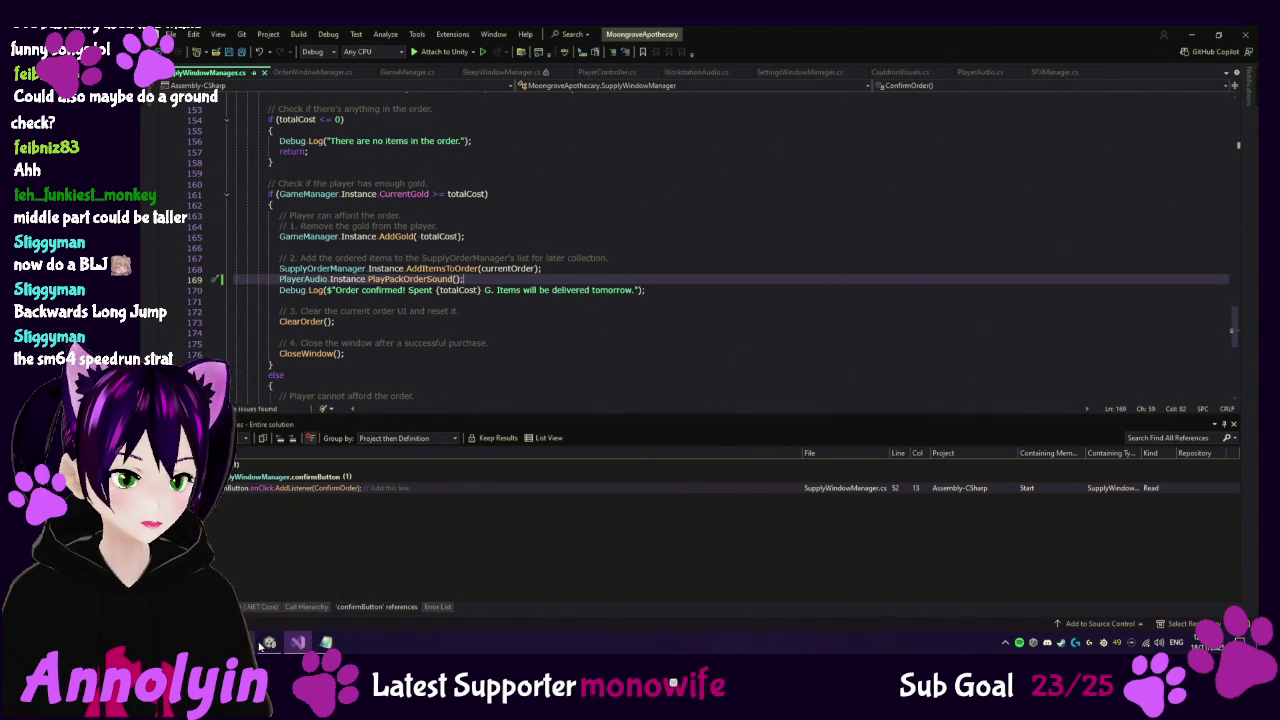
left_click(268, 643)
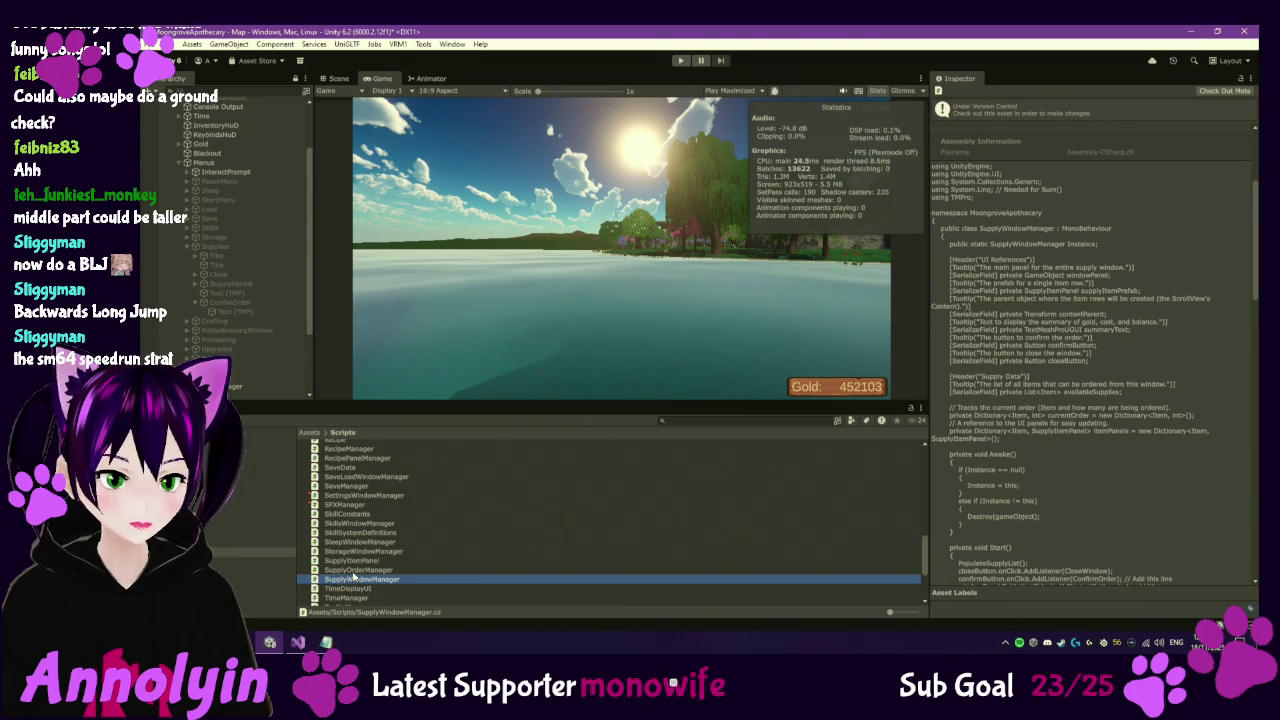
Check out the SupplyWindowManager script through Version Control for local editing.
right_click(352, 577)
mouse_move(440, 254)
left_click(553, 282)
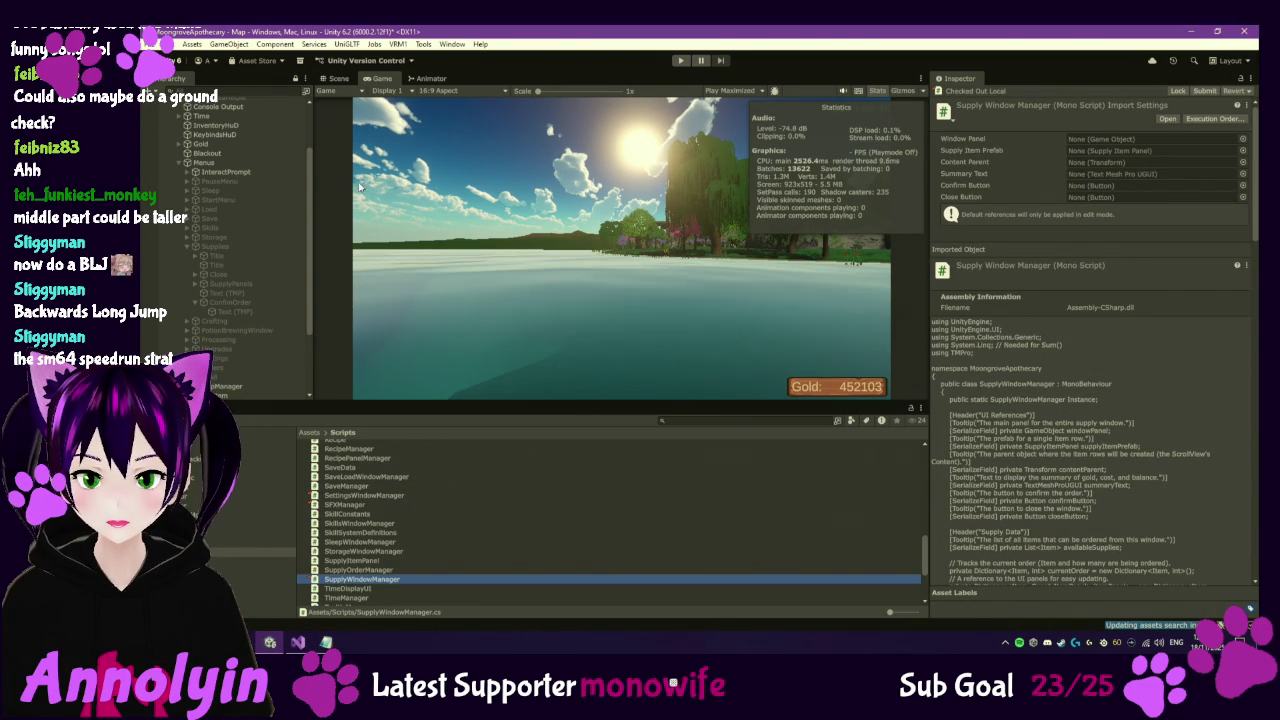
Collapse the Supplies and Menus objects in the Hierarchy and select the TimeManager script.
left_click(188, 247)
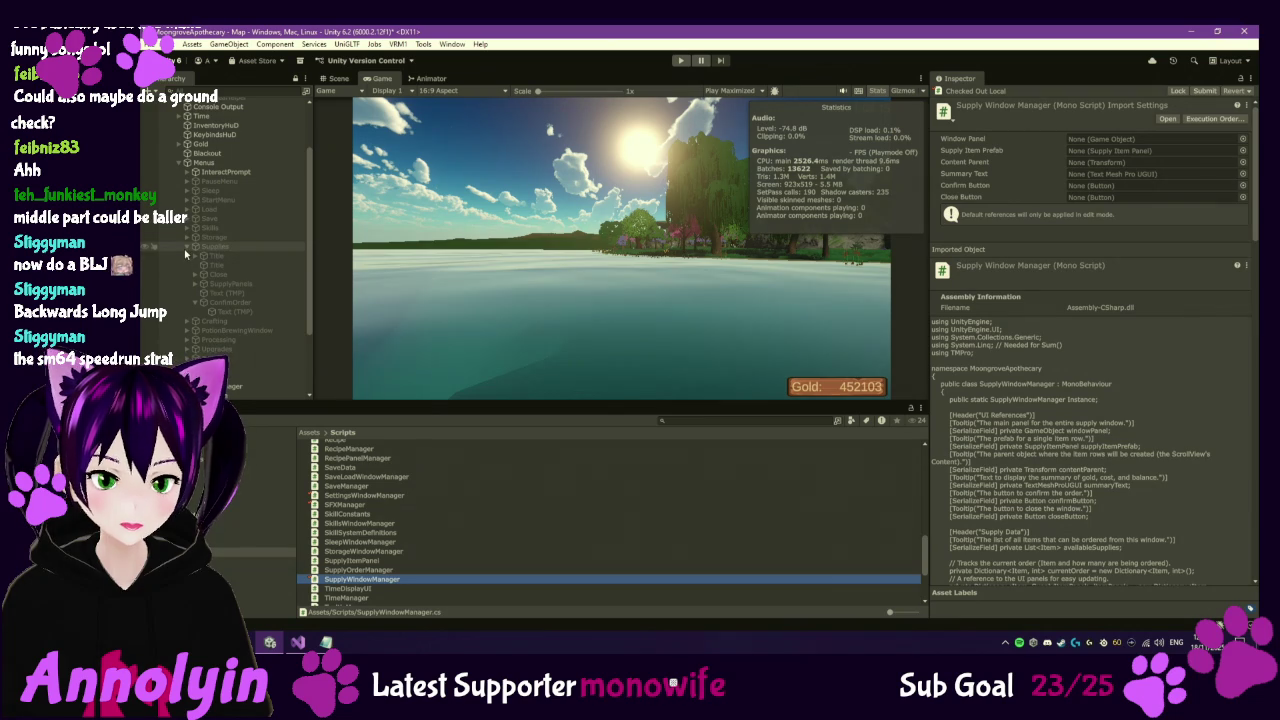
left_click(183, 167)
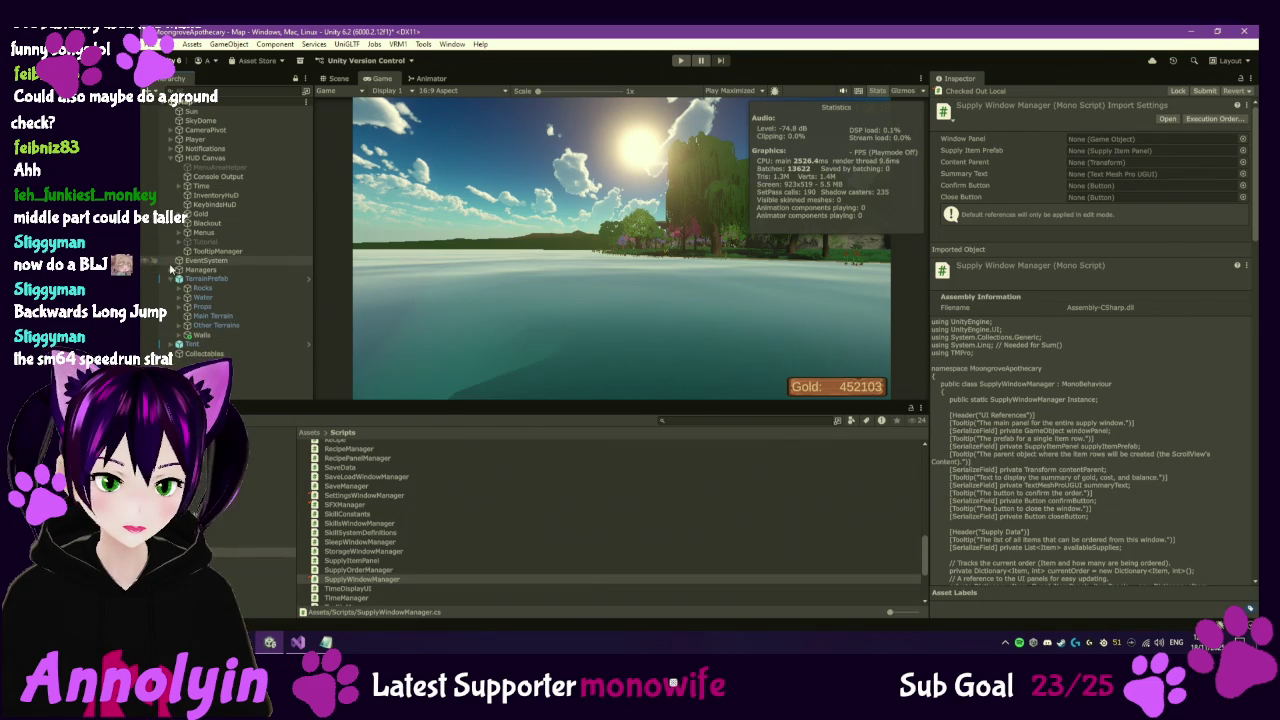
scroll(460, 565, "down", 4)
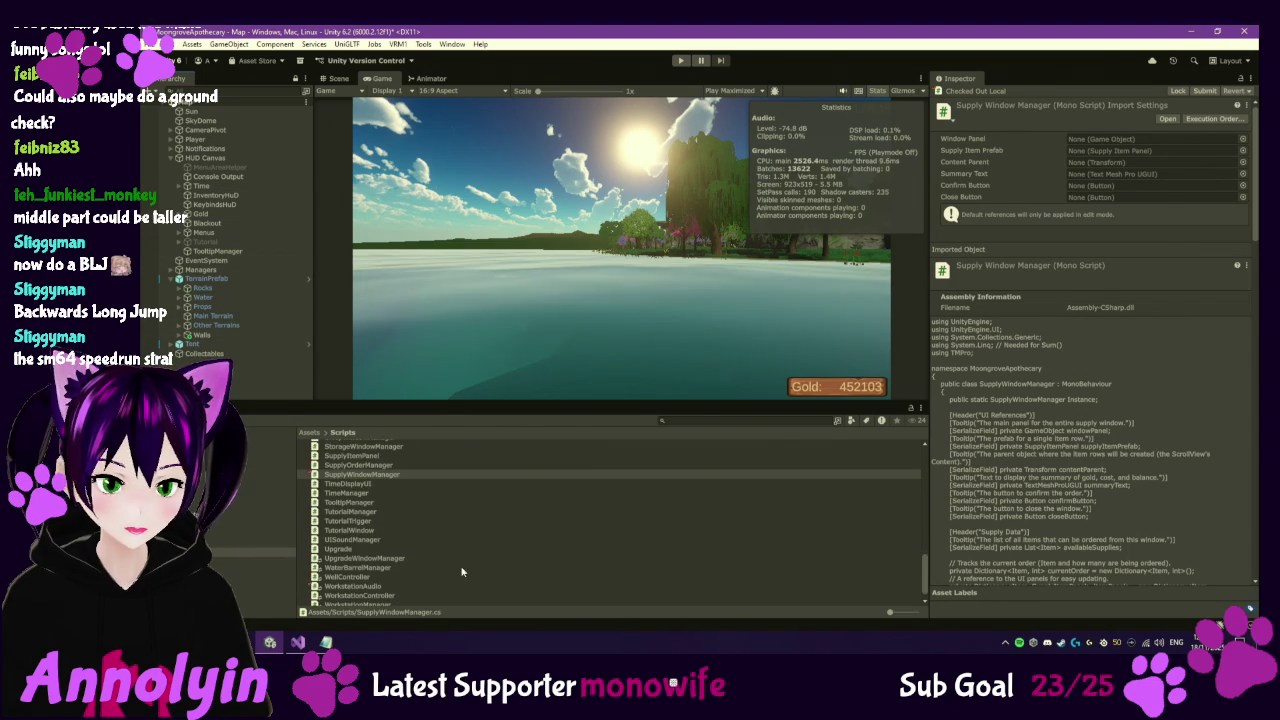
left_click(350, 493)
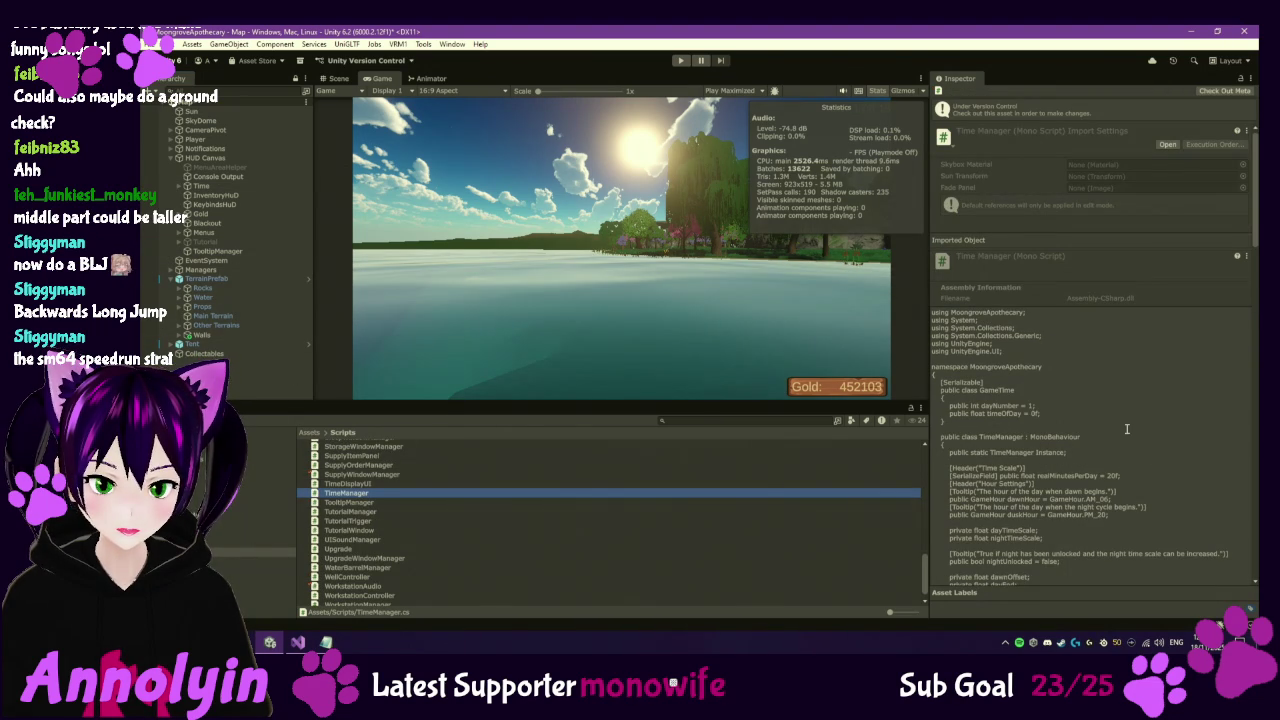
scroll(1126, 429, "down", 1)
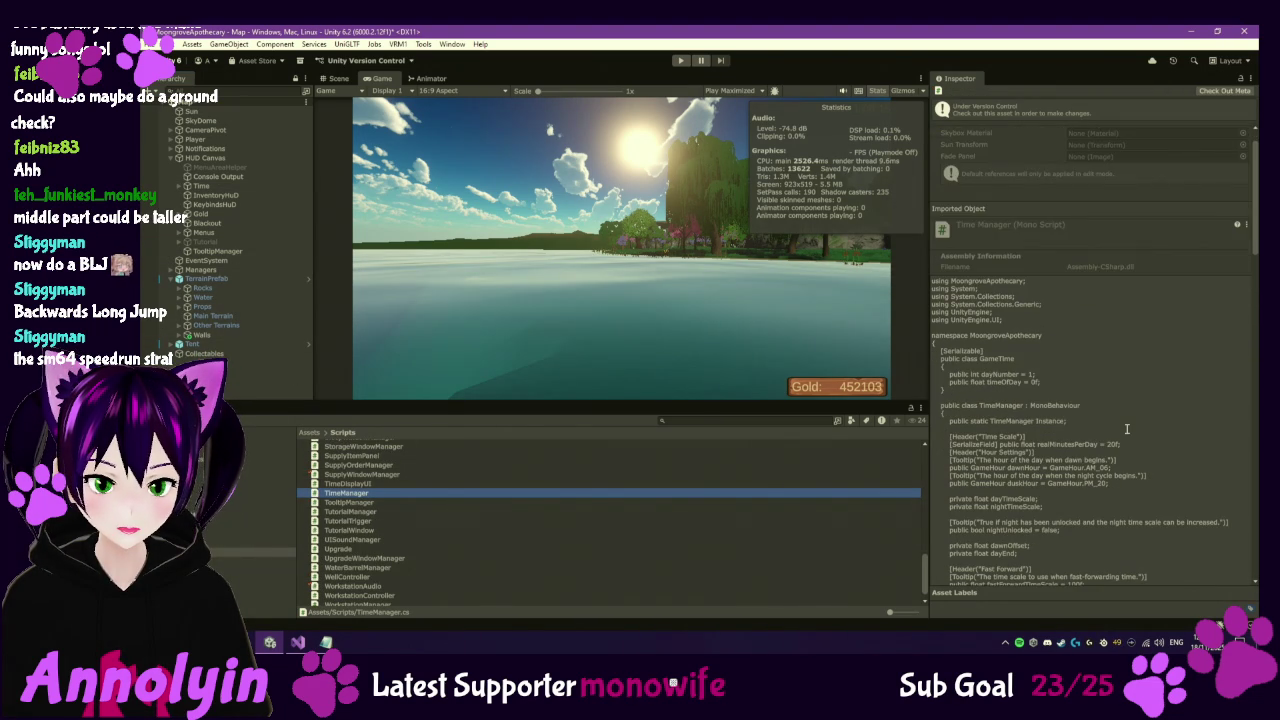
scroll(1126, 429, "down", 2)
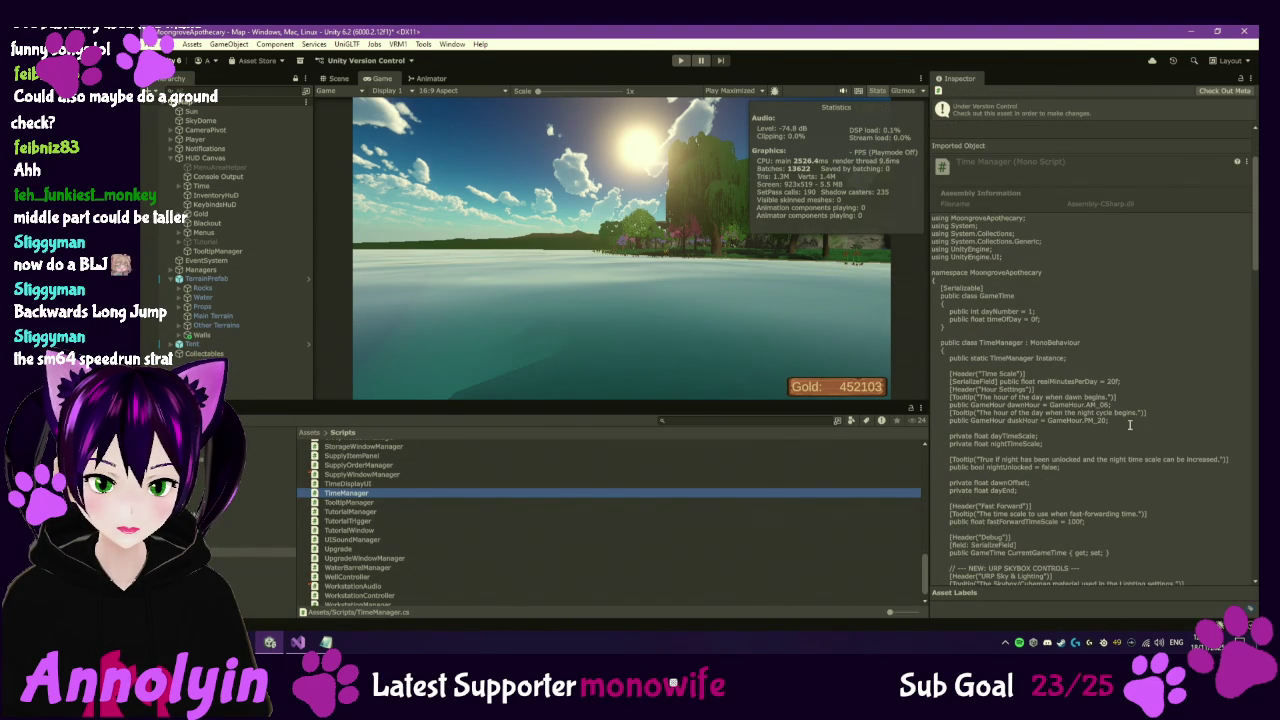
scroll(1130, 425, "down", 2)
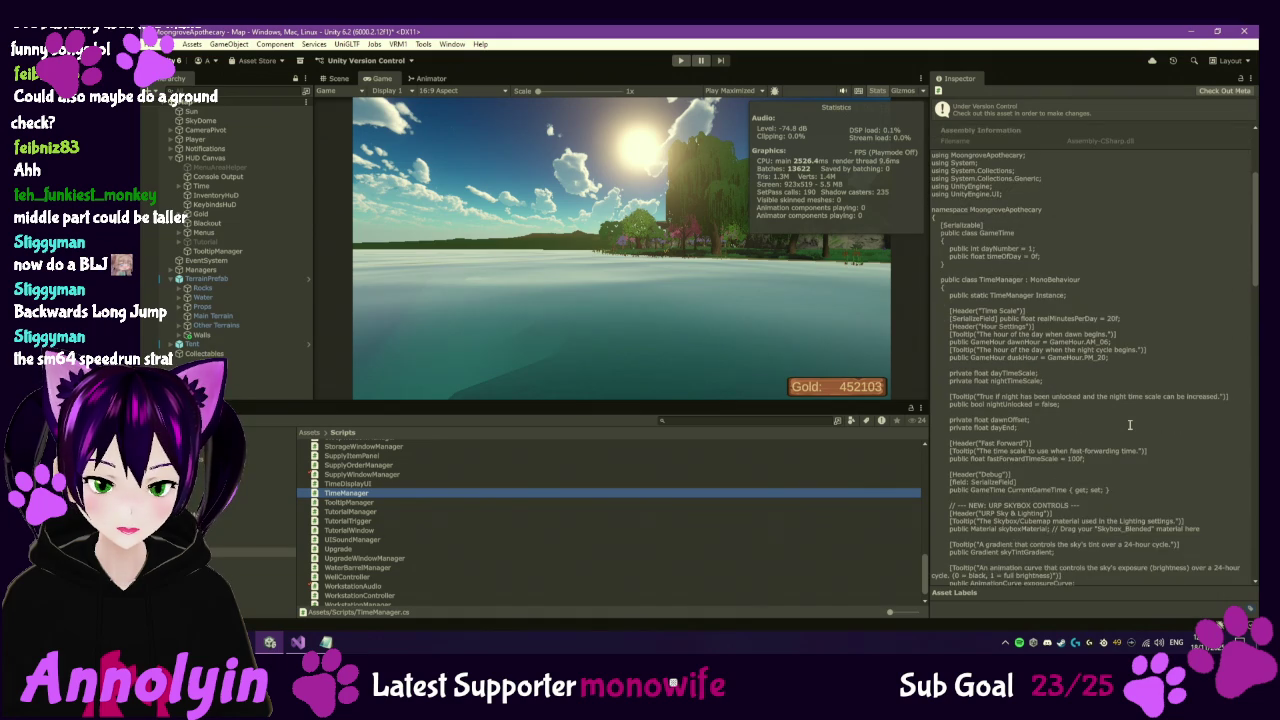
scroll(1130, 425, "down", 8)
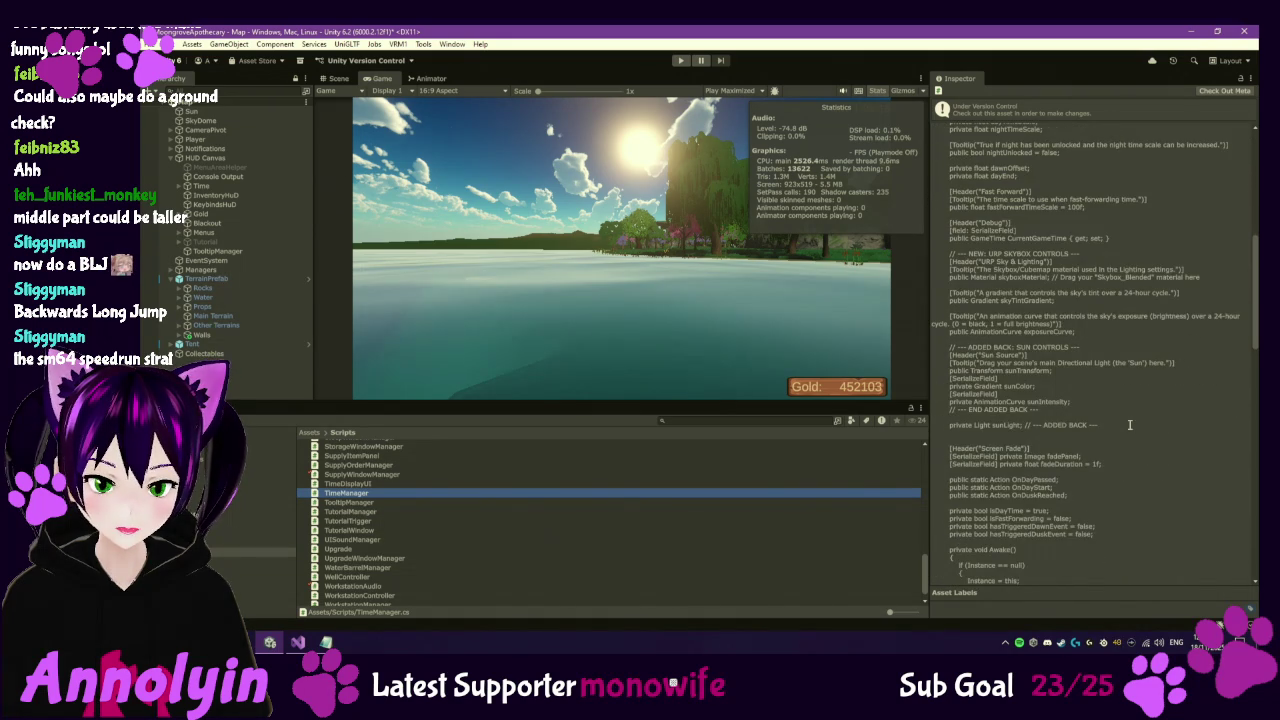
scroll(1130, 425, "down", 2)
scroll(1130, 425, "down", 2)
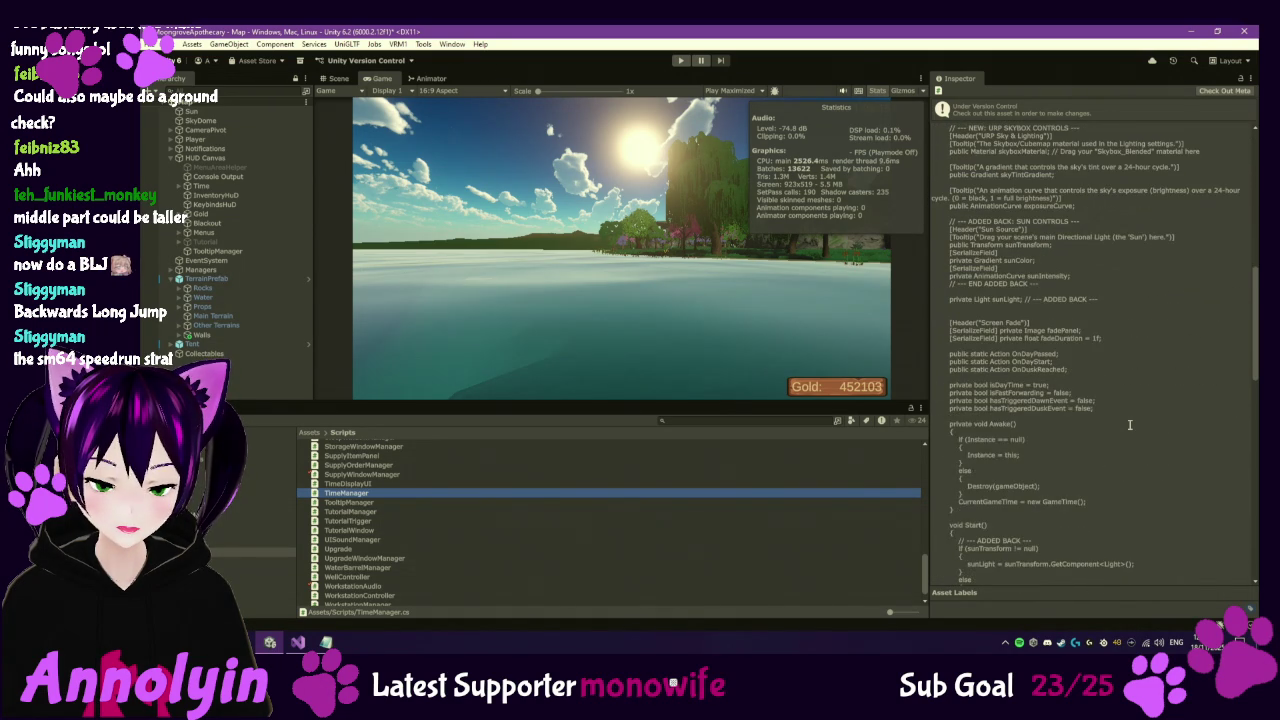
scroll(1130, 425, "down", 1)
scroll(1130, 425, "down", 2)
scroll(1130, 425, "down", 3)
scroll(1130, 425, "down", 3)
scroll(1130, 425, "down", 5)
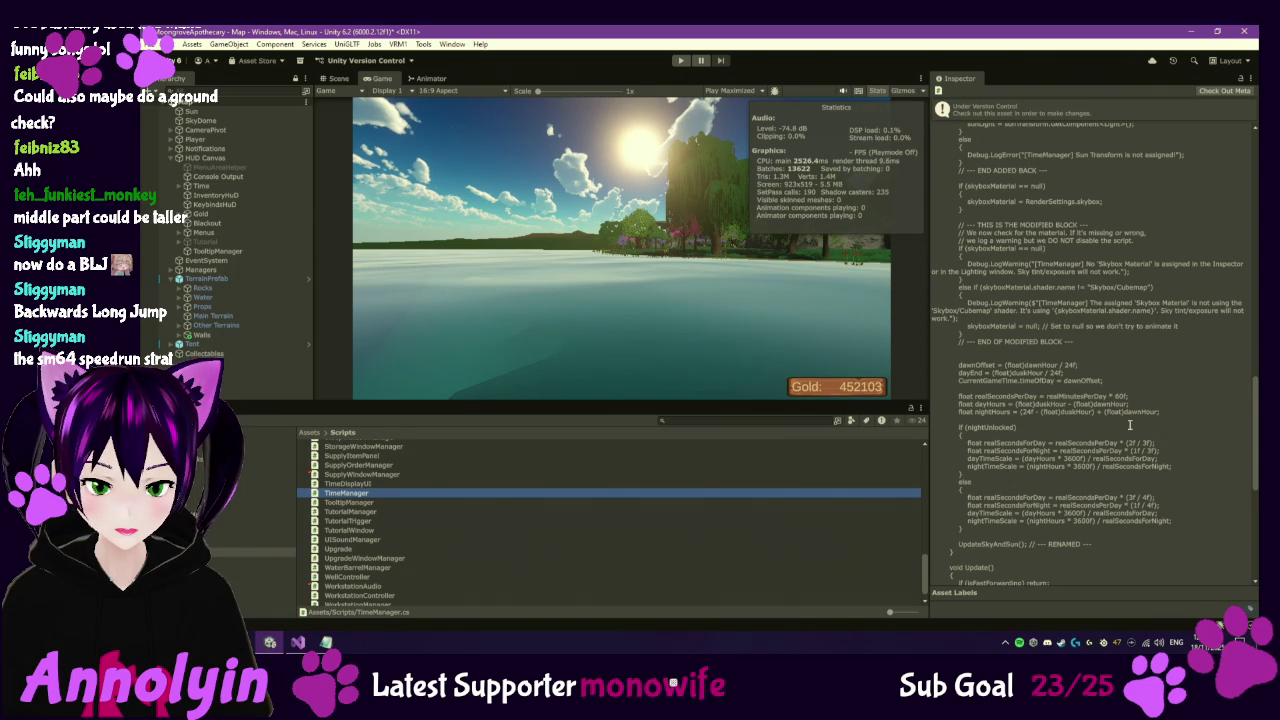
scroll(1130, 425, "down", 3)
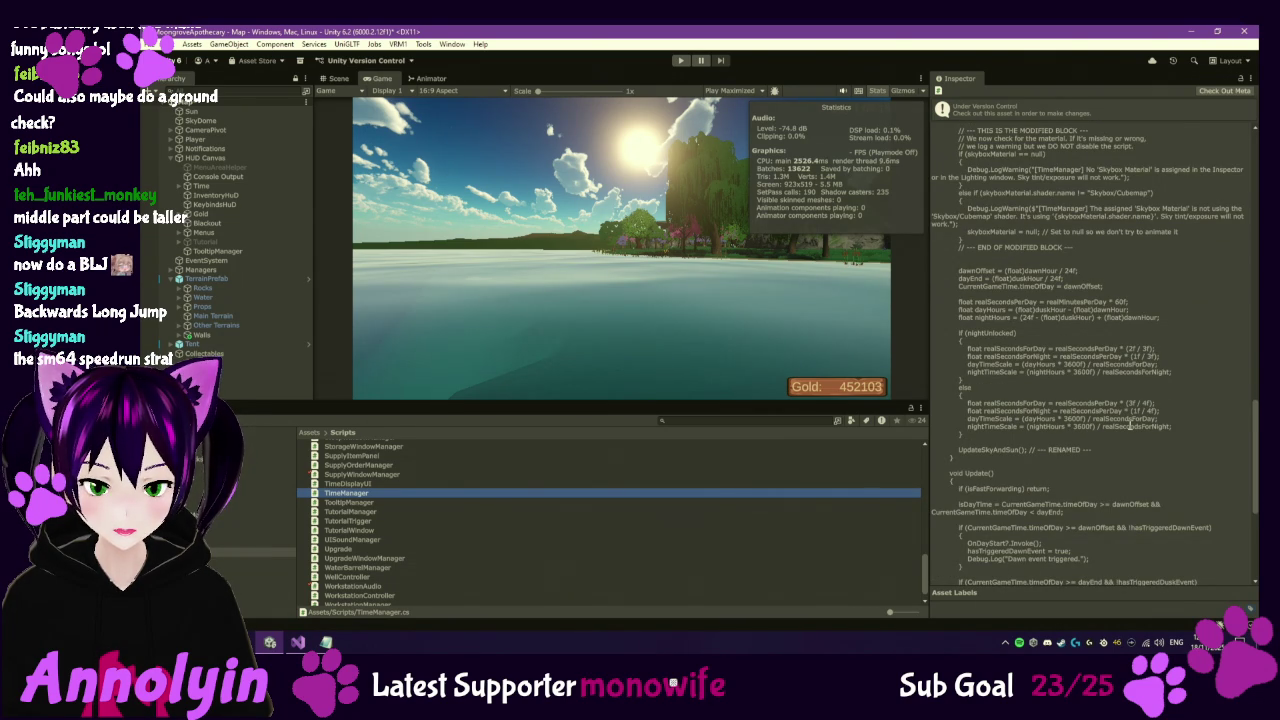
scroll(1130, 425, "down", 1)
scroll(1130, 425, "down", 2)
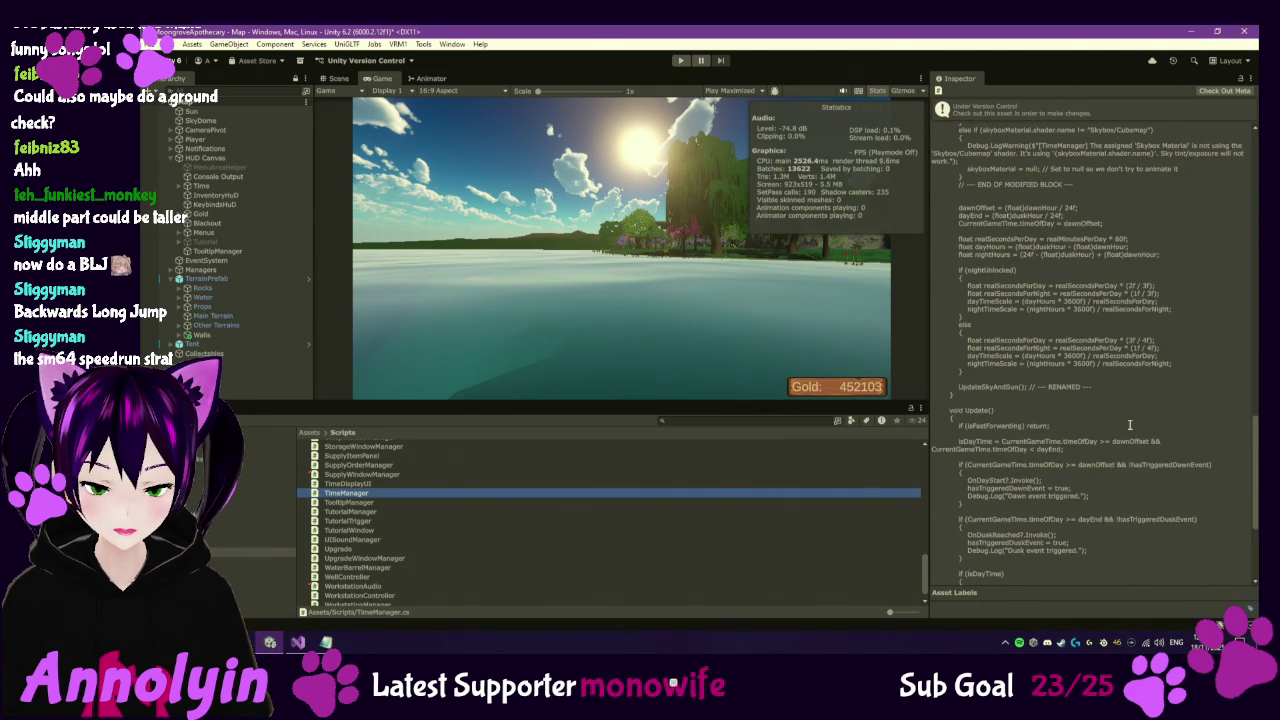
scroll(1130, 425, "down", 2)
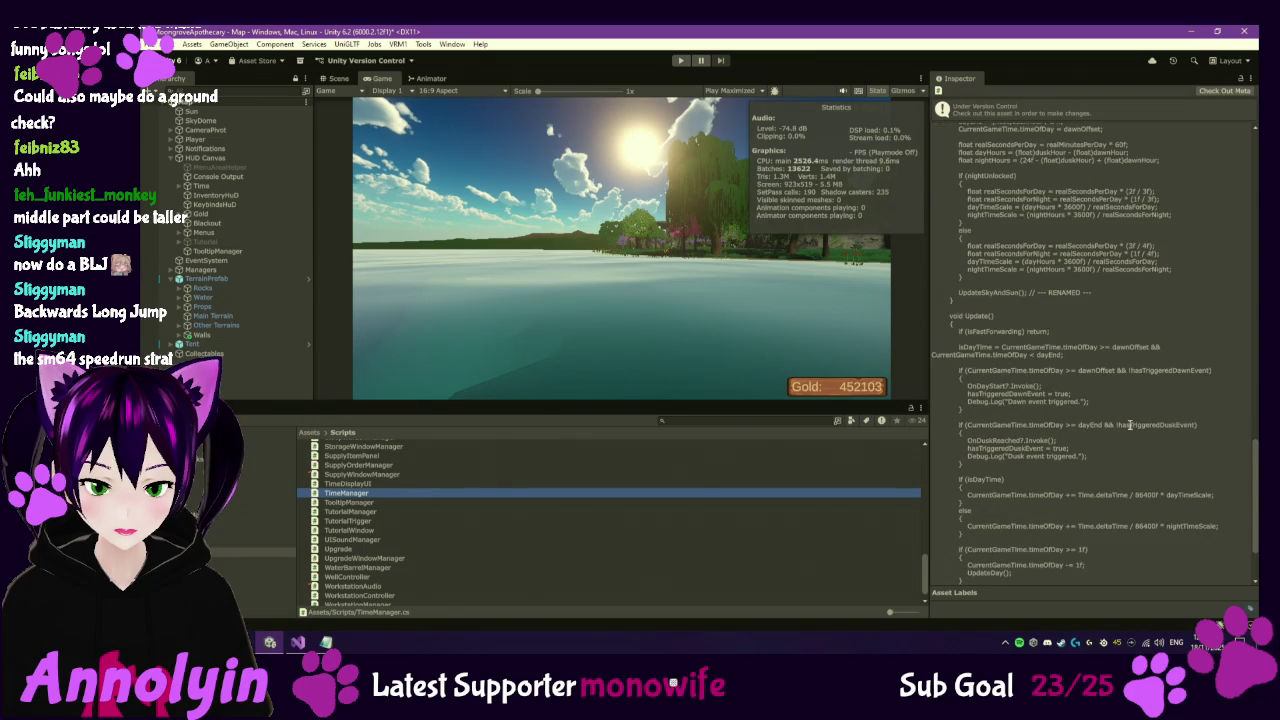
scroll(1130, 425, "down", 2)
scroll(1130, 425, "down", 1)
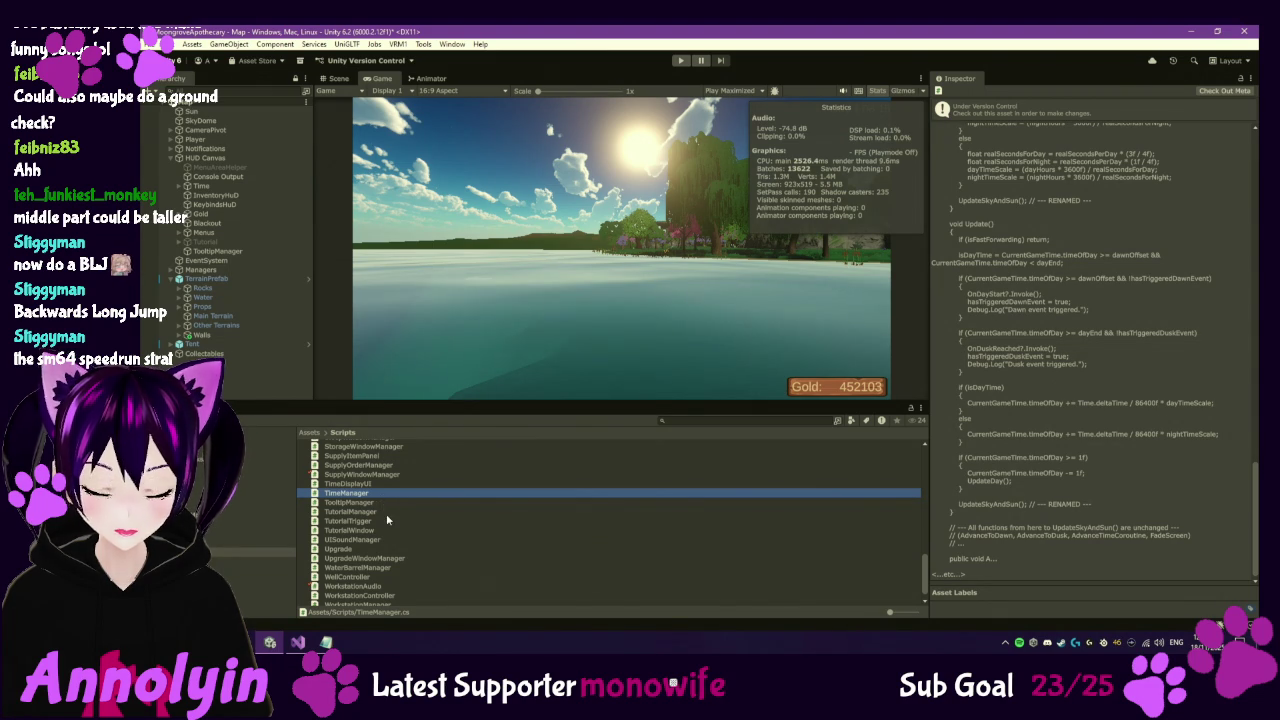
scroll(386, 518, "up", 2)
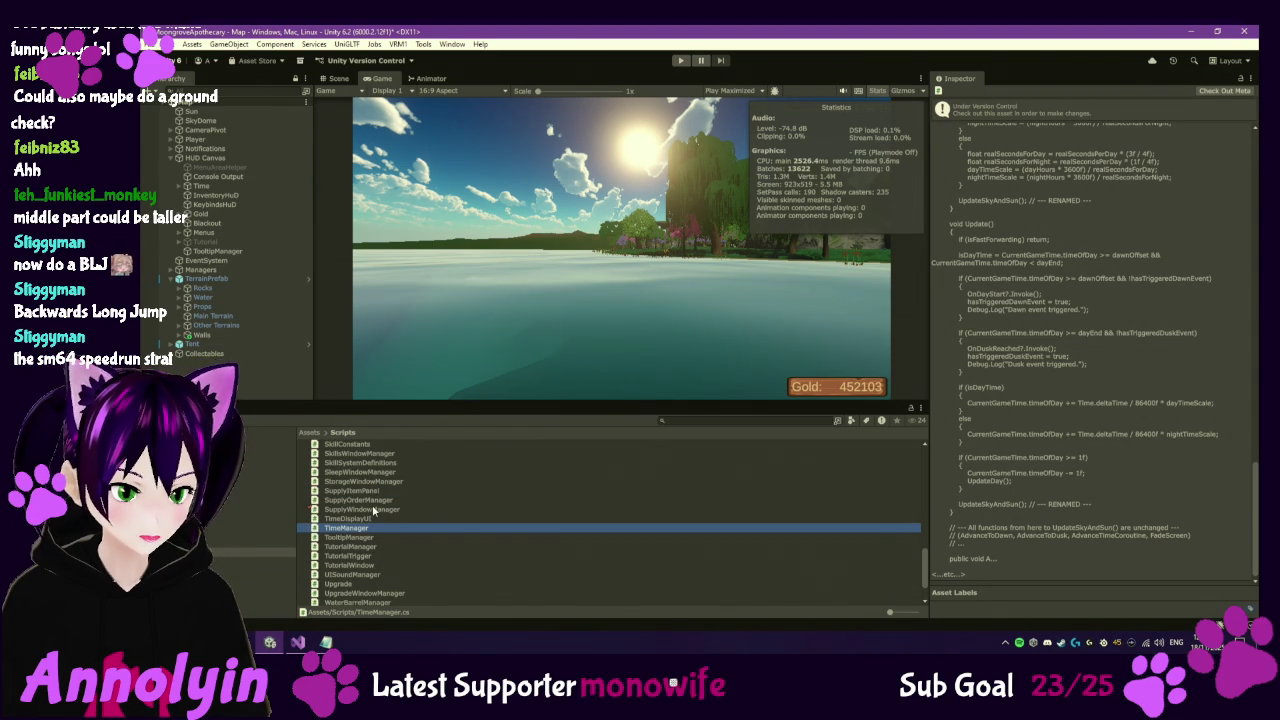
scroll(365, 500, "up", 10)
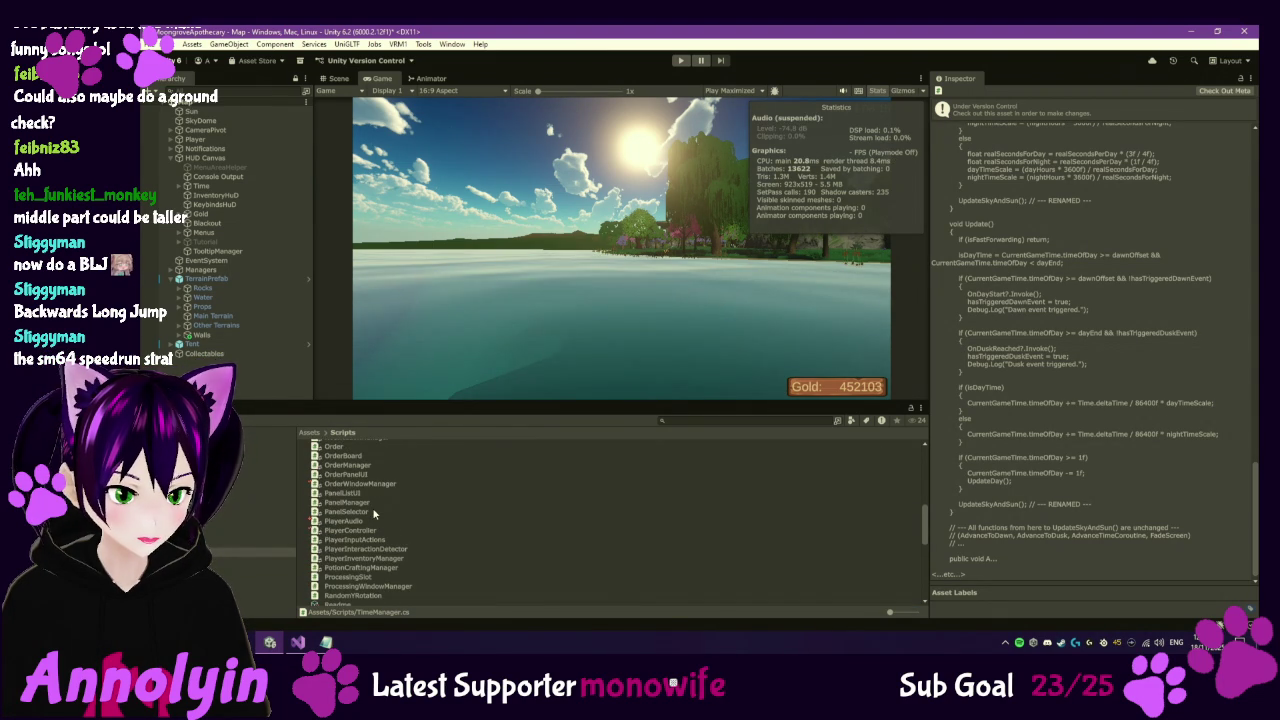
left_click(349, 466)
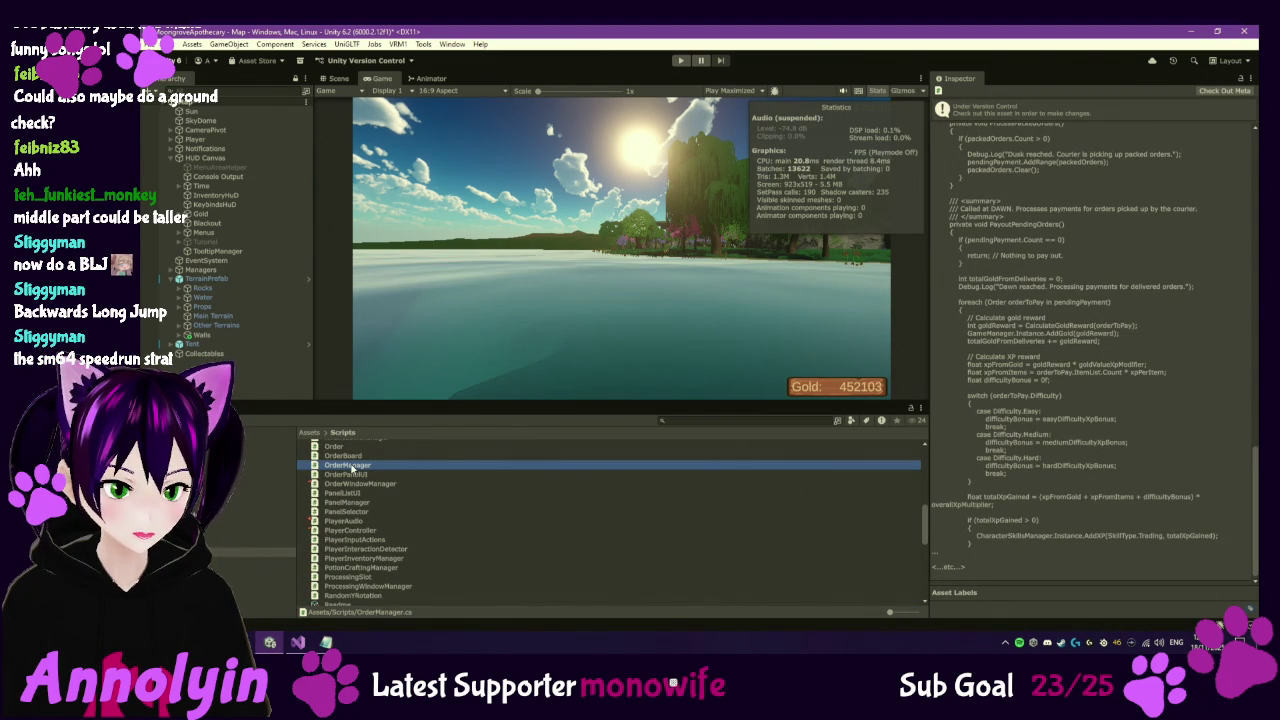
Scroll OrderManager.cs down to OnDestroy and bring up code actions on the OnDayPassed unsubscribe line.
scroll(566, 305, "down", 4)
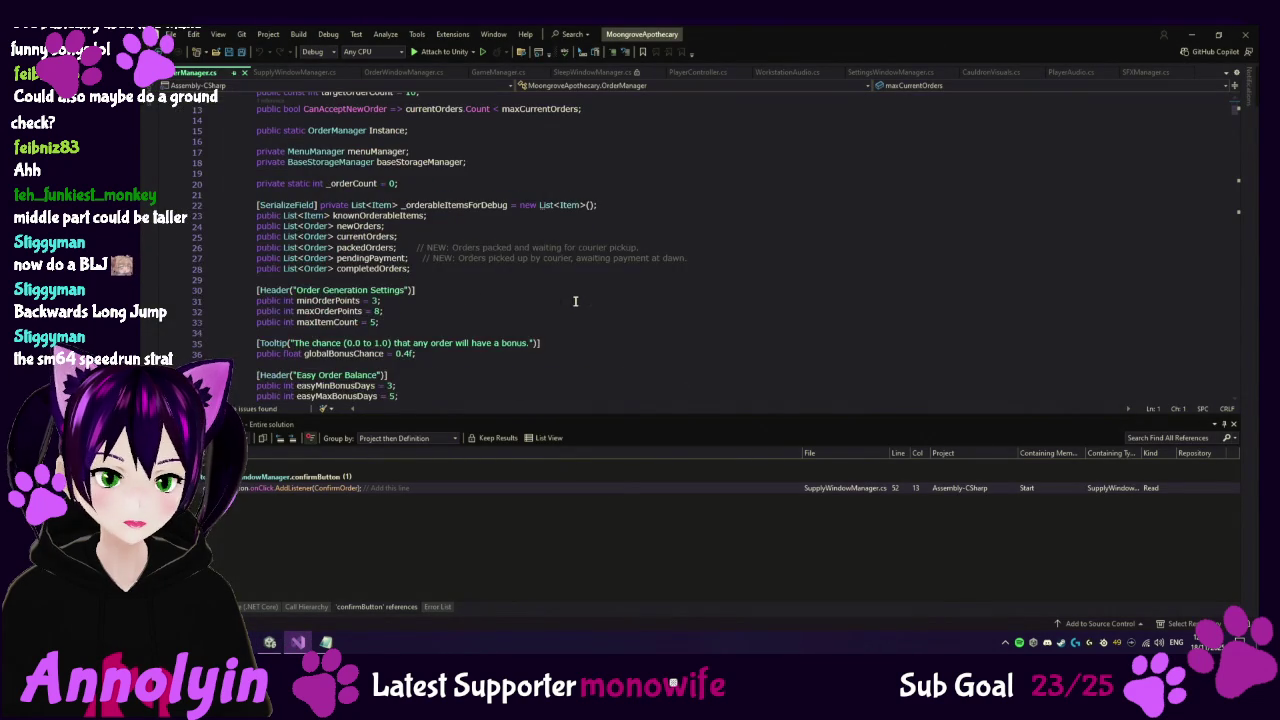
scroll(576, 301, "down", 16)
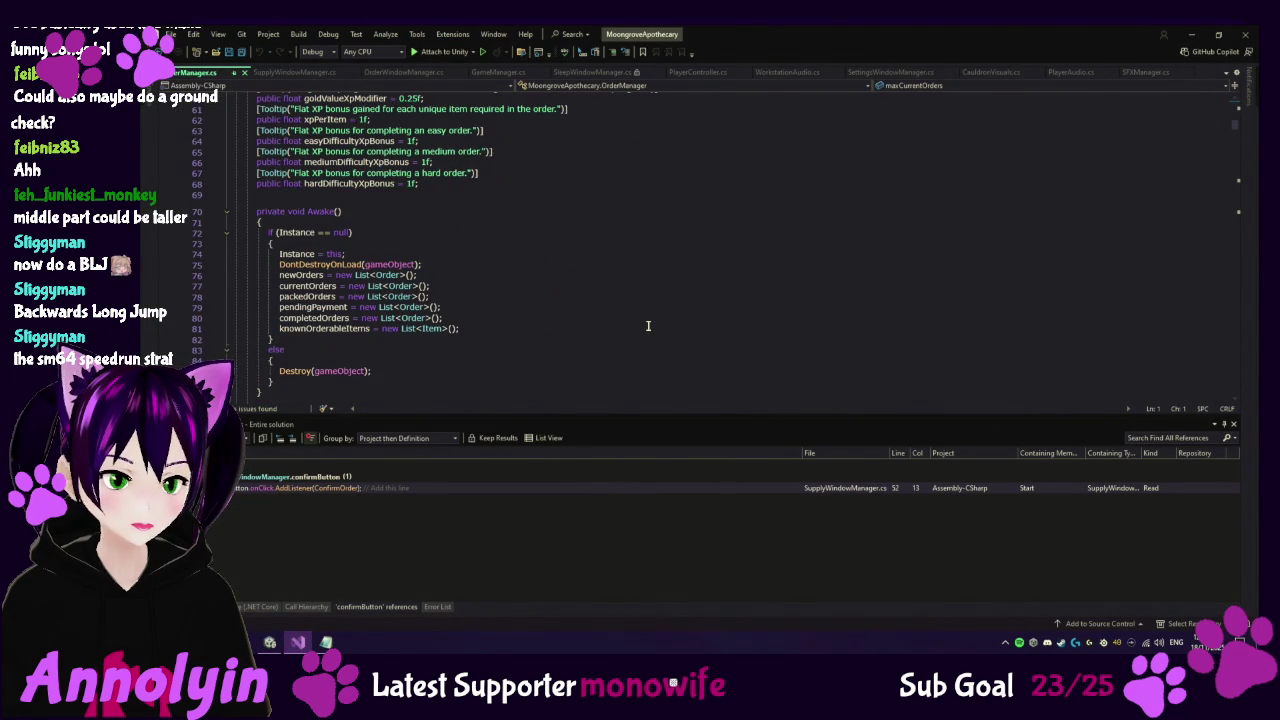
scroll(648, 325, "down", 10)
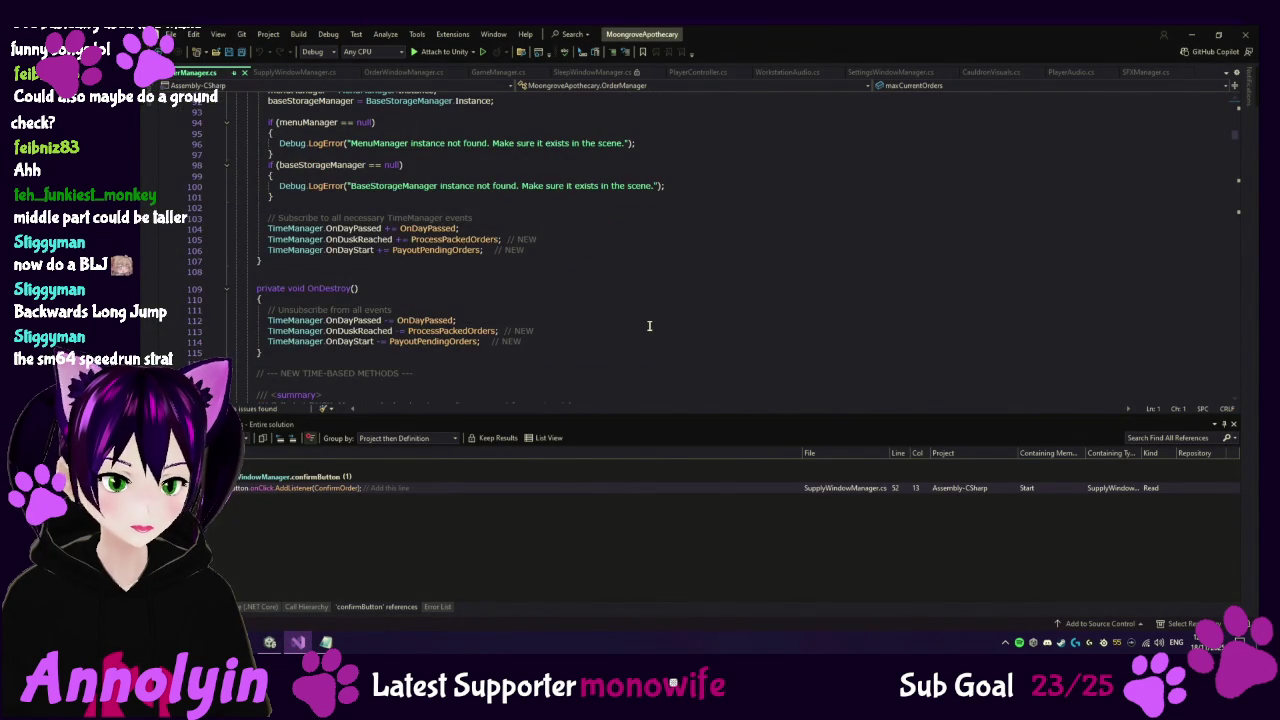
left_click(368, 320)
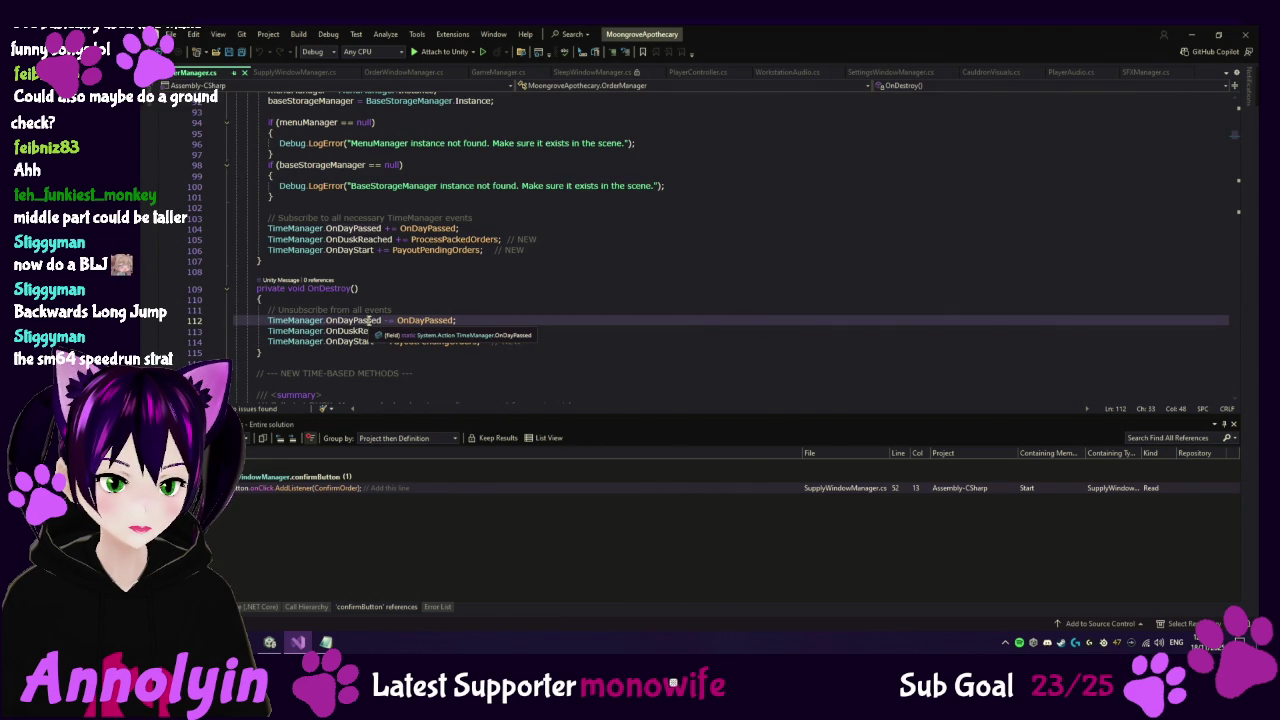
right_click(369, 320)
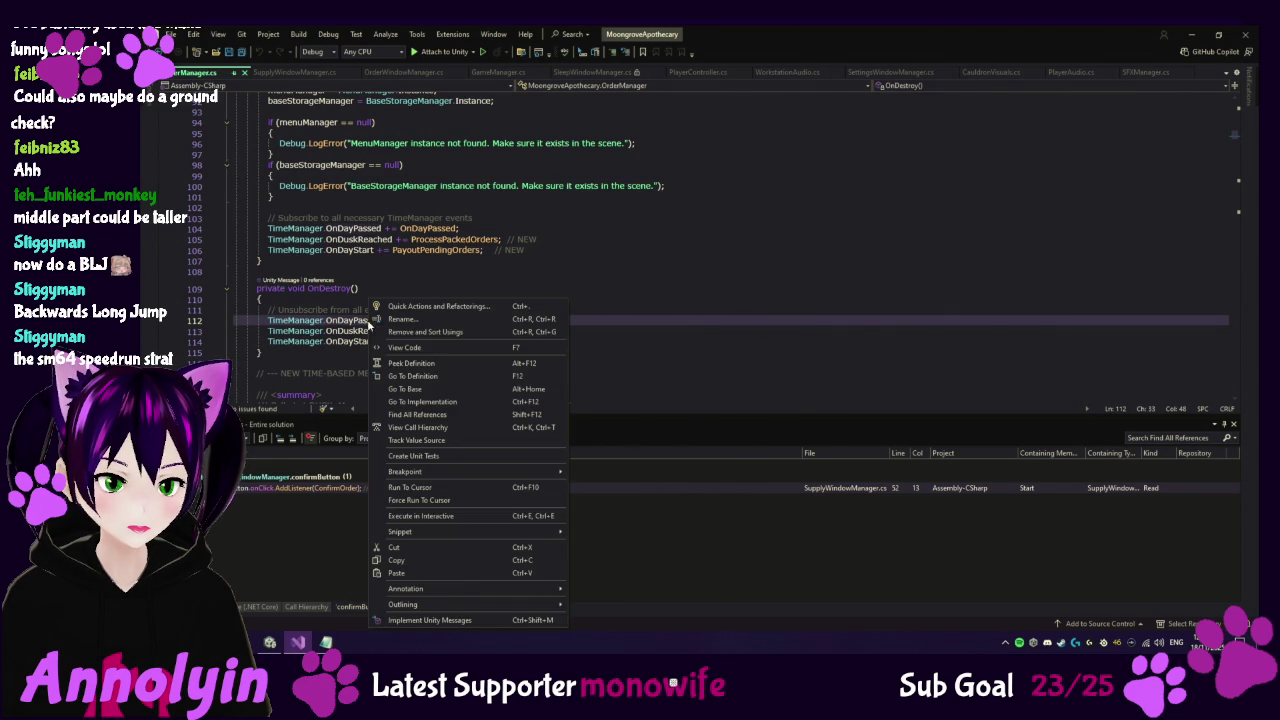
left_click(431, 371)
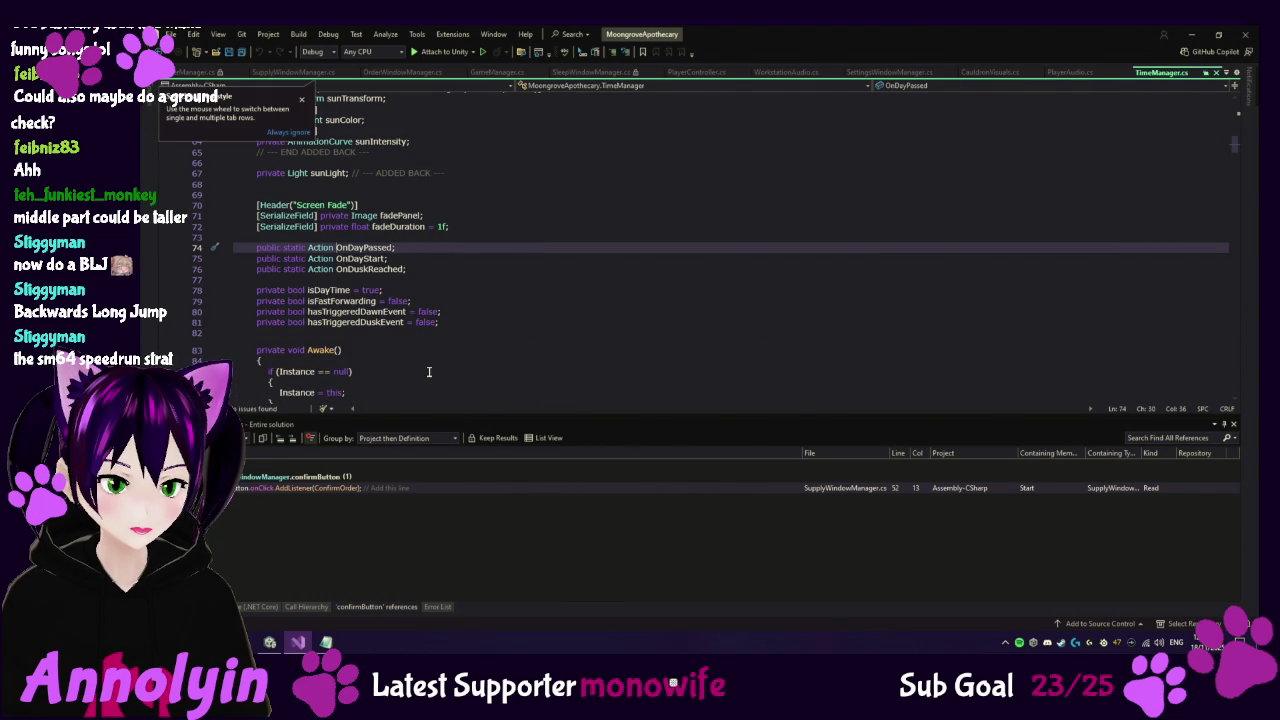
scroll(520, 316, "down", 6)
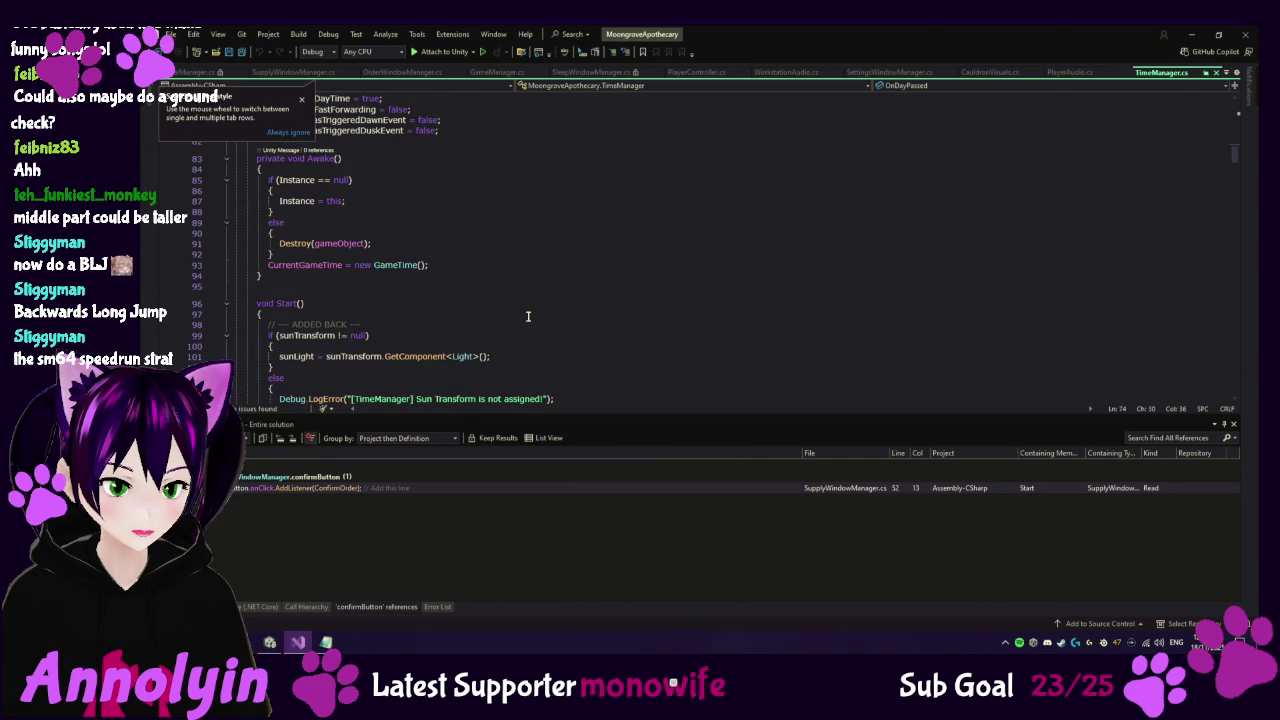
scroll(528, 316, "down", 7)
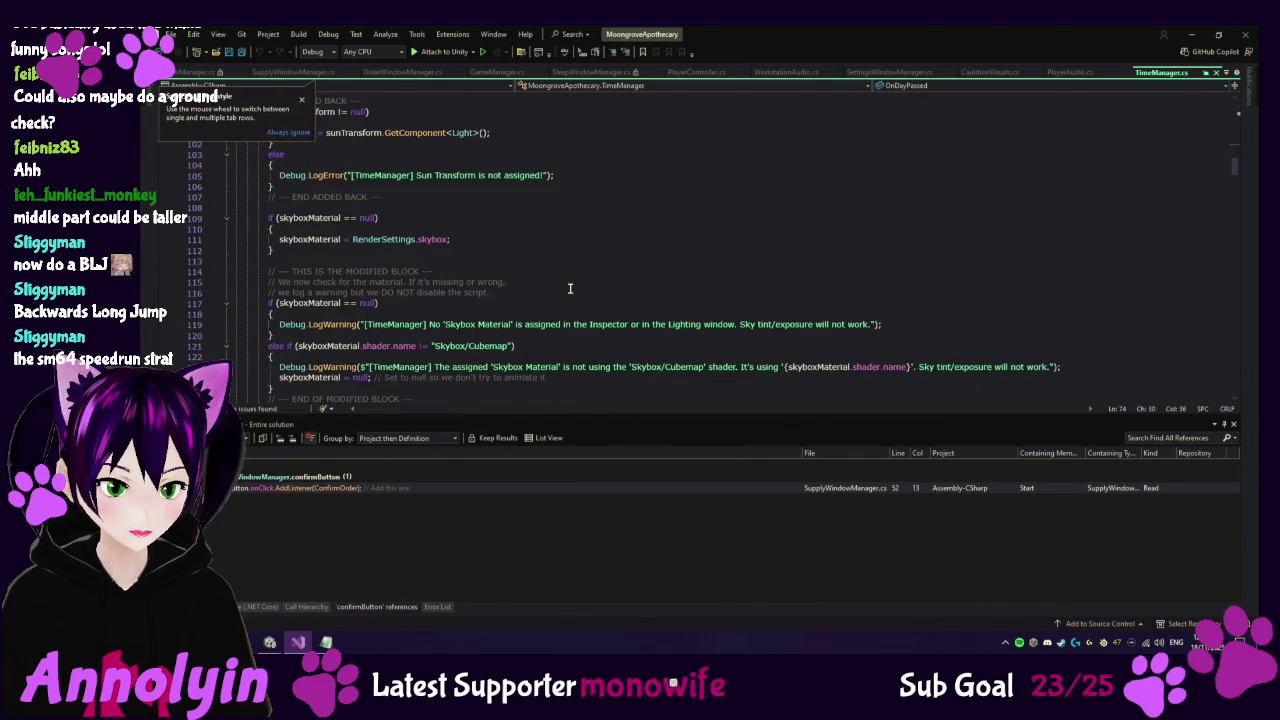
scroll(570, 288, "down", 4)
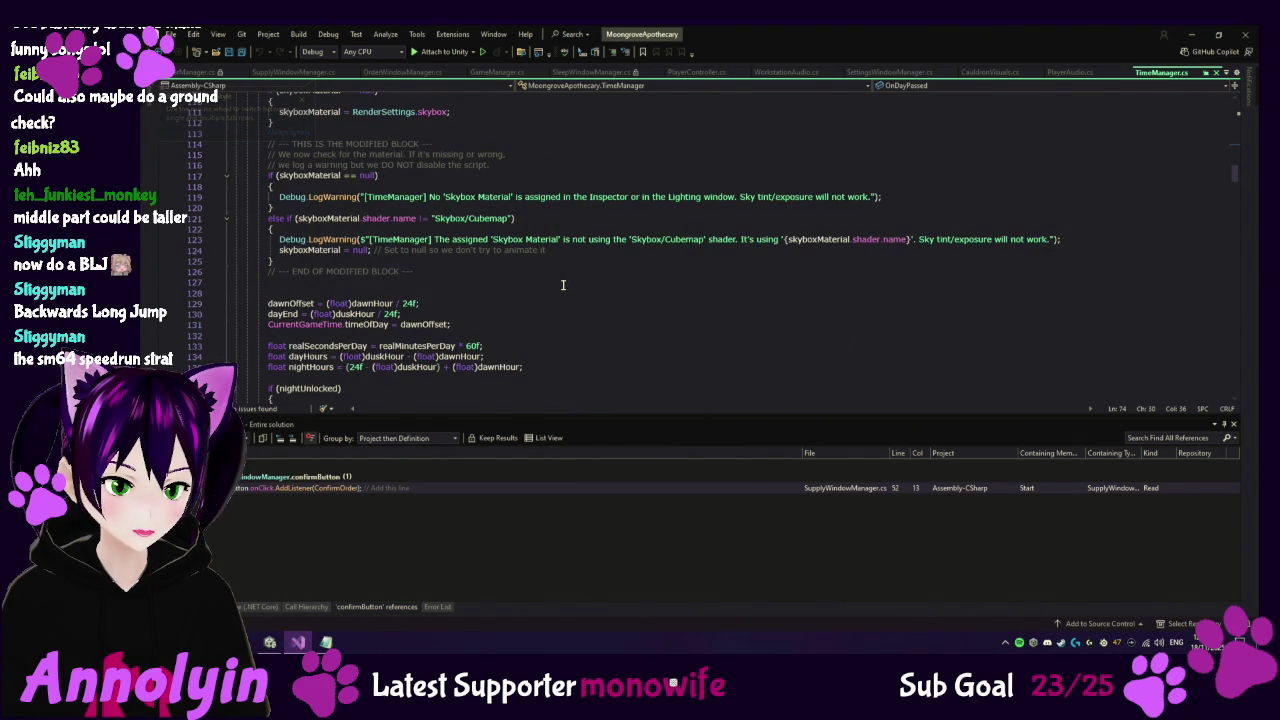
scroll(563, 285, "down", 9)
scroll(563, 285, "down", 4)
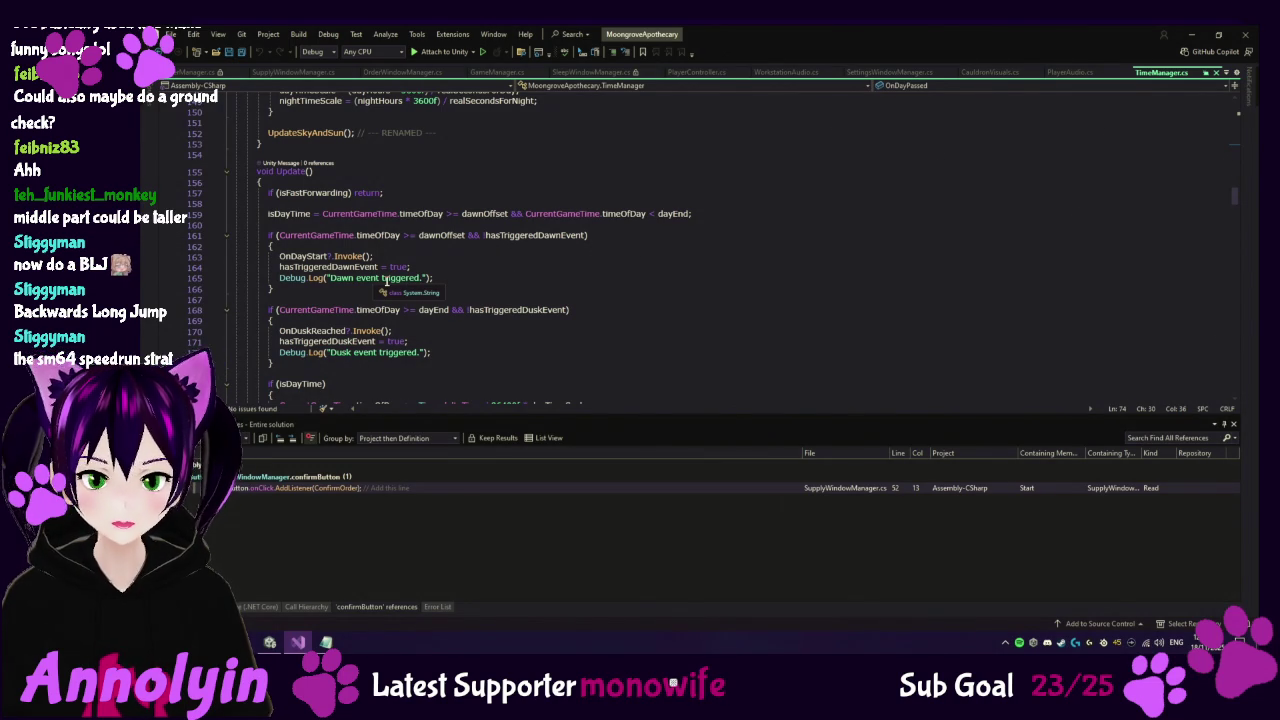
left_click(190, 73)
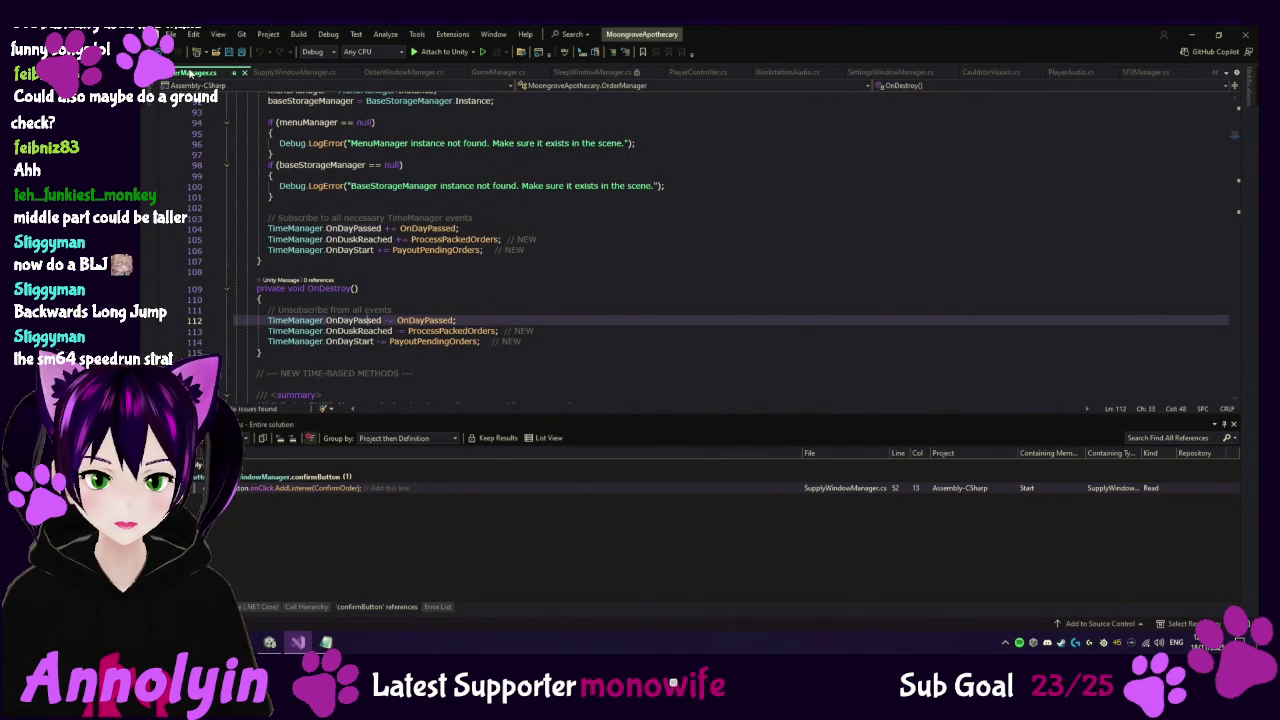
right_click(432, 318)
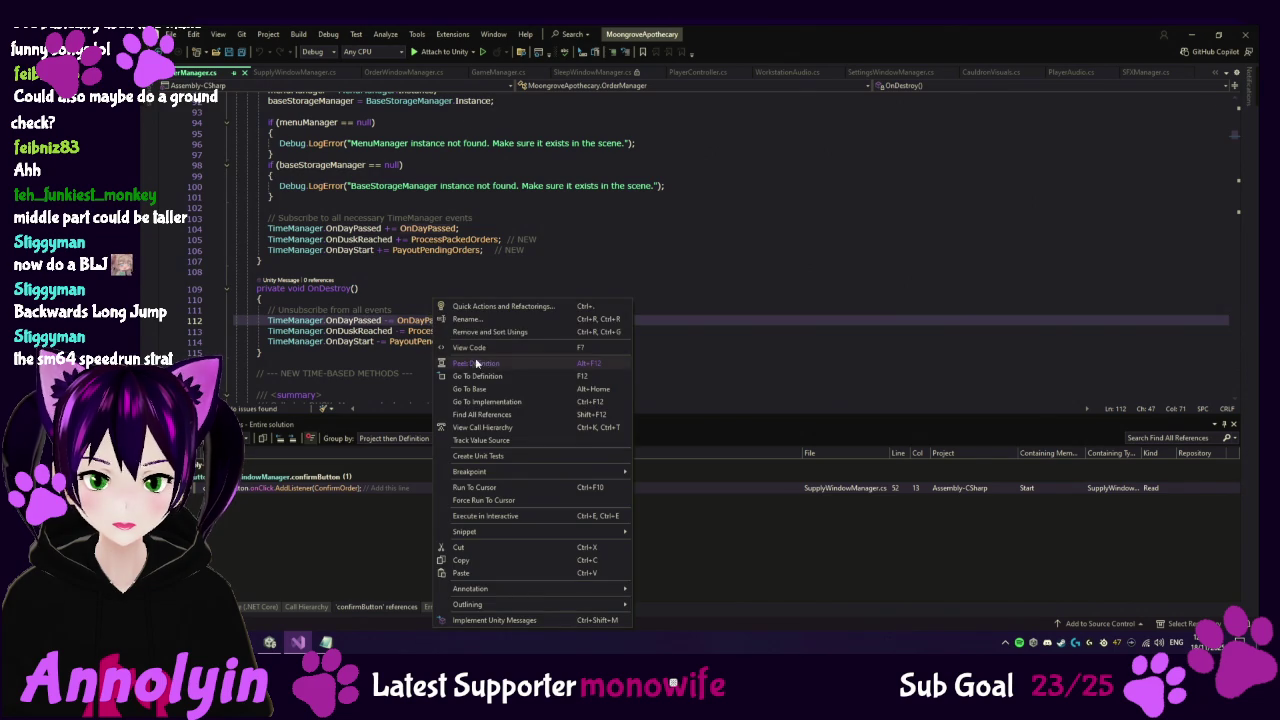
Jump to OrderManager's OnDayPassed definition and start a new line after its Debug.Log call.
left_click(484, 373)
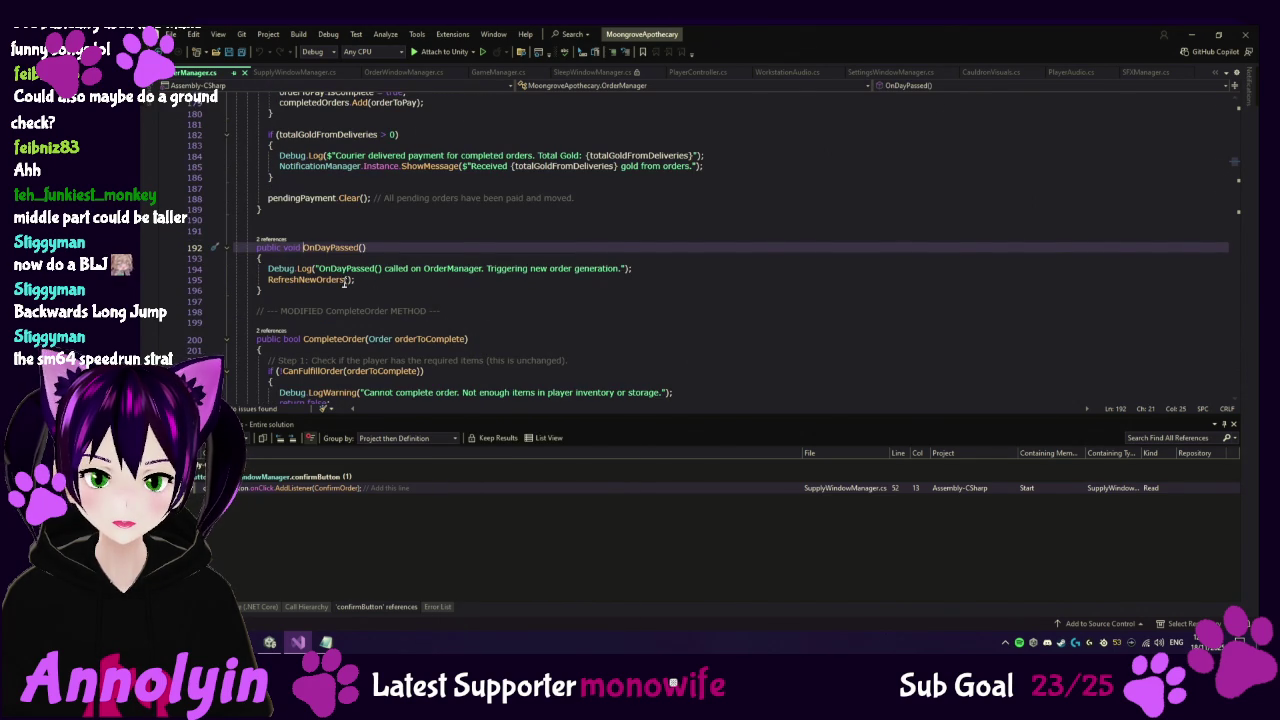
left_click(647, 267)
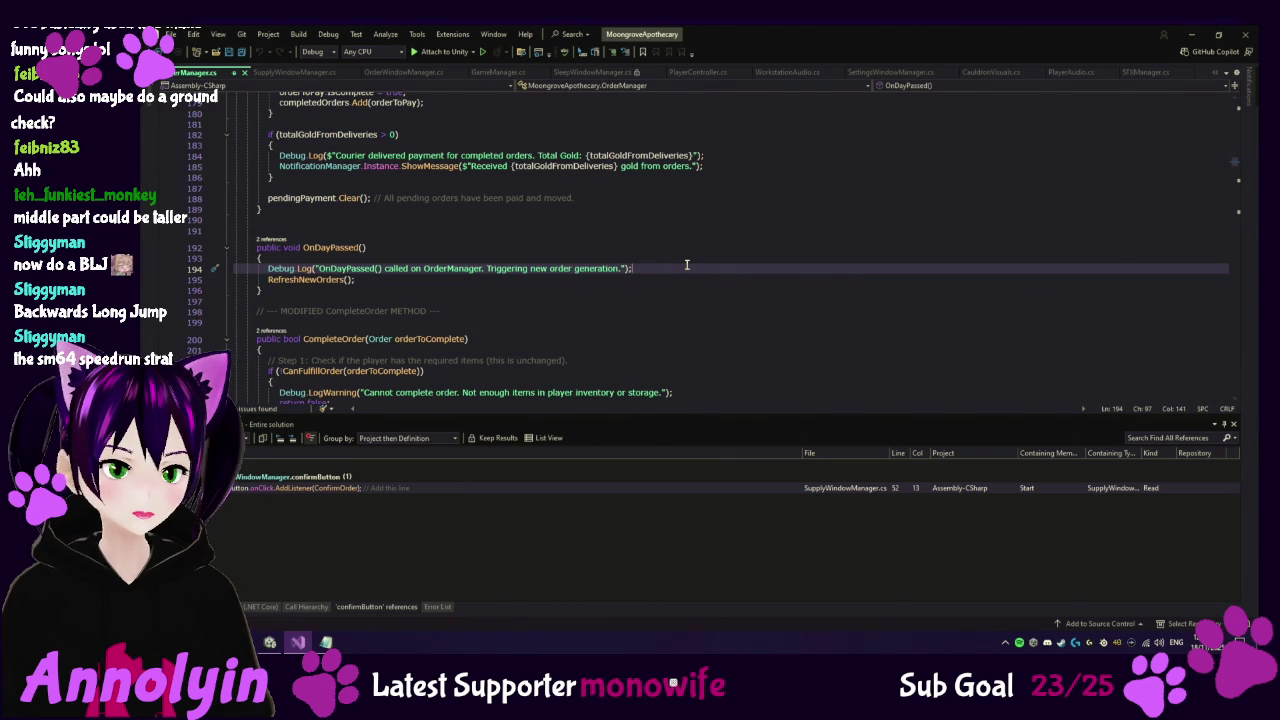
key("Return")
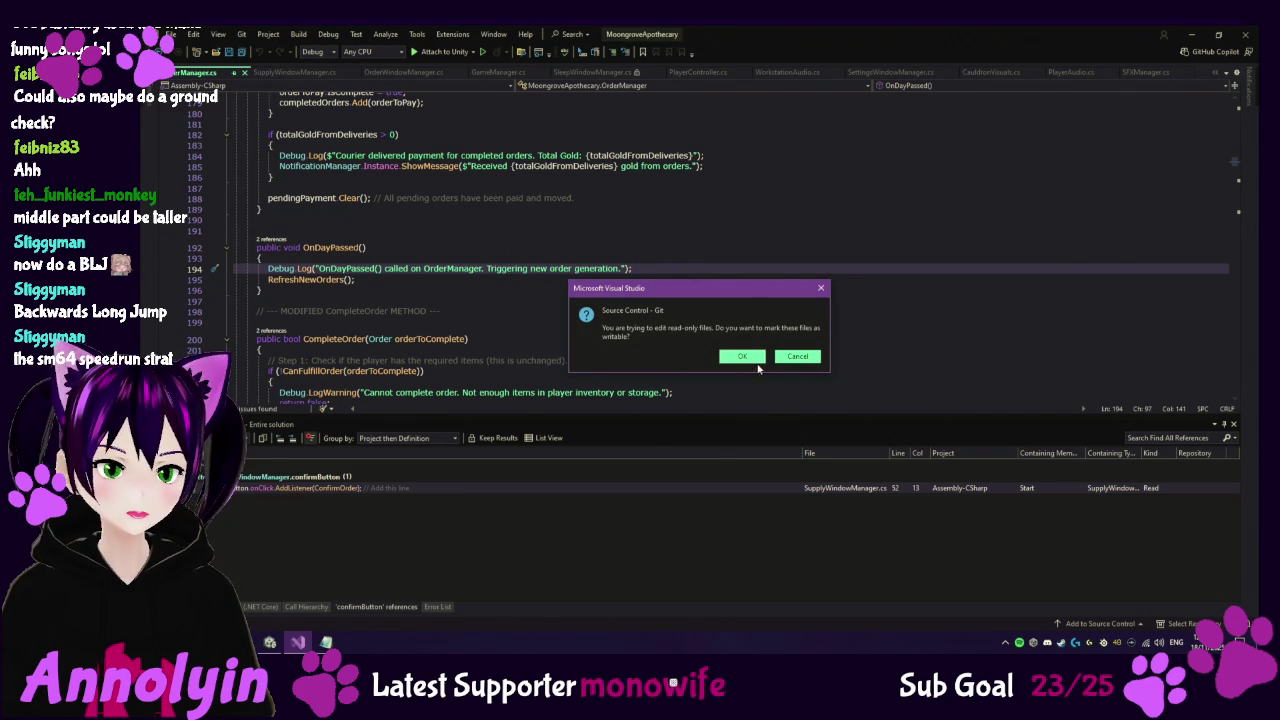
Make the read-only files writable, paste PlayerAudio.Instance.PlayShopBellSound(); into OnDayPassed, and return to Unity.
left_click(742, 357)
type("PlayerAudio.Instance.PlayShopBellSound();")
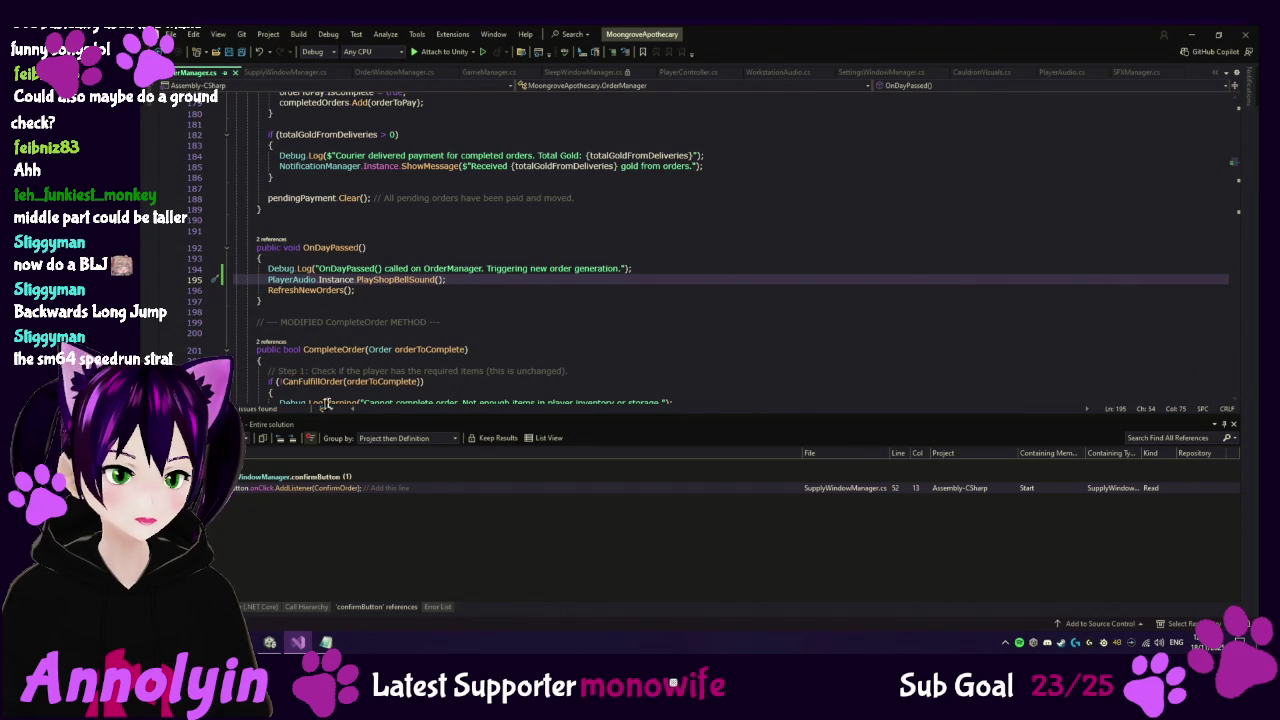
key("alt+Tab")
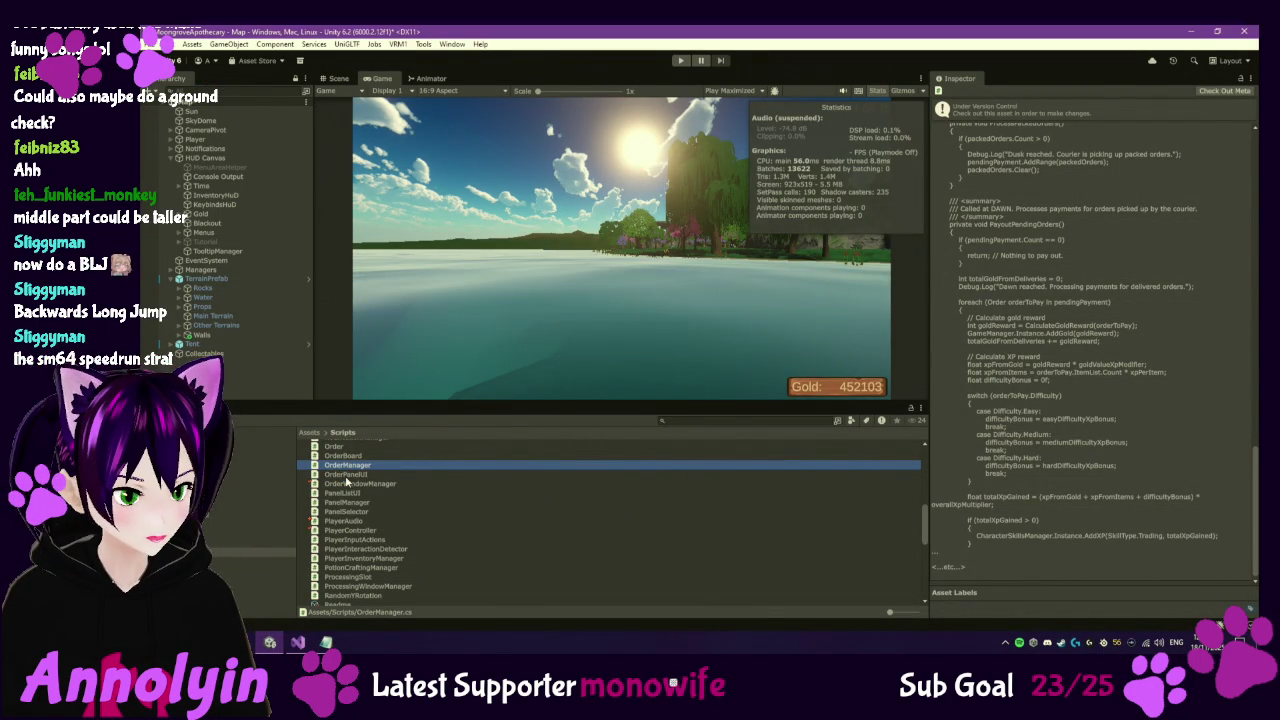
Check out OrderManager through Version Control, then switch windows and toggle the background music.
right_click(347, 467)
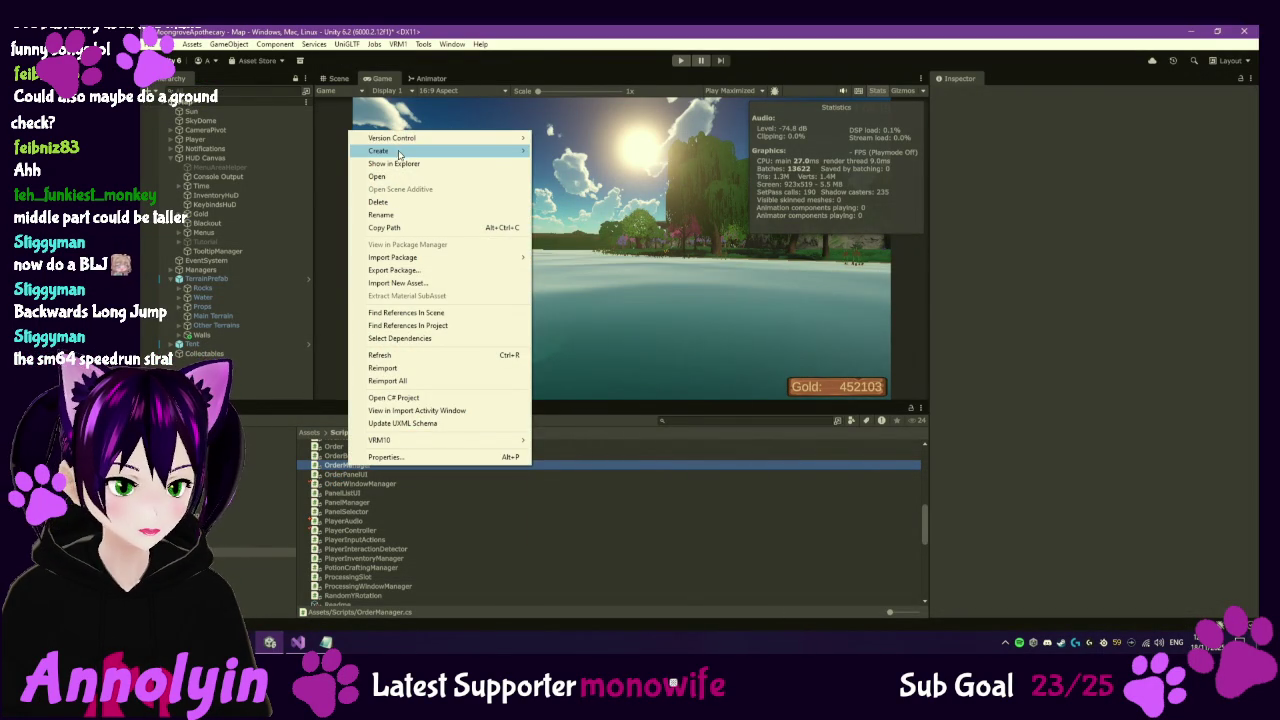
left_click(461, 526)
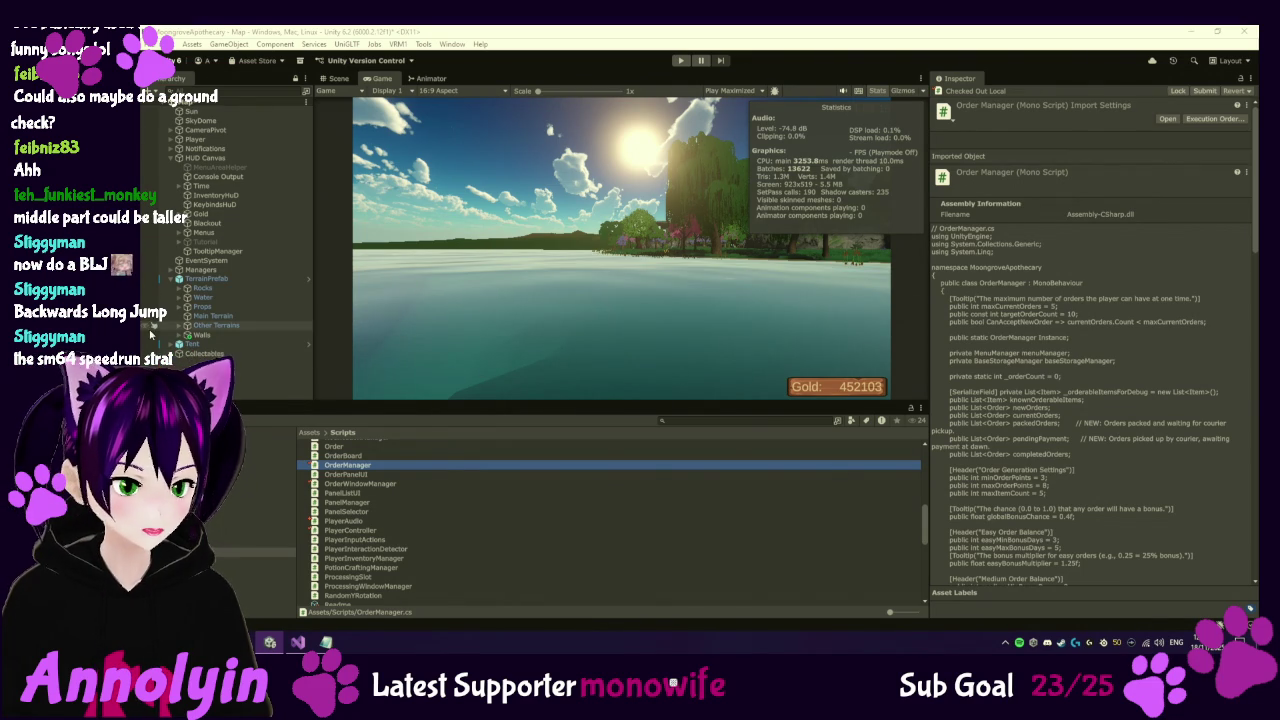
key("alt+Tab")
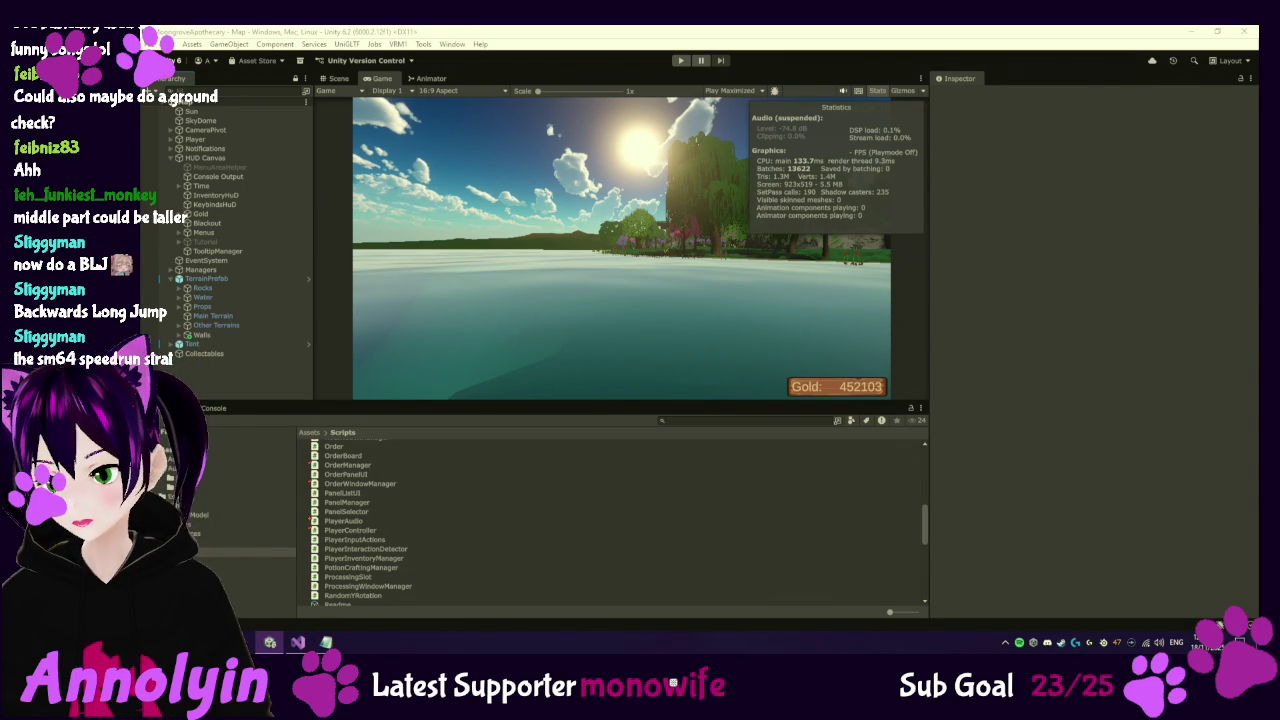
key("XF86AudioPlay")
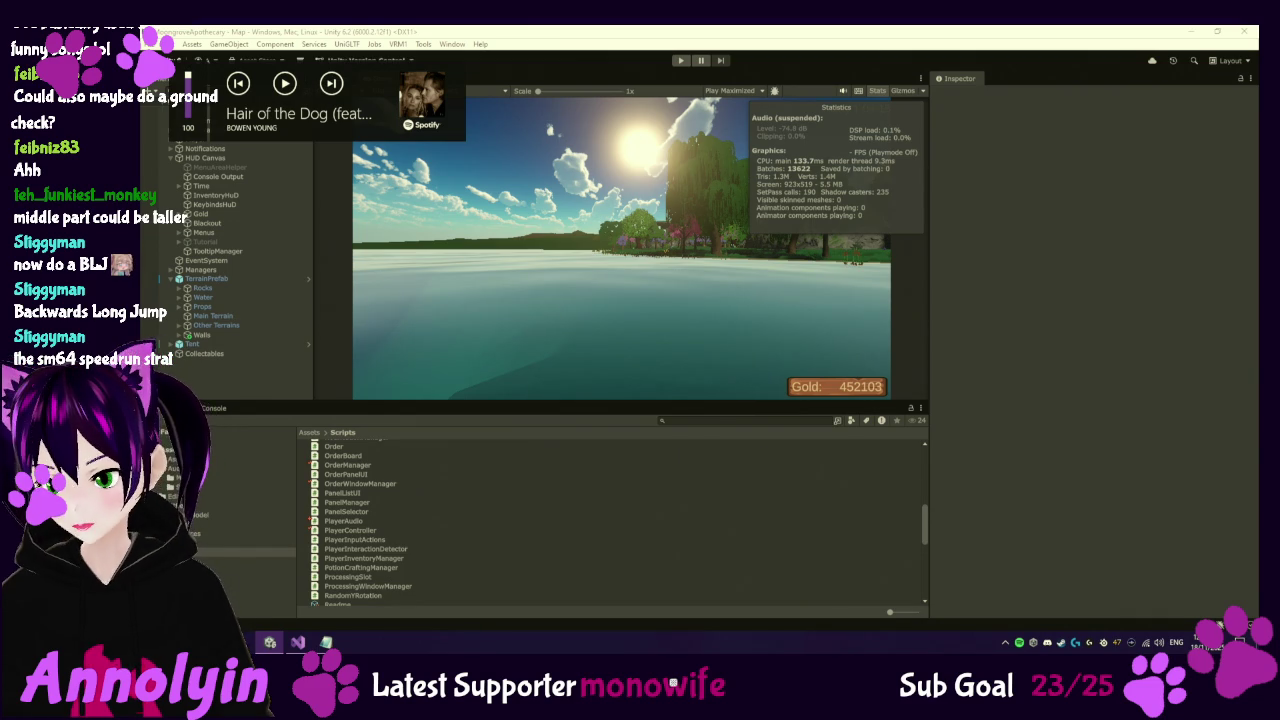
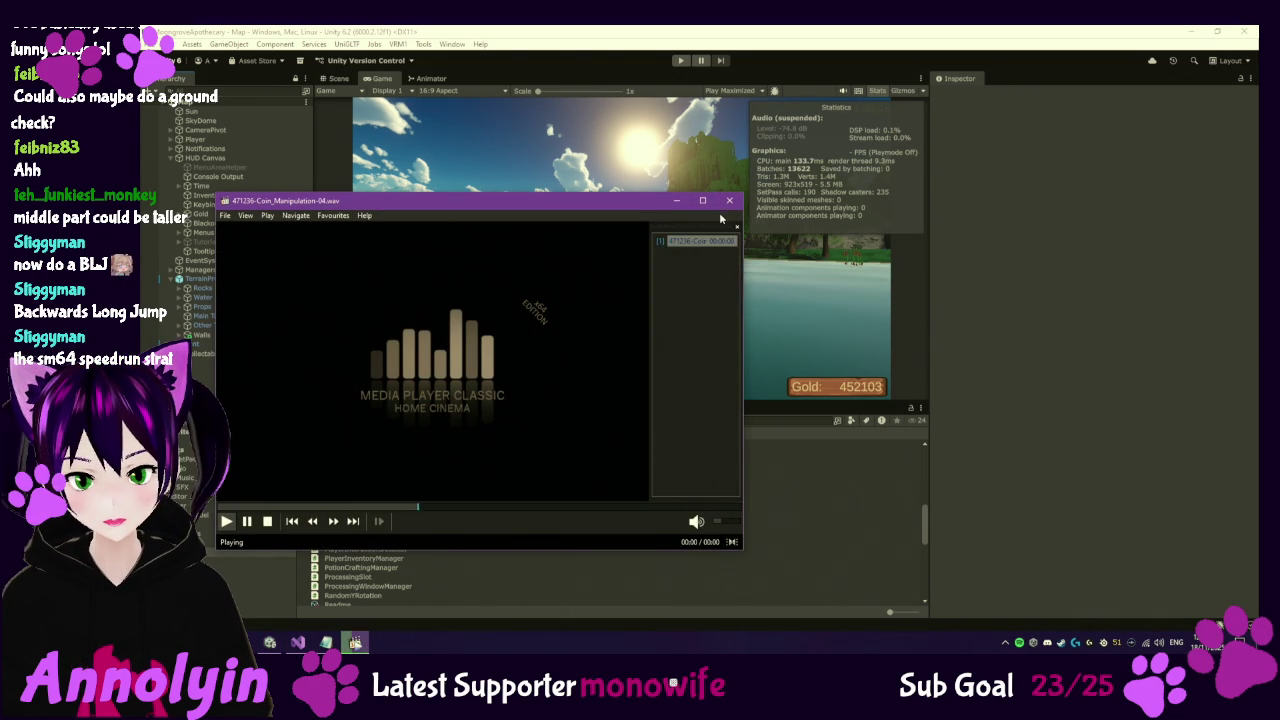
In Downloads, rename the 471230-Coin_Manipulation-17.wav sound file to Coins.wav.
left_click(729, 200)
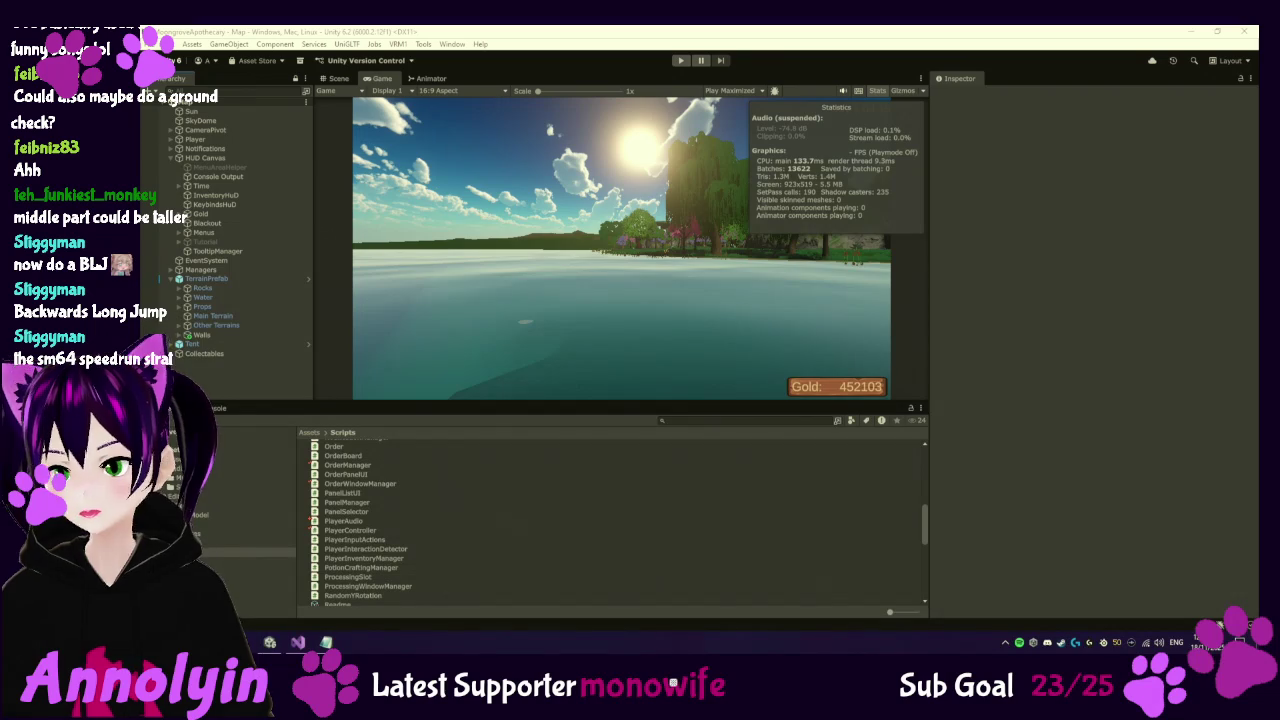
key("alt+Tab")
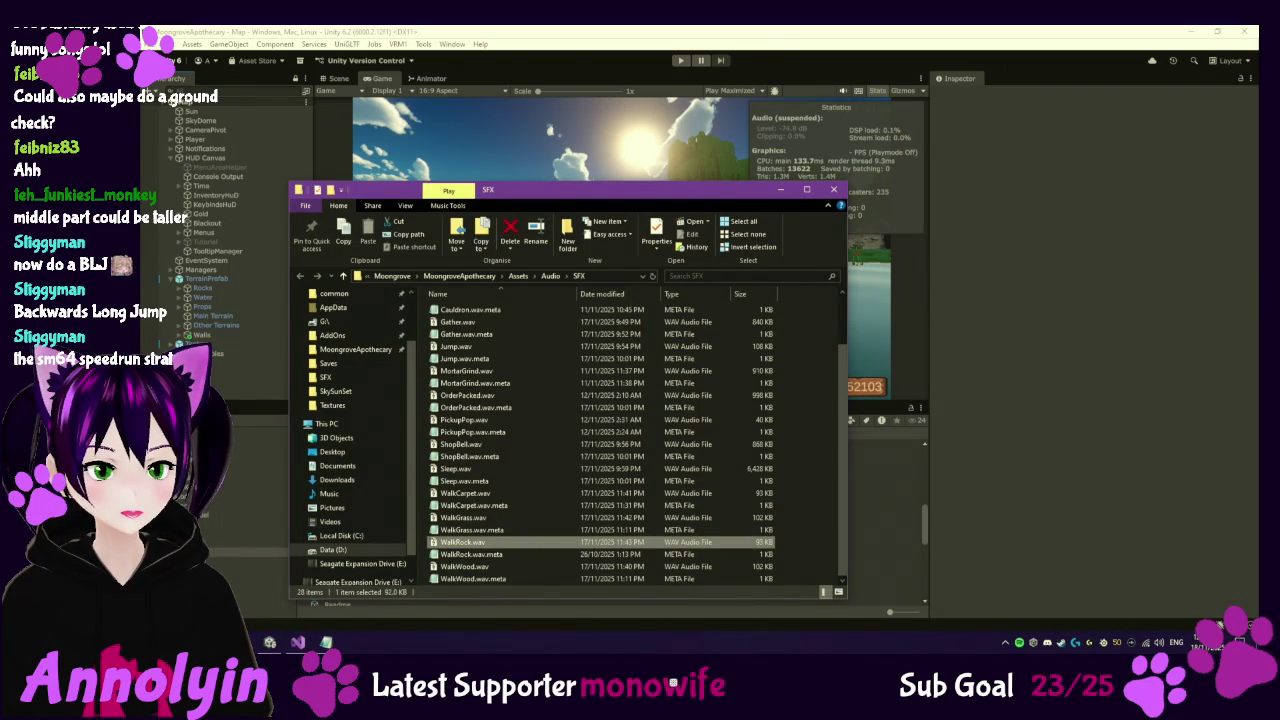
right_click(270, 642)
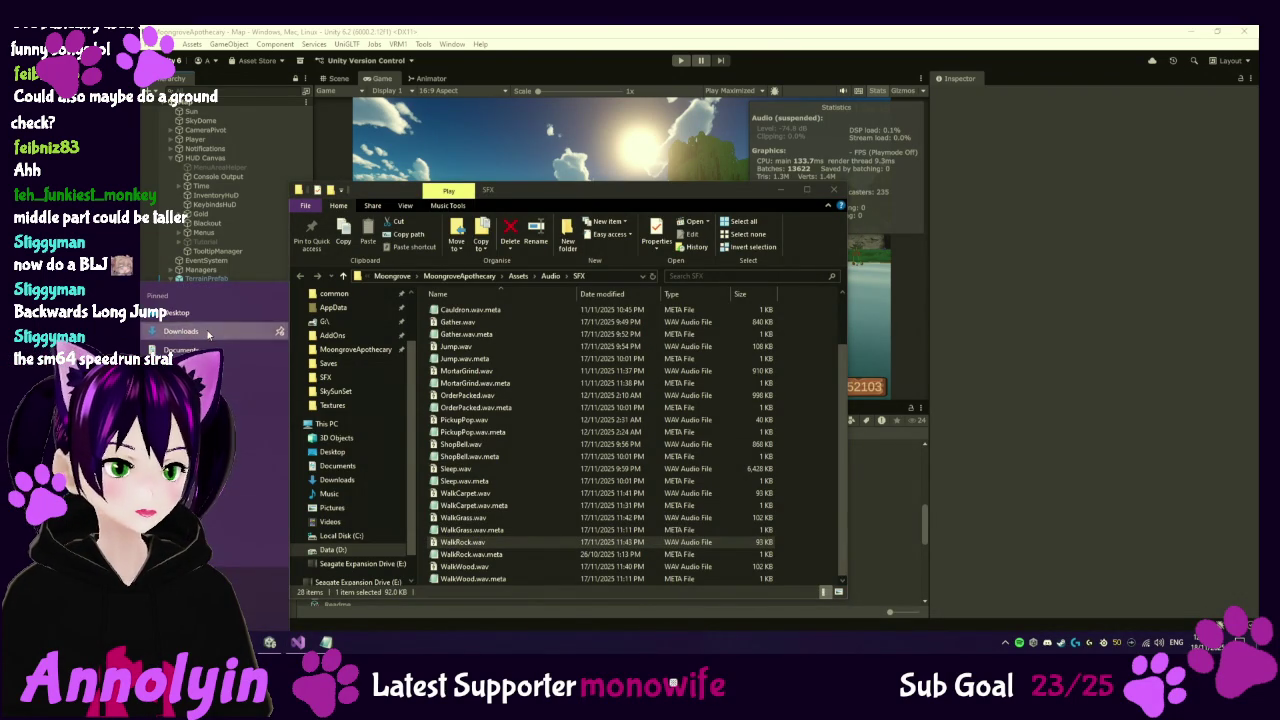
left_click(207, 334)
left_click(560, 327)
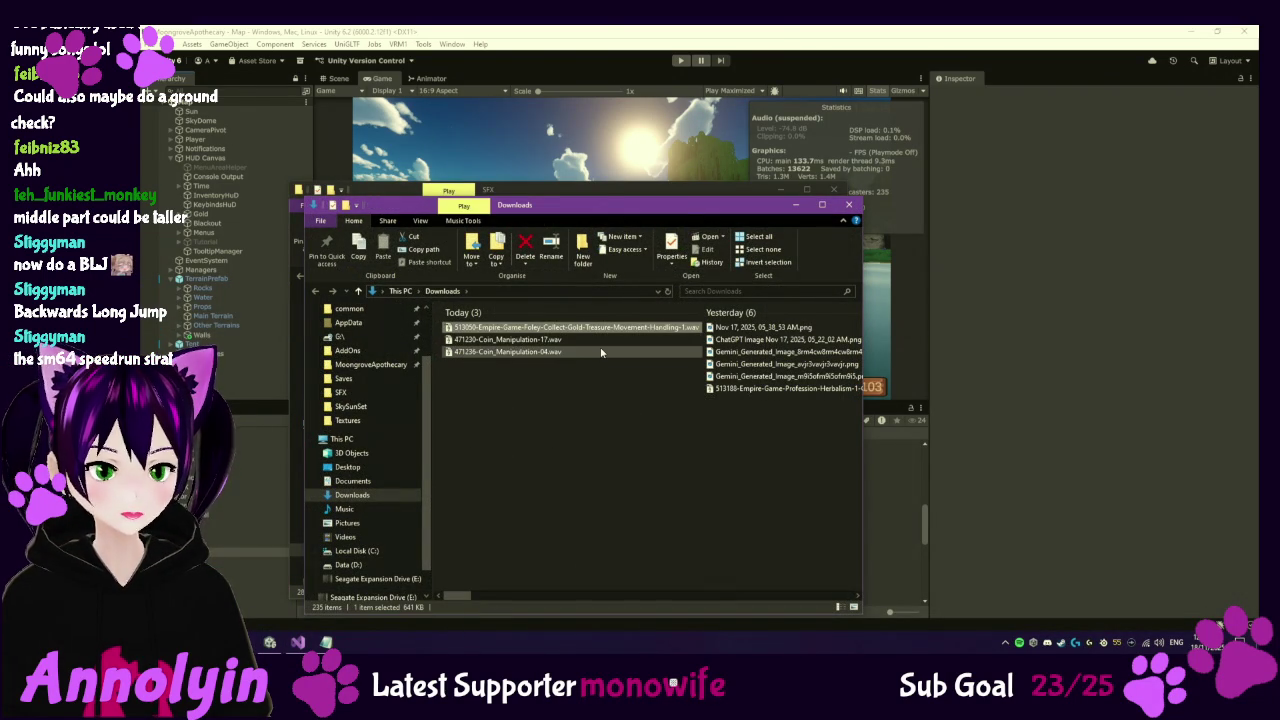
left_click(583, 340)
key("F2")
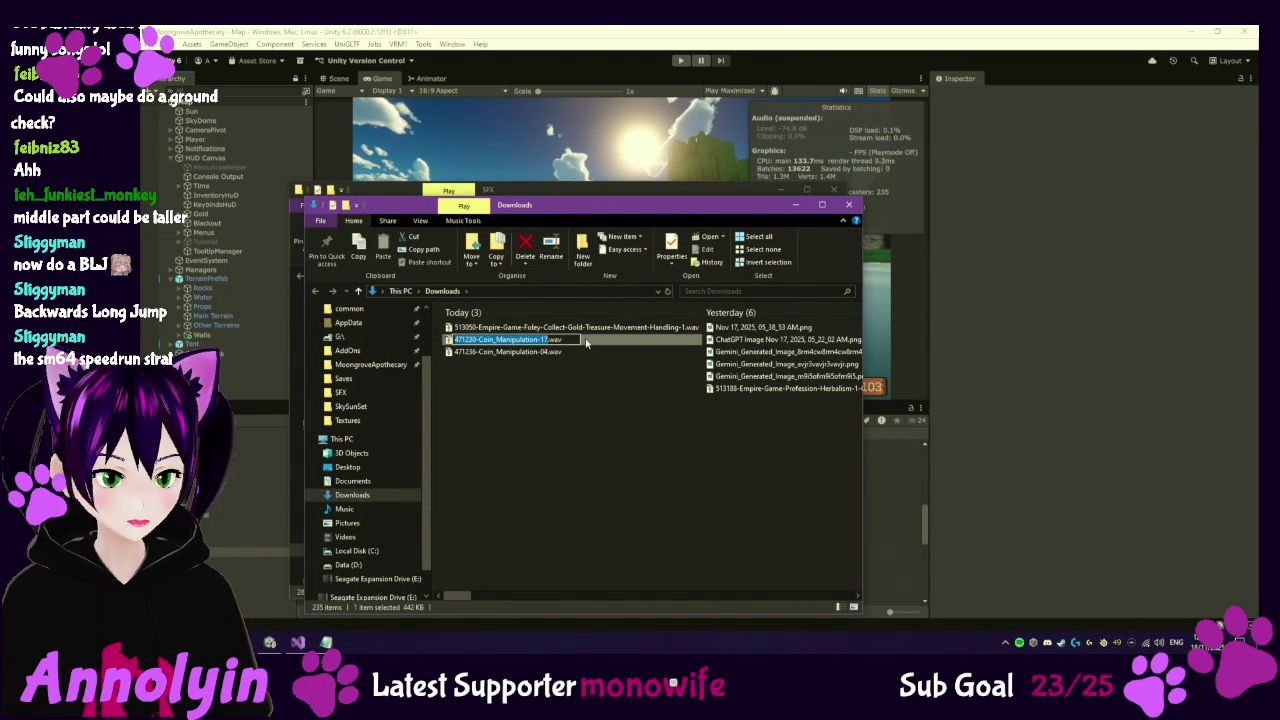
type("Coin")
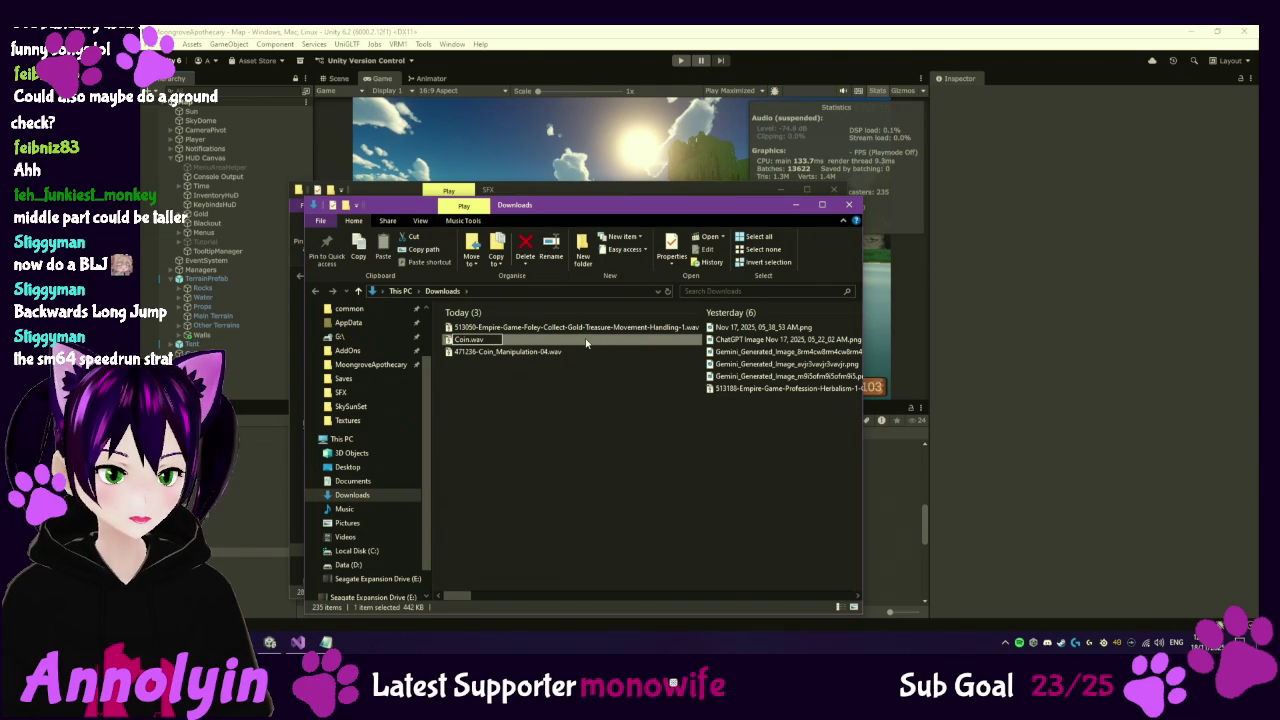
type("s")
key("Return")
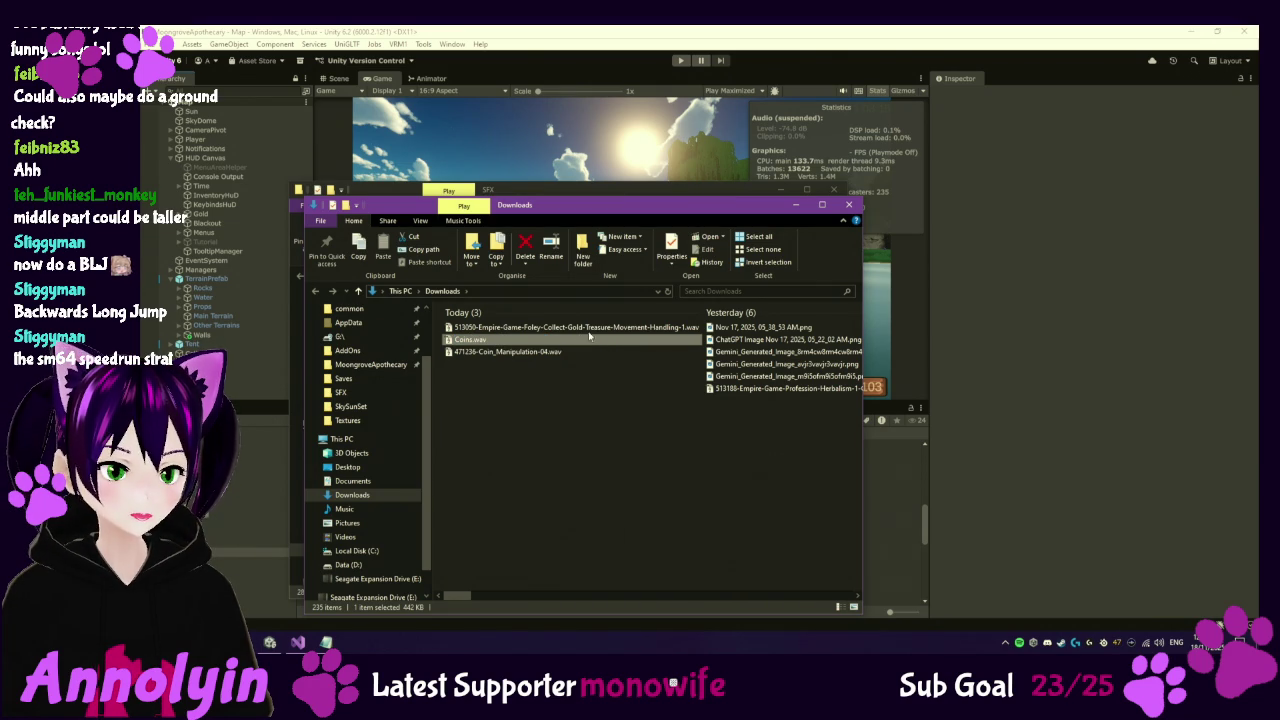
Move Coins.wav into the Assets/Audio/SFX folder and play it once to preview.
key("ctrl+x")
left_click(509, 187)
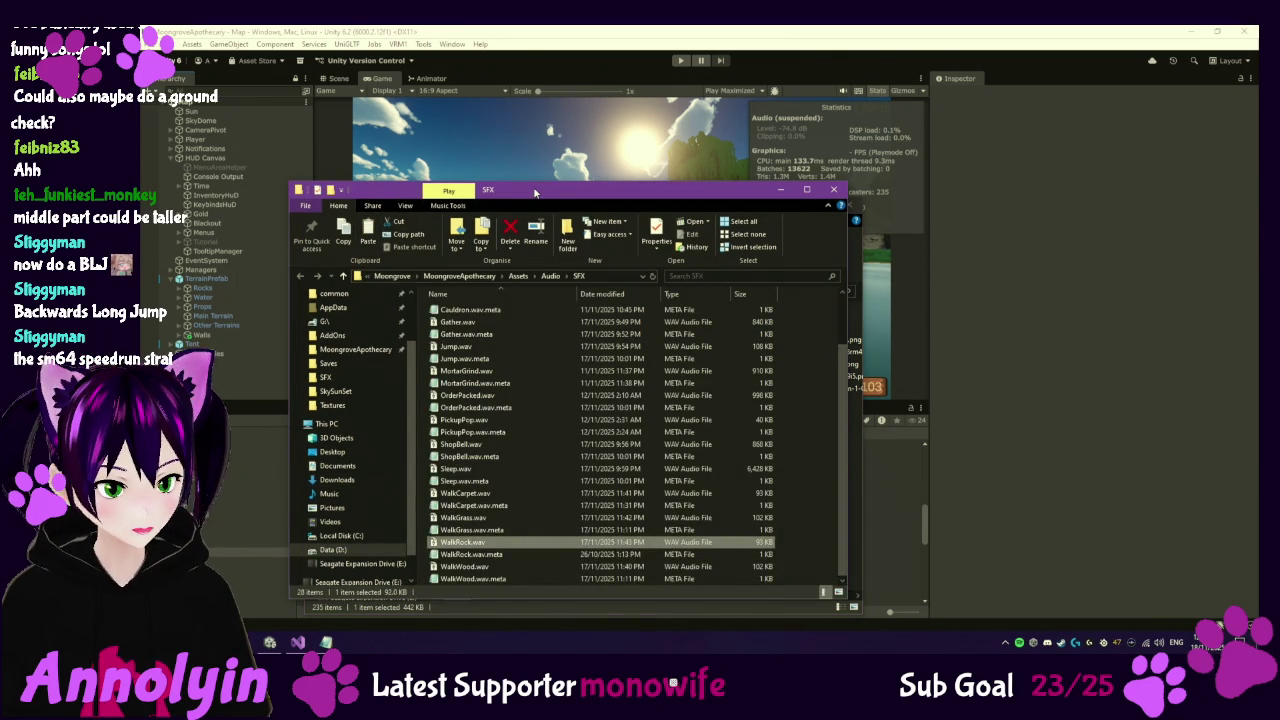
key("ctrl+v")
key("alt+Tab")
key("alt+Tab")
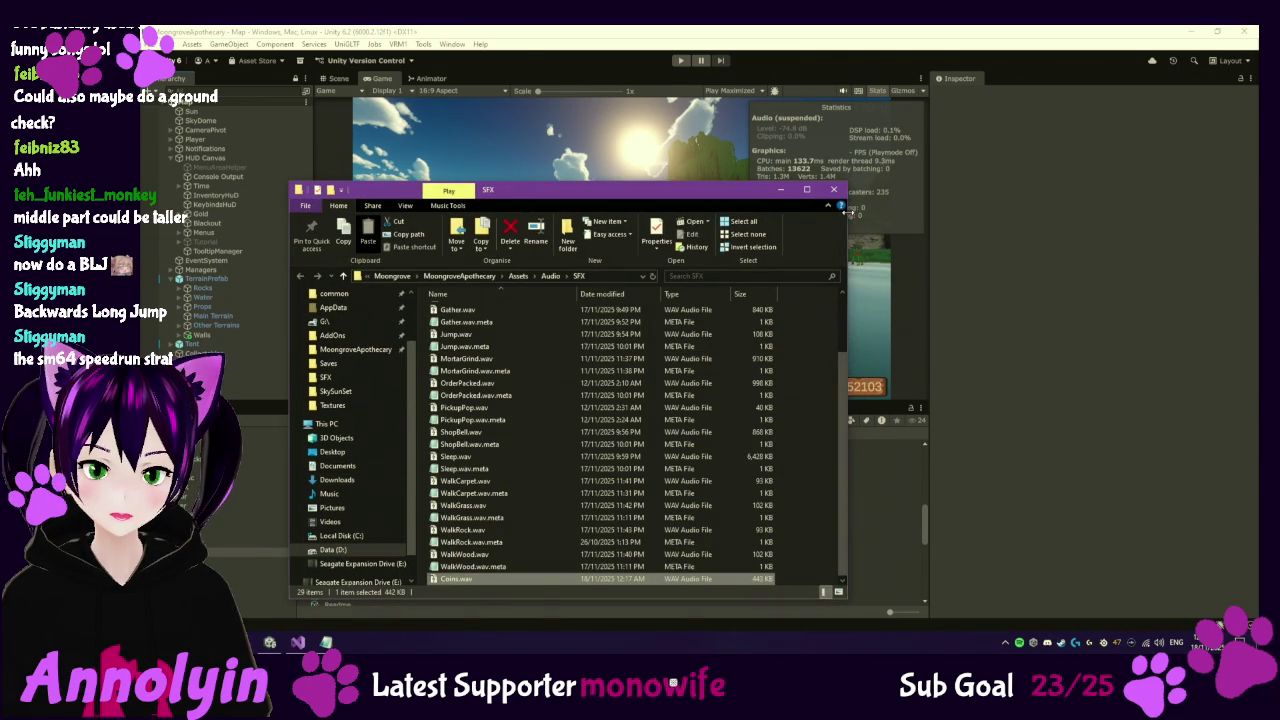
key("Return")
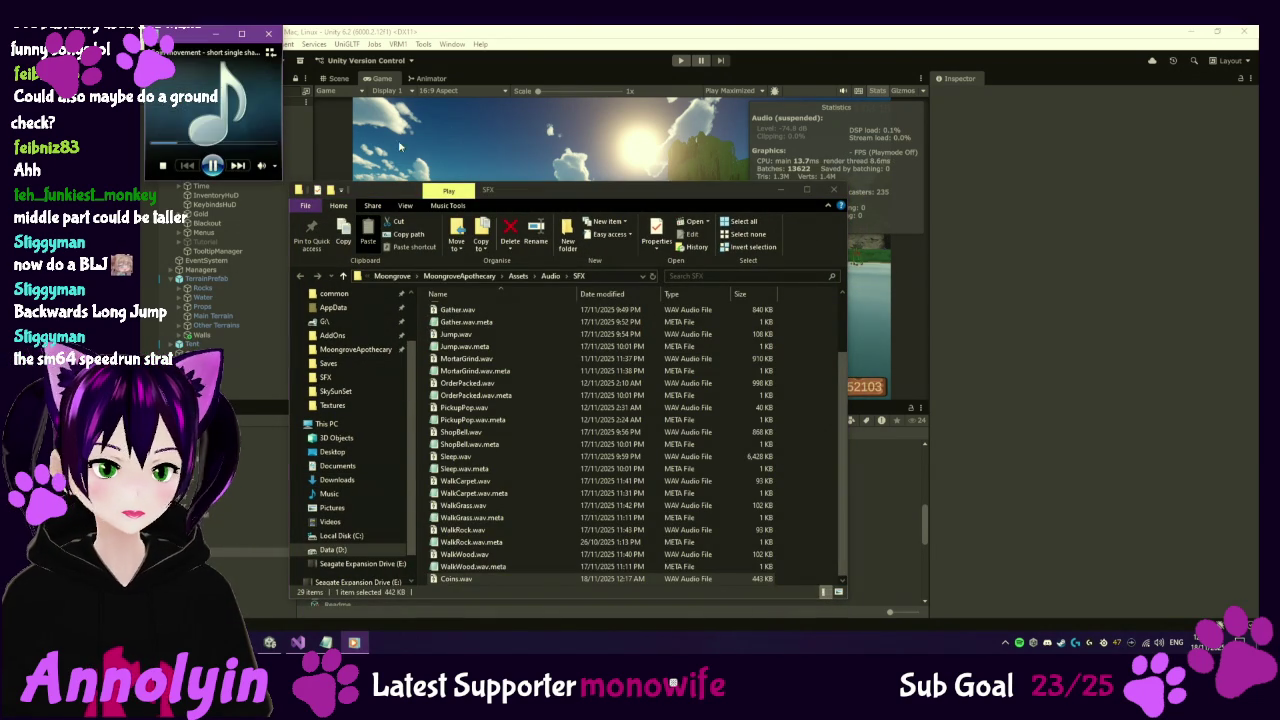
left_click(268, 33)
left_click(288, 33)
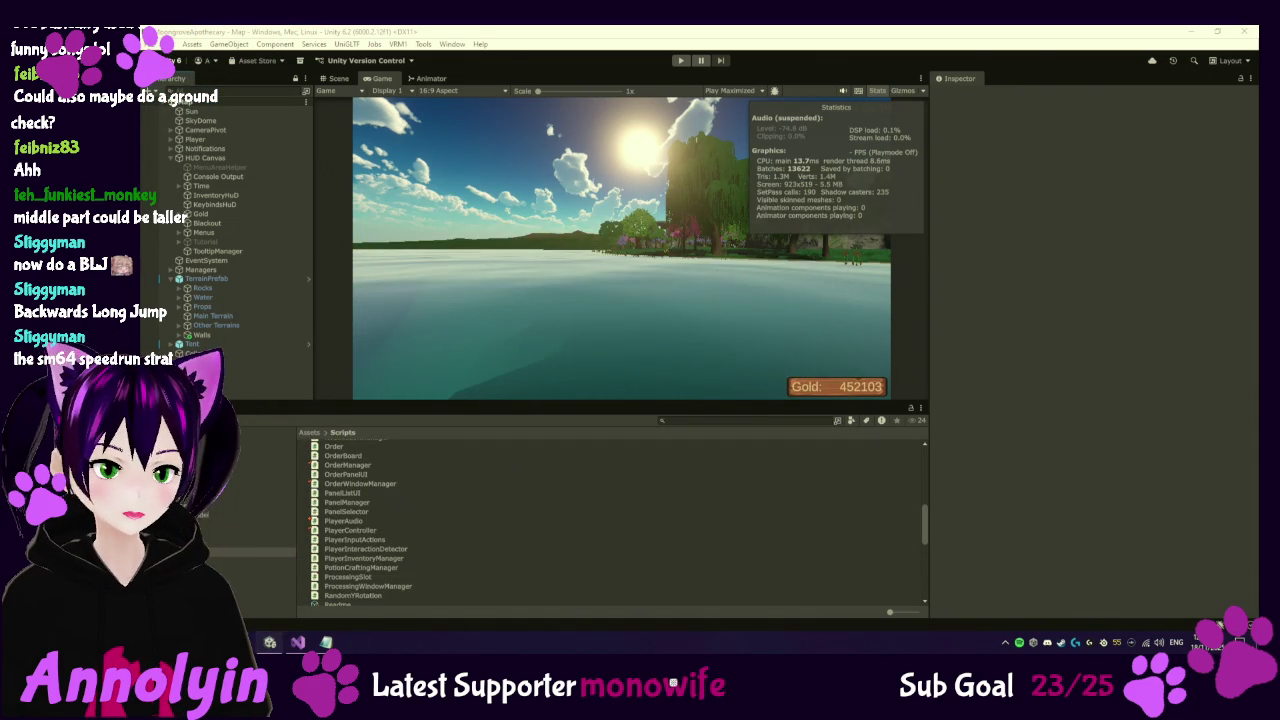
Quit Spotify from the system tray and bring Visual Studio forward on OrderManager.cs.
right_click(1019, 642)
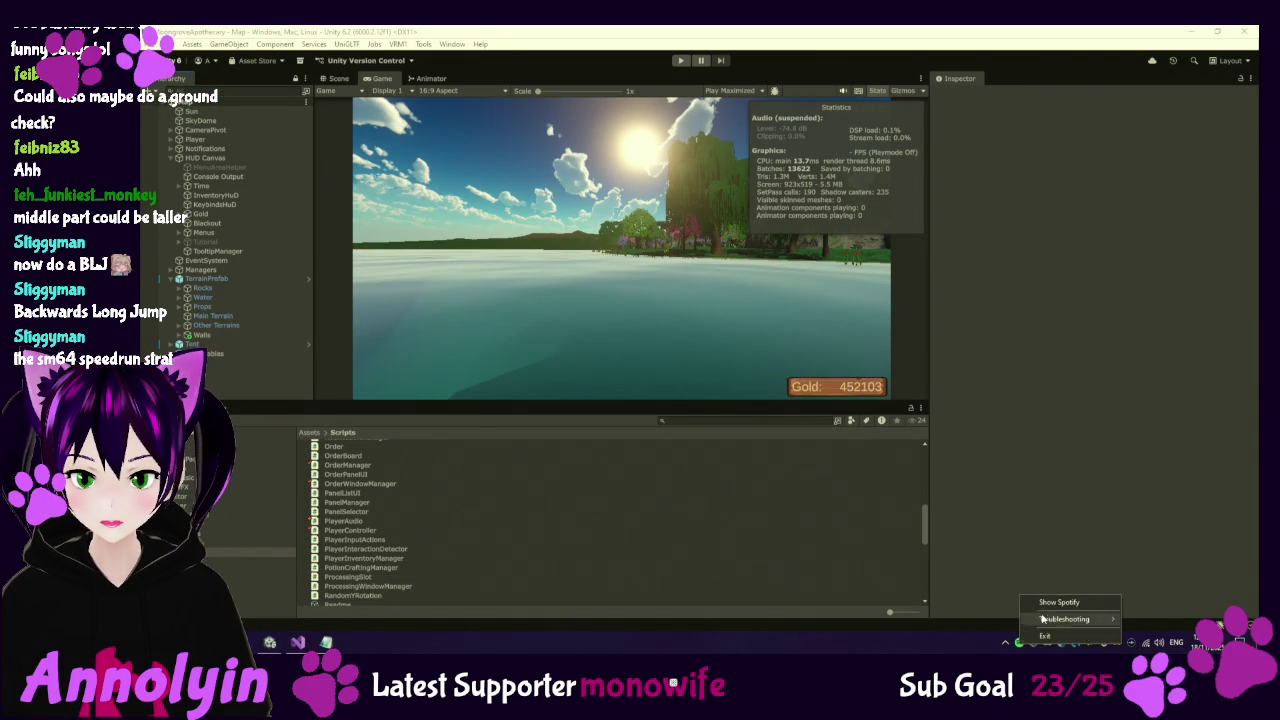
left_click(1046, 635)
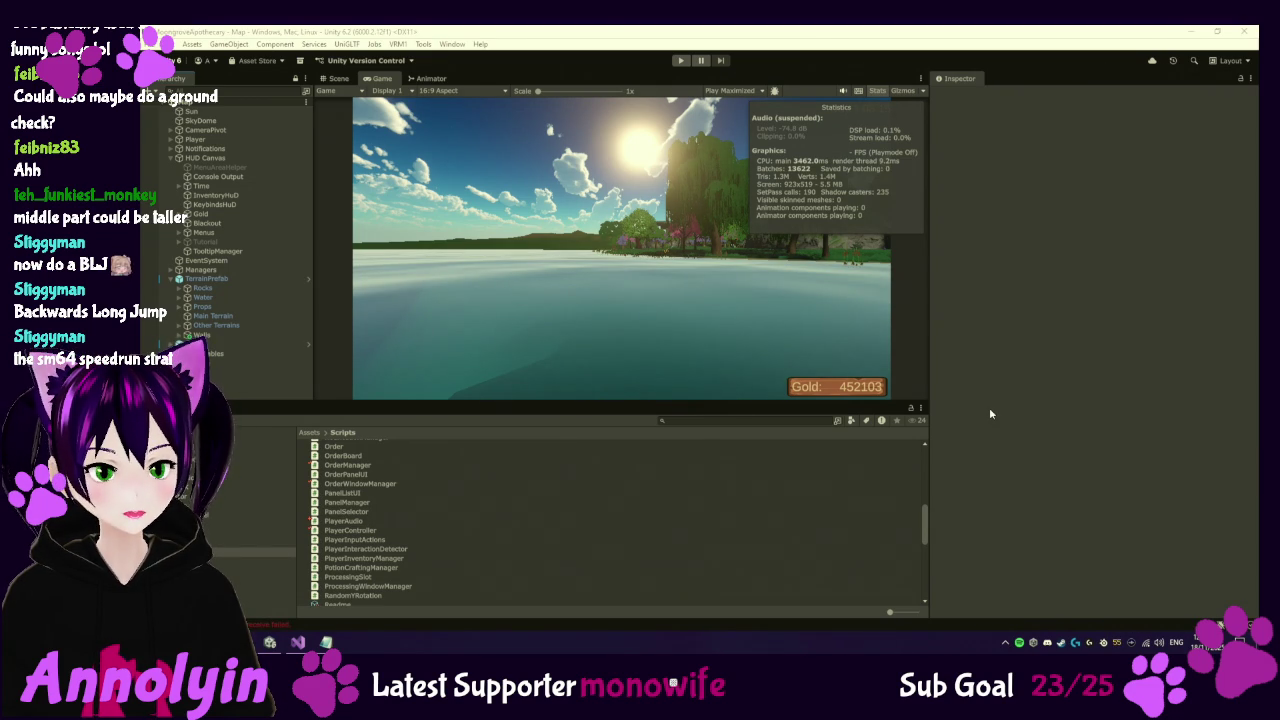
left_click(299, 642)
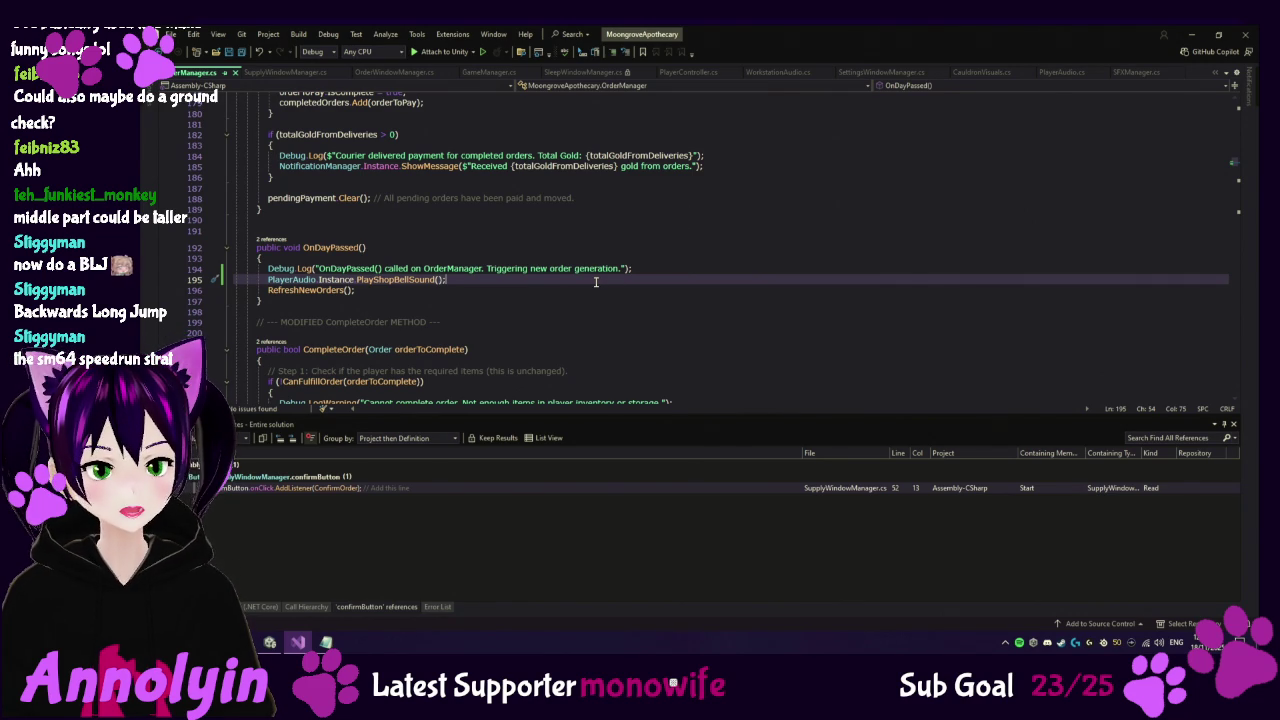
Open PlayerAudio.cs and select the PlayShopBellSound method near the end of the file.
scroll(595, 282, "up", 6)
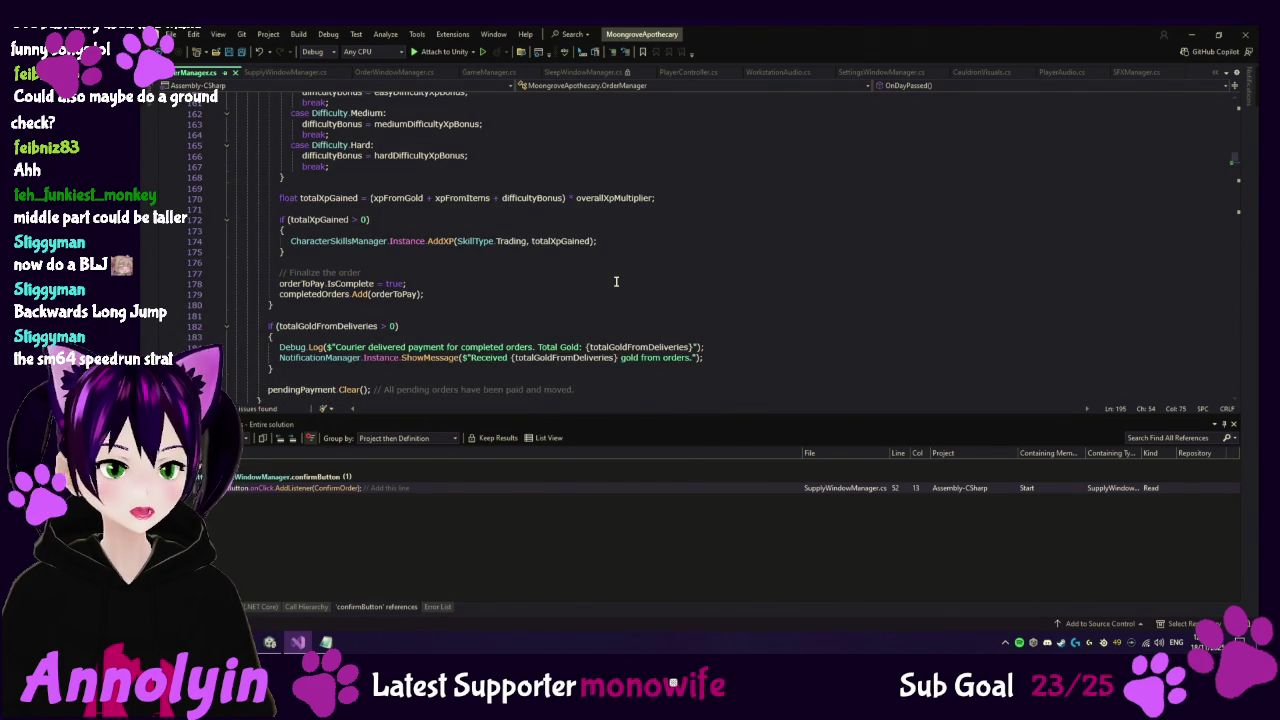
scroll(616, 281, "up", 1)
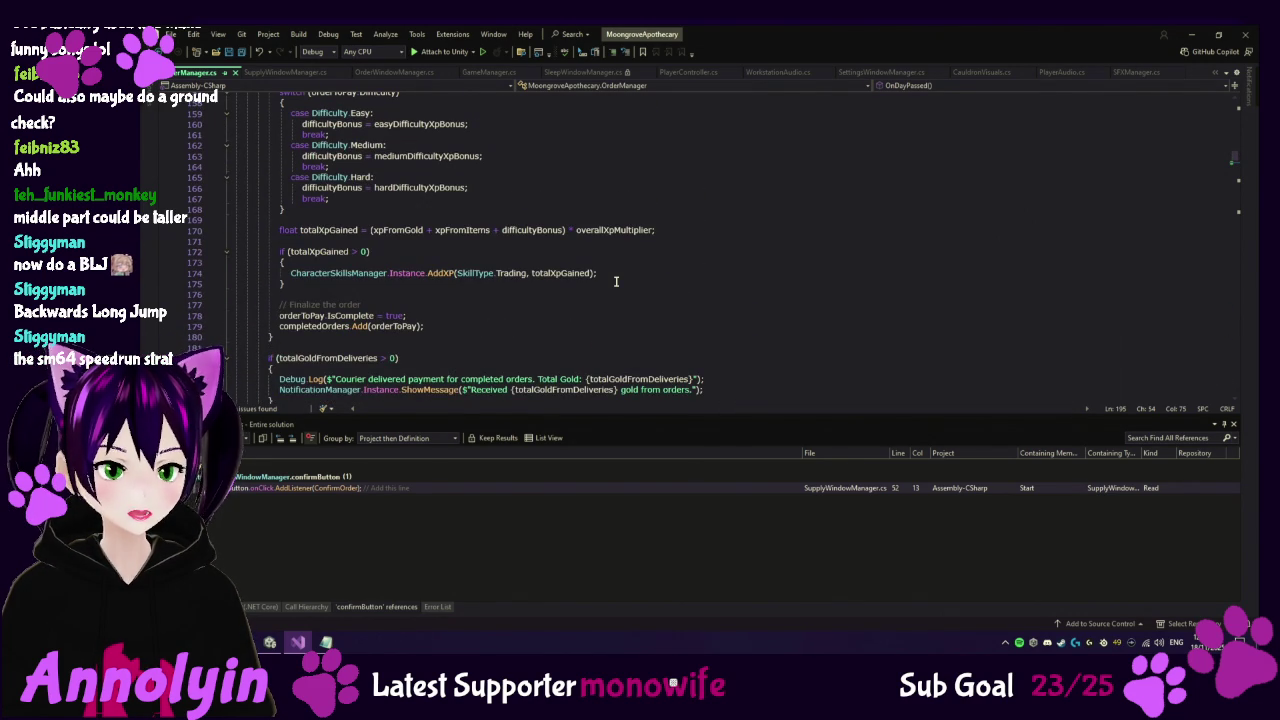
left_click(1062, 72)
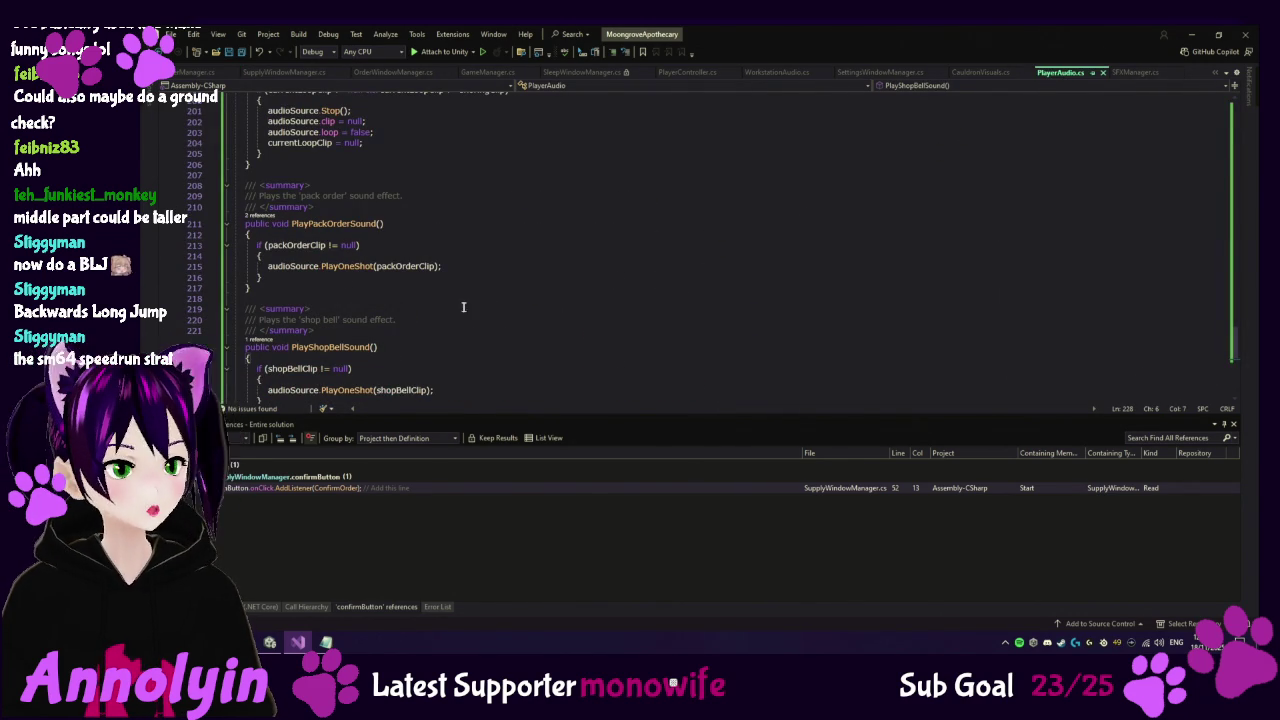
scroll(399, 240, "down", 3)
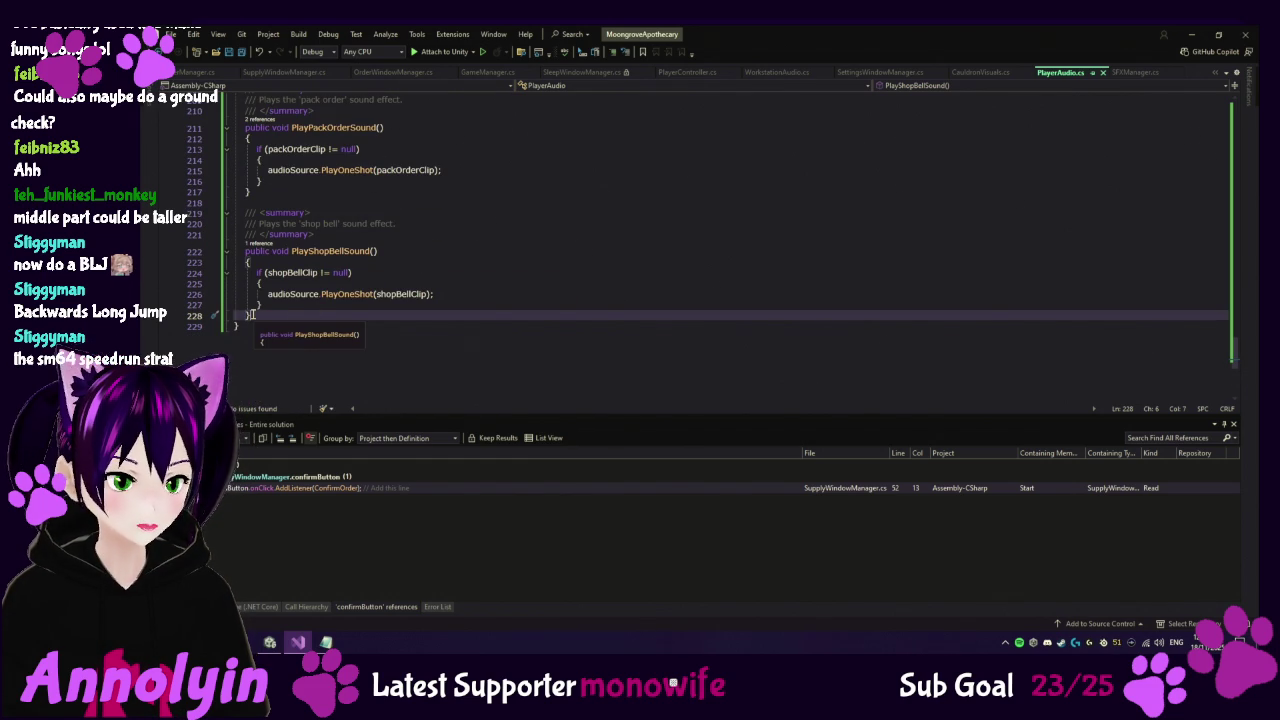
left_click_drag(252, 314, 243, 250)
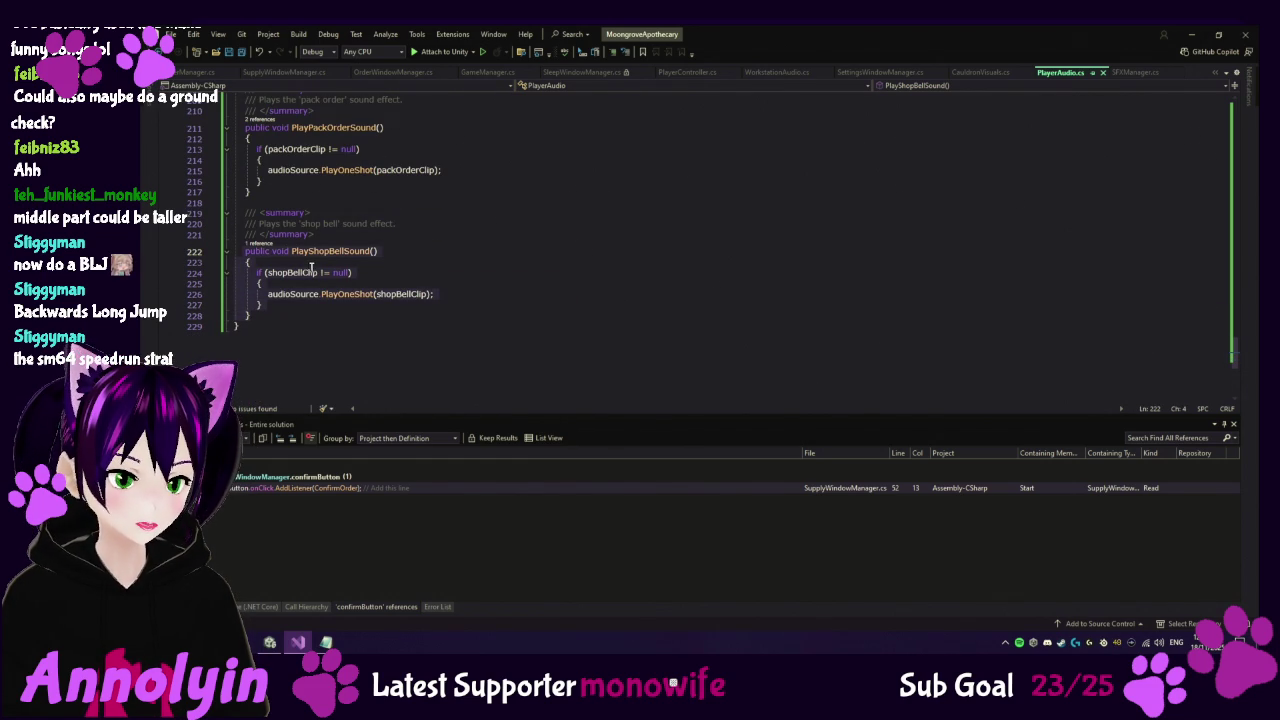
Below PlayShopBellSound, add an empty public void PlayCoinBuySound() method with braces.
key("Right")
key("Return")
key("Return")
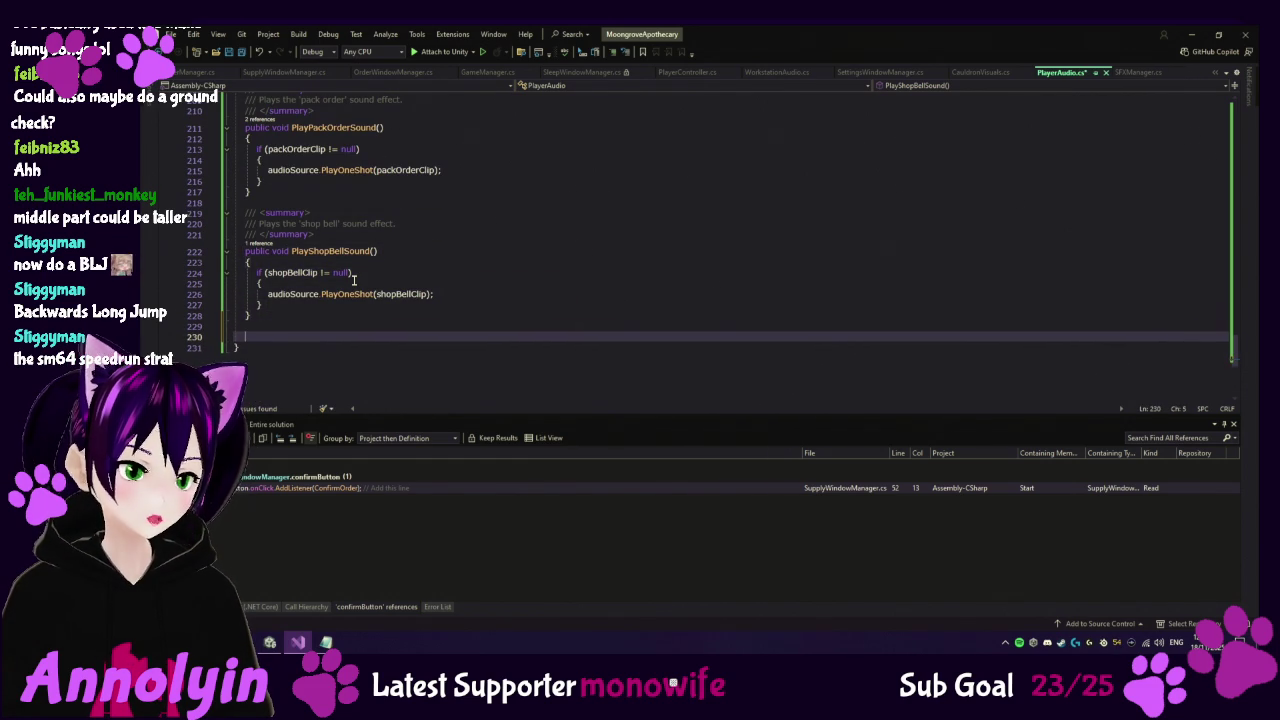
type("pu")
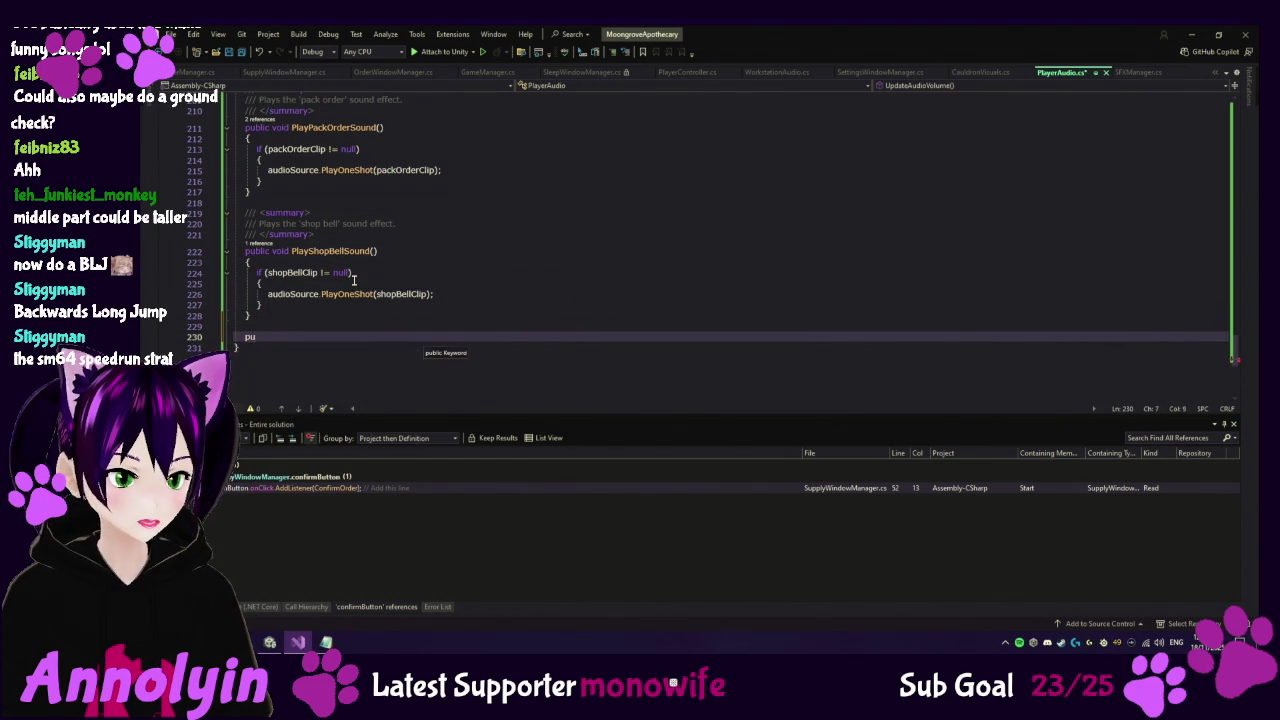
type("blic void ")
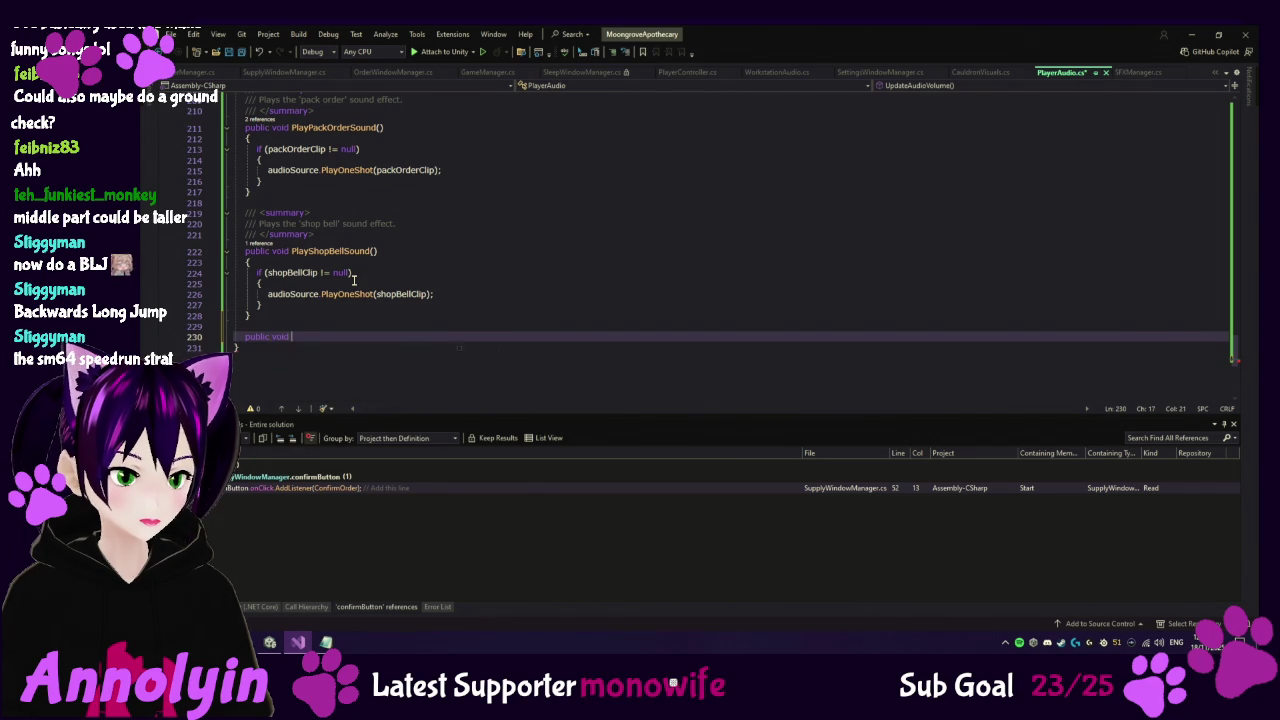
type("Play")
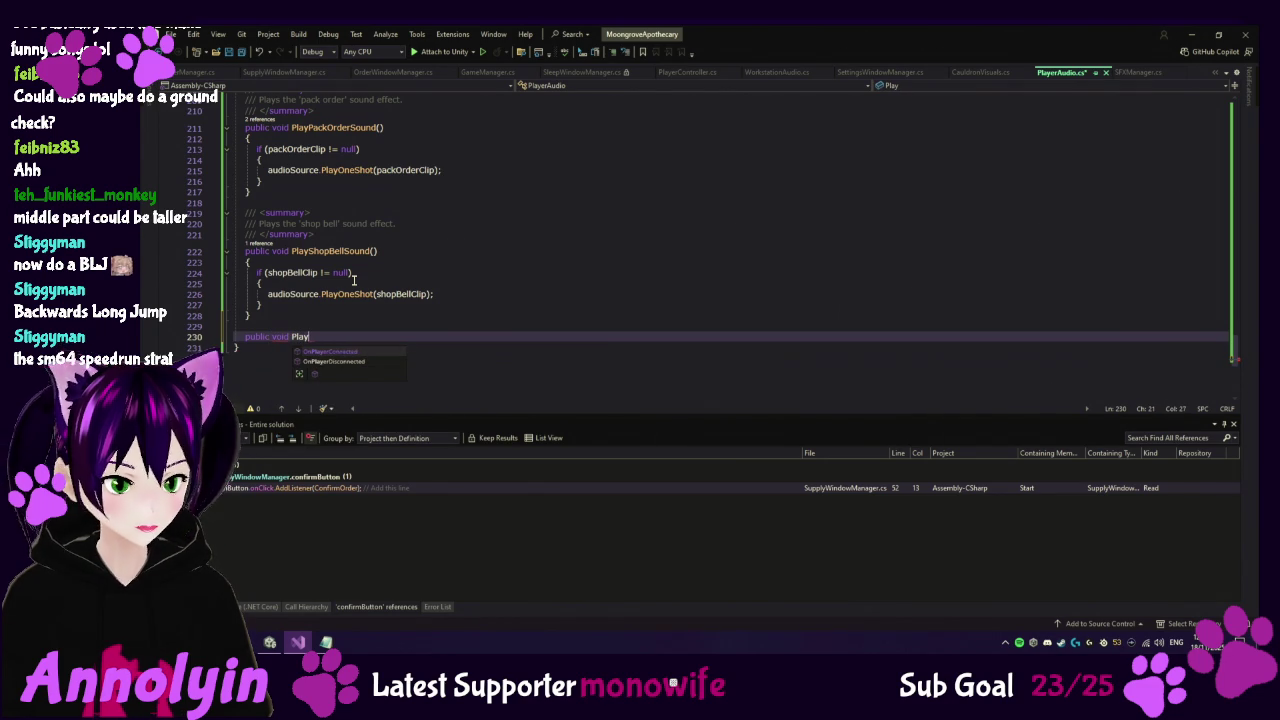
type("ColnBuySound")
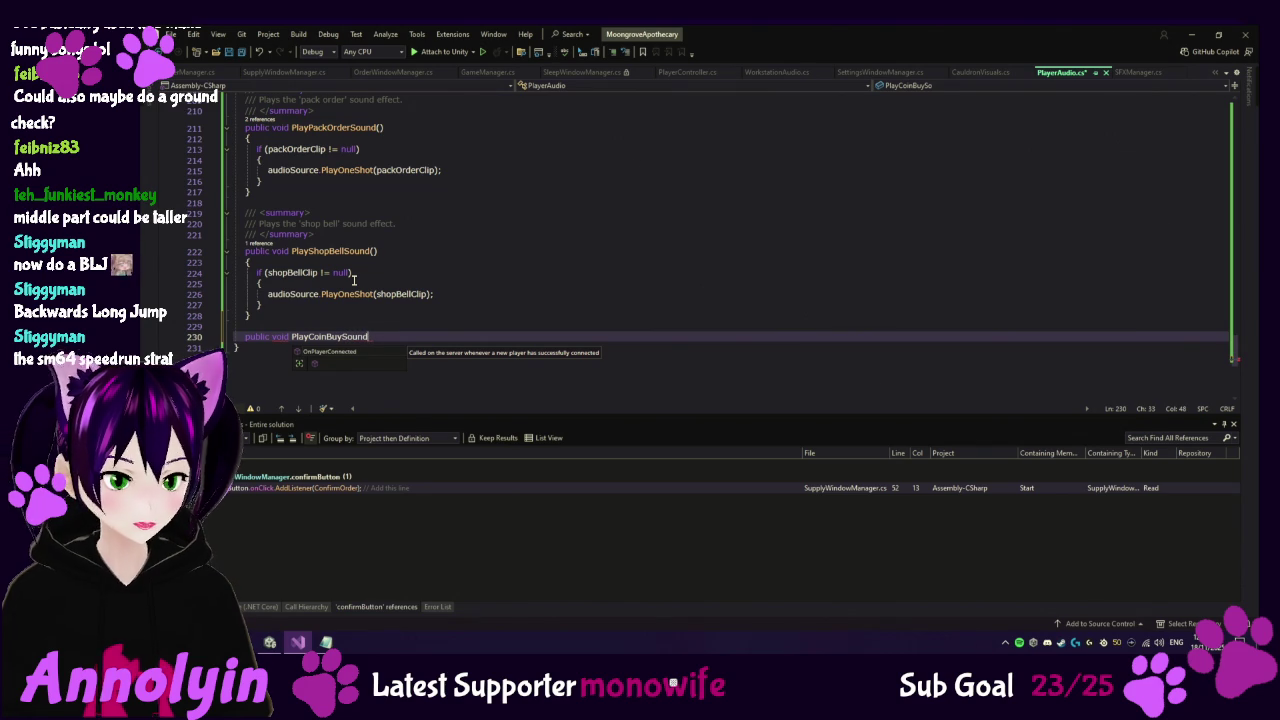
type("()")
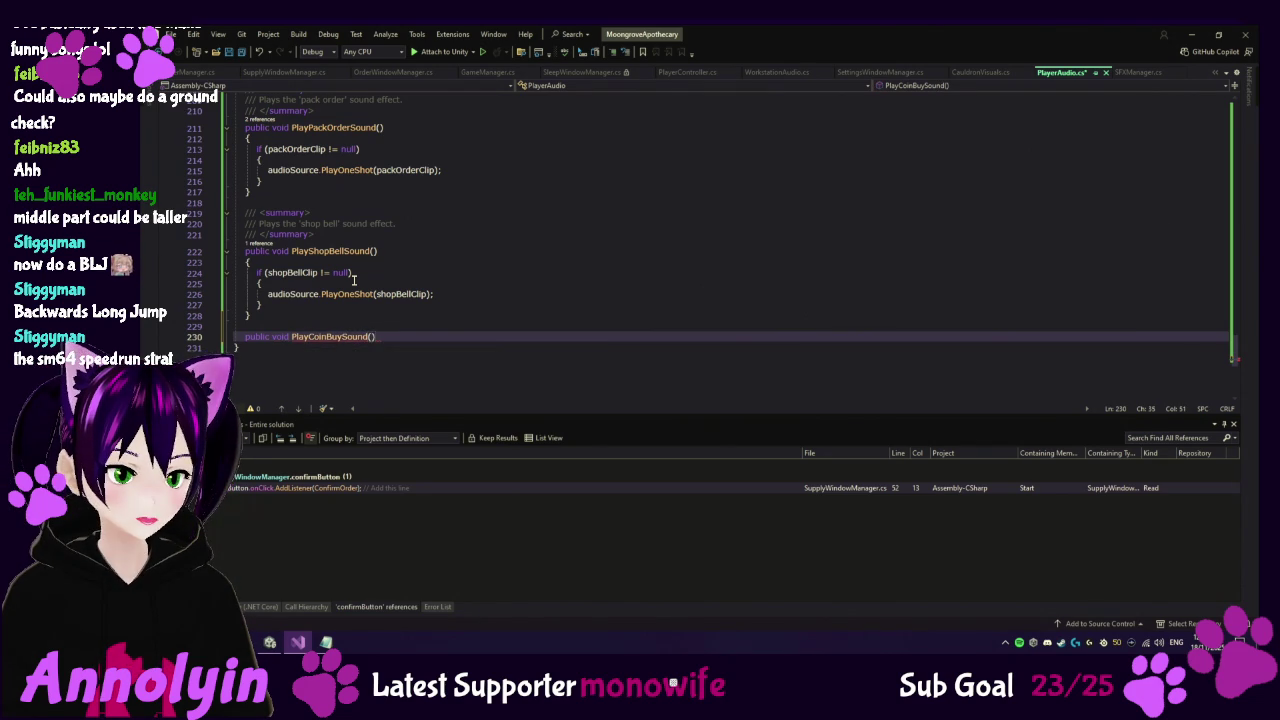
key("Return")
type("{")
key("Return")
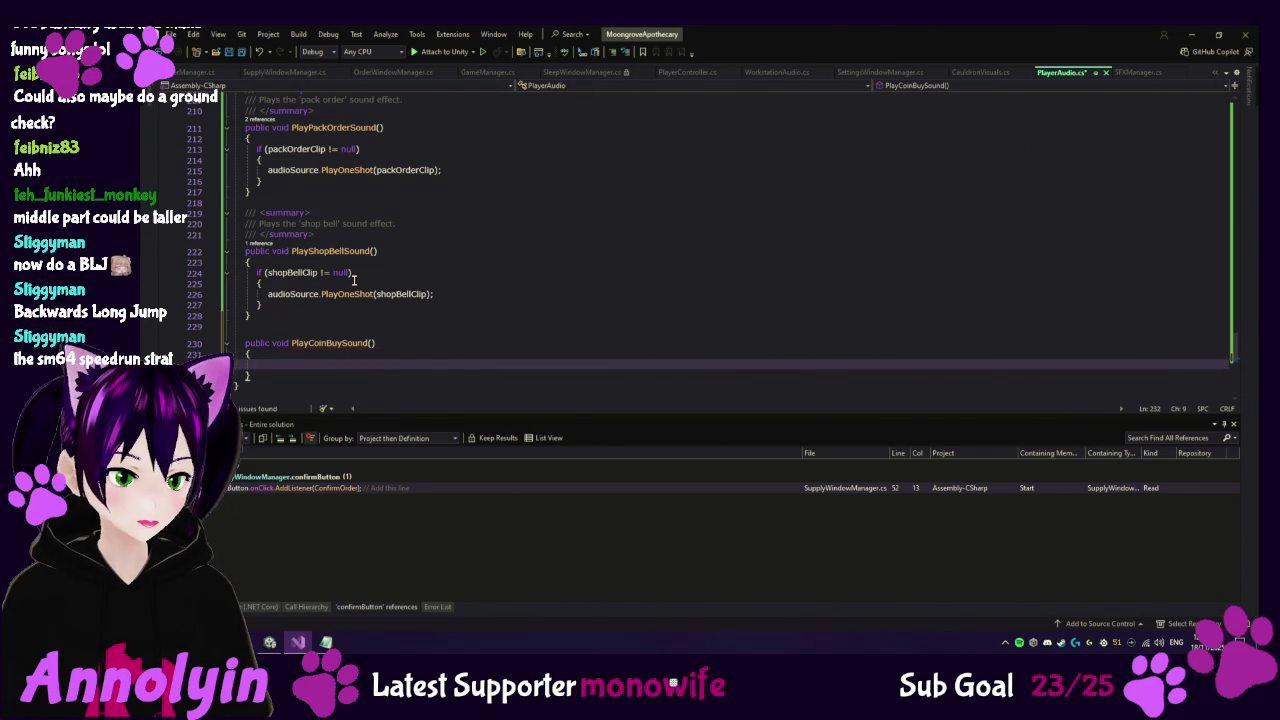
left_click(289, 272)
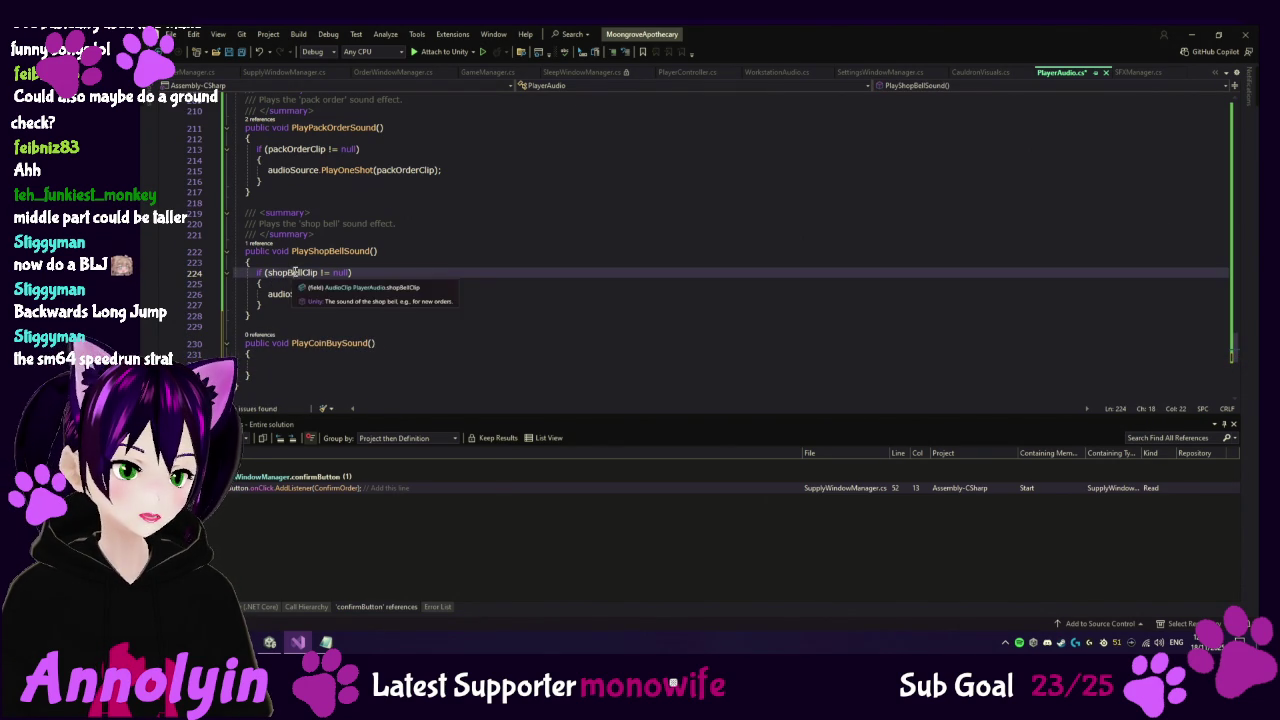
Using Peek Definition, declare public AudioClip buyCoinClip; right below shopBellClip, then close the peek.
right_click(291, 273)
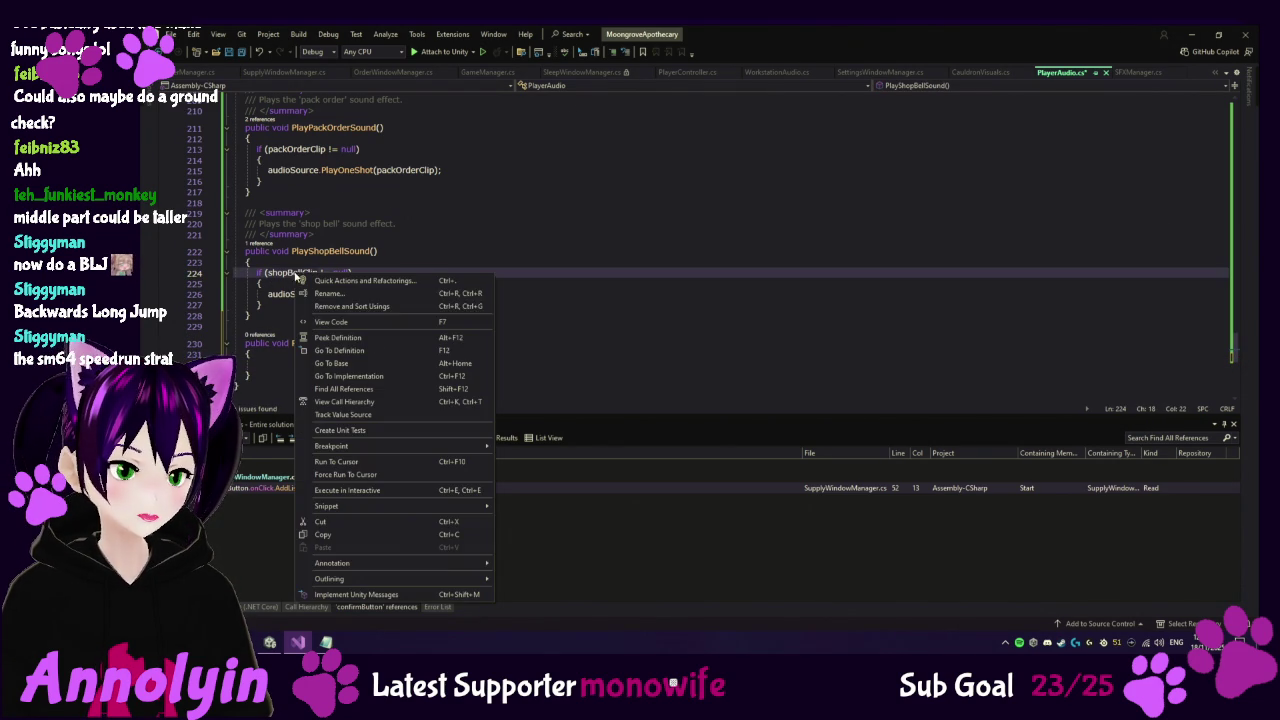
left_click(374, 337)
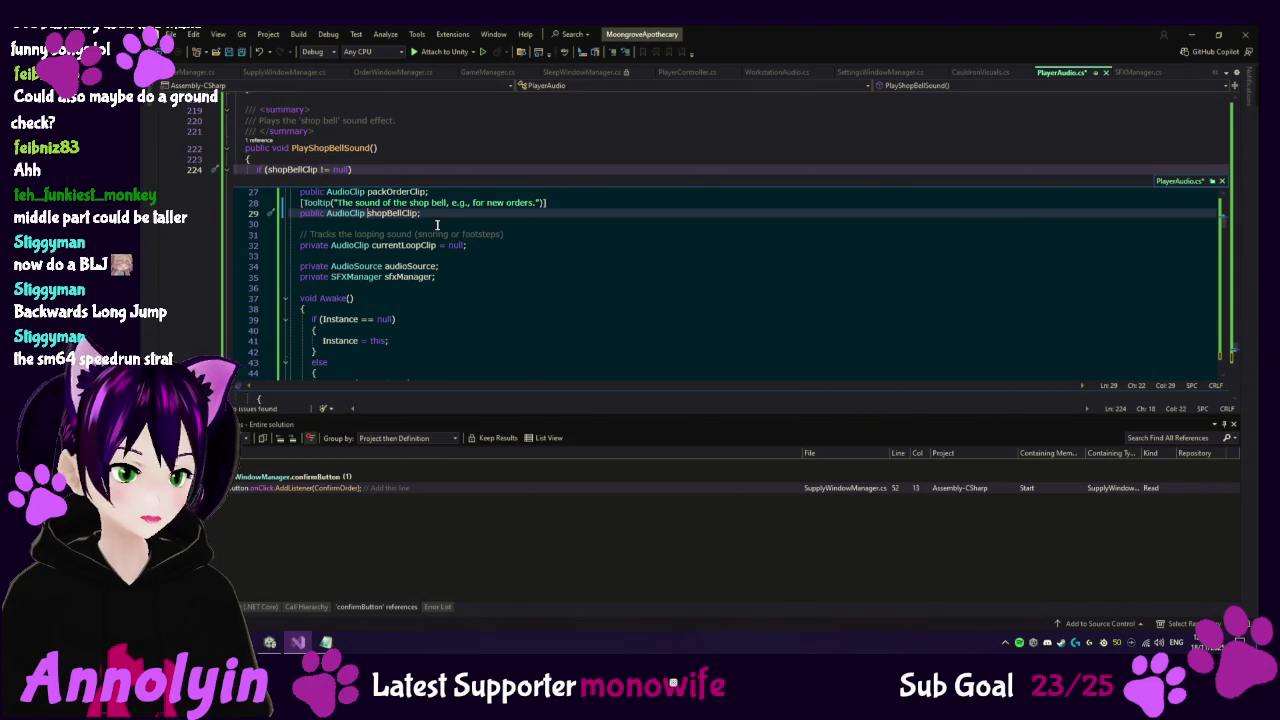
scroll(435, 219, "up", 1)
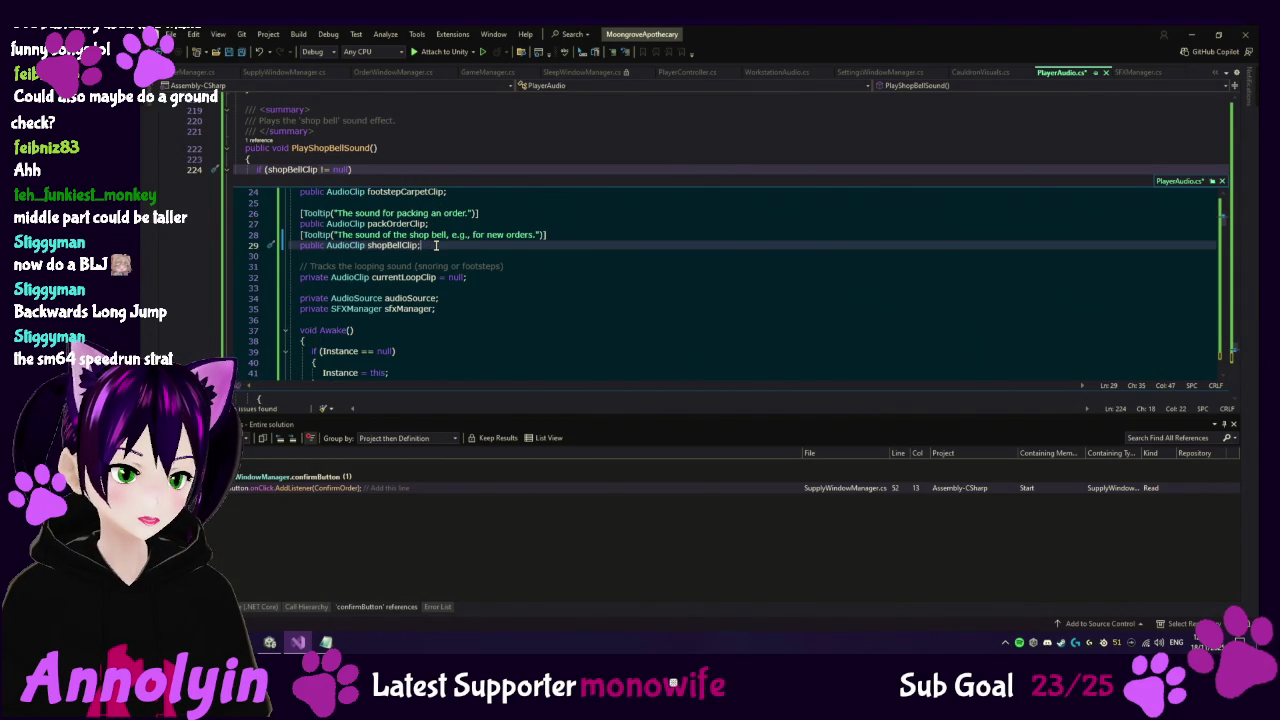
key("Return")
type("public A")
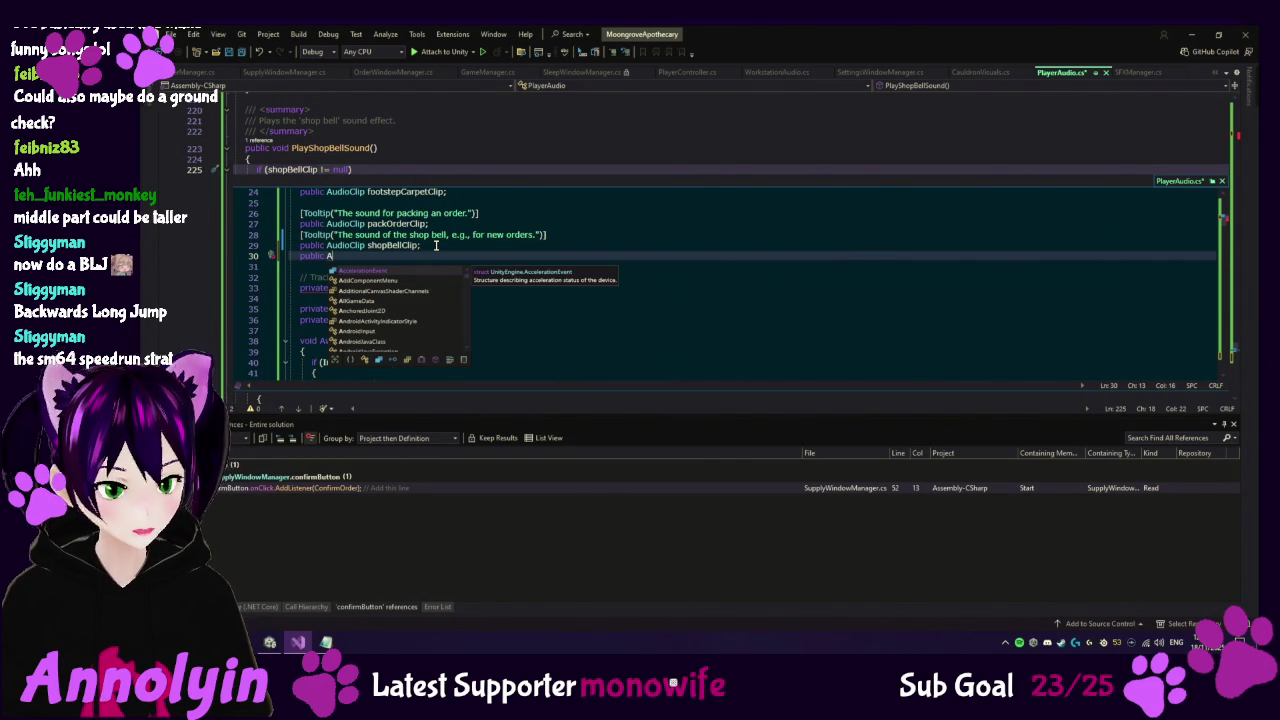
type("u")
key("Down")
key("Down")
key("Tab")
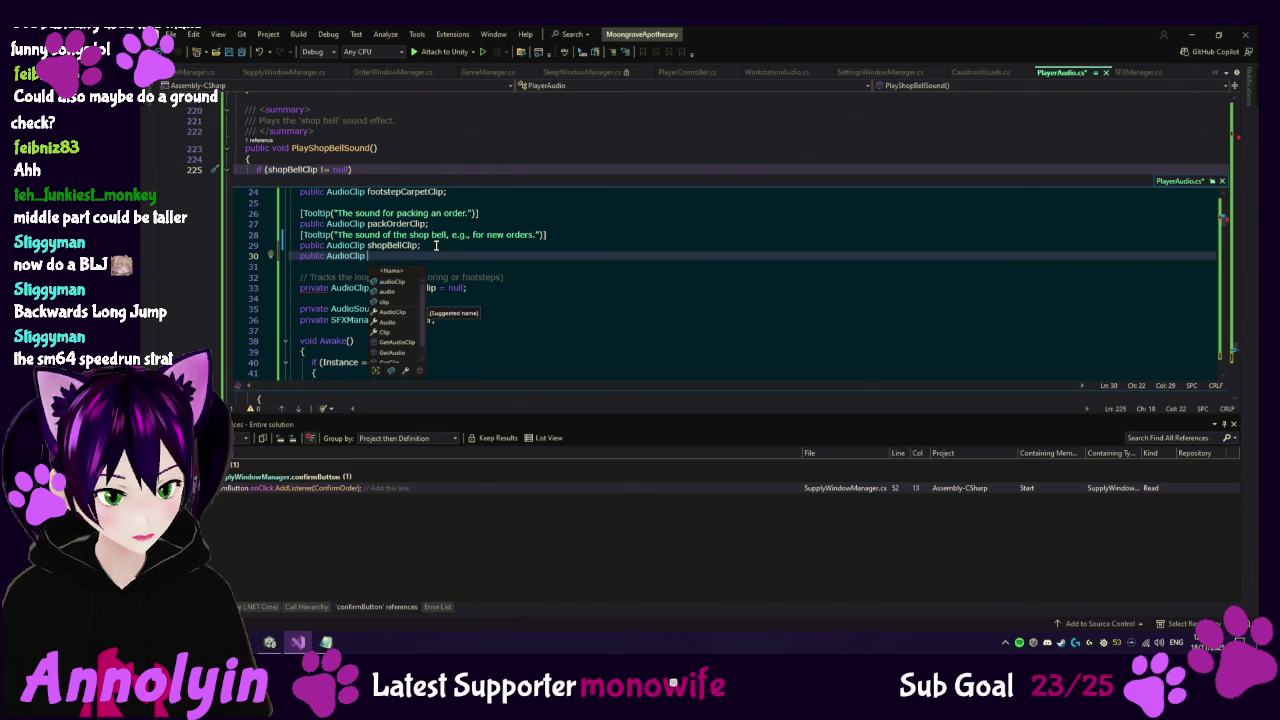
type("buyCoinCli")
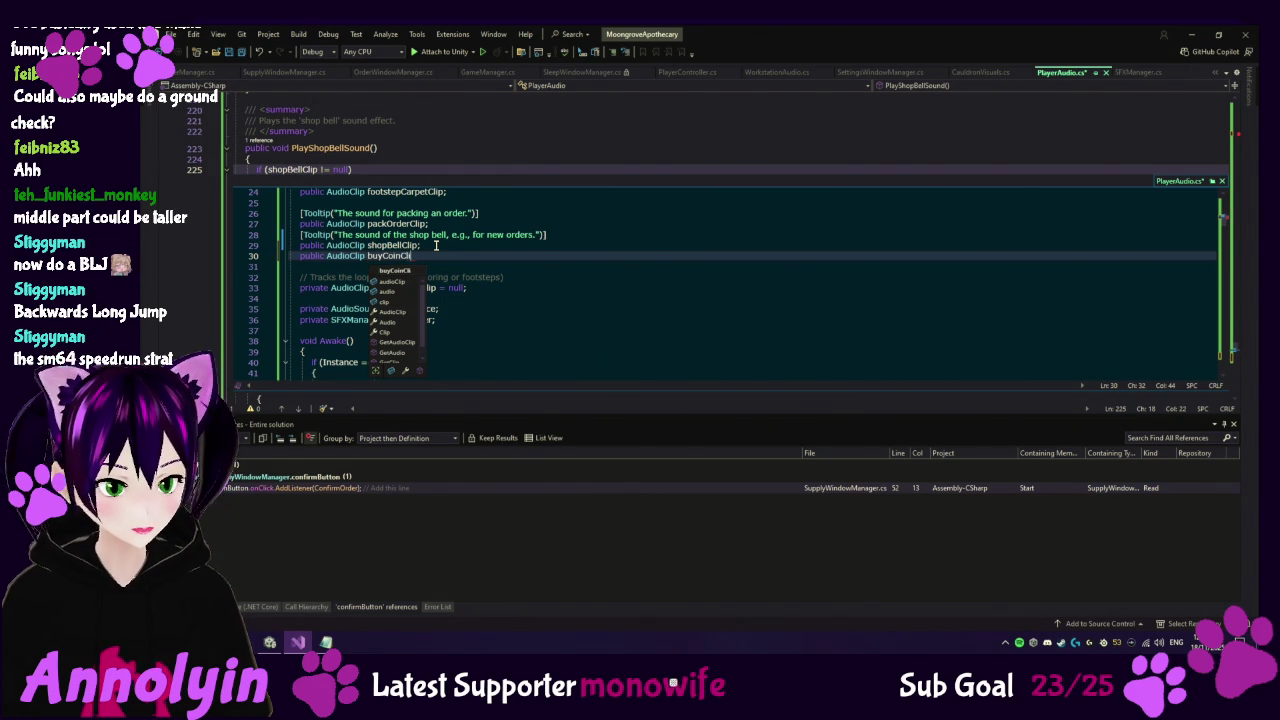
type("[")
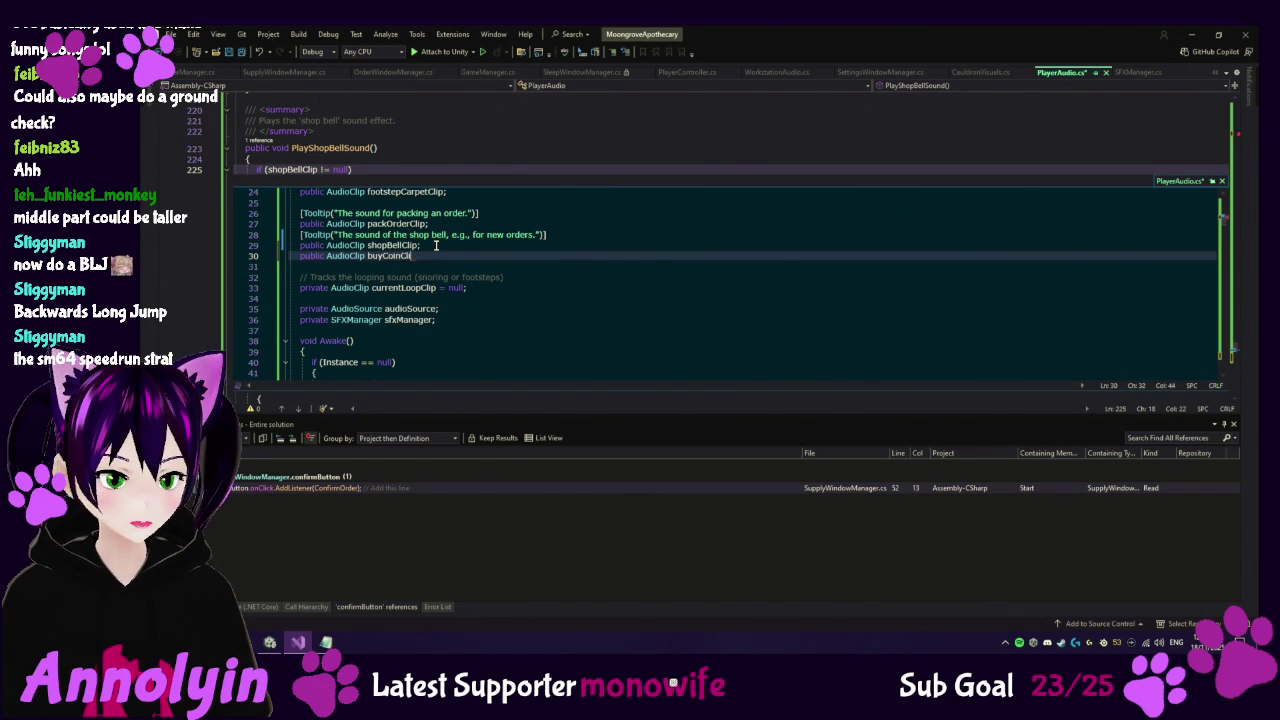
type("p;")
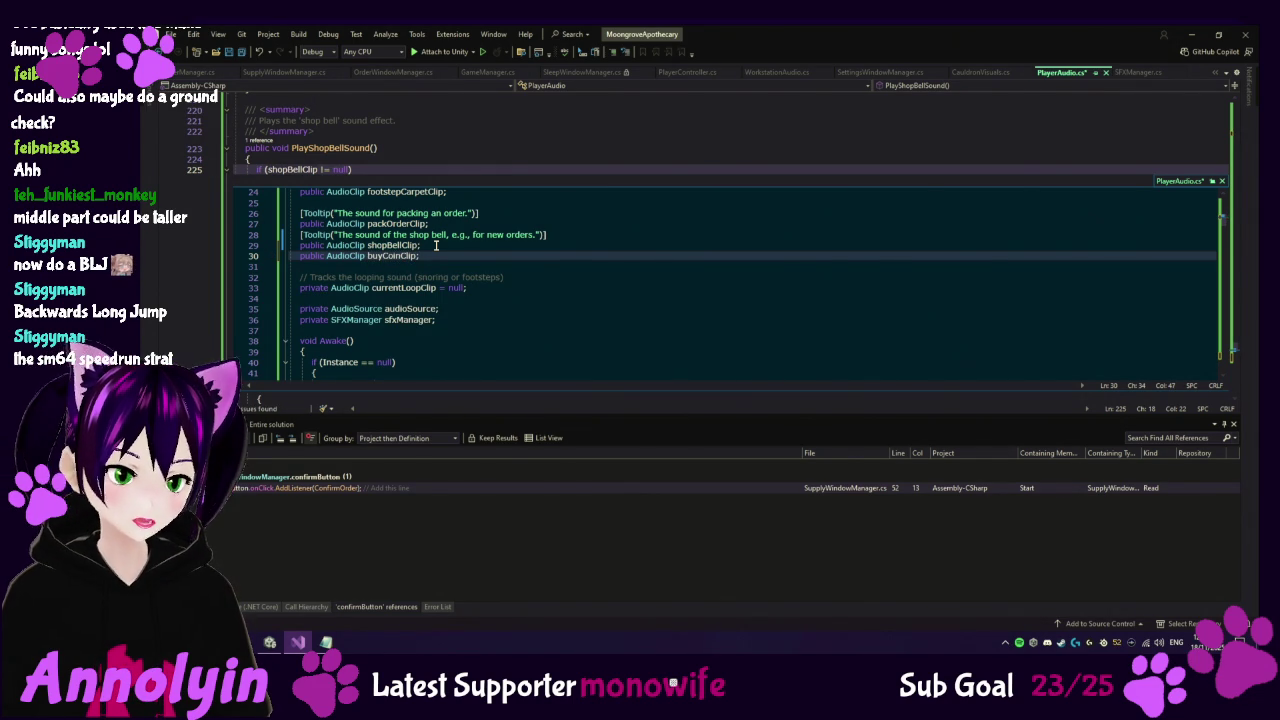
left_click(1221, 181)
Make PlayBuyCoinSound call audioSource.PlayOneShot(buyCoinClip) inside an if (buyCoinClip != null) check.
left_click(280, 261)
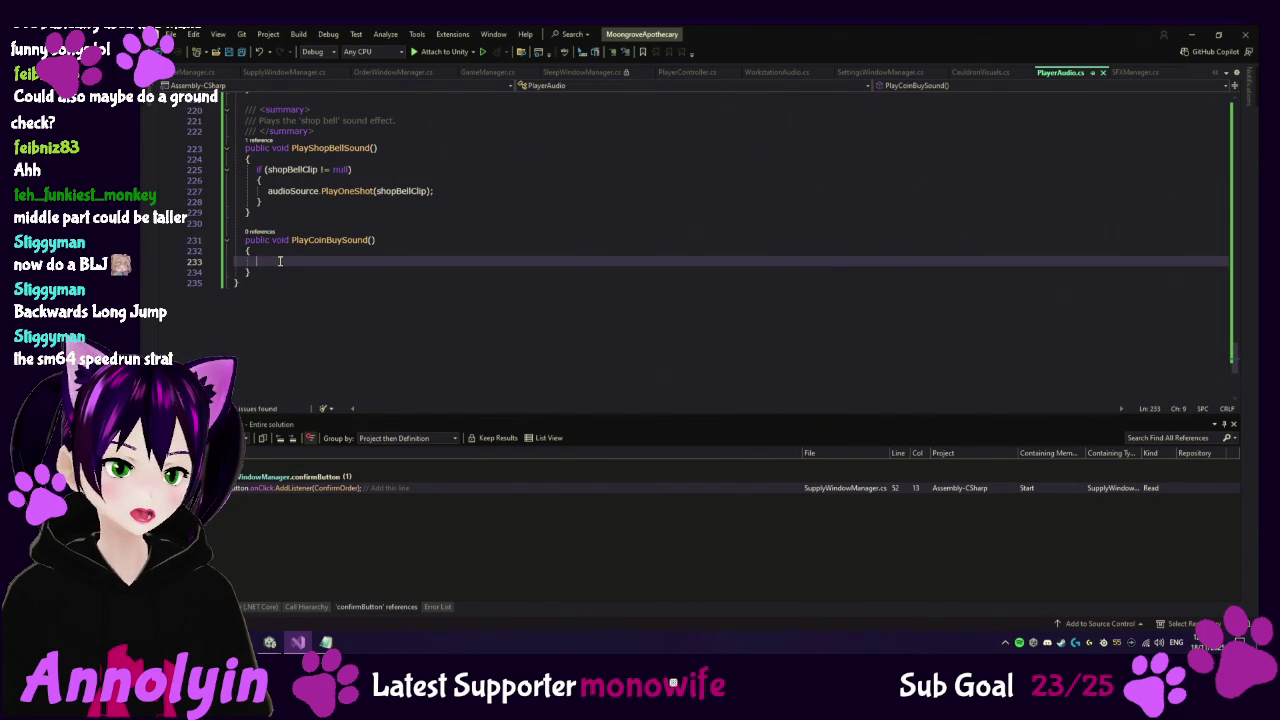
type("//(")
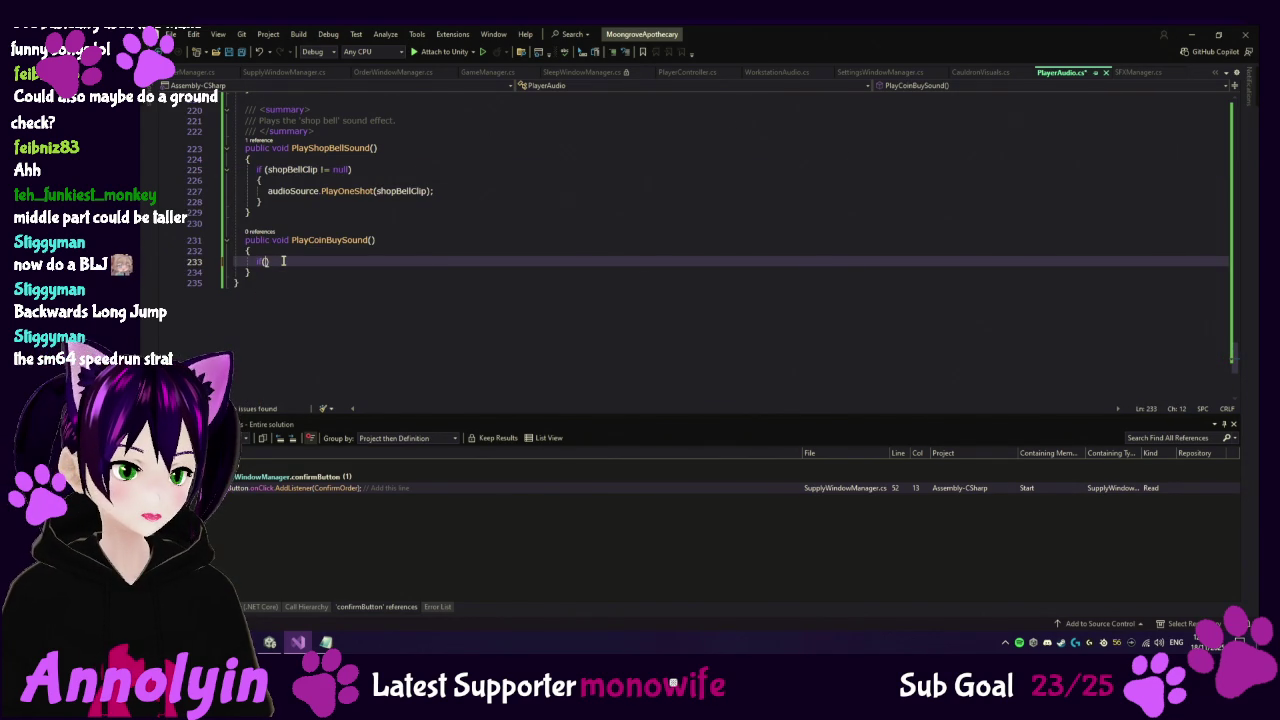
type("buyCoinClip")
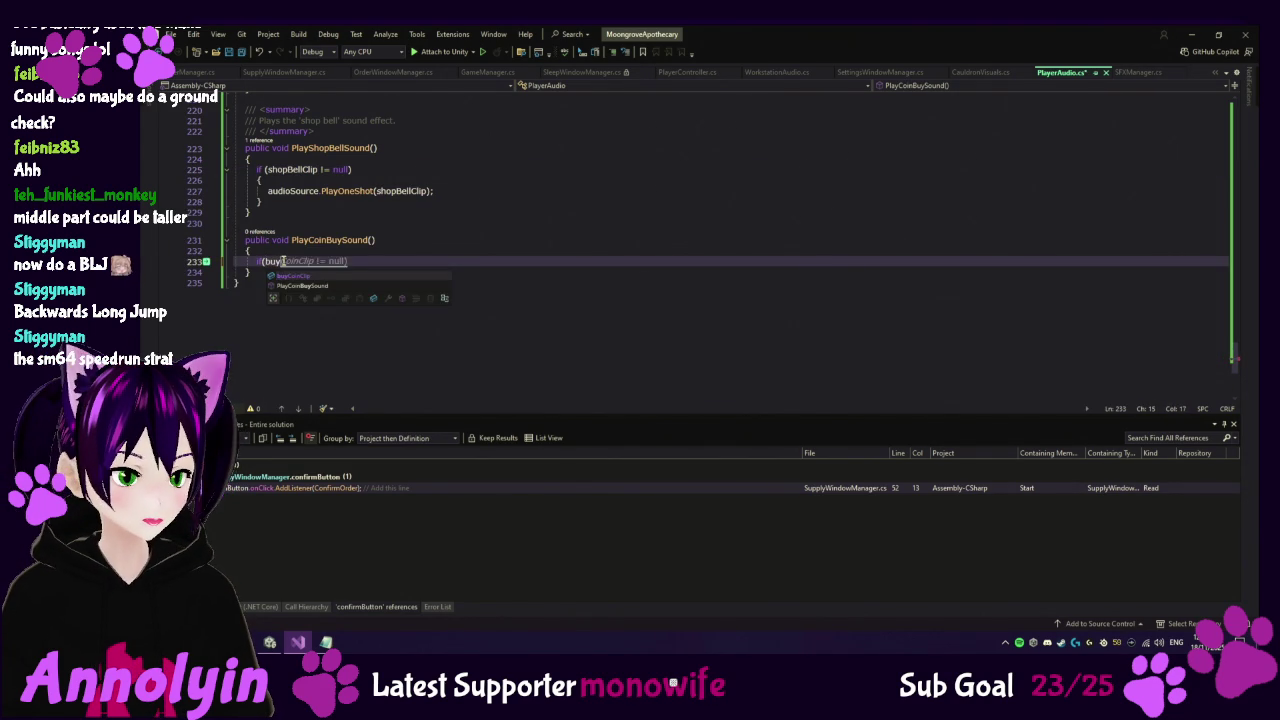
key("Tab")
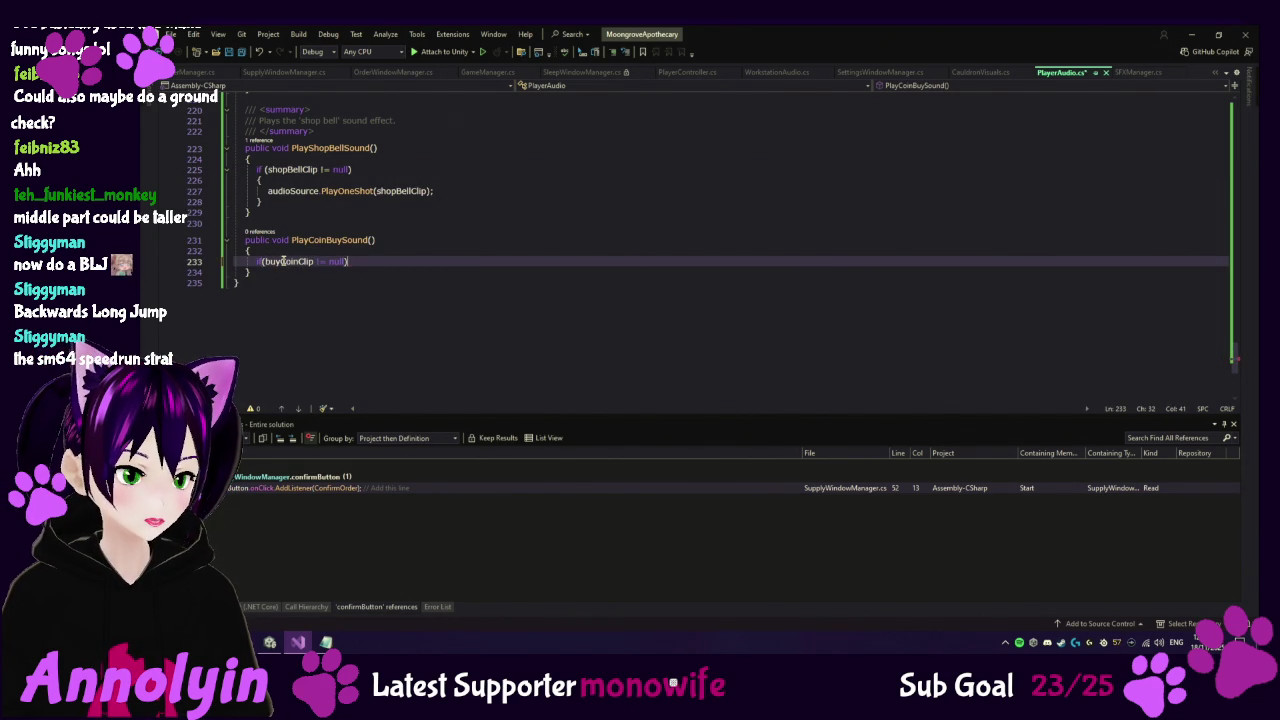
key("Return")
type("{")
key("Return")
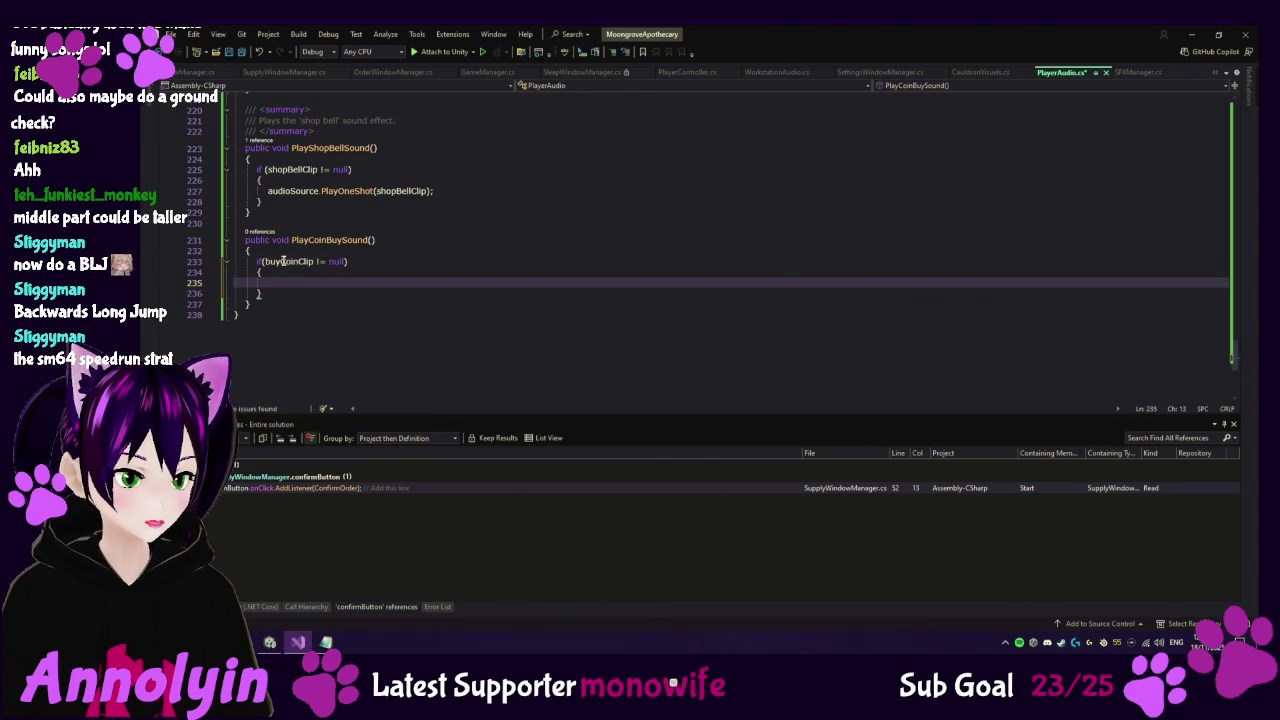
type("au")
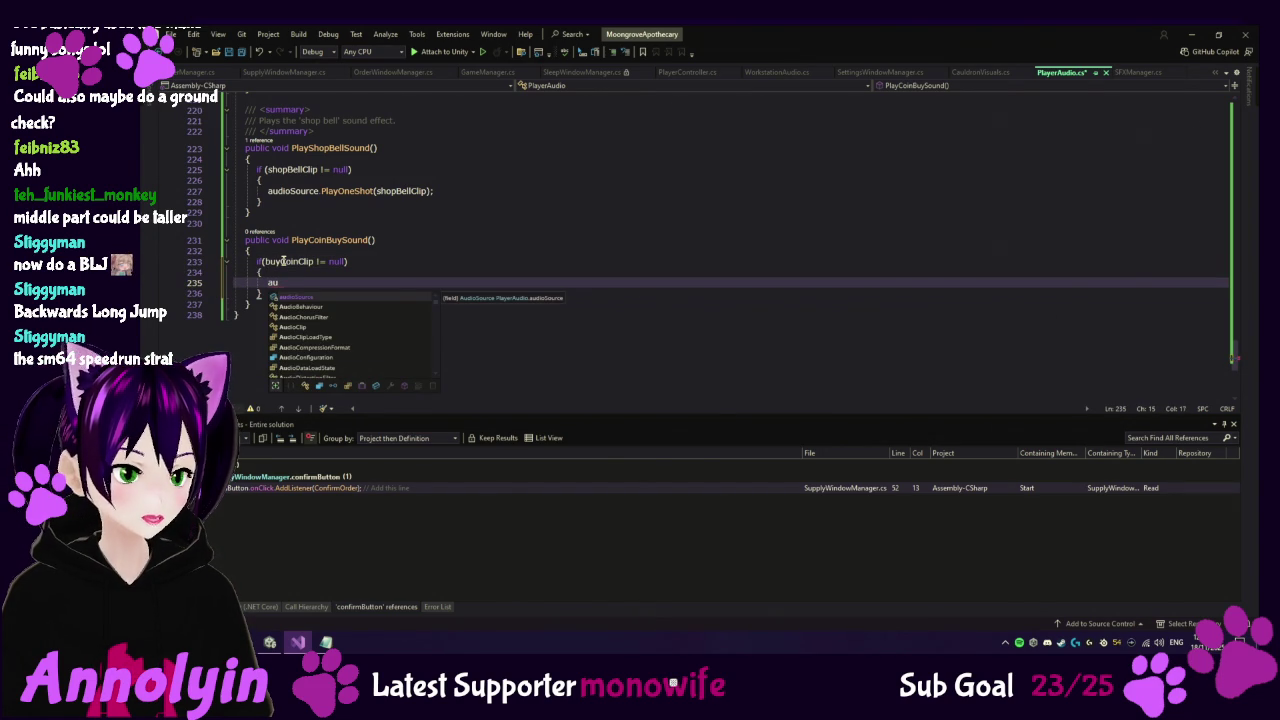
key("Tab")
type(".P")
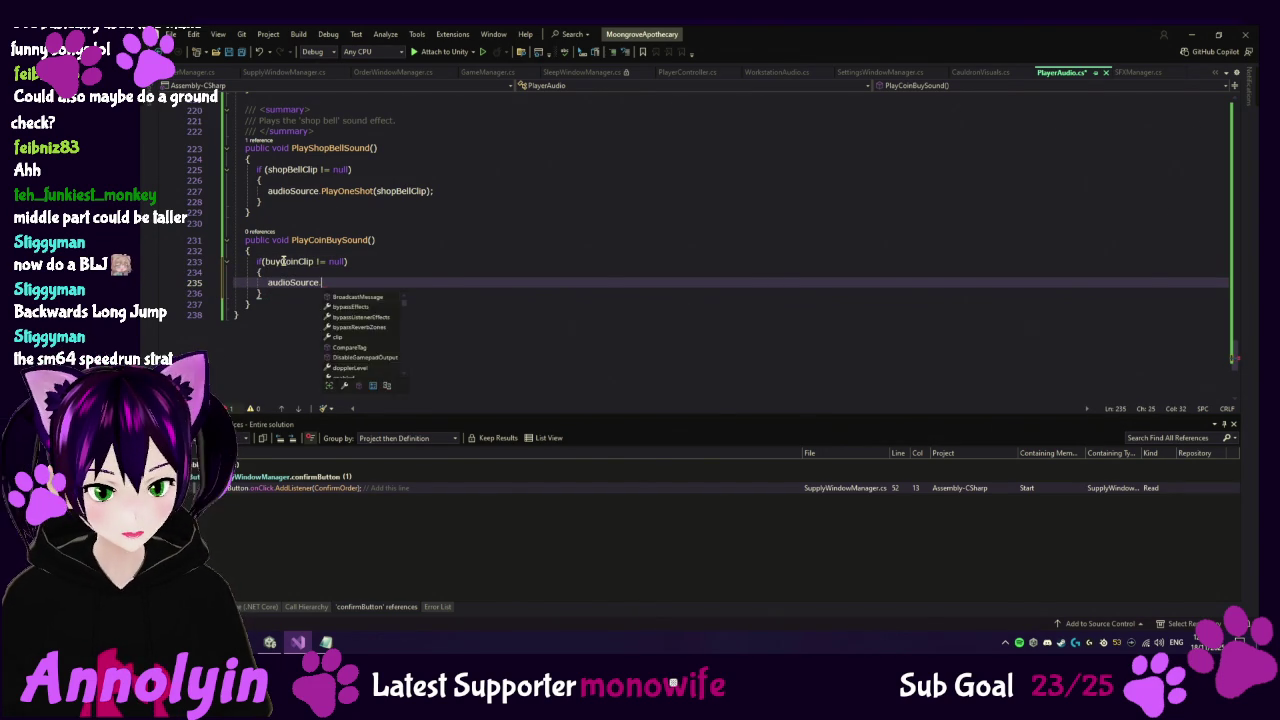
key("Tab")
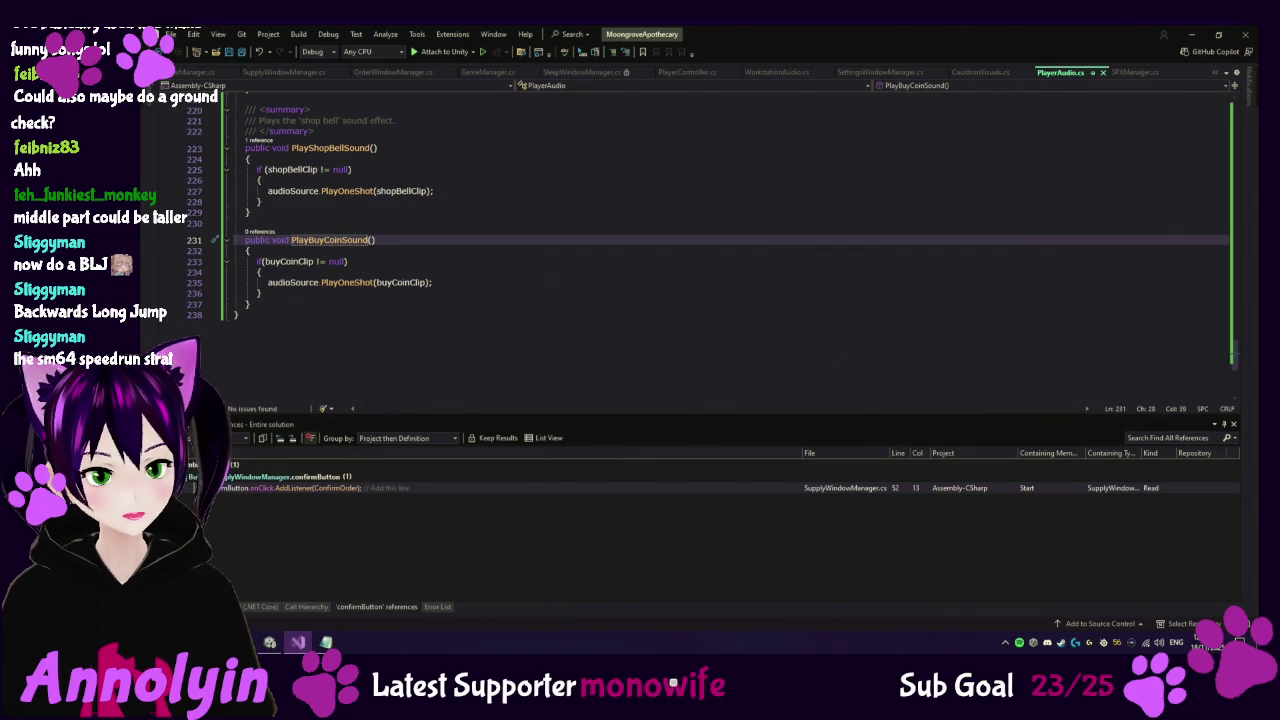
left_click(270, 642)
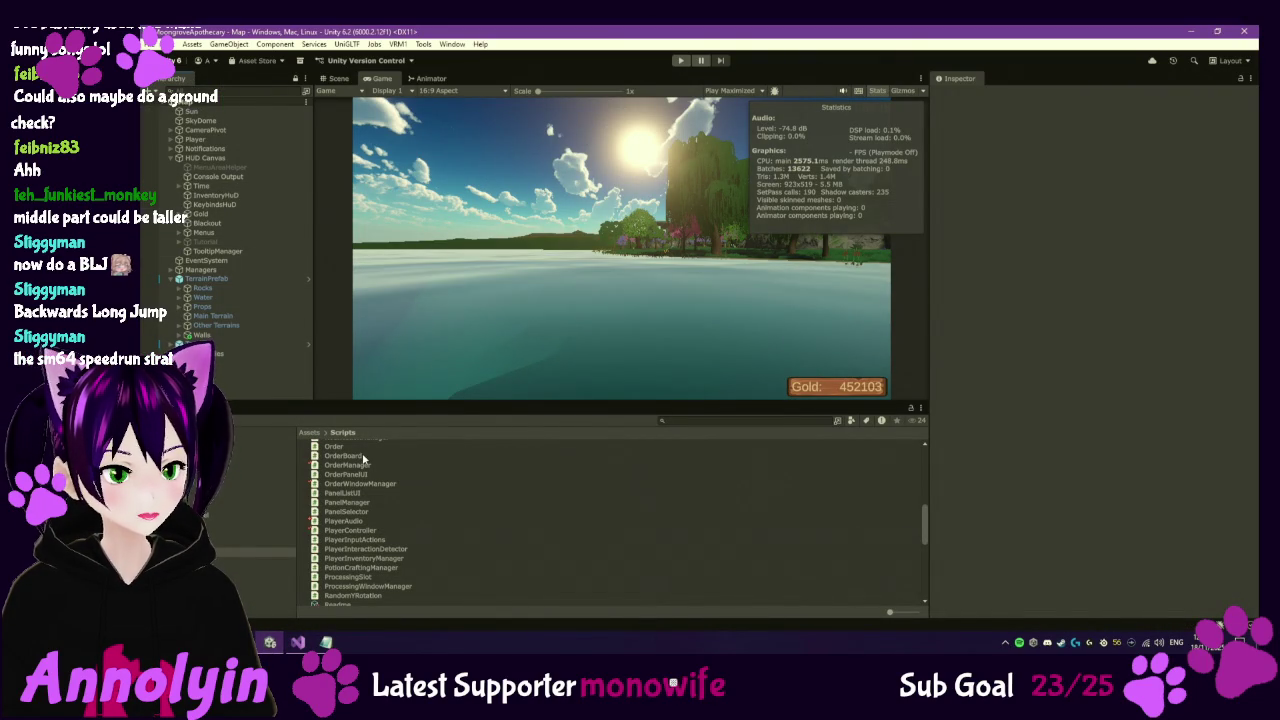
Check out UpgradeWindowManager from the Scripts folder in version control and open it in Visual Studio.
scroll(399, 536, "up", 3)
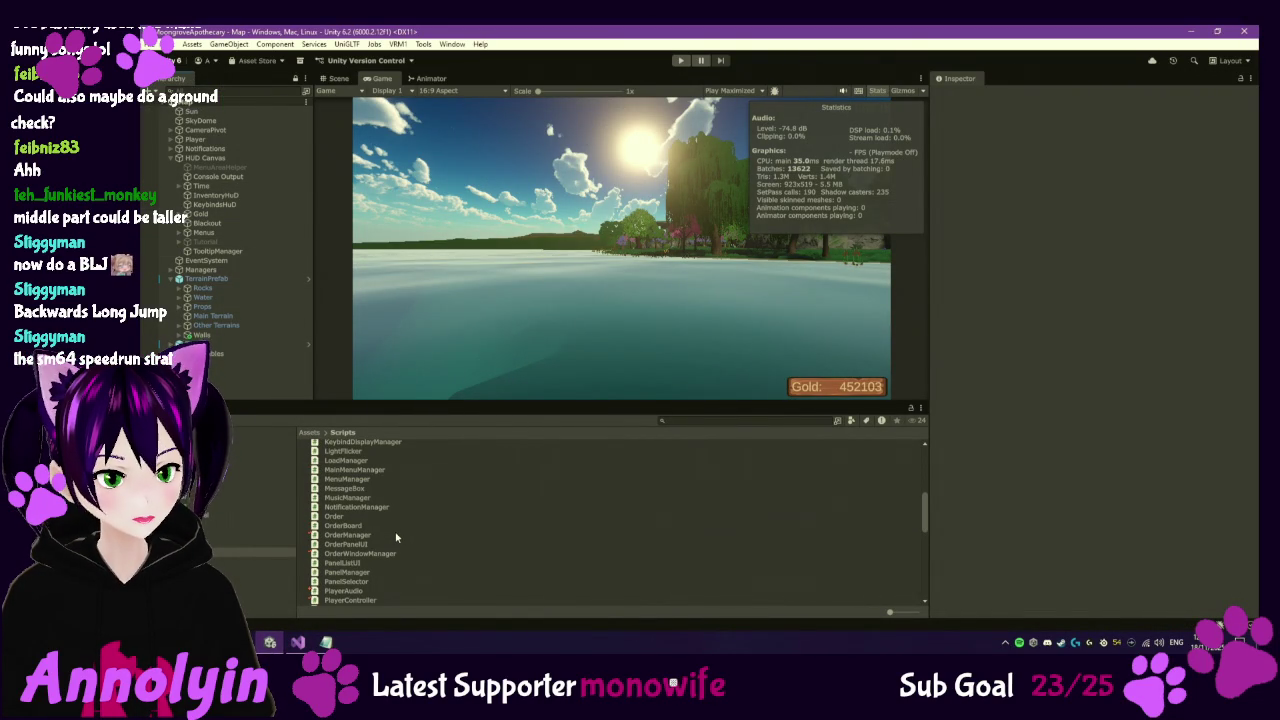
scroll(396, 538, "down", 10)
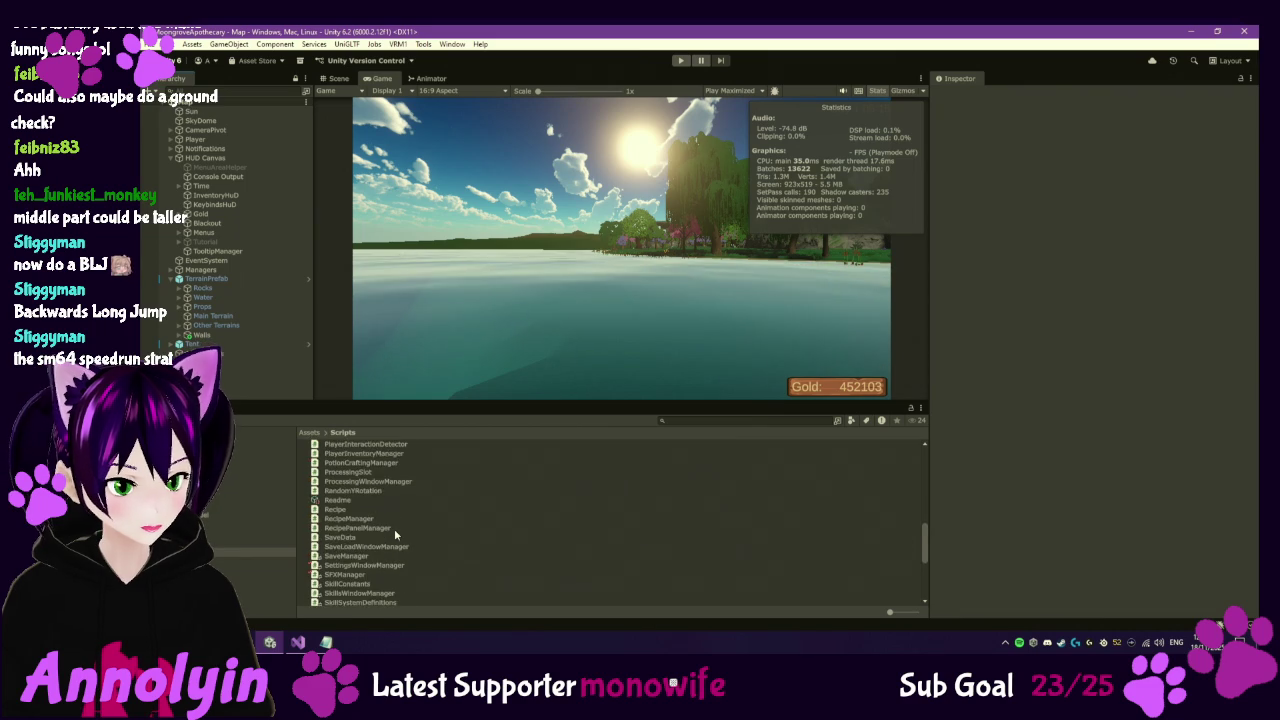
scroll(395, 534, "down", 3)
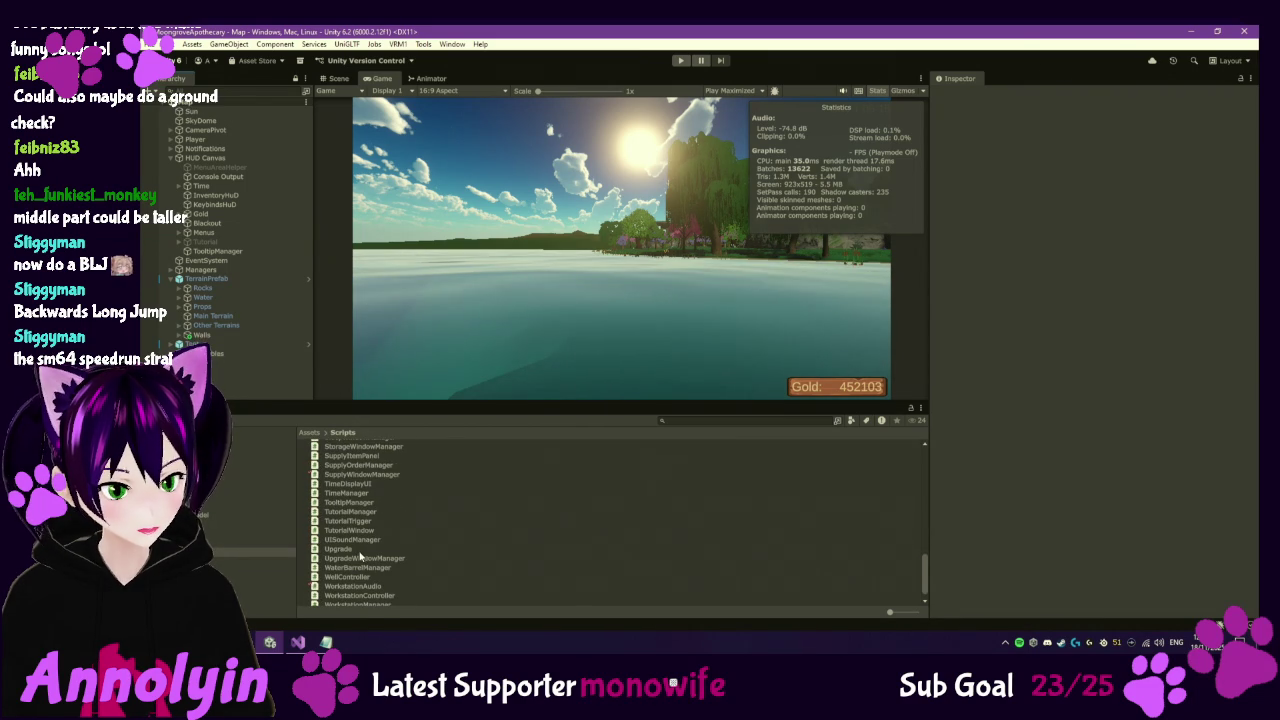
left_click(362, 559)
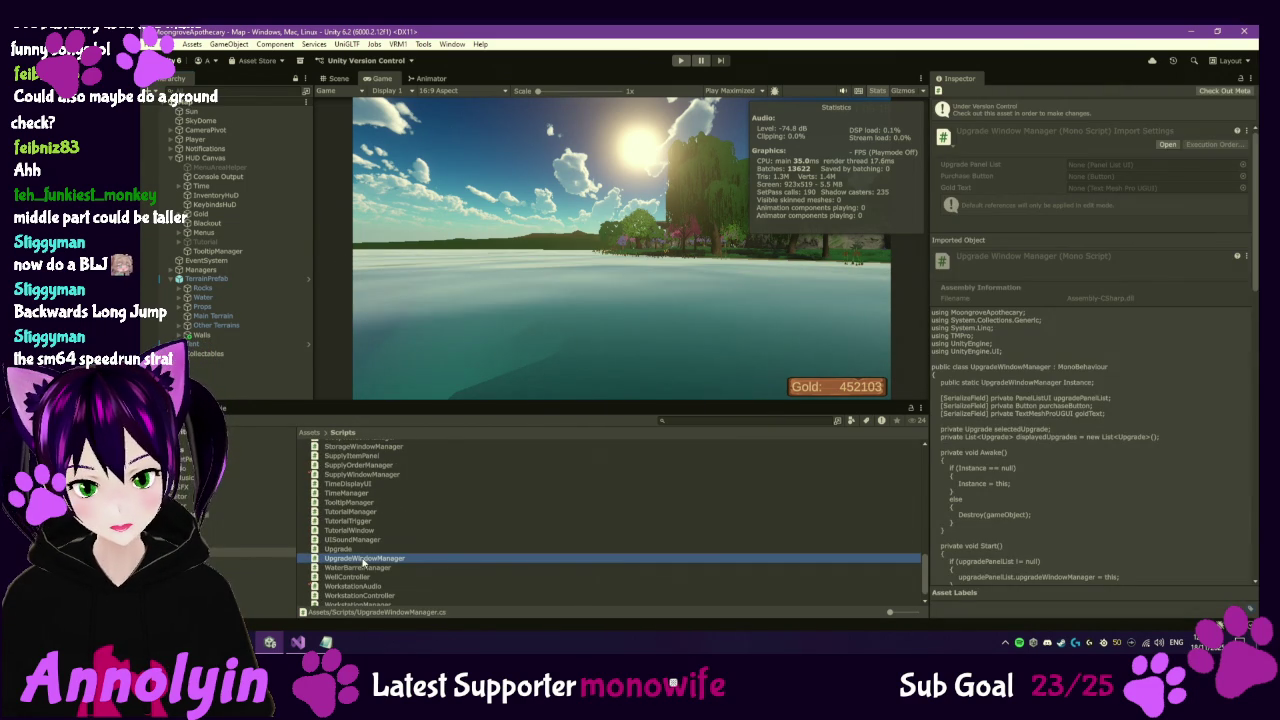
right_click(362, 562)
mouse_move(505, 231)
left_click(618, 257)
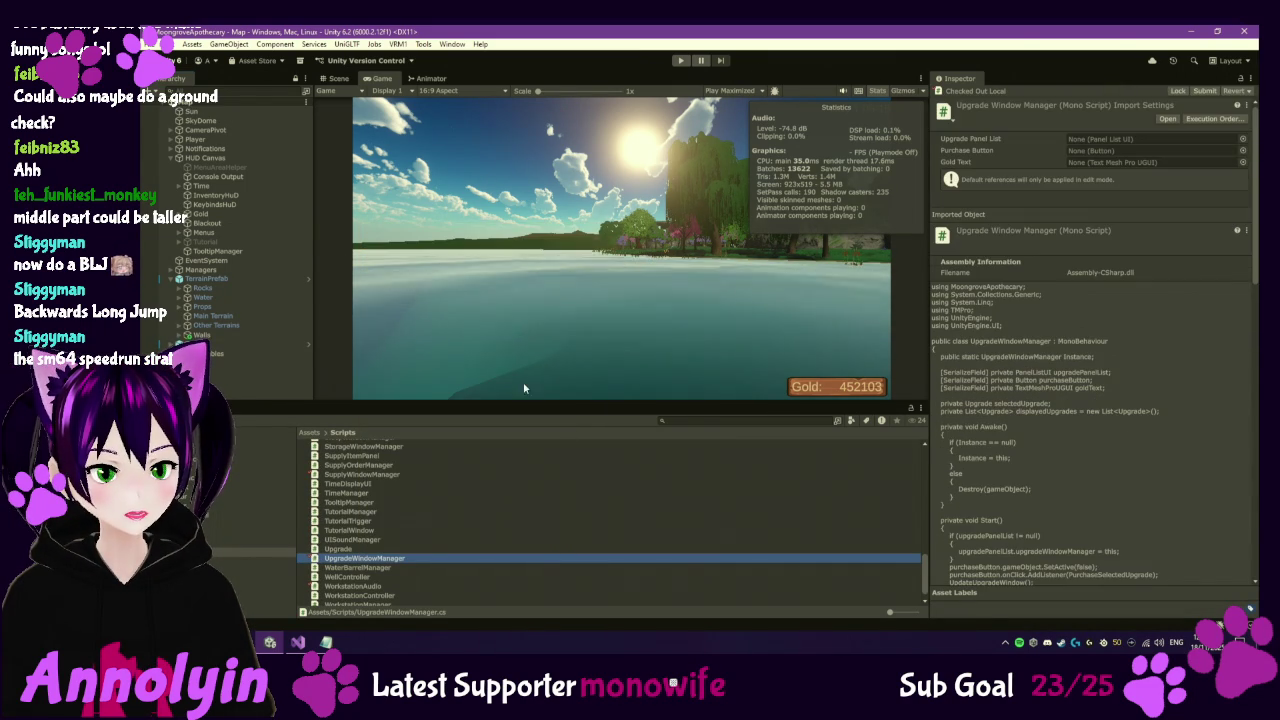
double_click(404, 561)
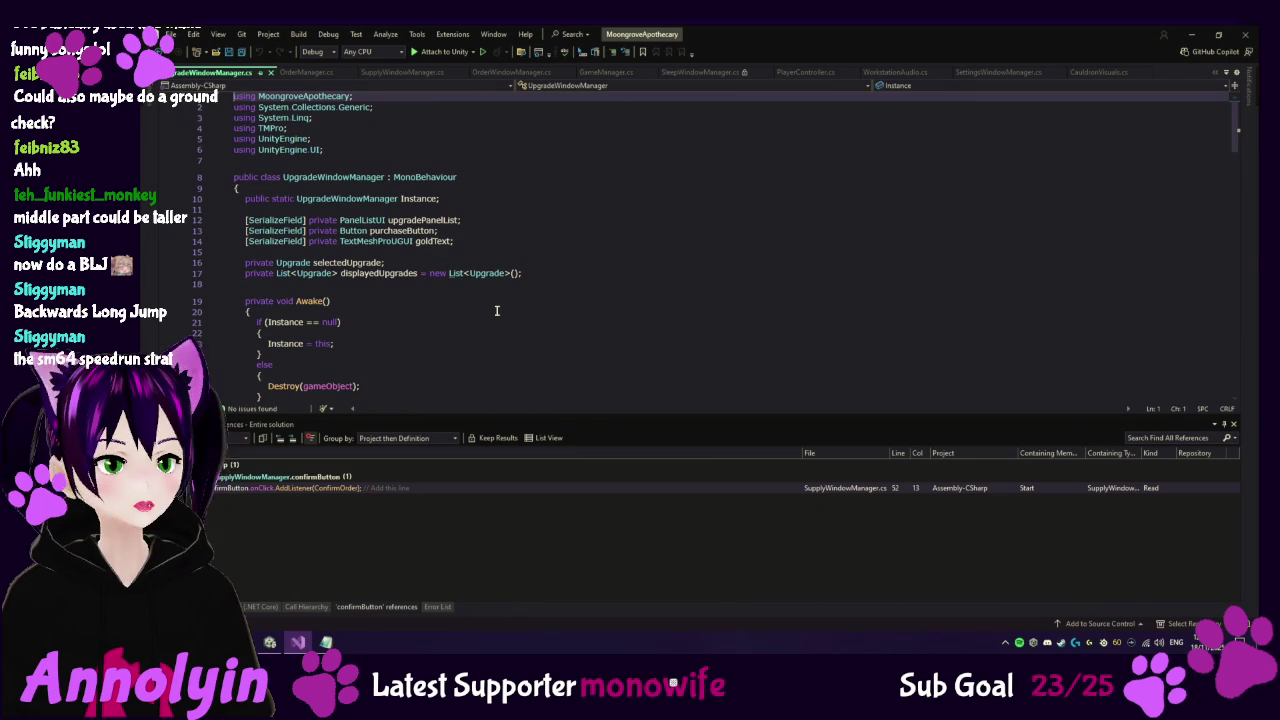
Find all 5 references to purchaseButton and jump to its onClick AddListener call in Start.
left_click(410, 231)
right_click(410, 231)
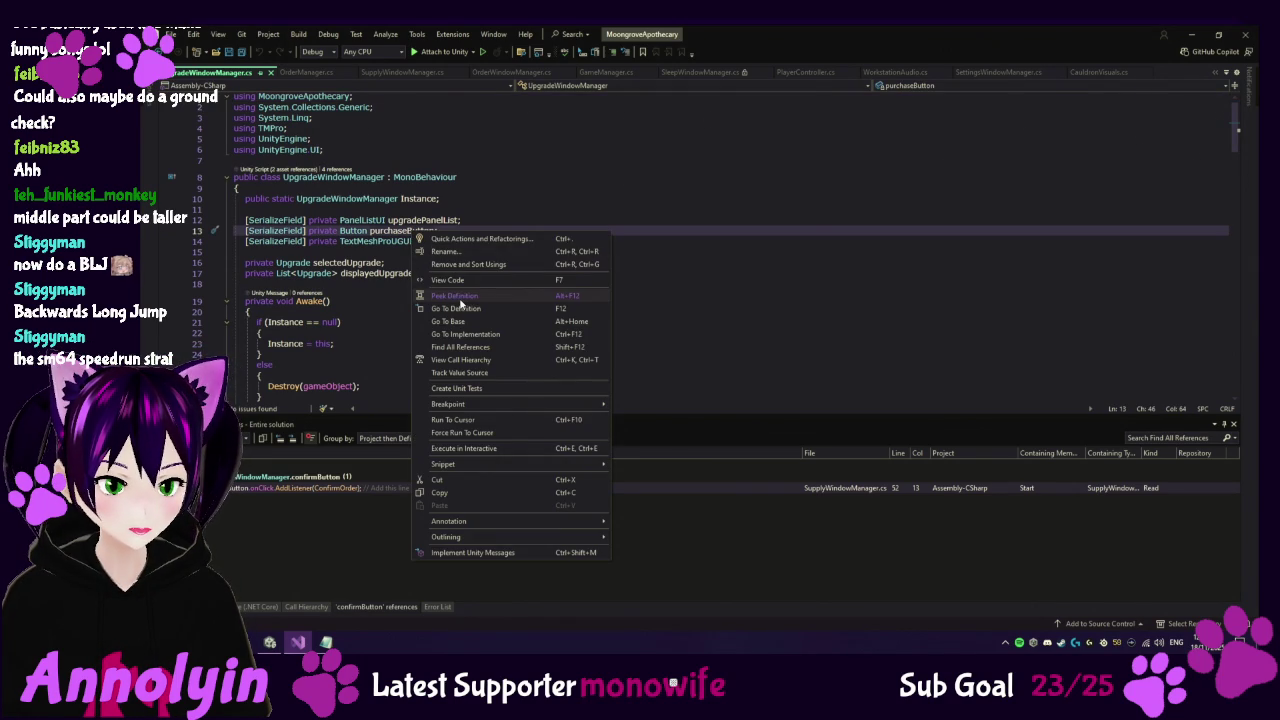
left_click(465, 309)
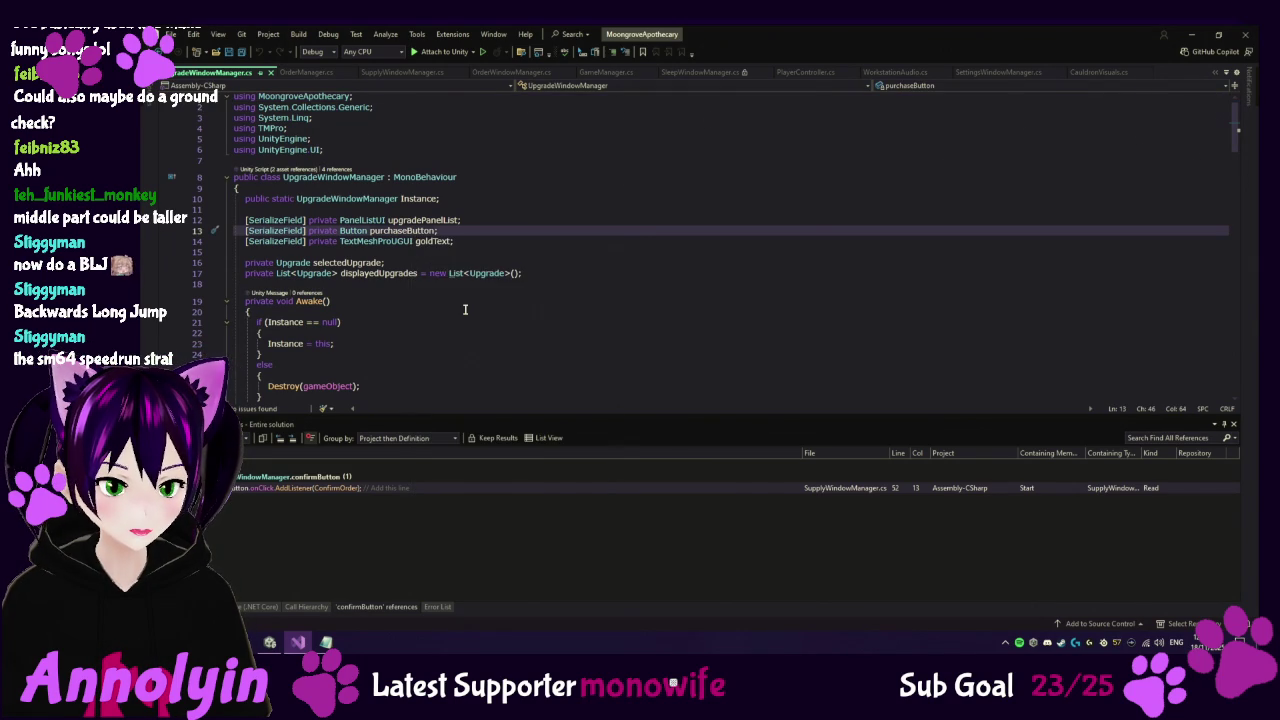
right_click(416, 231)
left_click(470, 345)
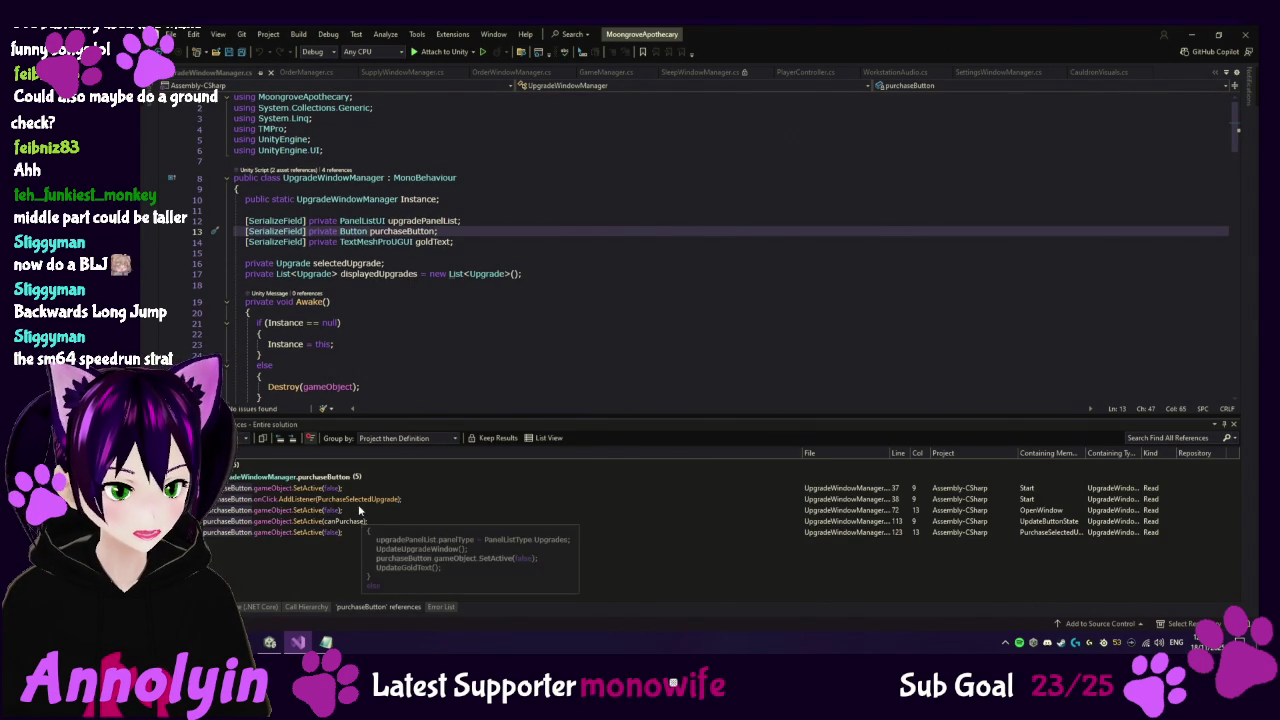
mouse_move(344, 531)
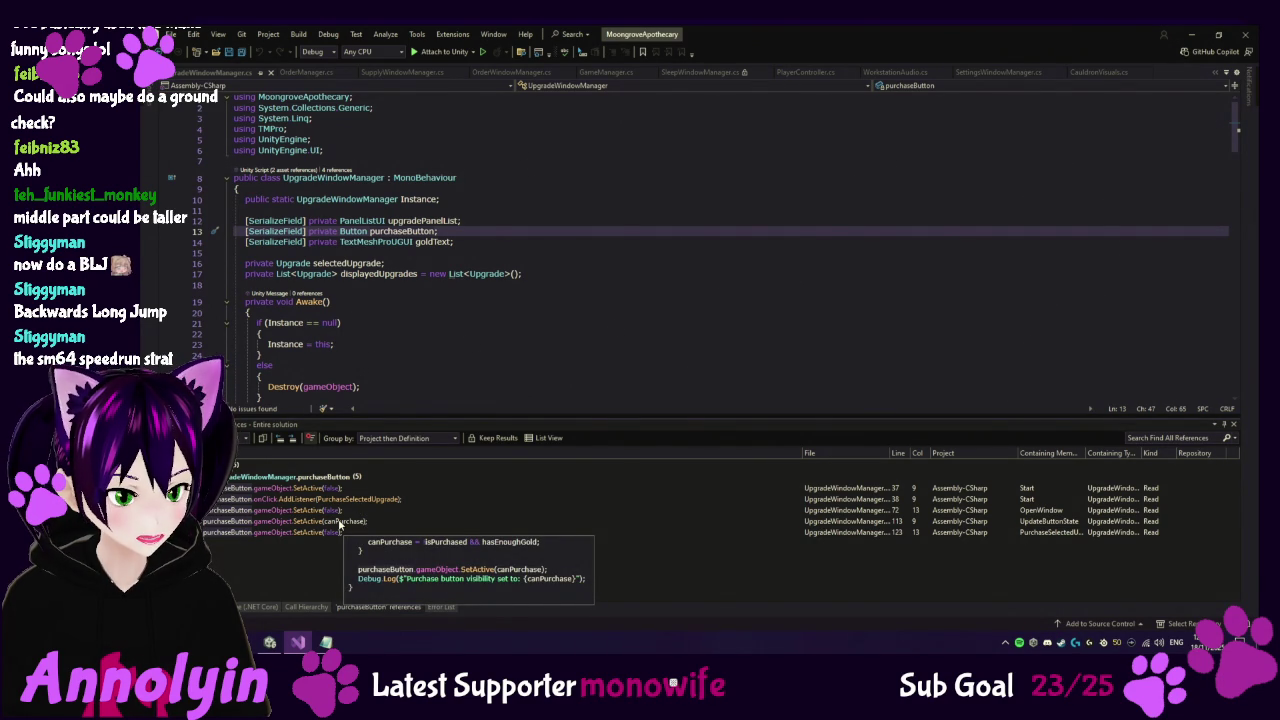
double_click(330, 498)
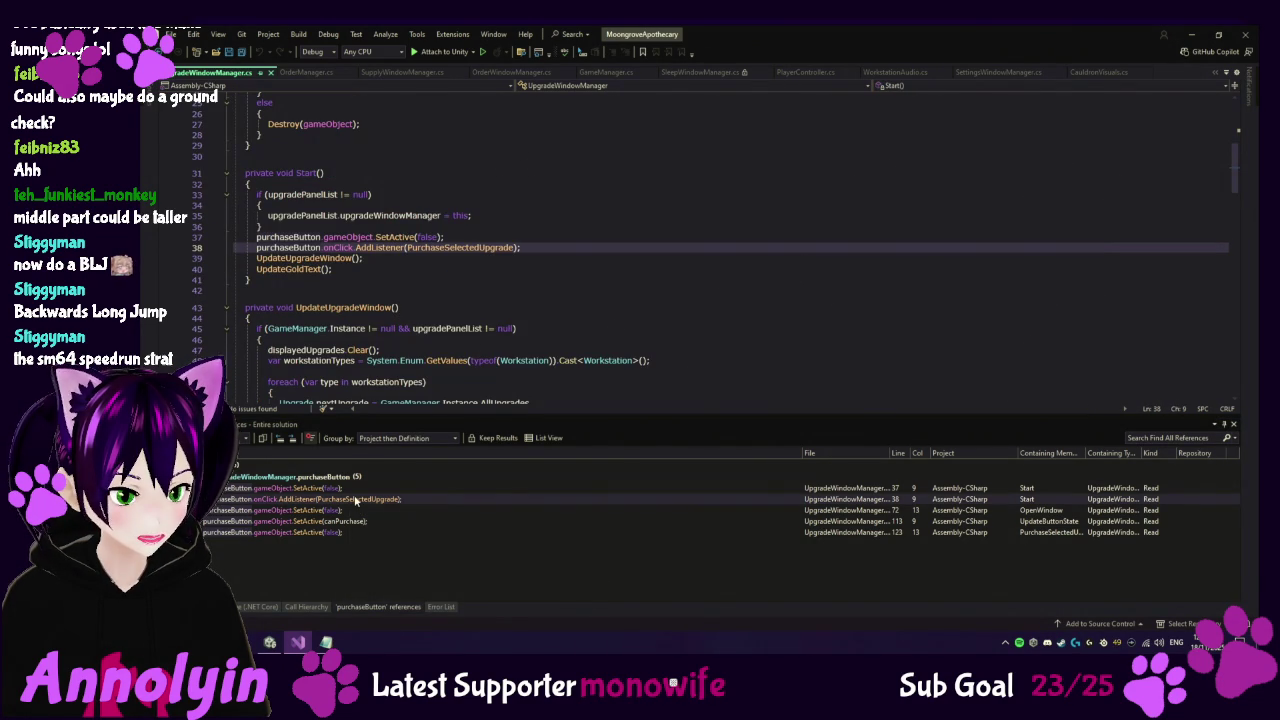
Go to the PurchaseSelectedUpgrade definition and place the cursor after UpdateUpgradeWindow().
right_click(464, 247)
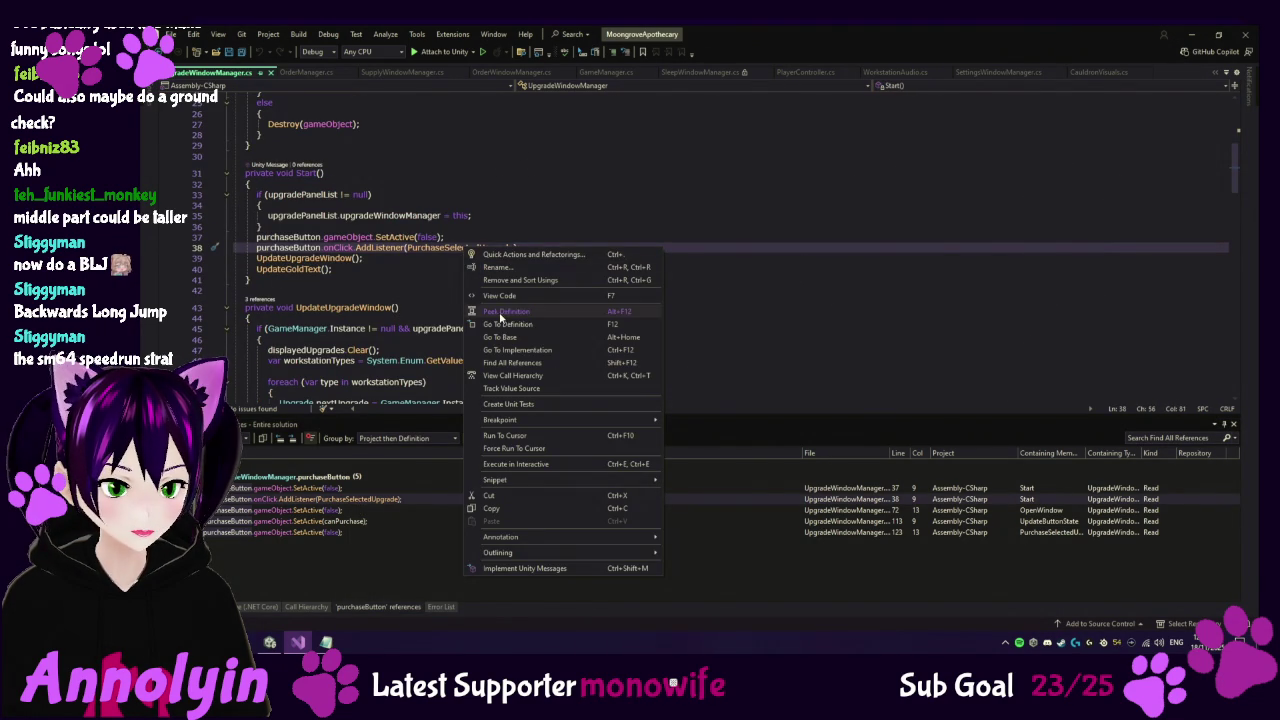
left_click(506, 325)
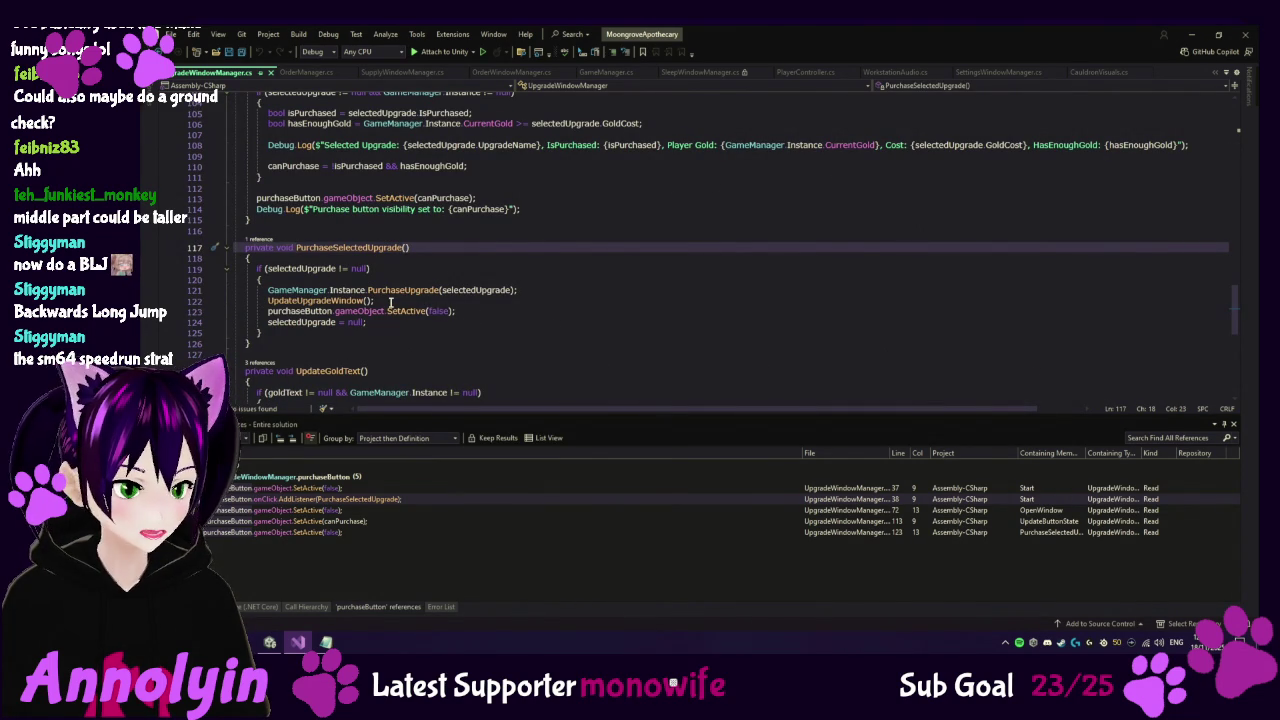
left_click(390, 301)
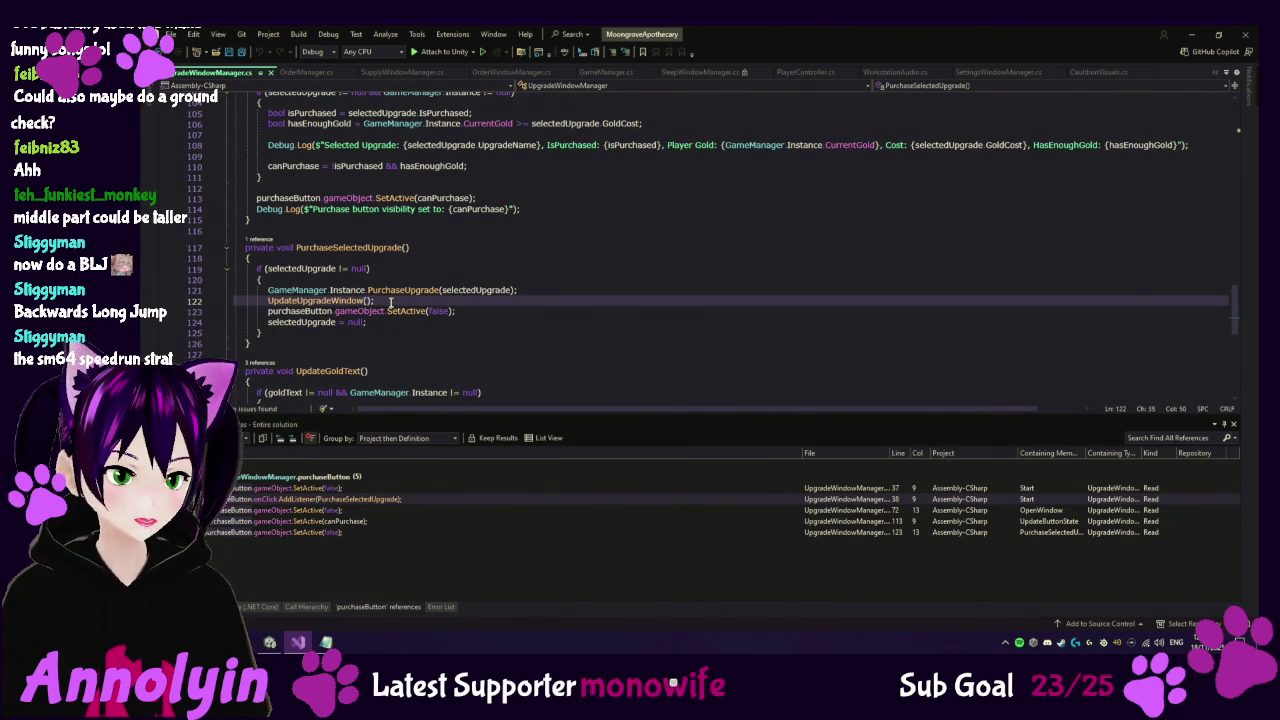
Add a PlayerAudio.Instance.PlayBuyCoinSound() call after UpdateUpgradeWindow() and save UpgradeWindowManager.cs.
key("Return")
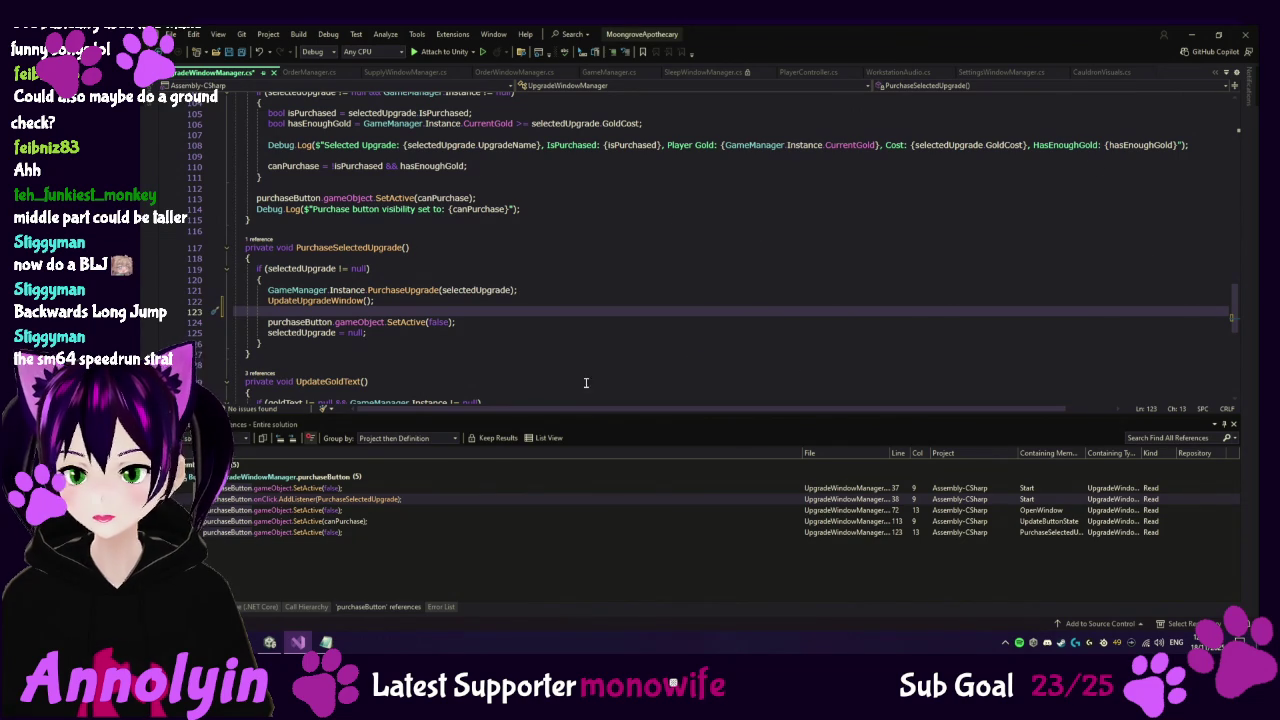
type("PlayerA")
key("Tab")
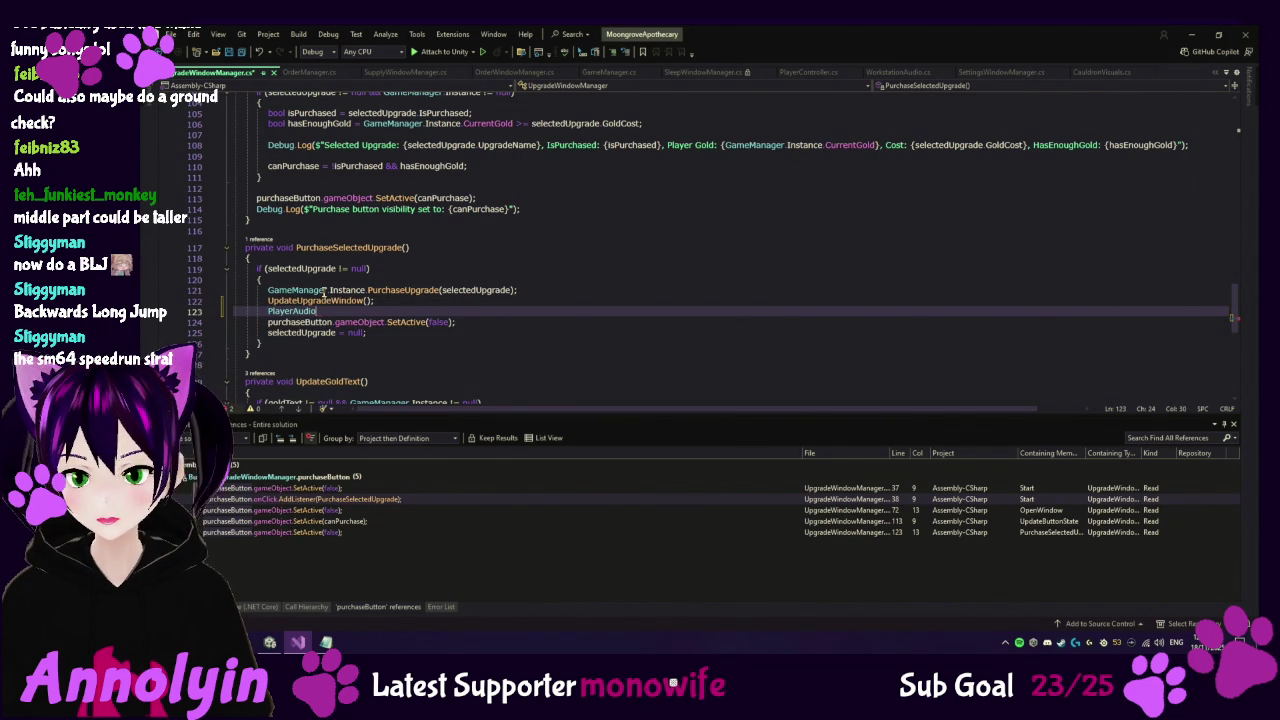
type(".Ins")
key("Tab")
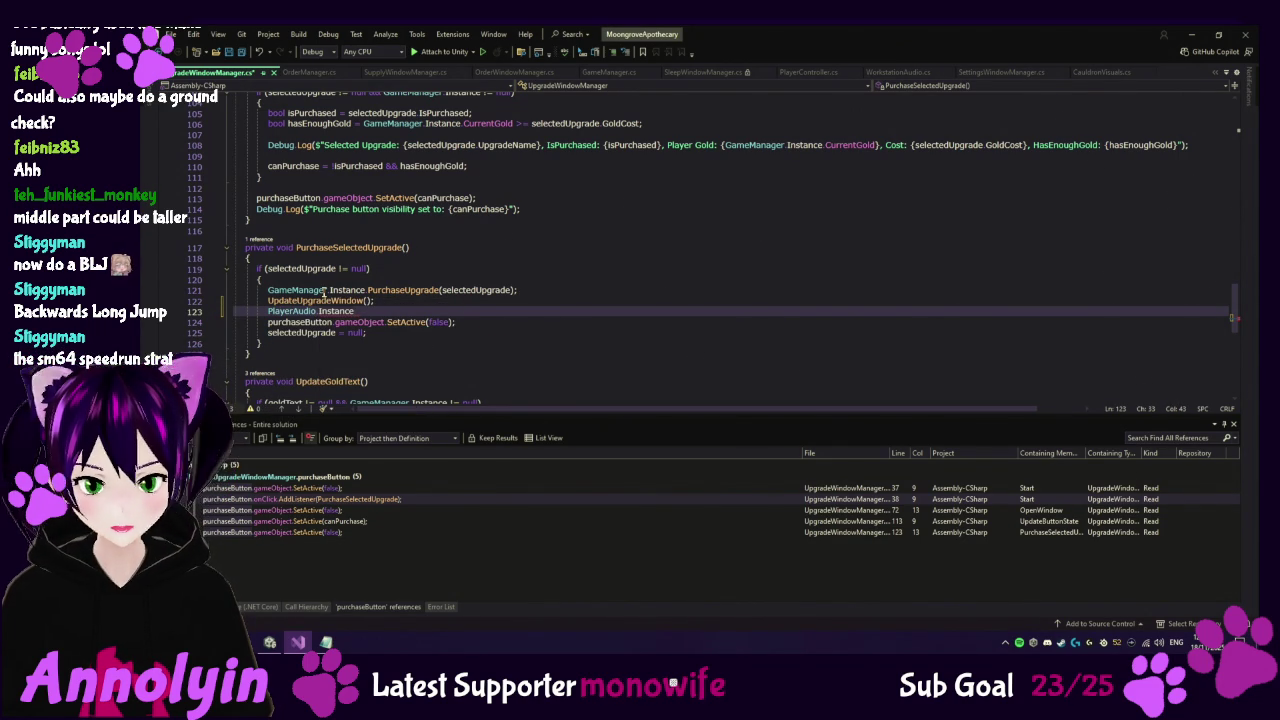
type(".P")
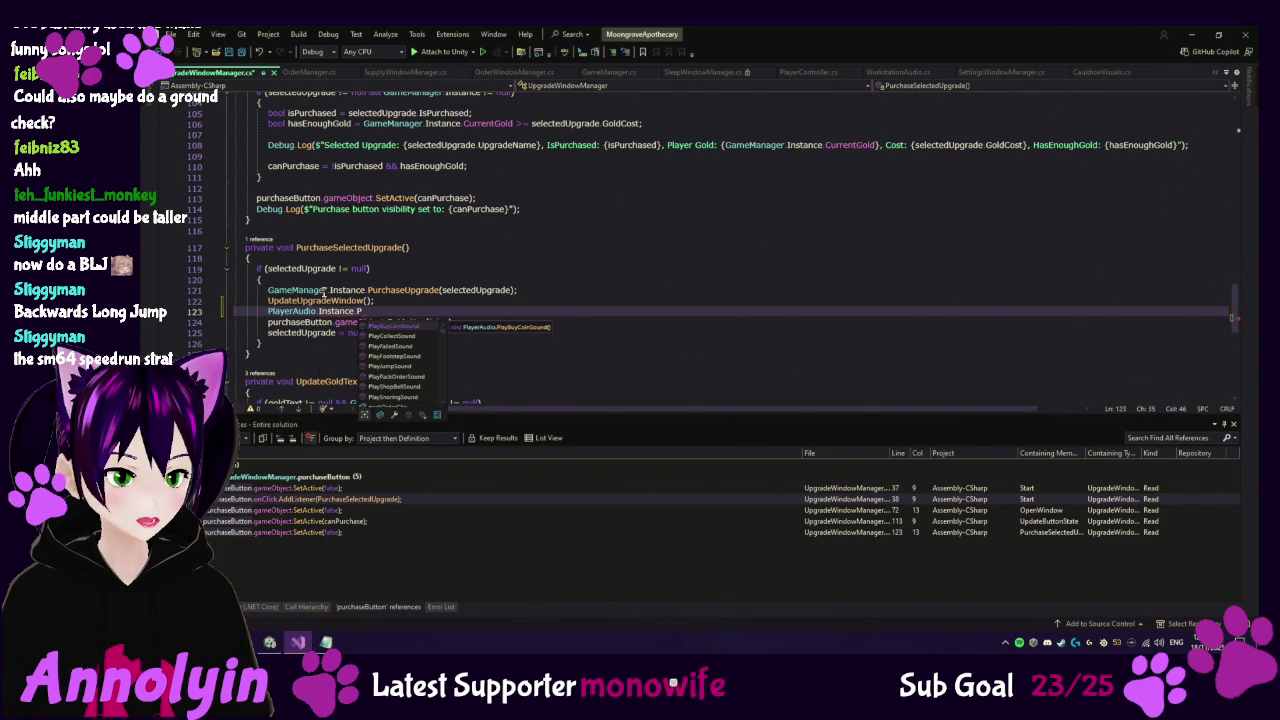
key("Tab")
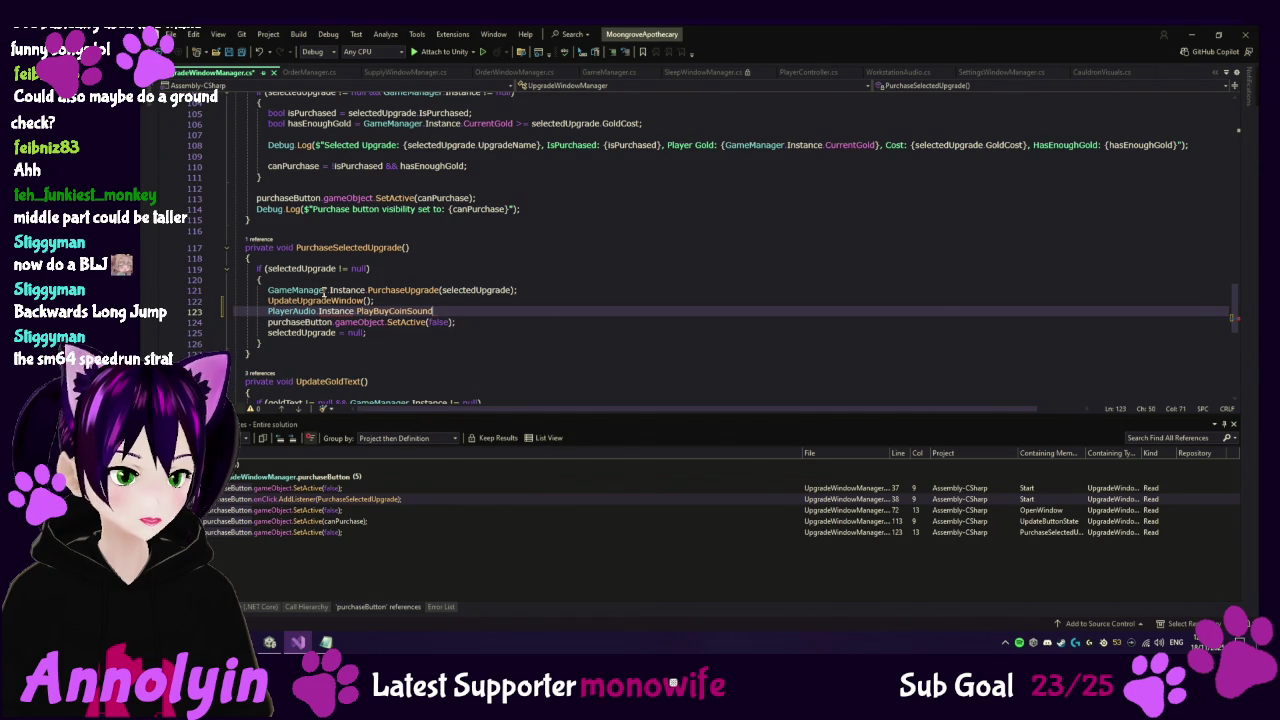
type("();")
key("ctrl+s")
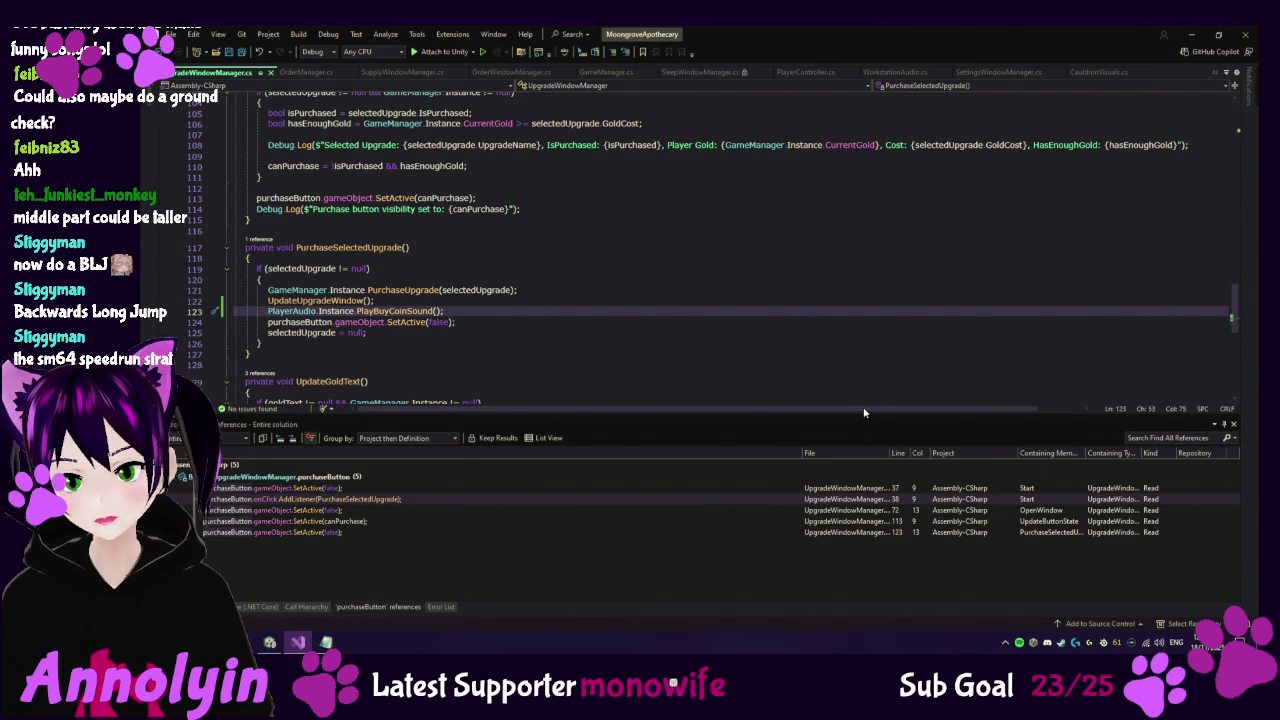
left_click(270, 642)
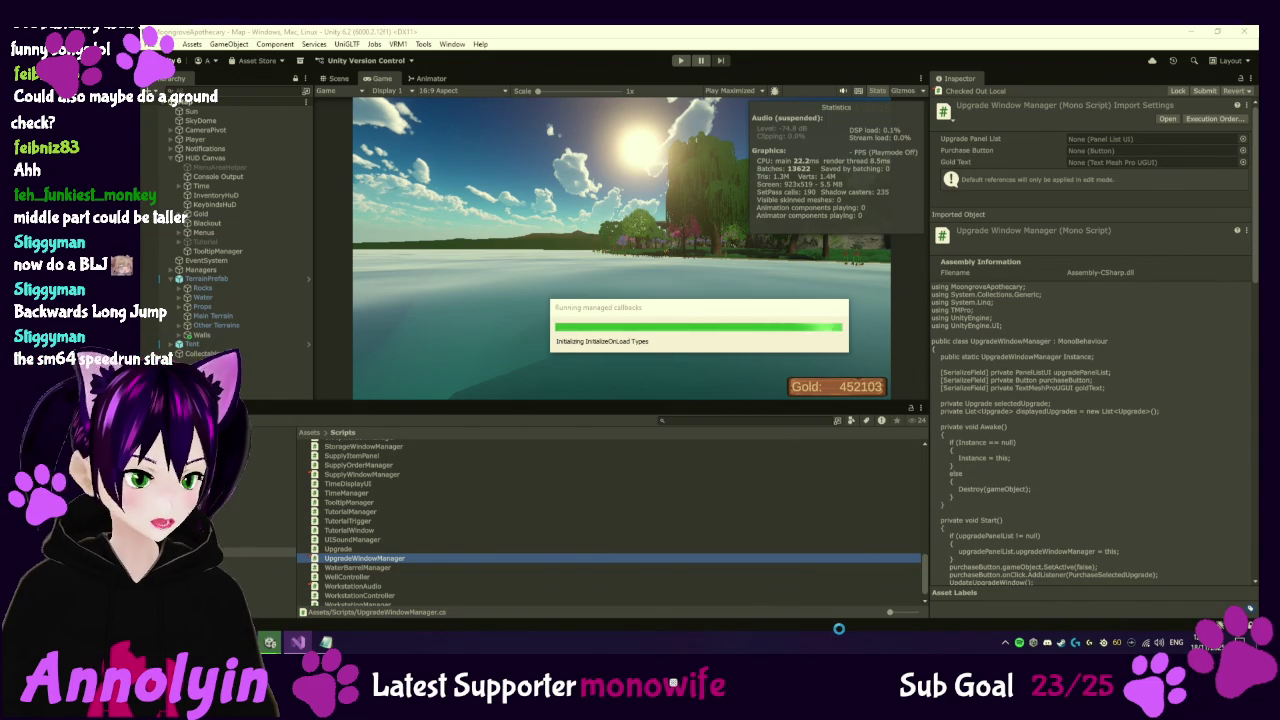
Enter Play mode, lower the Music and Effects Volume sliders in Settings, and click New Game.
key("XF86AudioPlay")
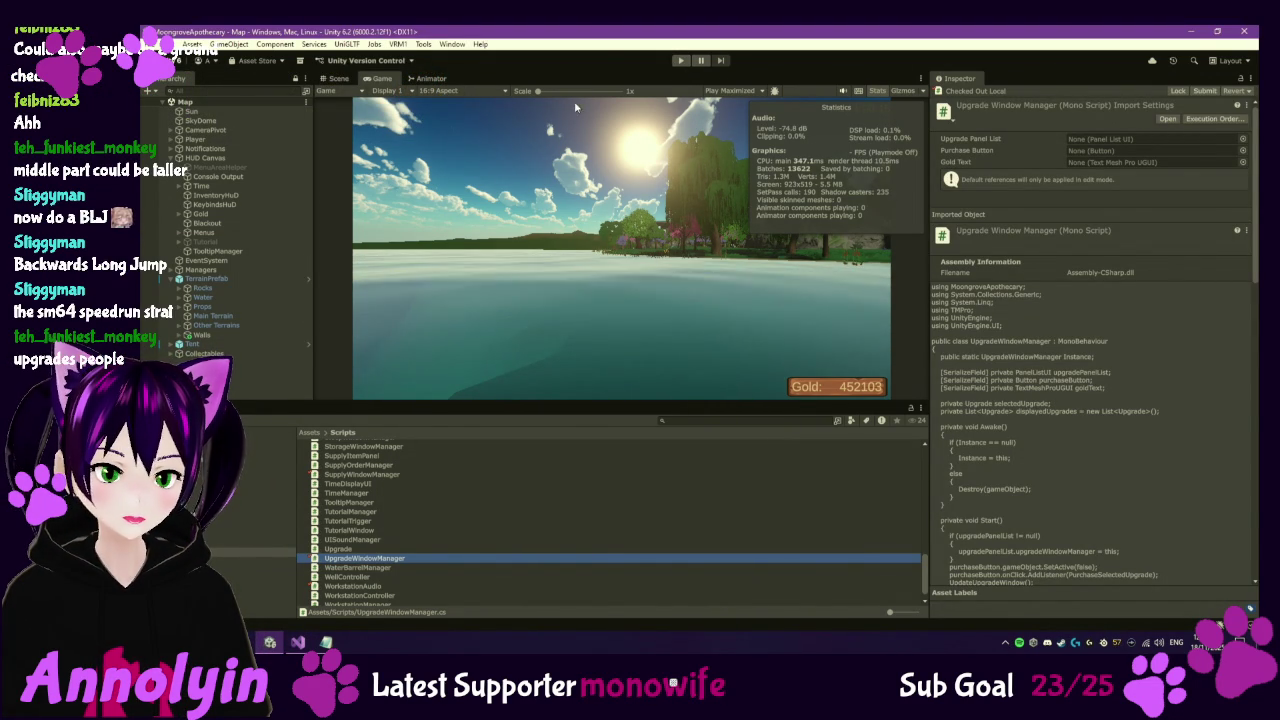
left_click(680, 62)
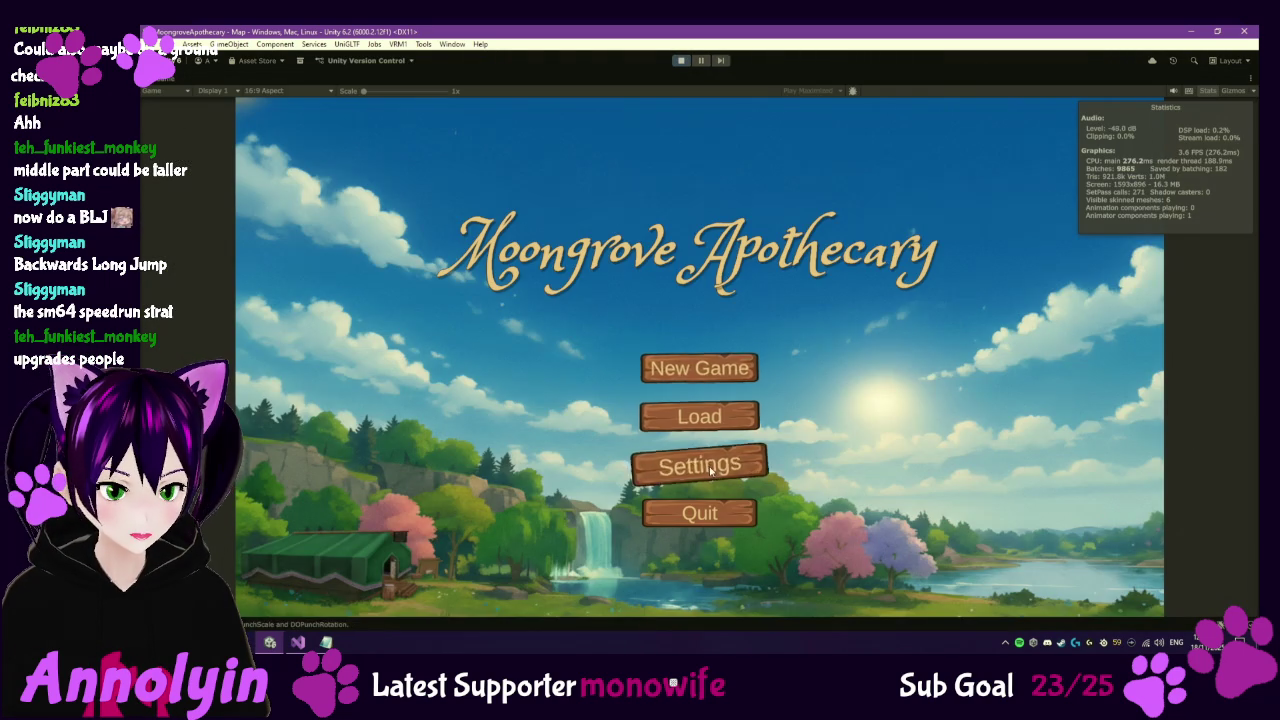
left_click(706, 465)
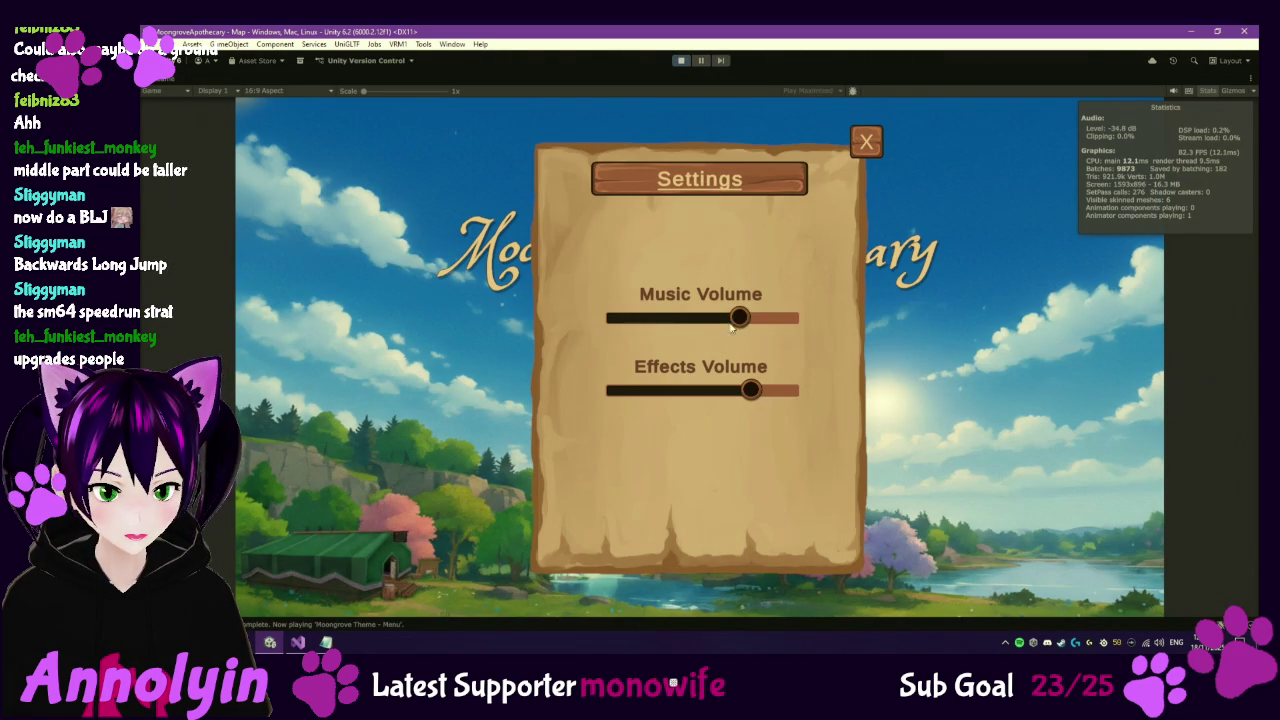
left_click_drag(740, 322, 641, 337)
left_click_drag(751, 390, 689, 391)
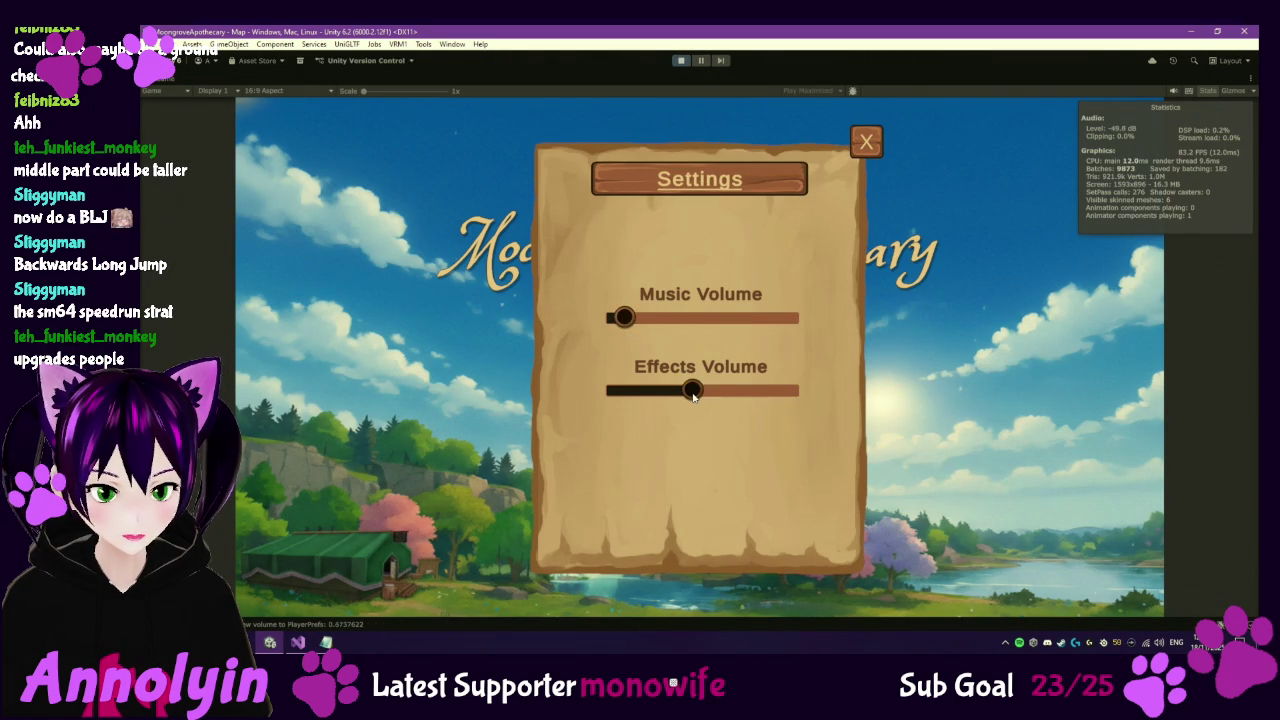
left_click(866, 141)
left_click(713, 368)
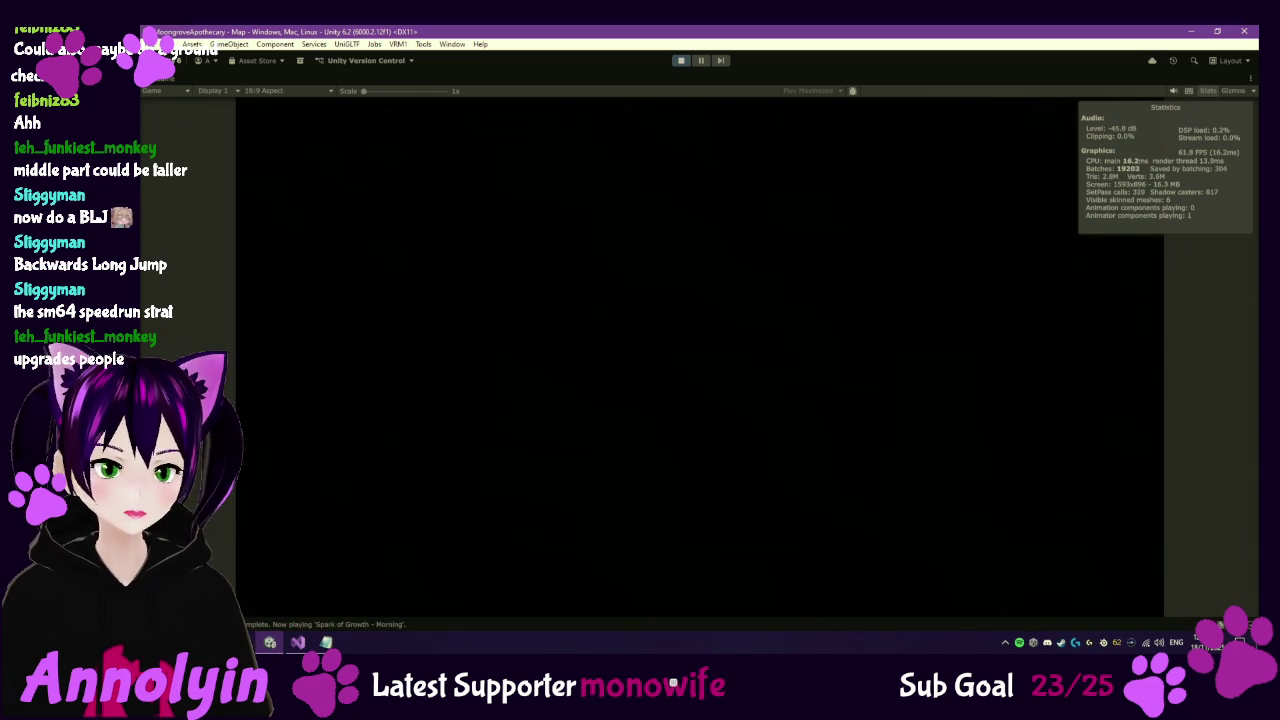
key("w")
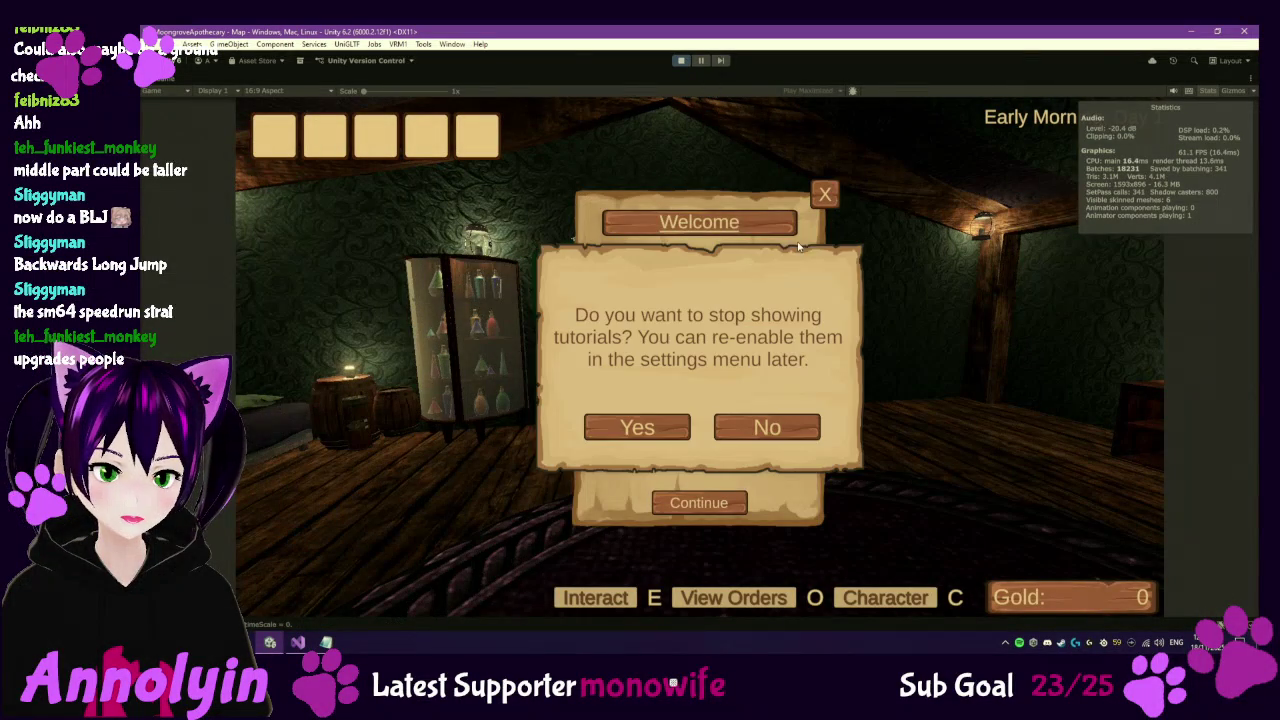
Walk the character with WASD to gather Redcap, Brush Sage and pond mushrooms, then view orders.
key("a")
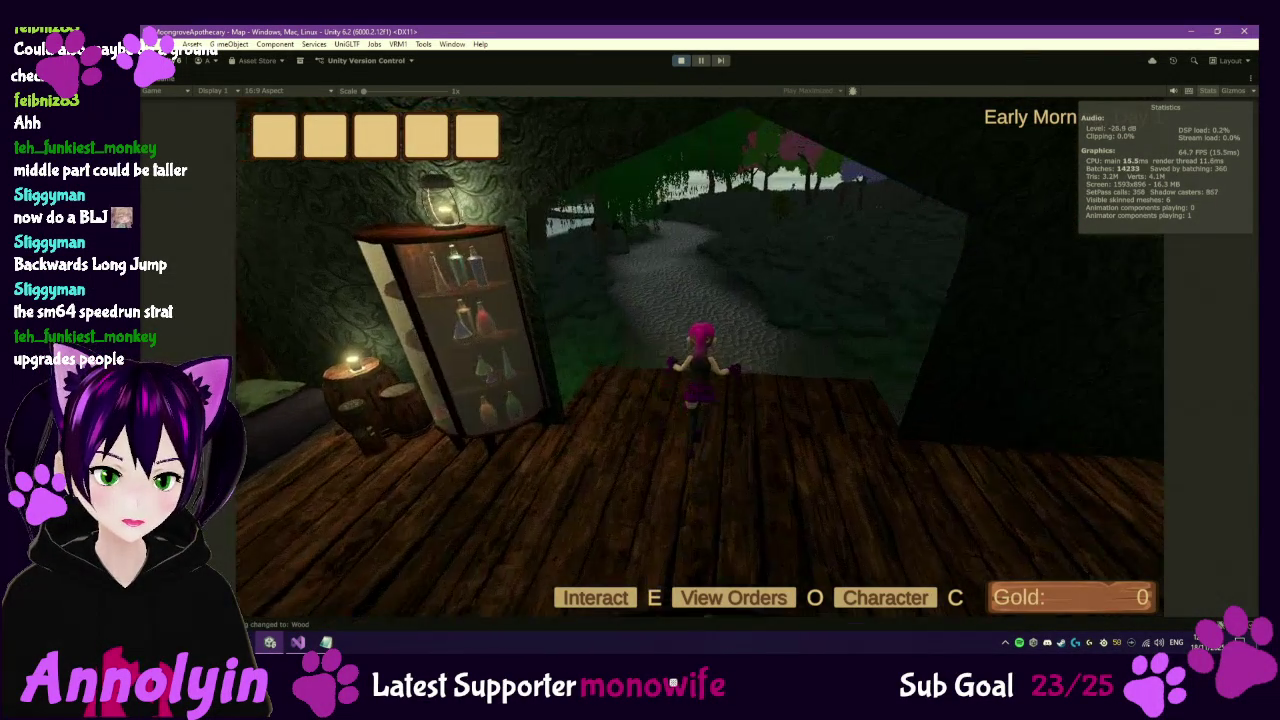
key("w")
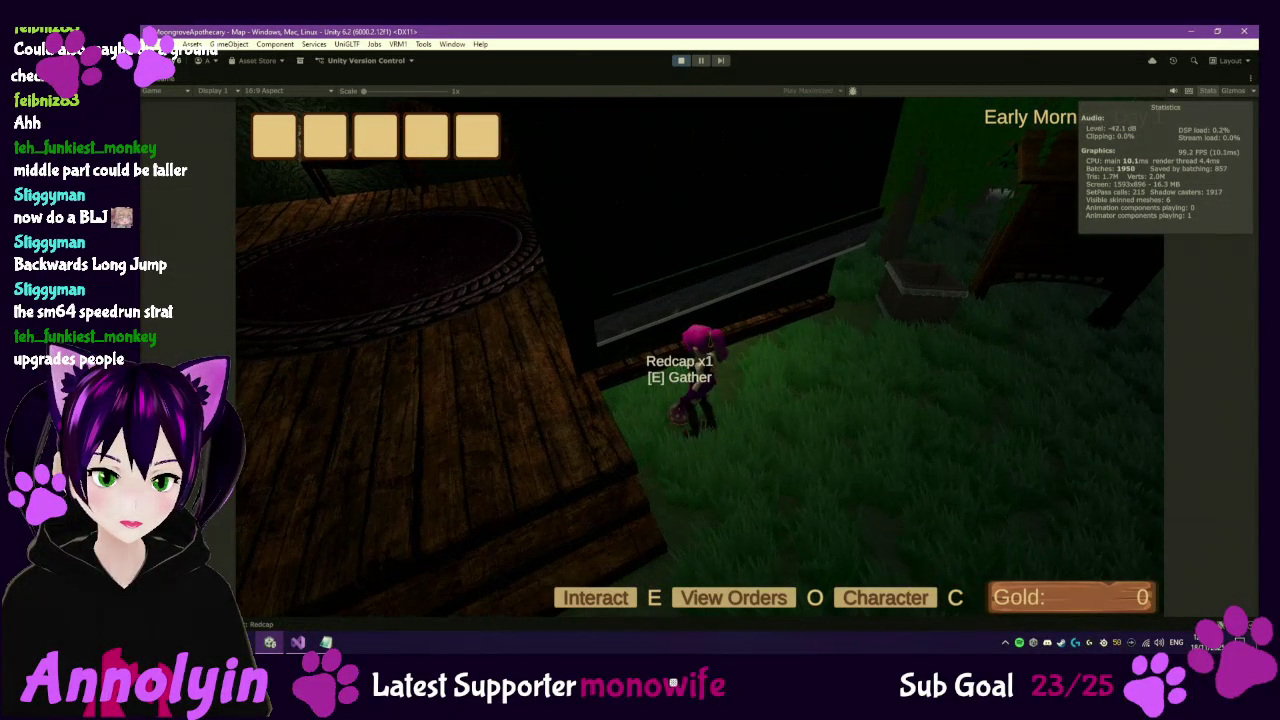
key("s")
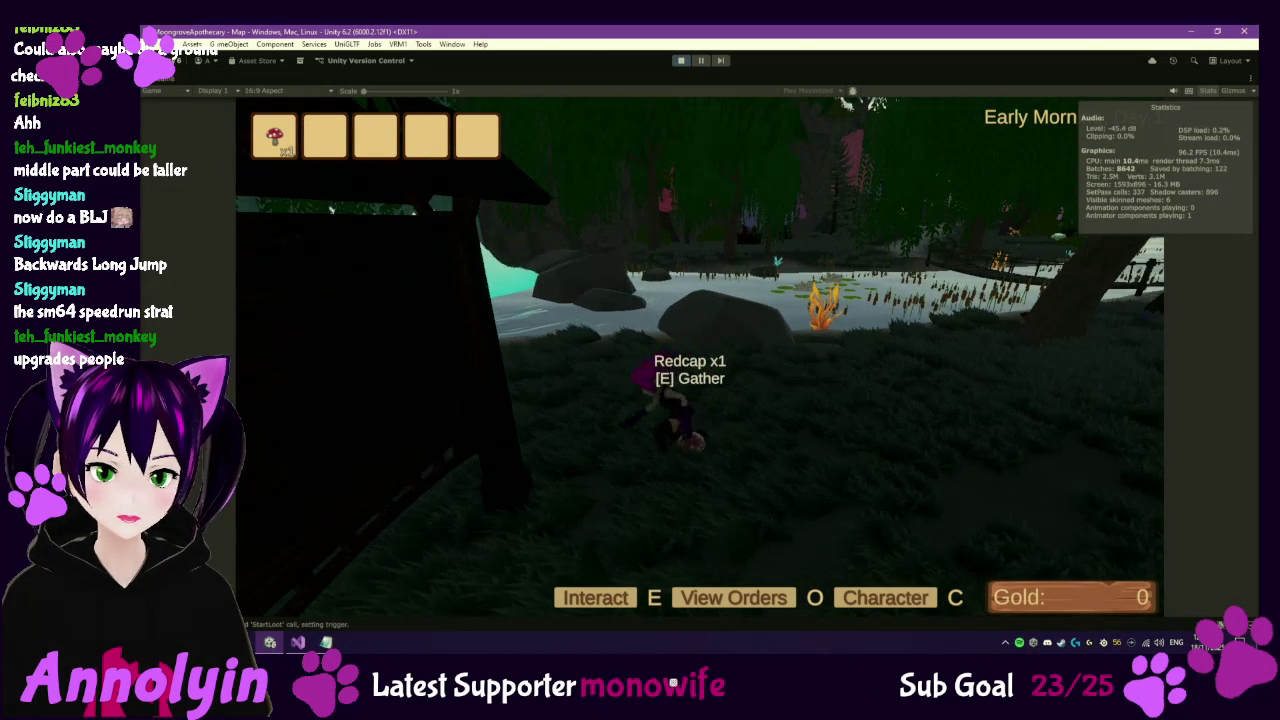
key("w")
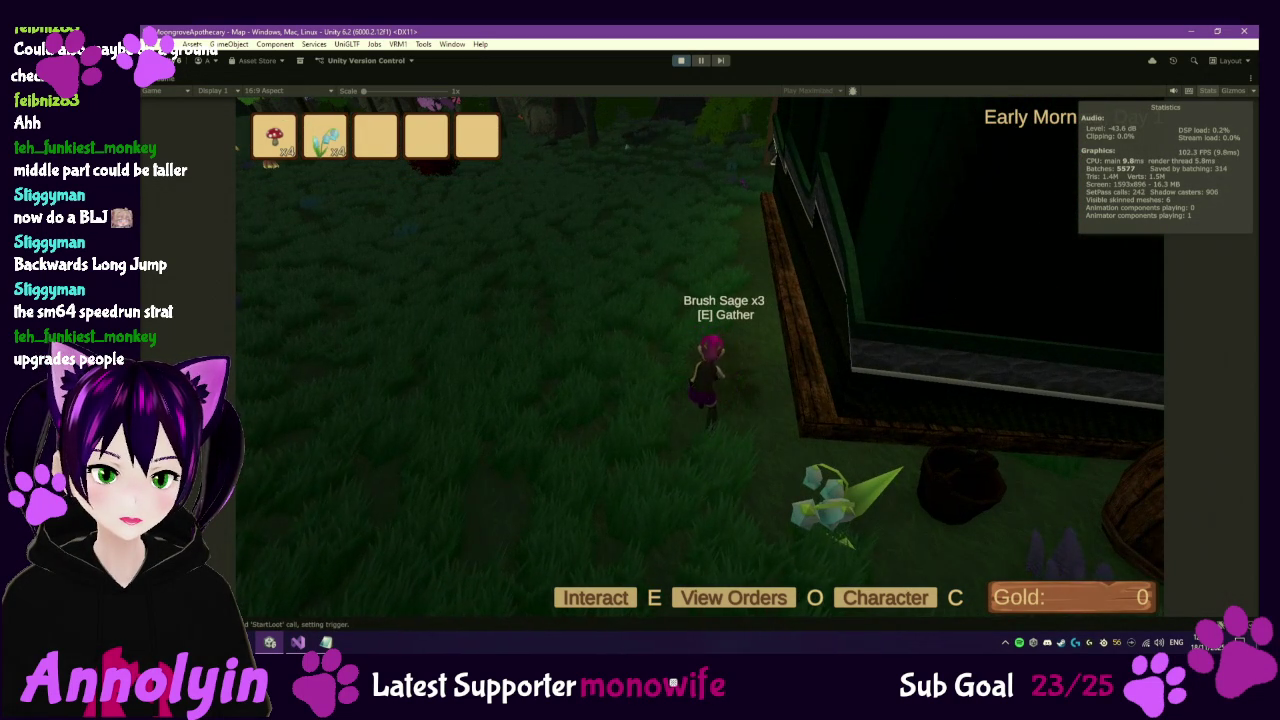
key("a")
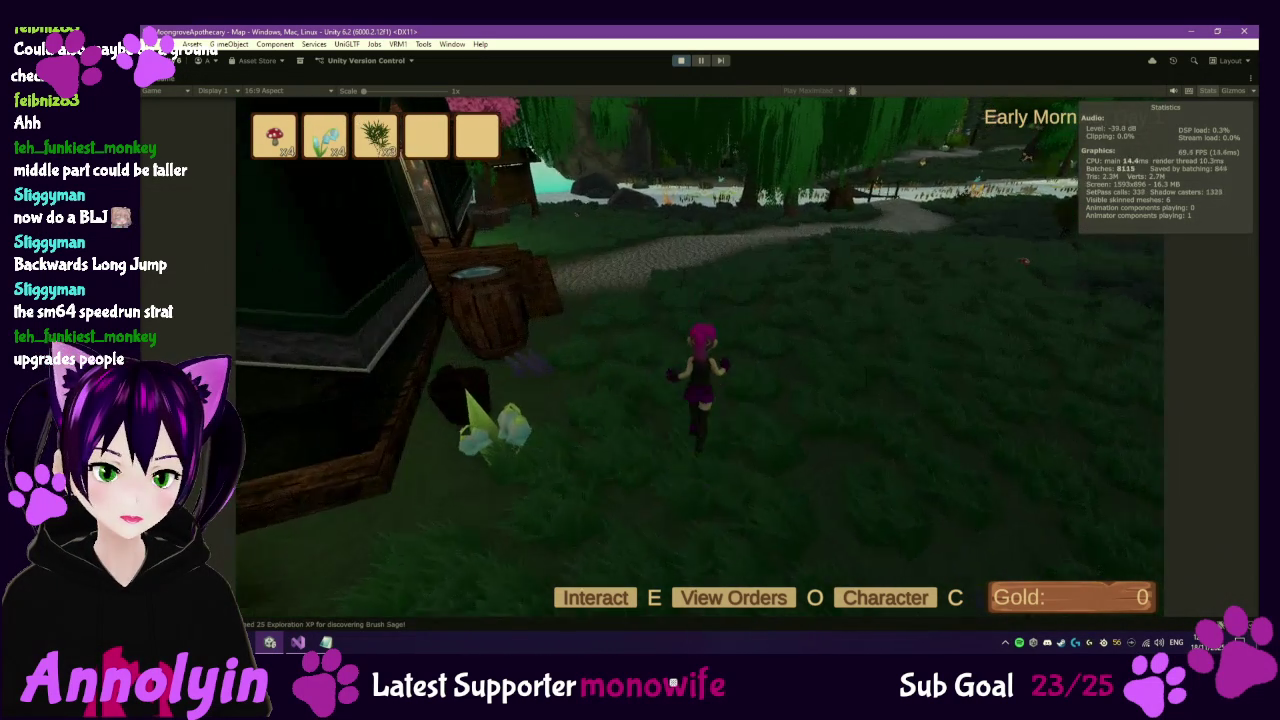
key("w")
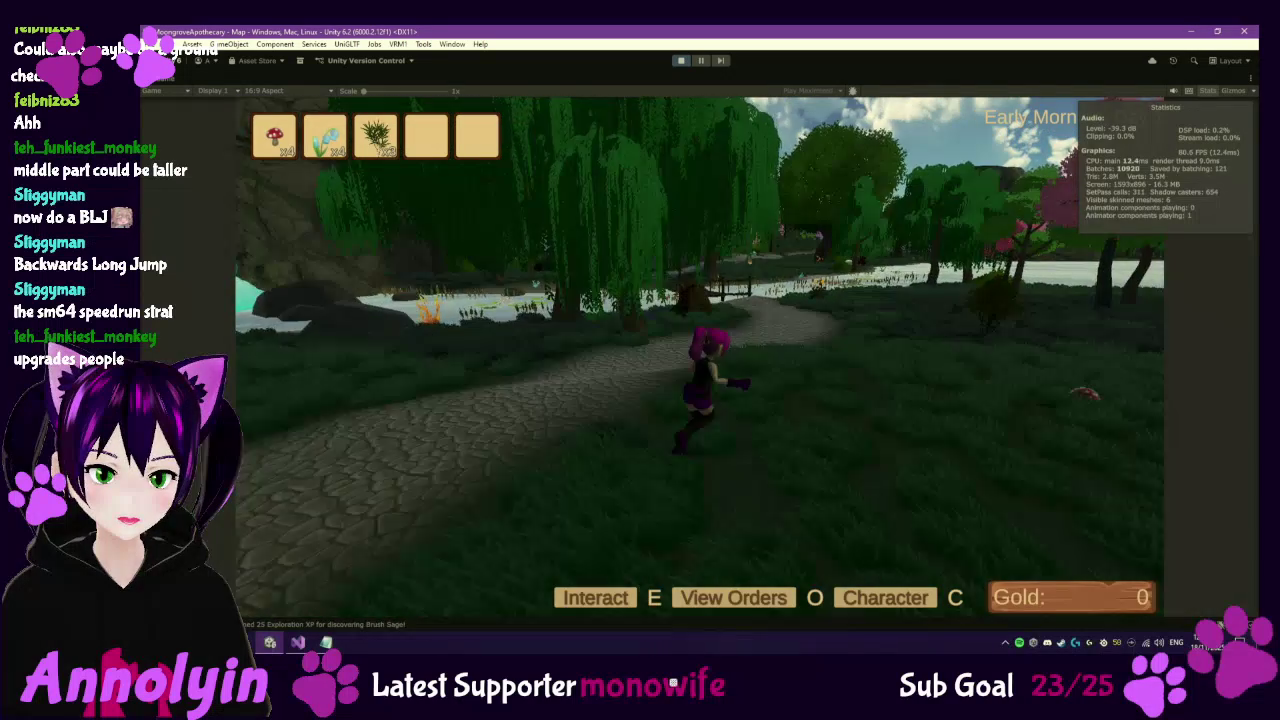
key("w")
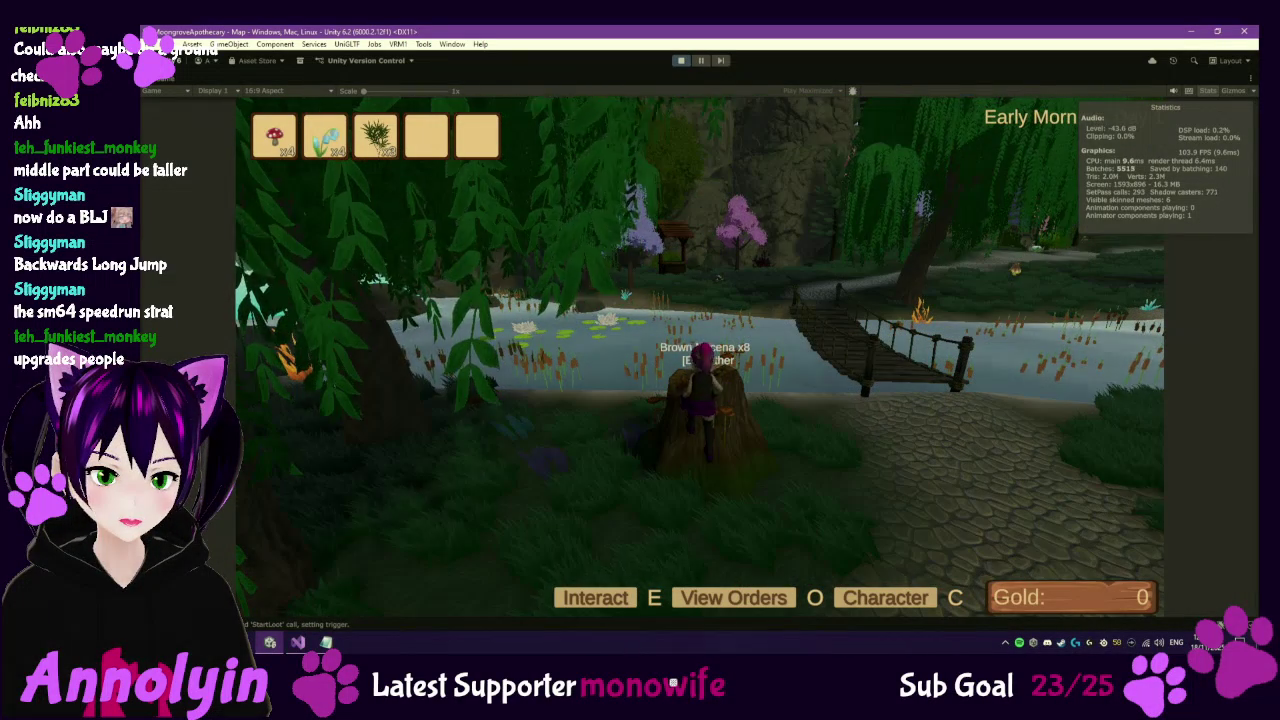
key("w")
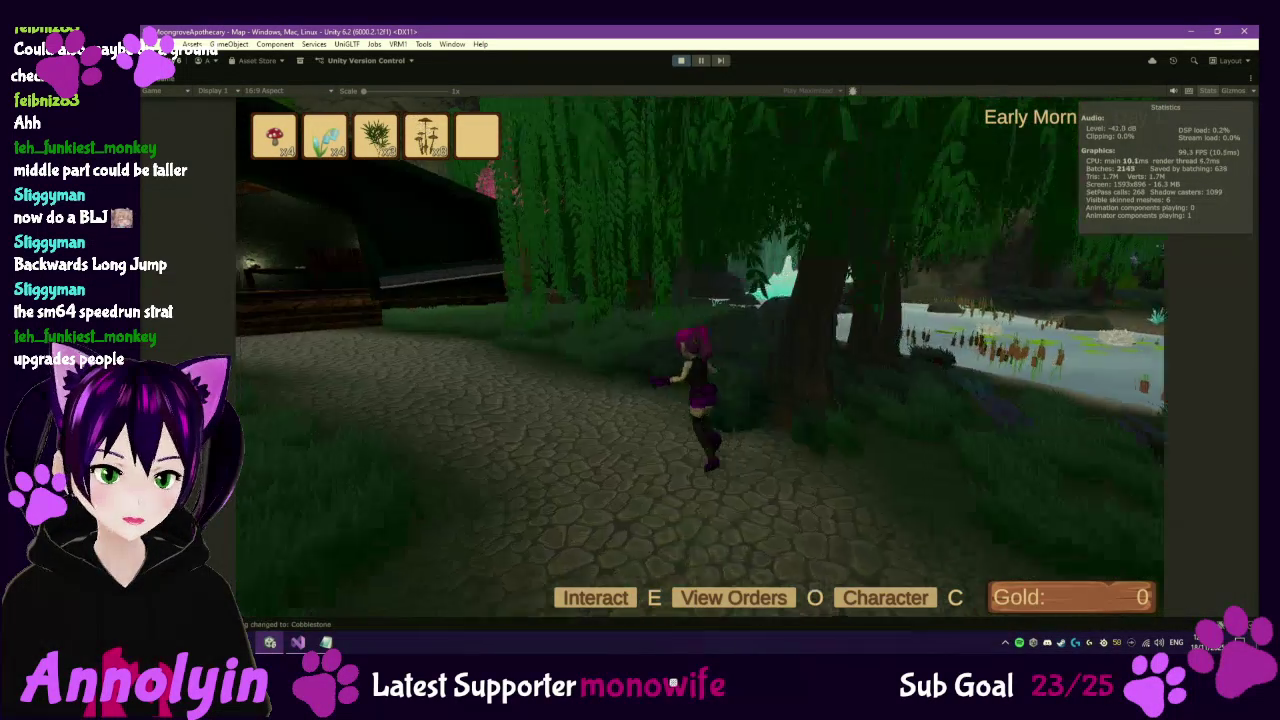
key("w")
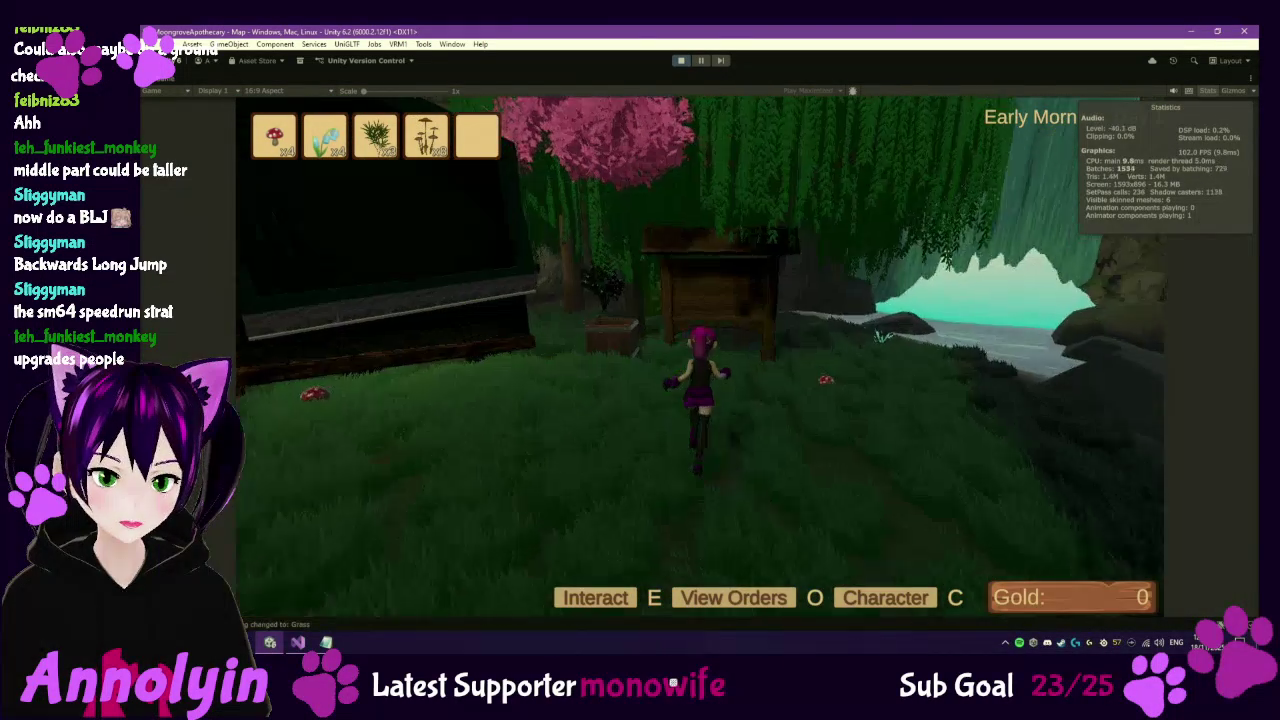
Accept the three orders worth 10, 30 and 60, then pack all three.
key("o")
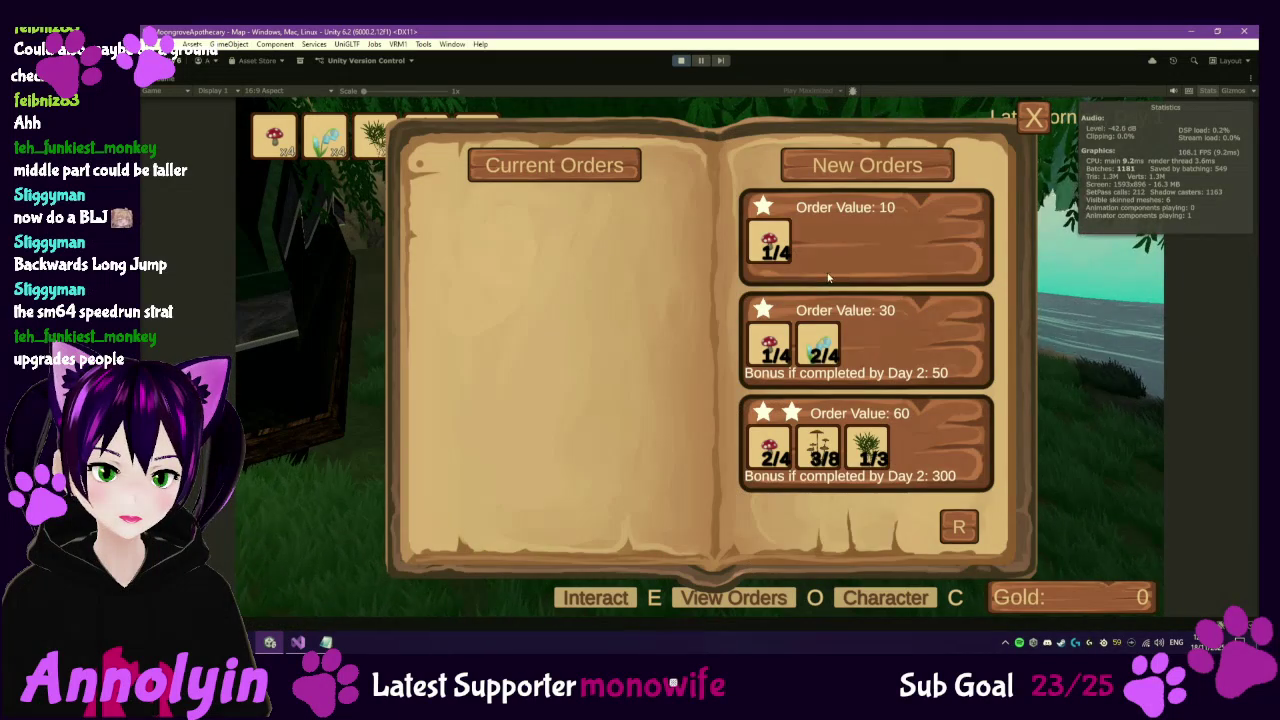
left_click(849, 532)
left_click(888, 514)
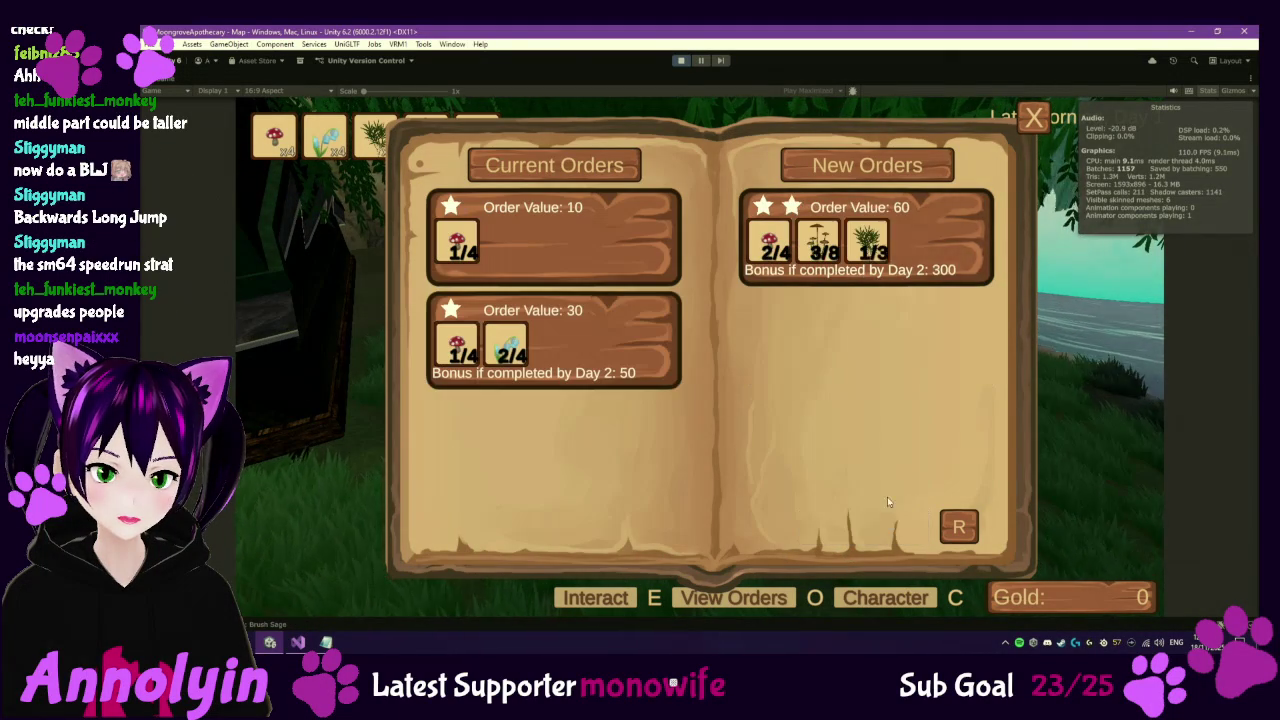
left_click(866, 537)
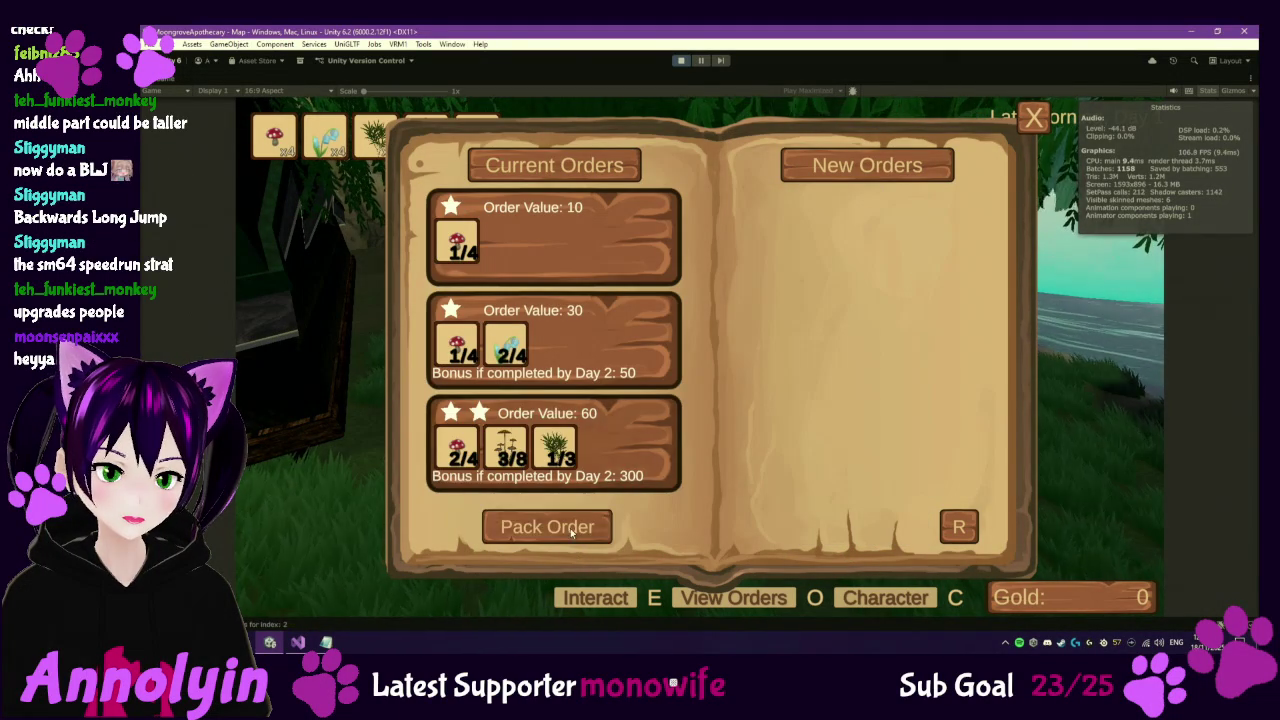
left_click(573, 530)
left_click(568, 526)
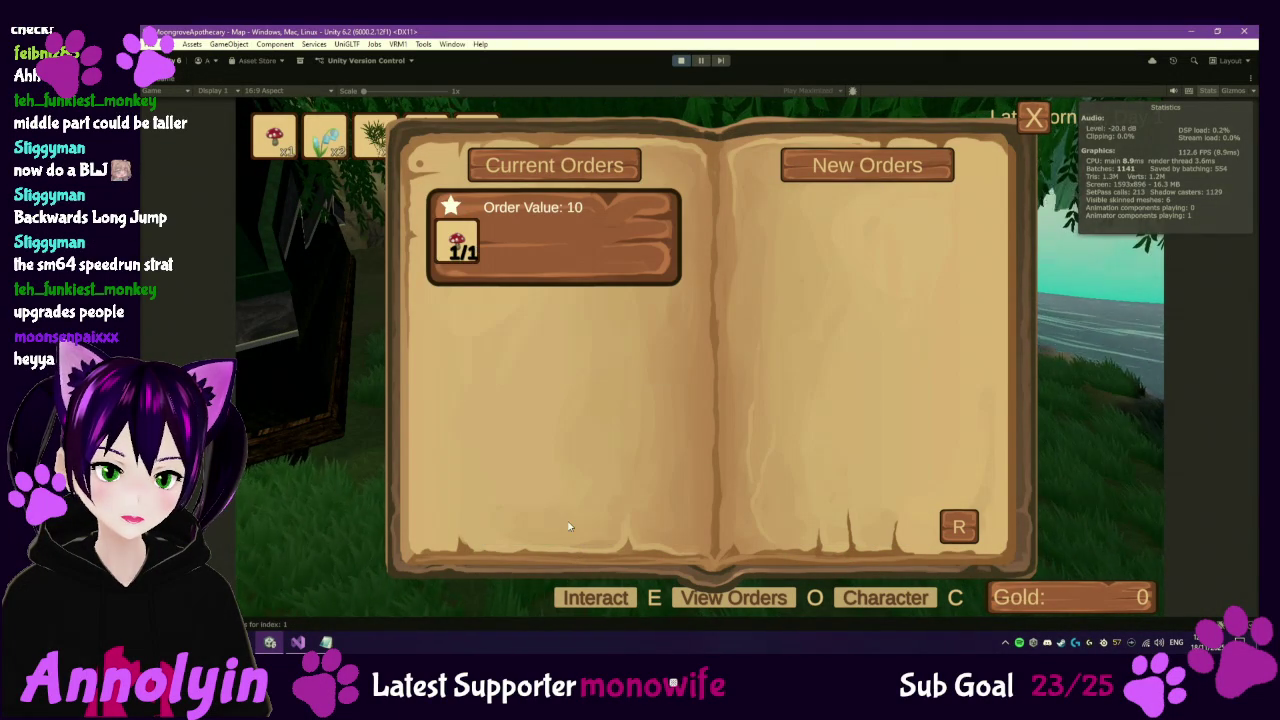
left_click(569, 530)
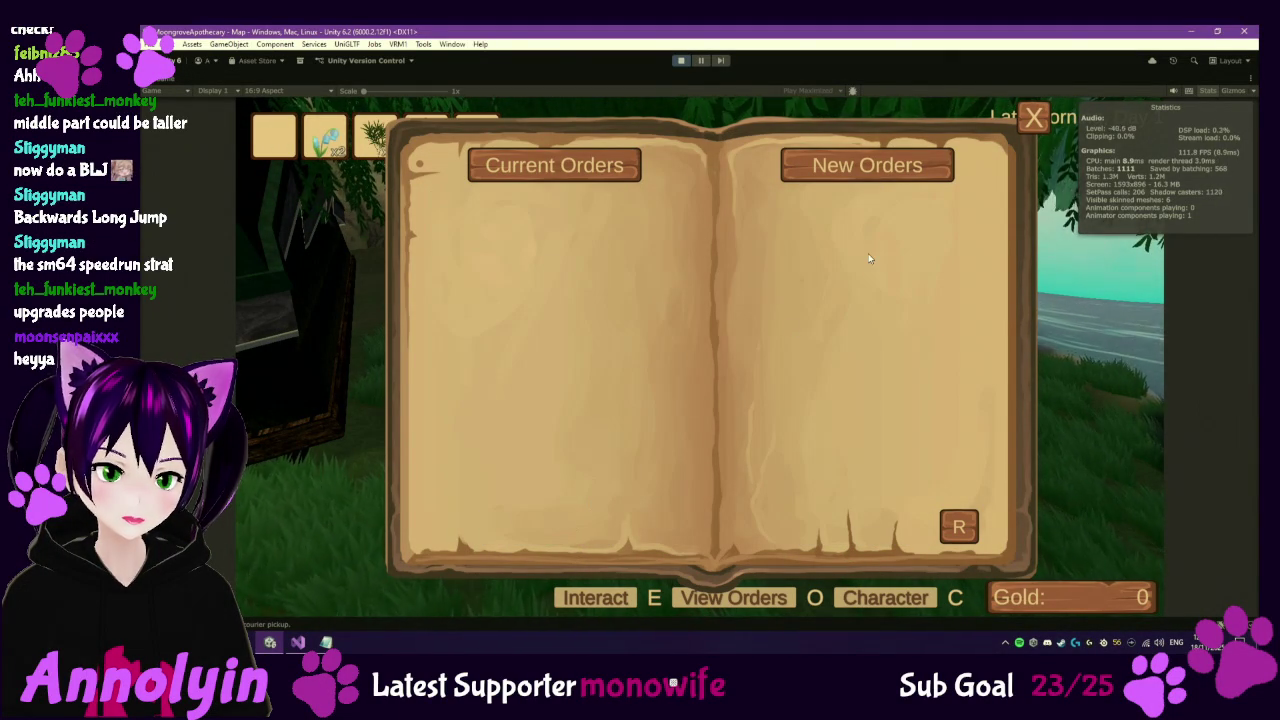
Close the orders book and refresh the Order Board for three new orders.
left_click(1036, 117)
key("e")
left_click(961, 530)
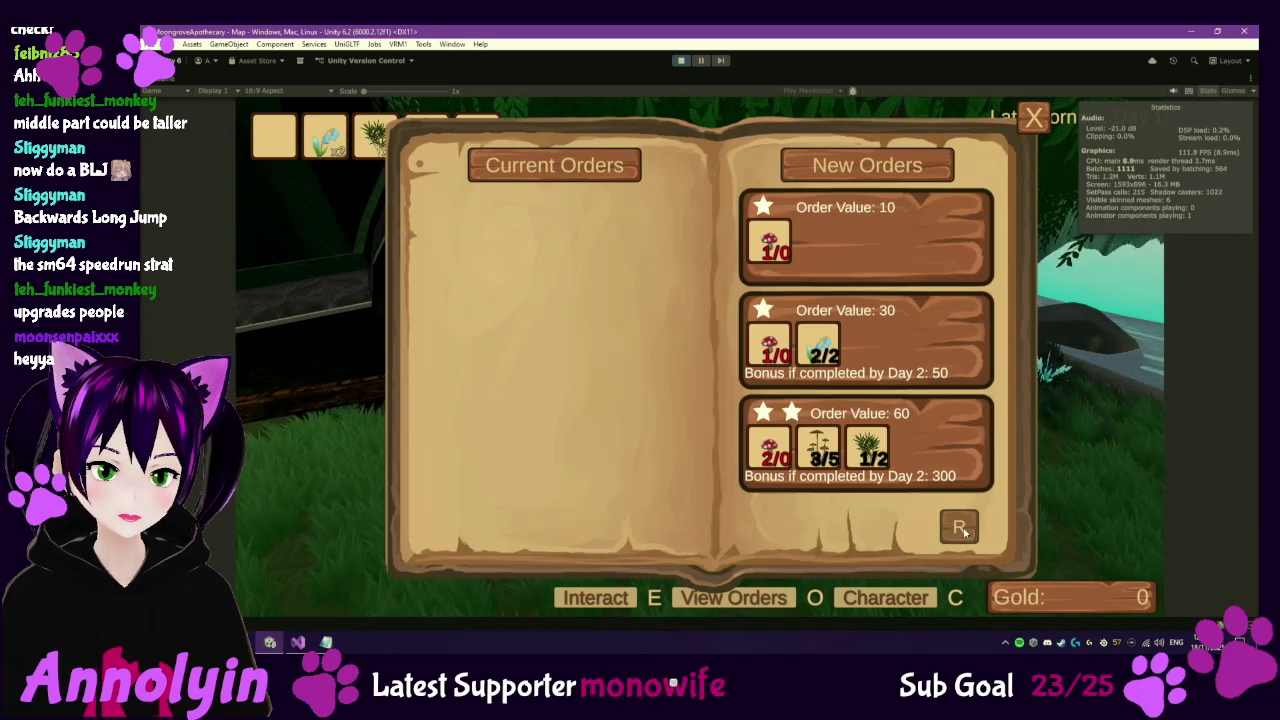
left_click(1036, 118)
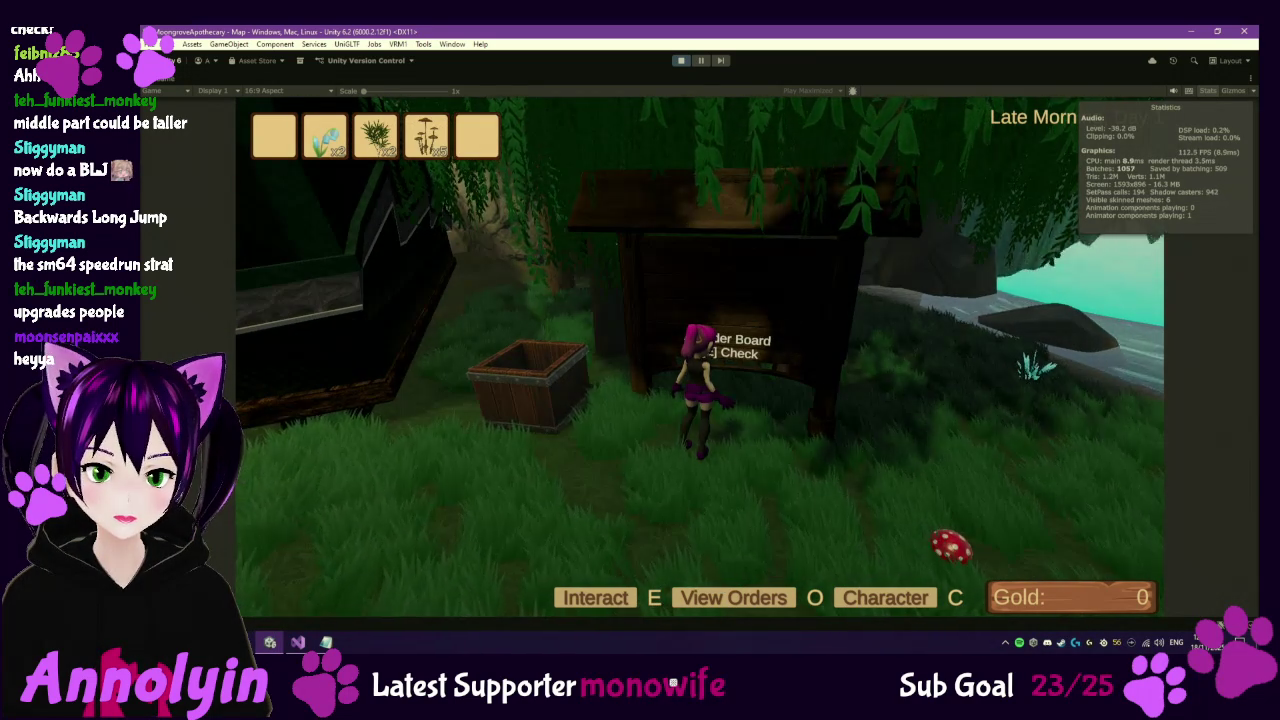
Run the character away from the Order Board and across the meadow toward the trees.
key("s")
key("d")
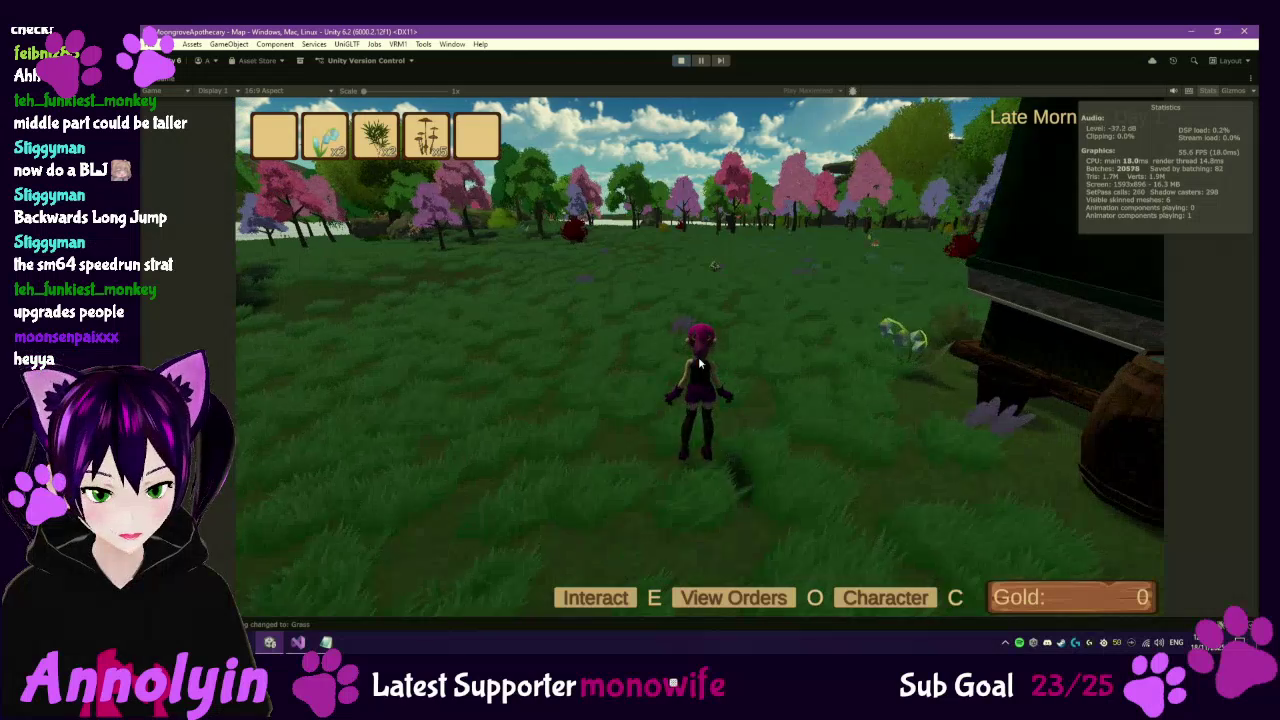
key("o")
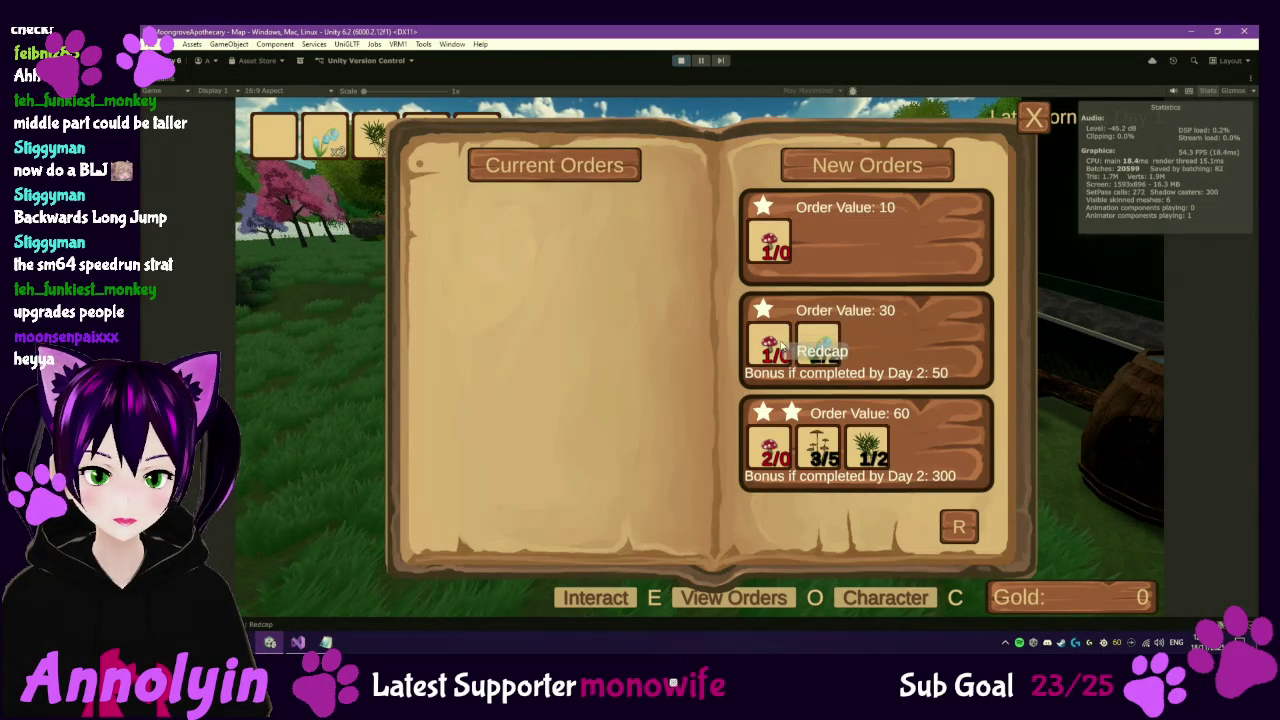
key("o")
key("w")
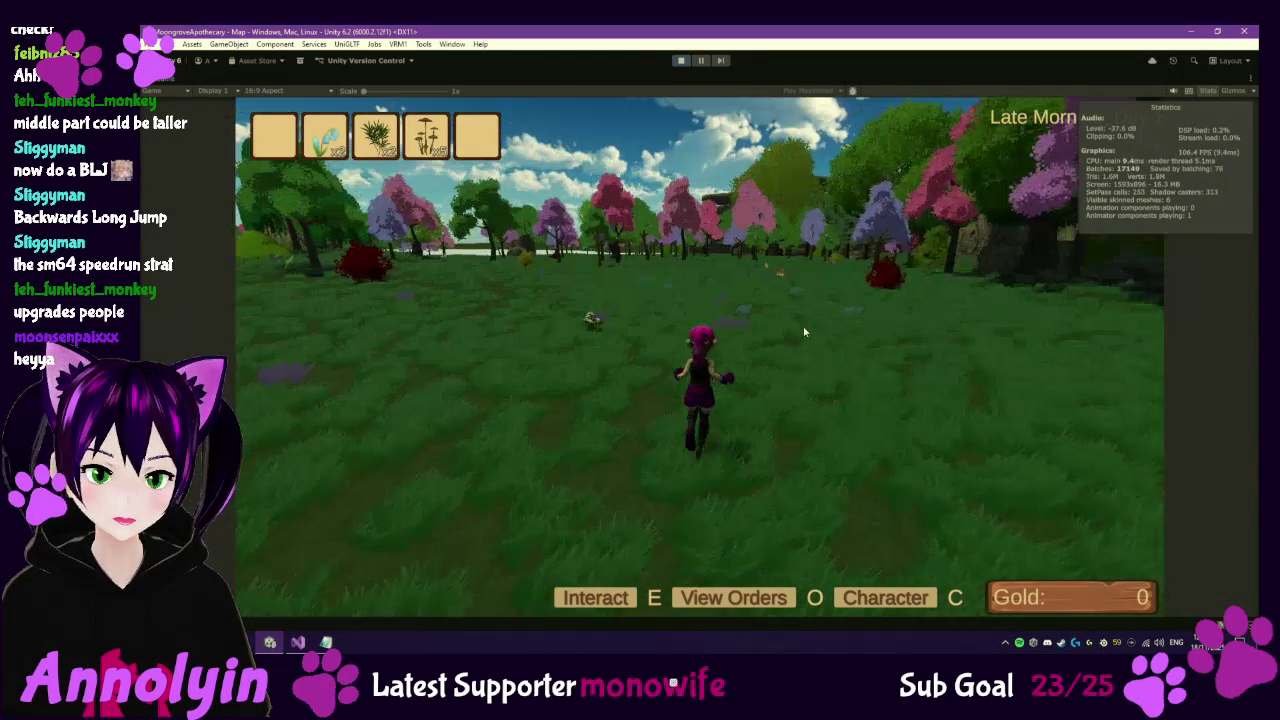
key("w")
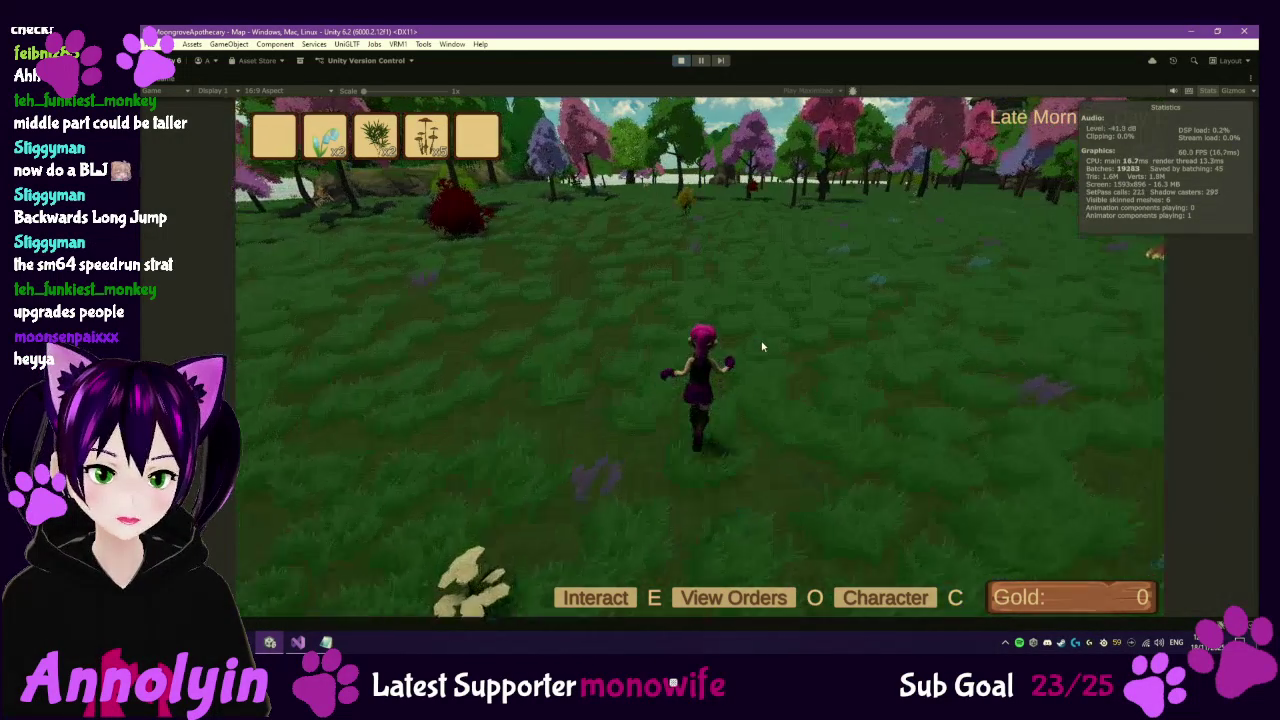
key("w")
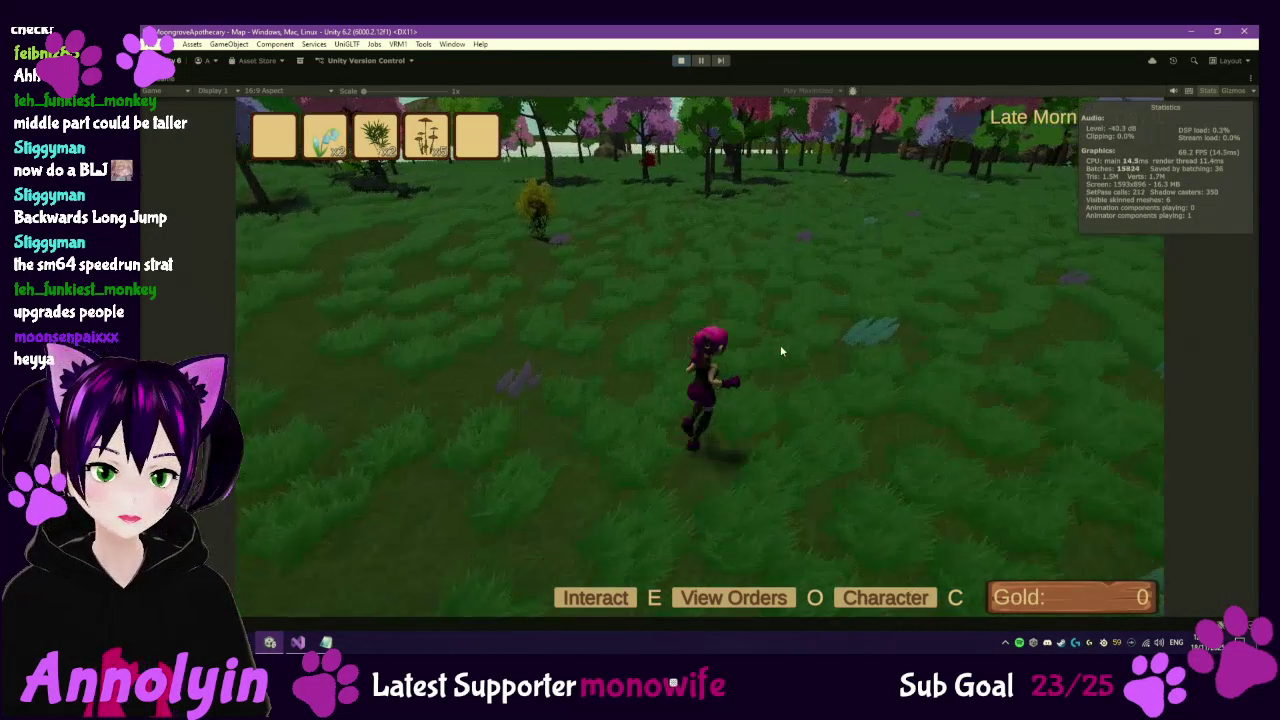
key("w")
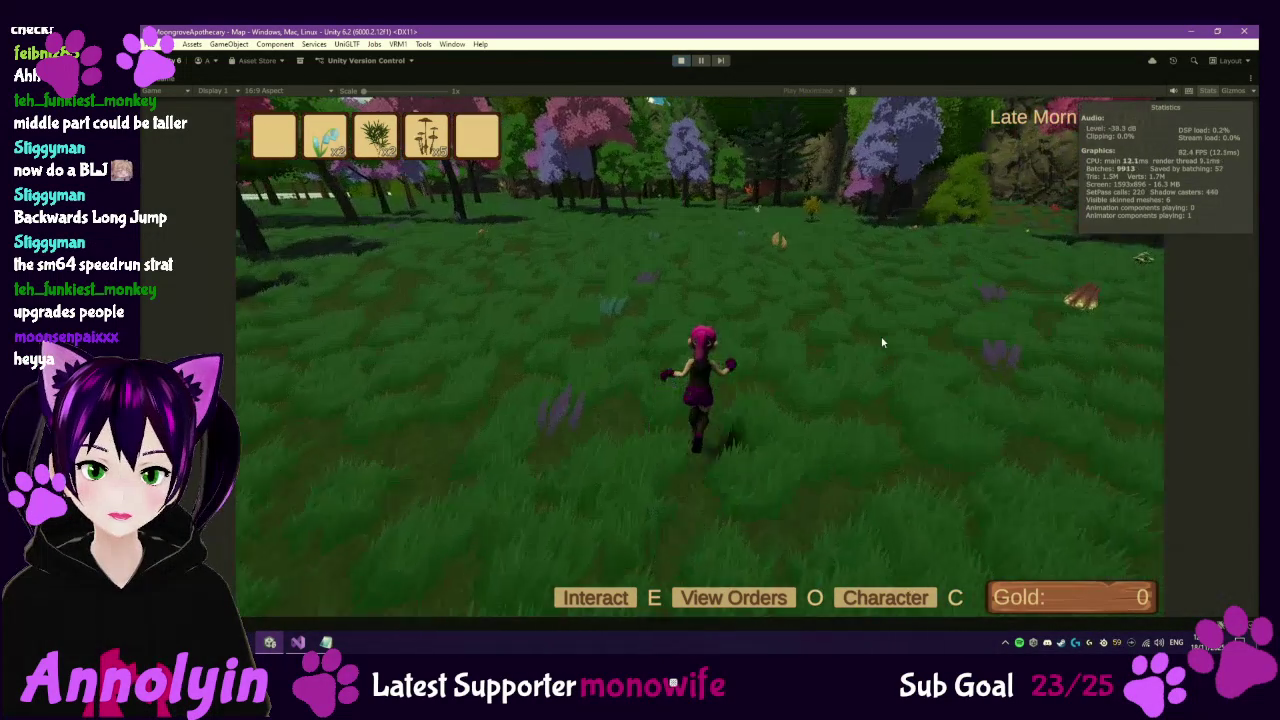
key("w")
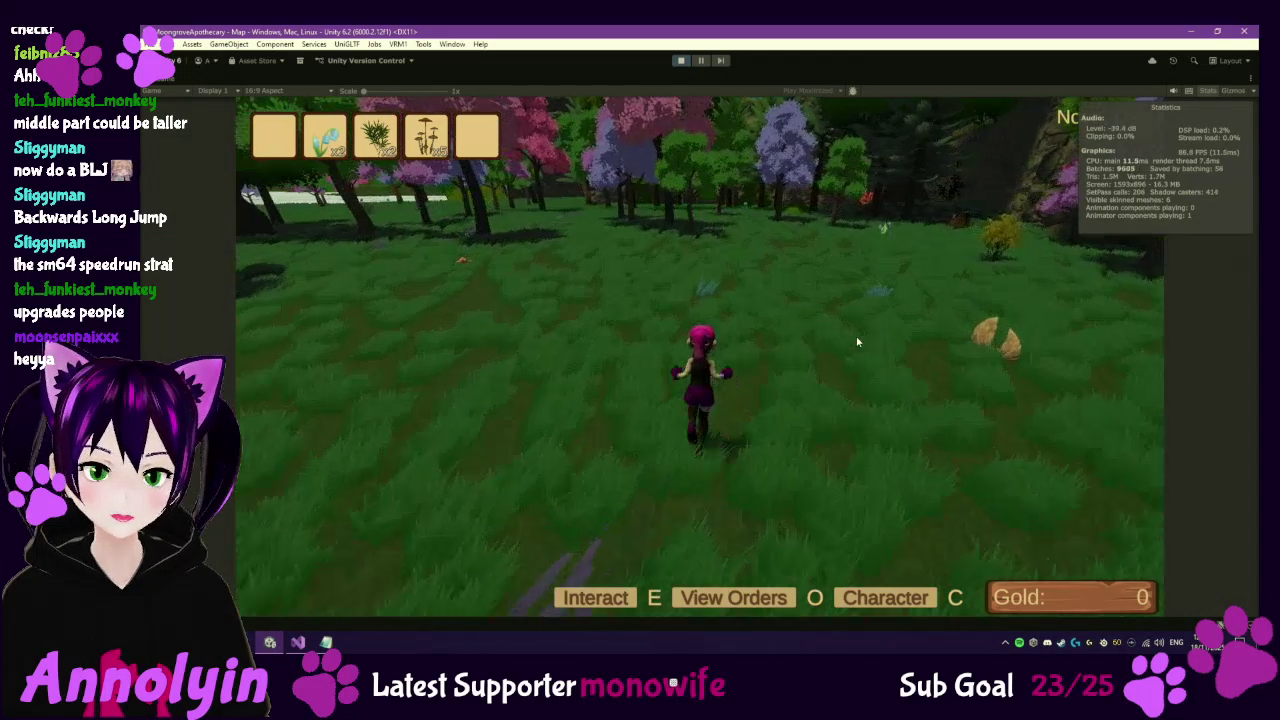
key("w")
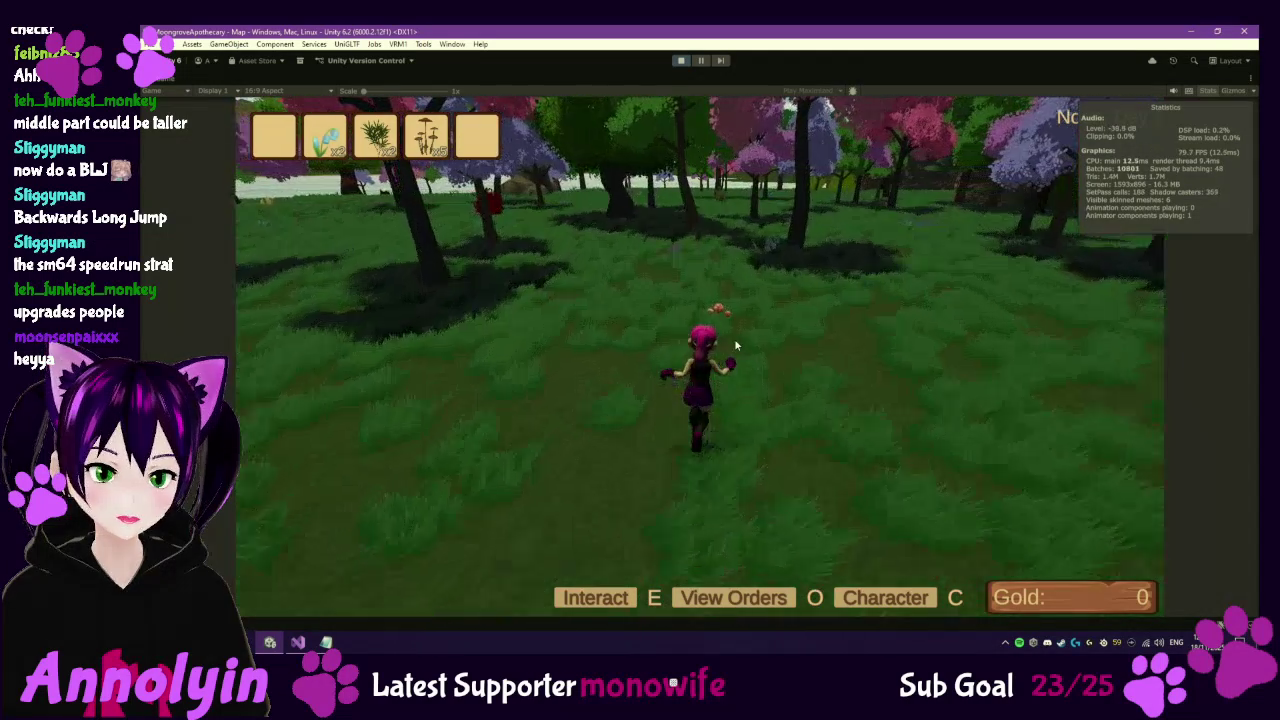
Continue past the large tree and dark building to the Brush Sage, then toward the river.
key("w")
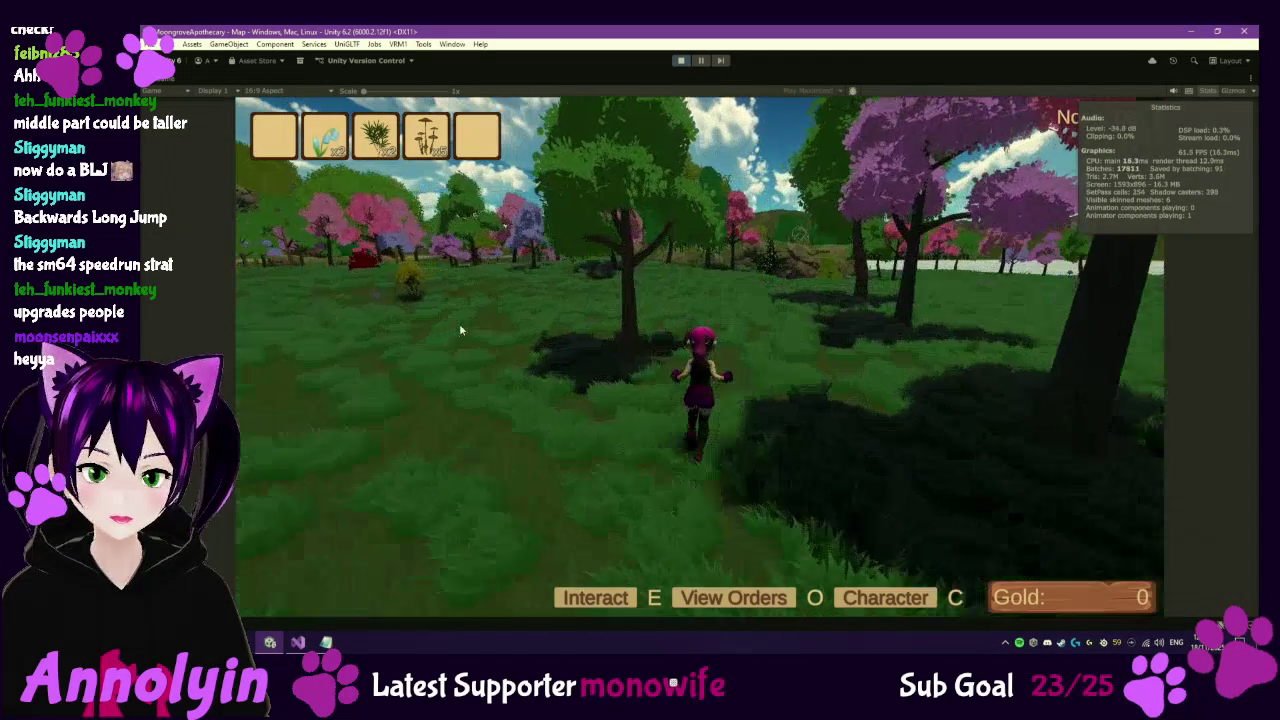
key("w")
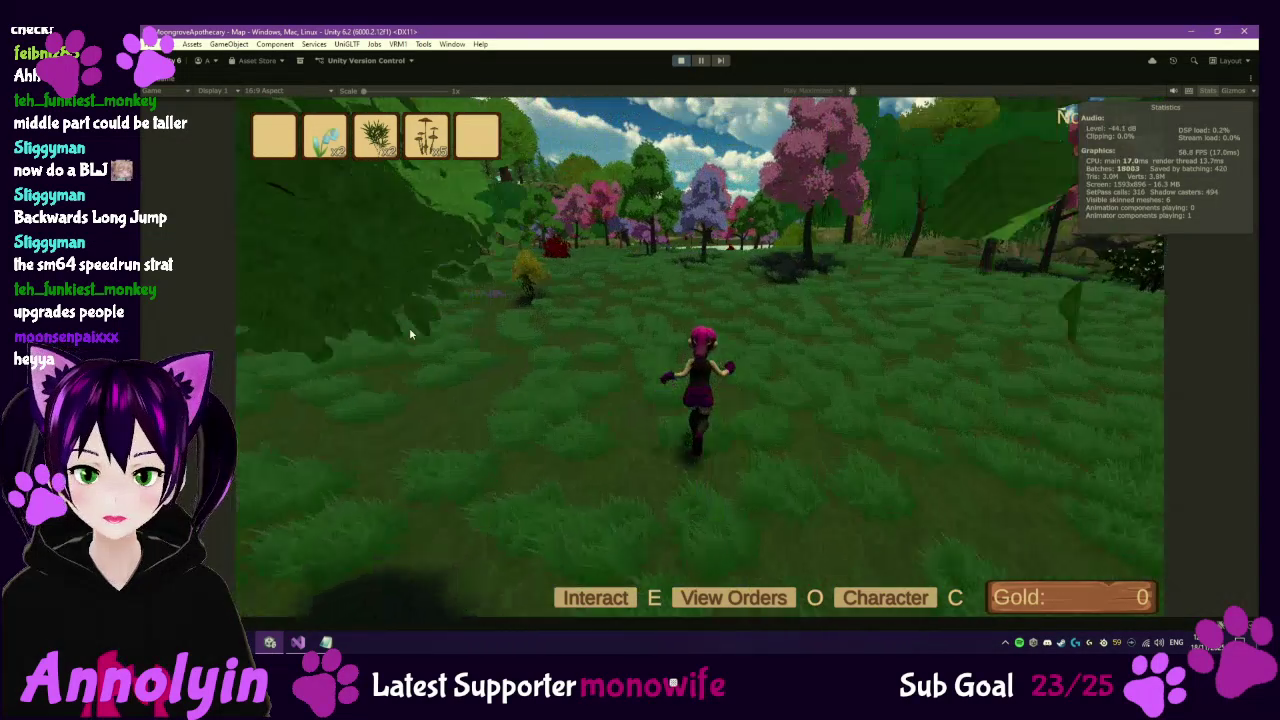
key("w")
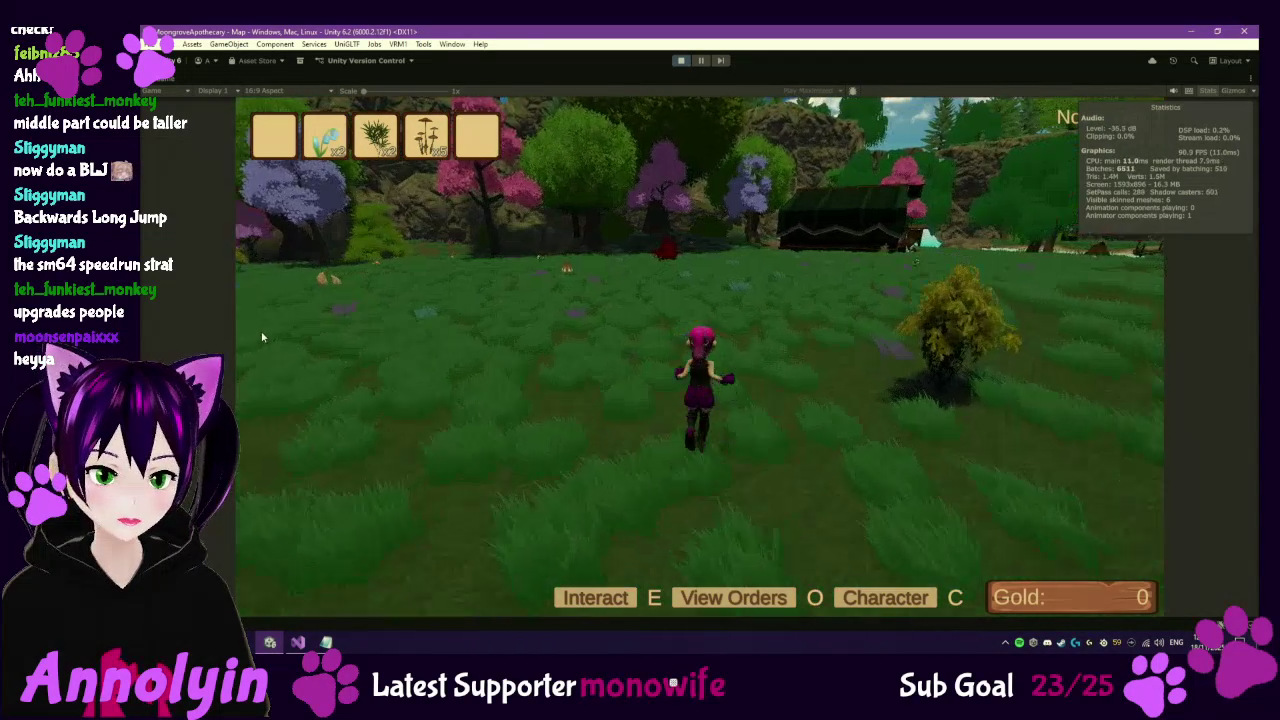
key("w")
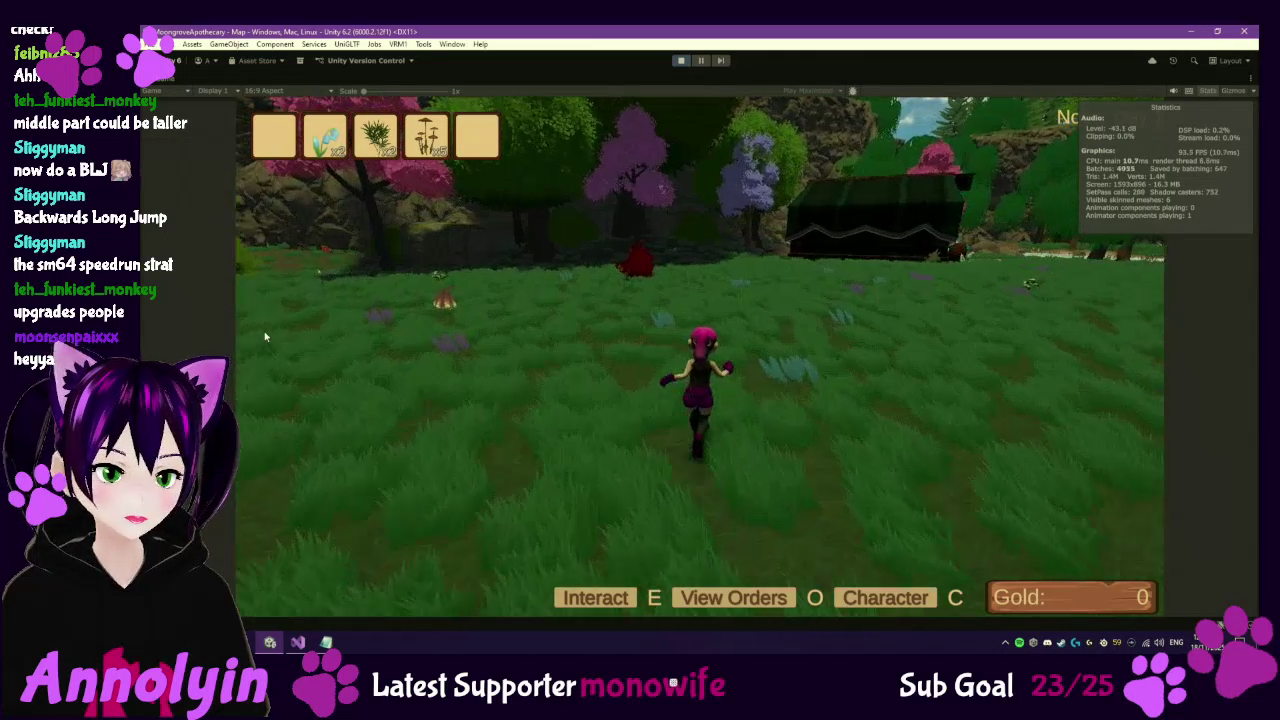
key("w")
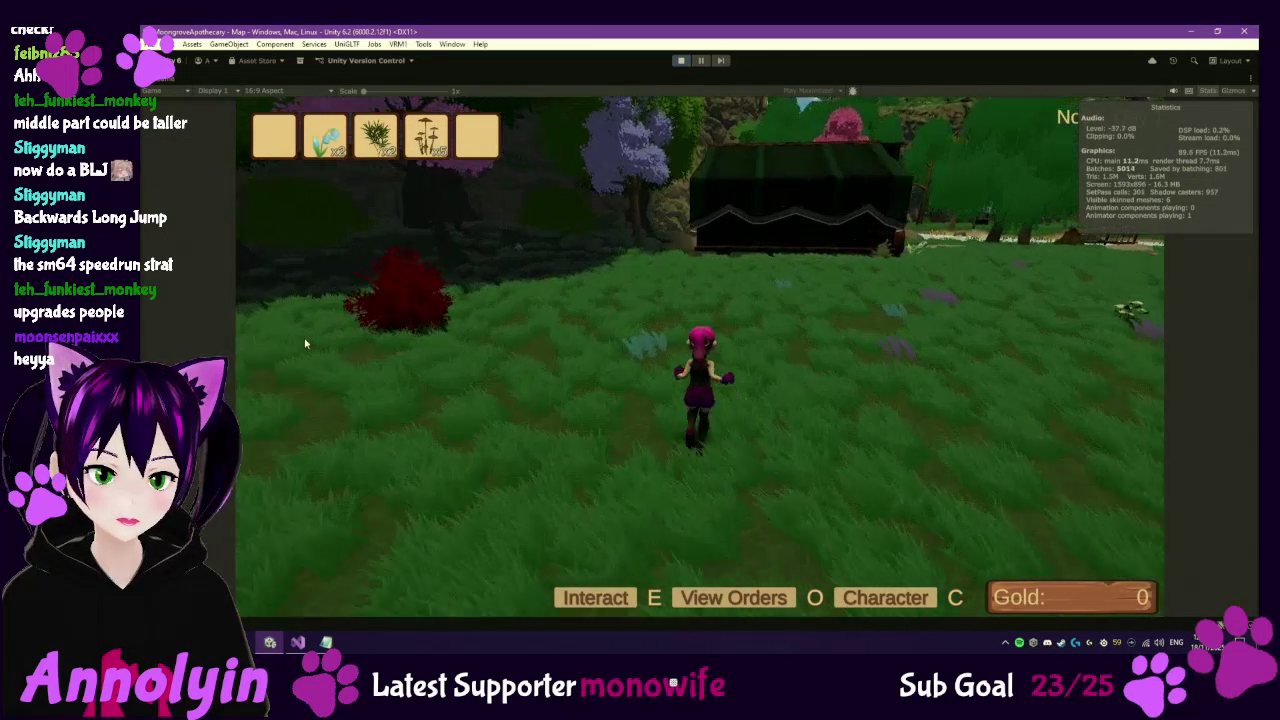
key("w")
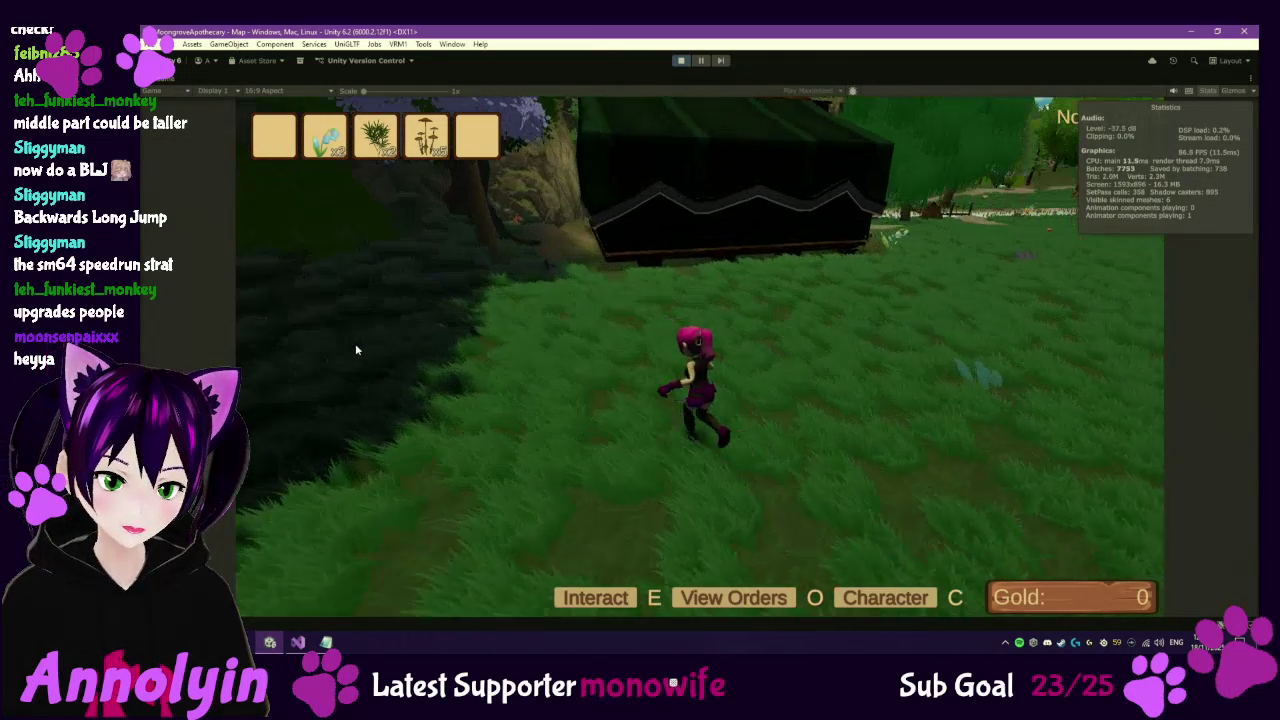
key("w")
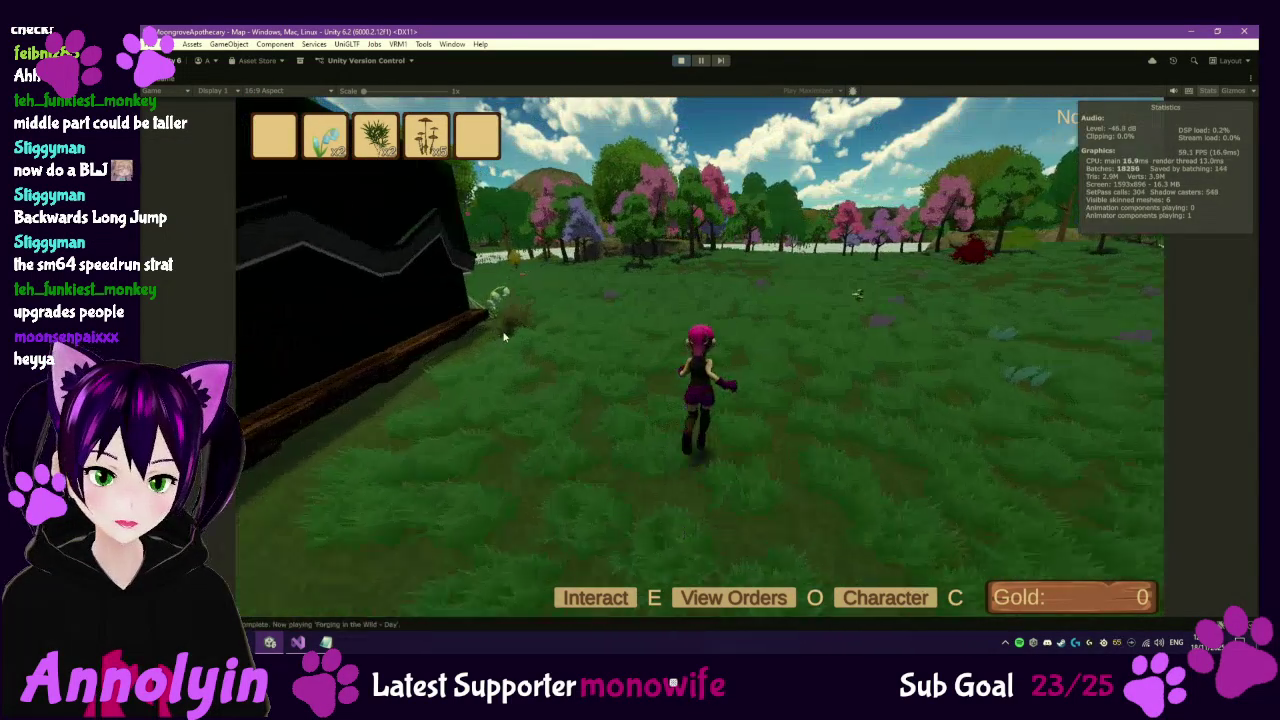
key("w")
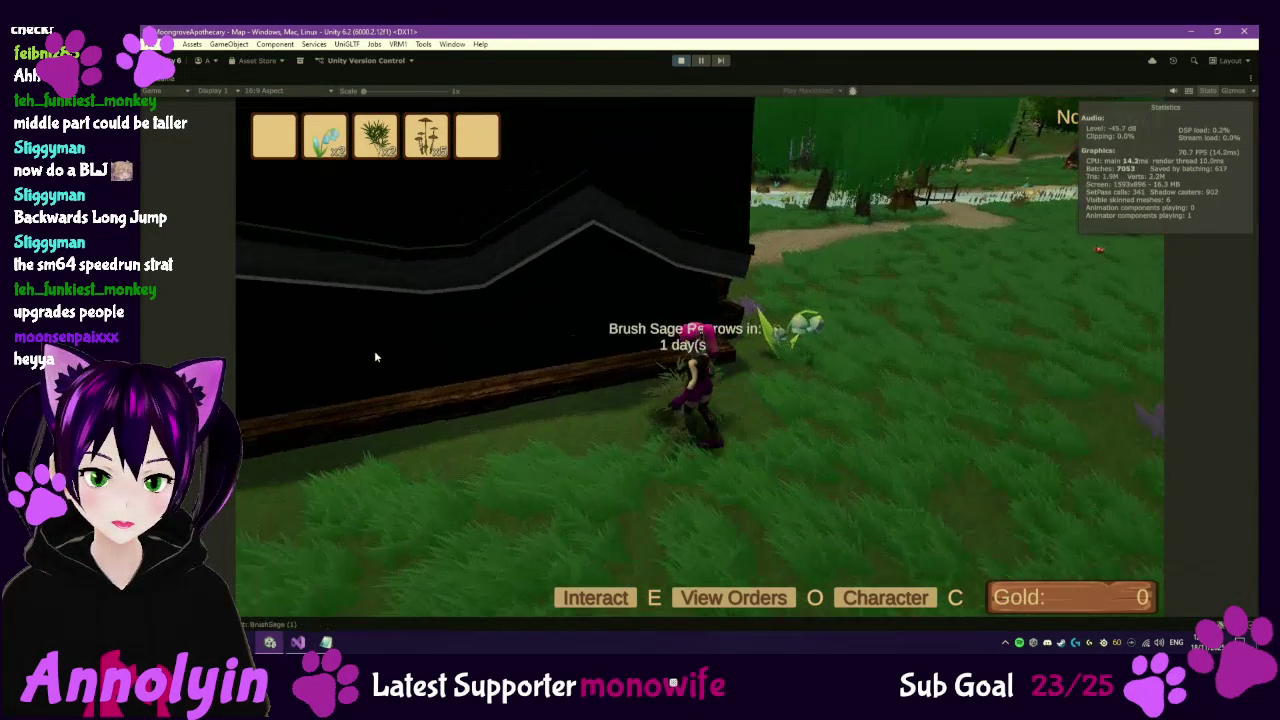
key("w")
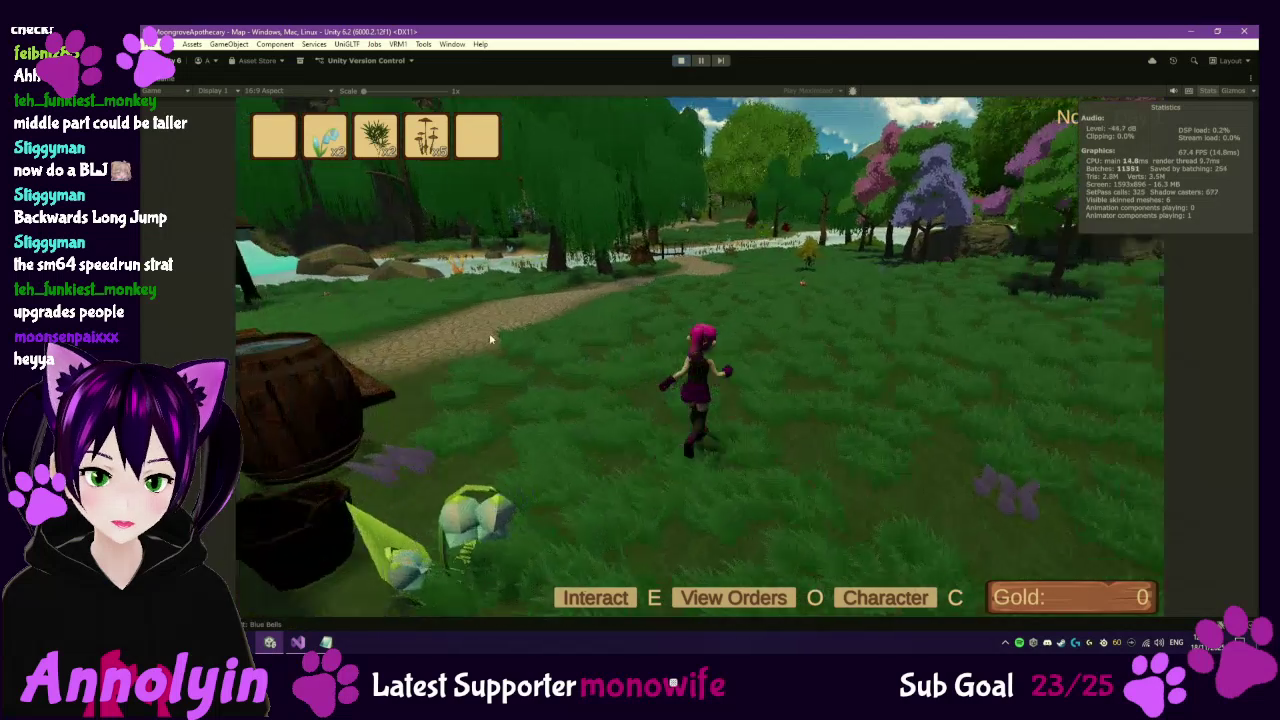
key("w")
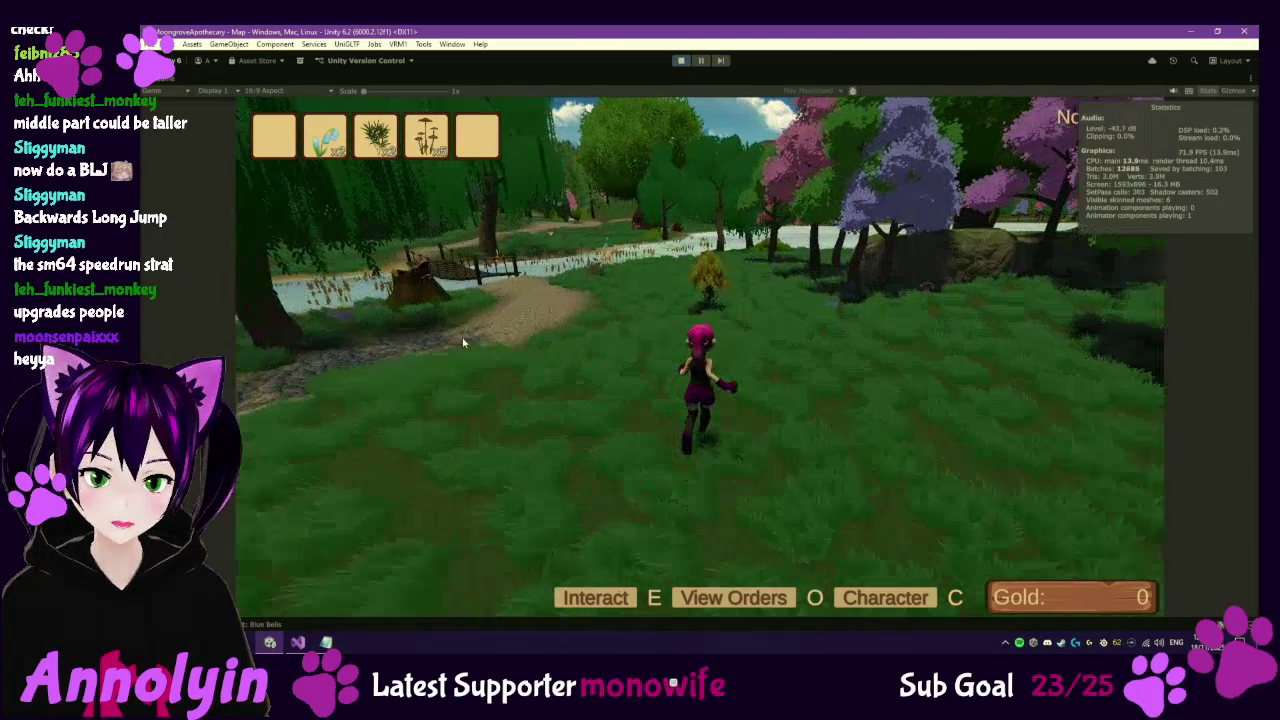
Gather the Brush Sage near the river and the Penny Bun mushrooms by the riverside trees.
key("w")
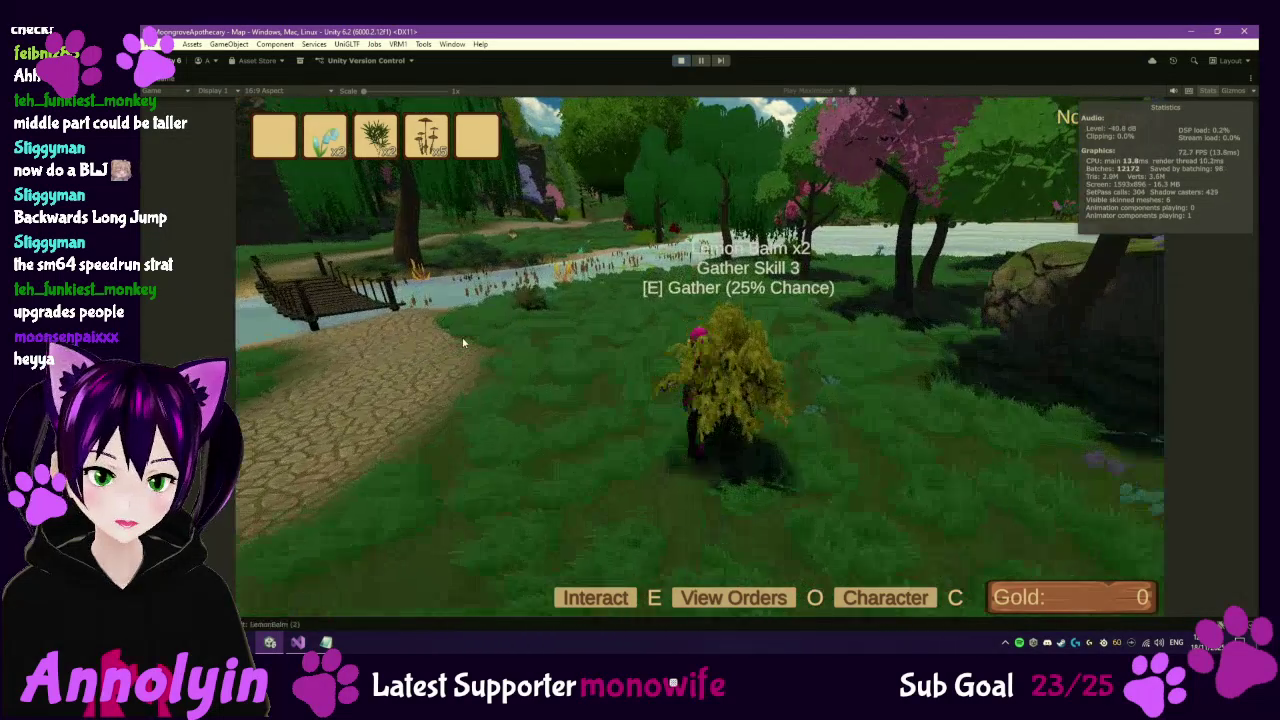
key("a")
key("w")
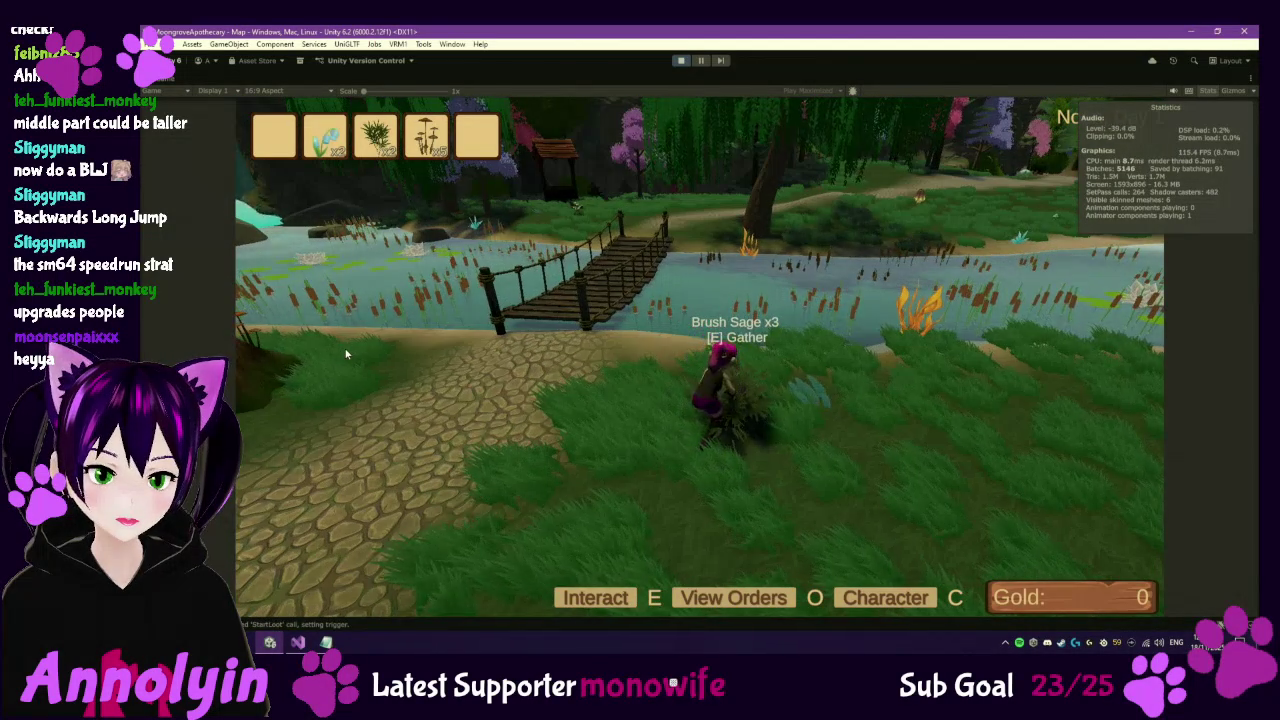
key("w")
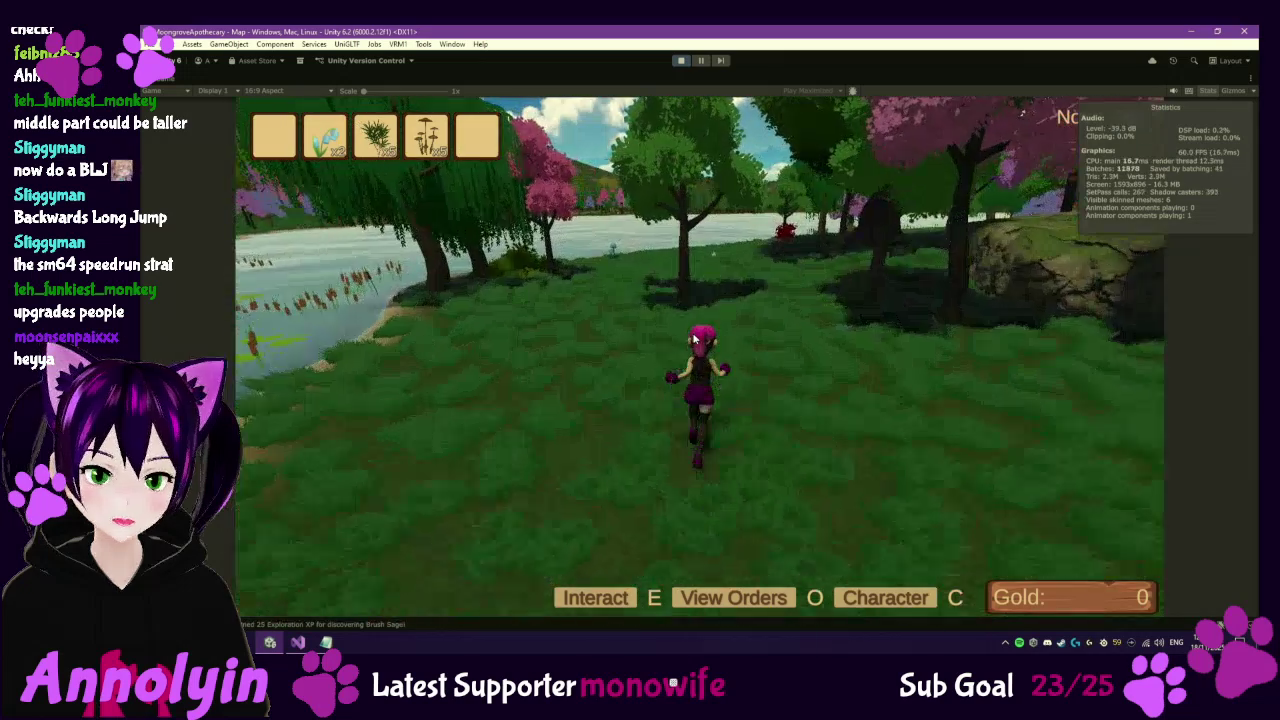
key("w")
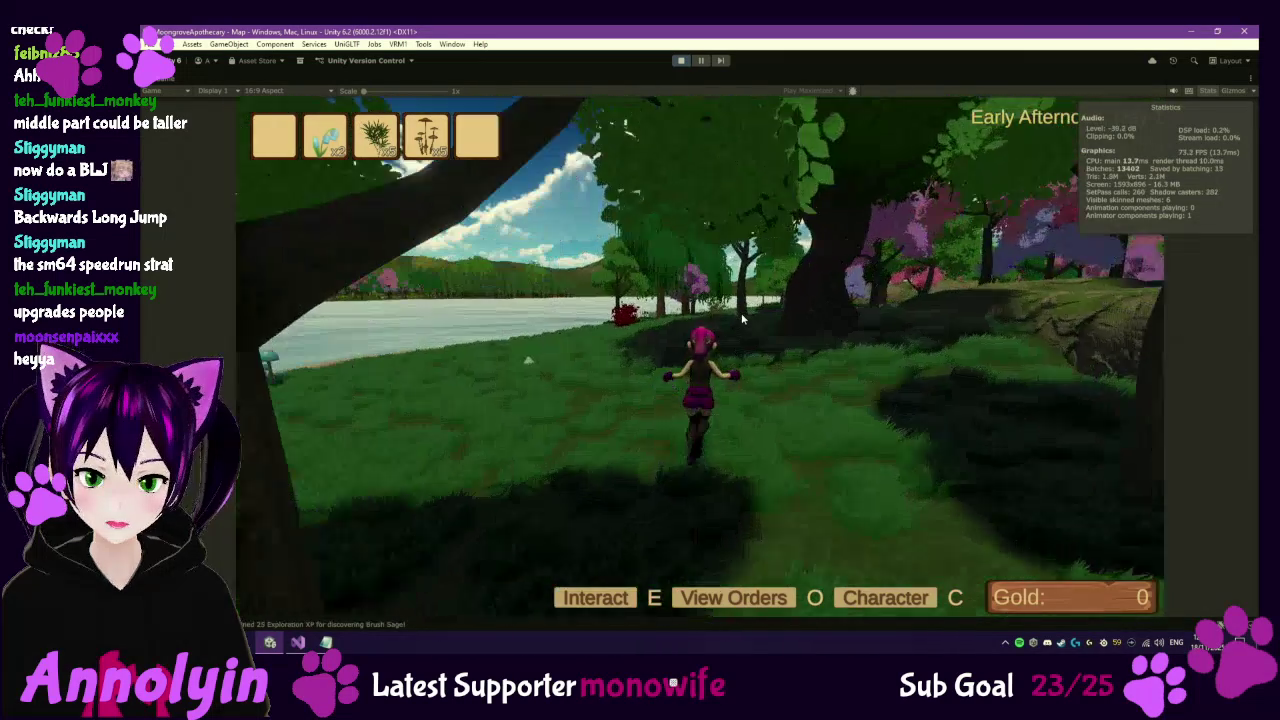
key("w")
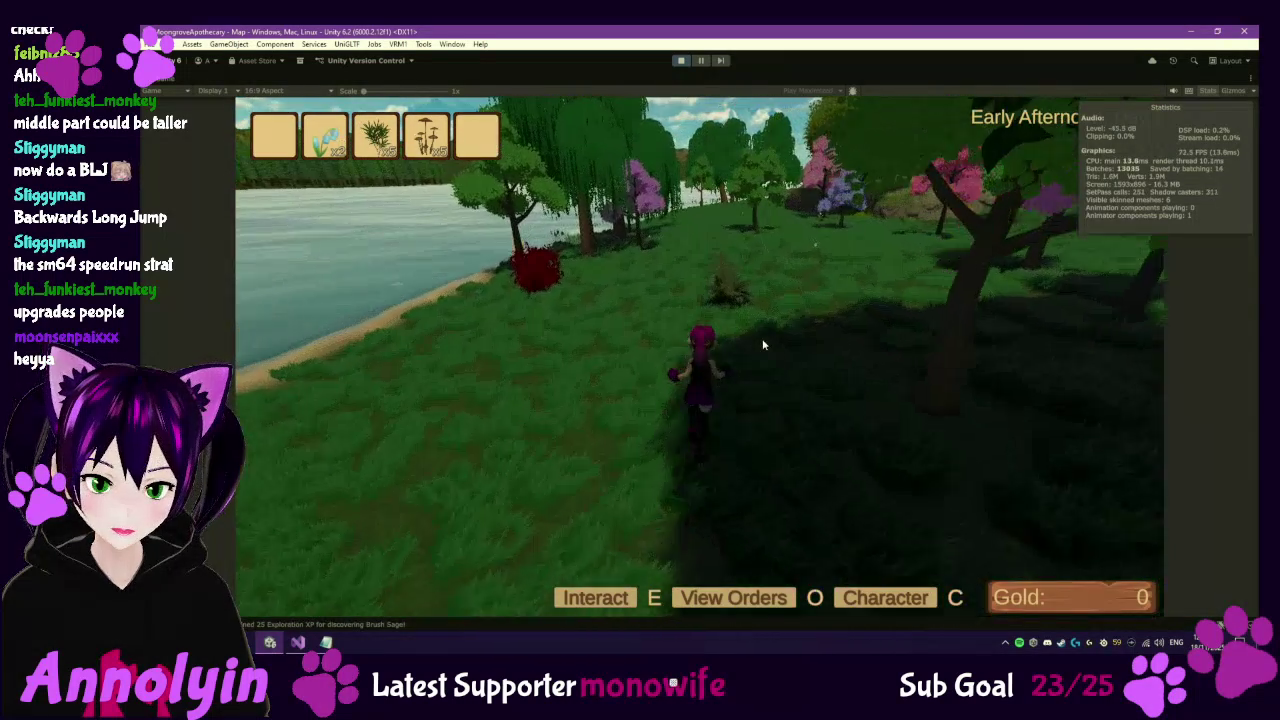
key("w")
key("e")
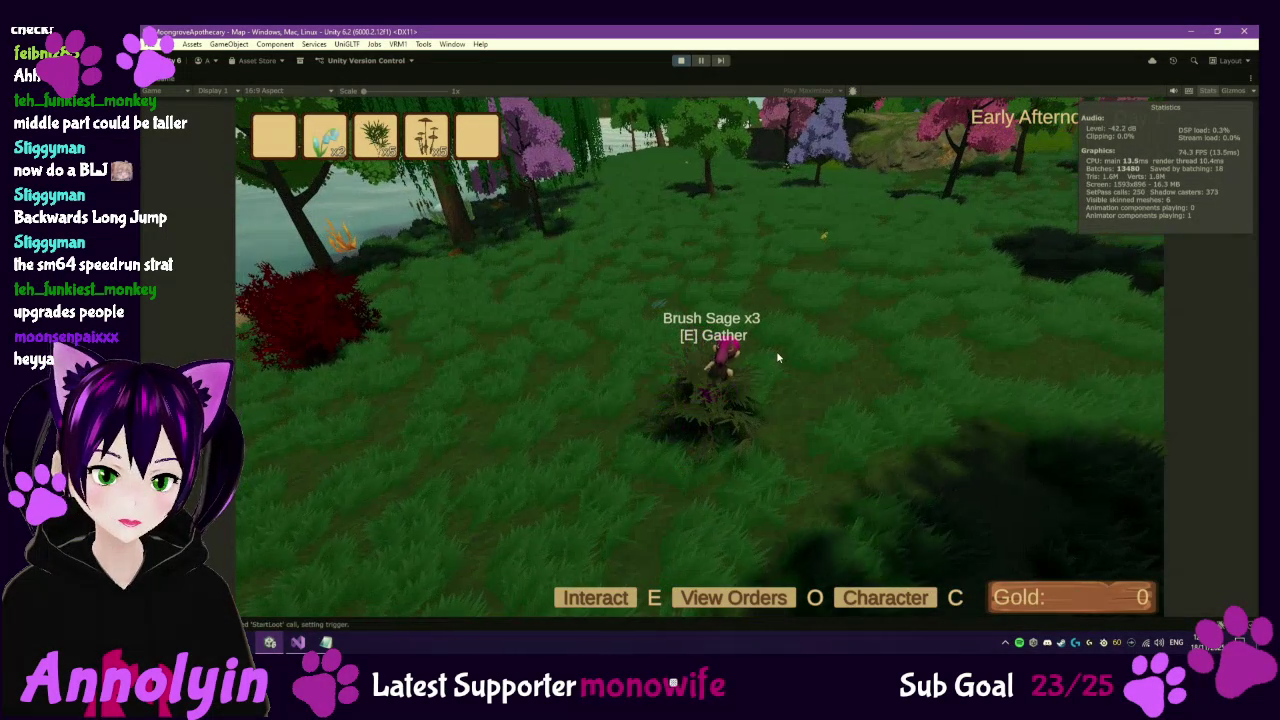
key("w")
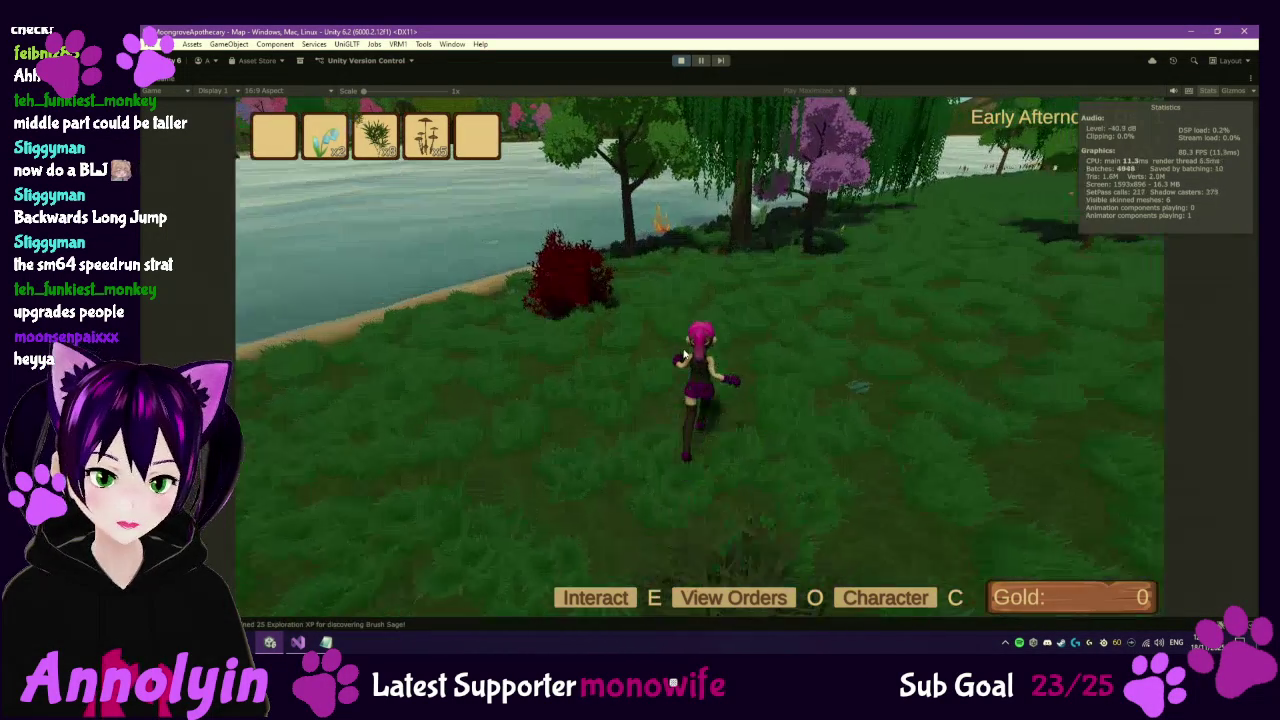
key("w")
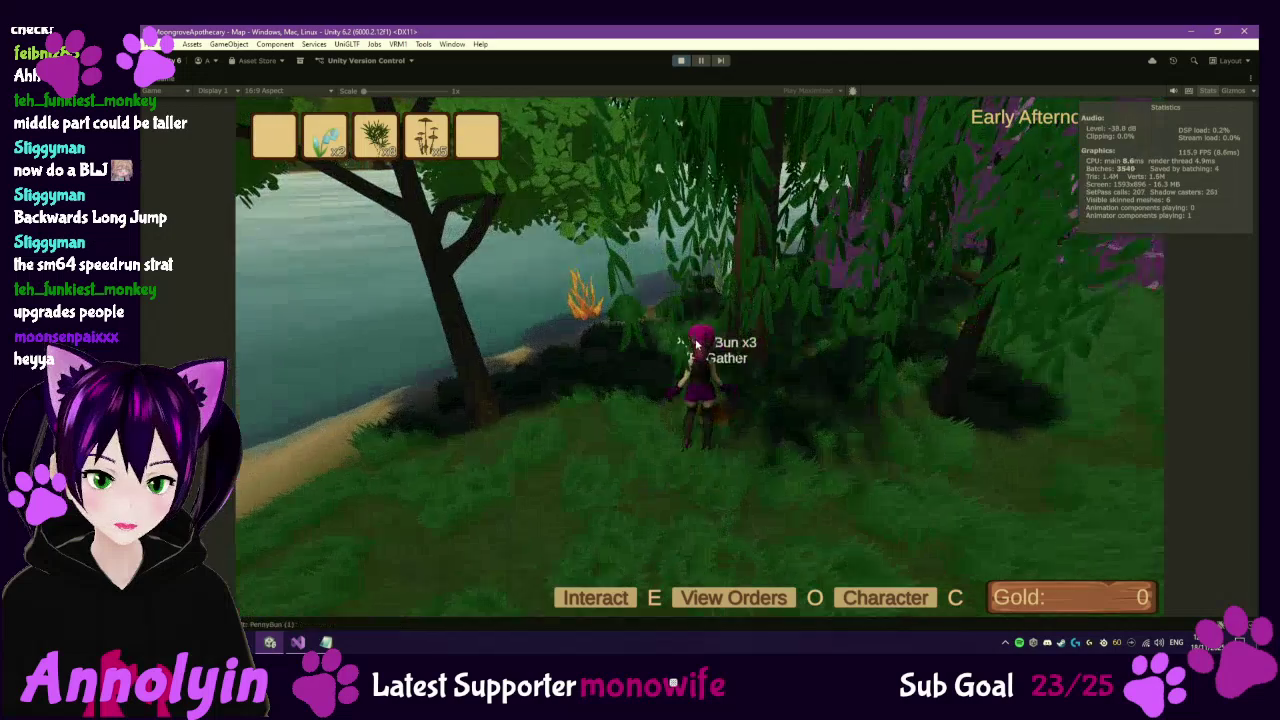
key("e")
key("w")
key("w")
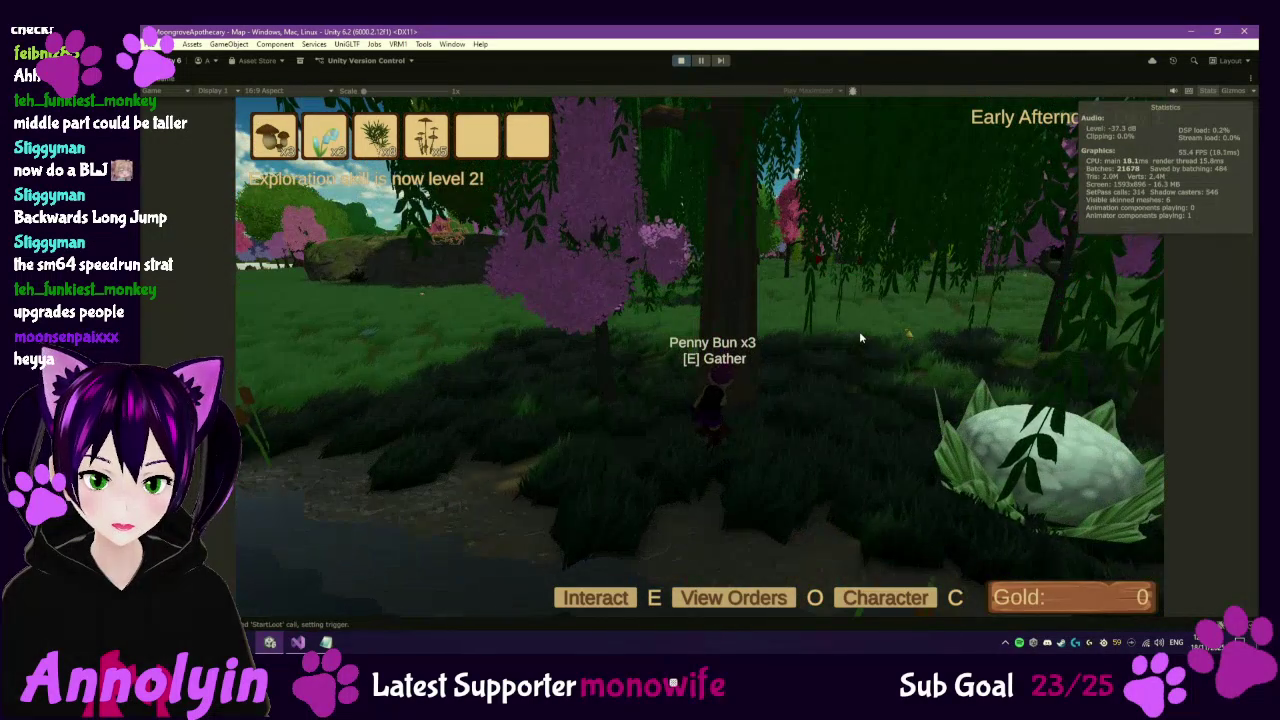
Run across the field past the large rock and gather the Penny Bun by the lake.
key("w")
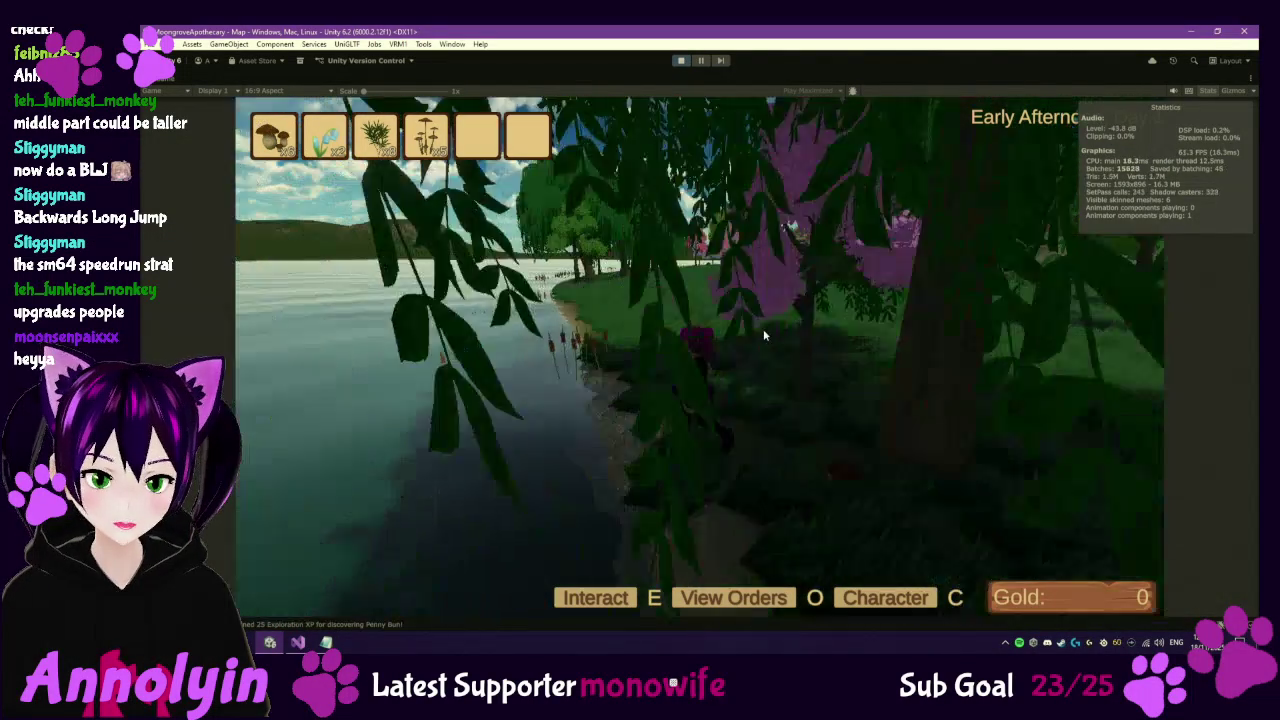
key("w")
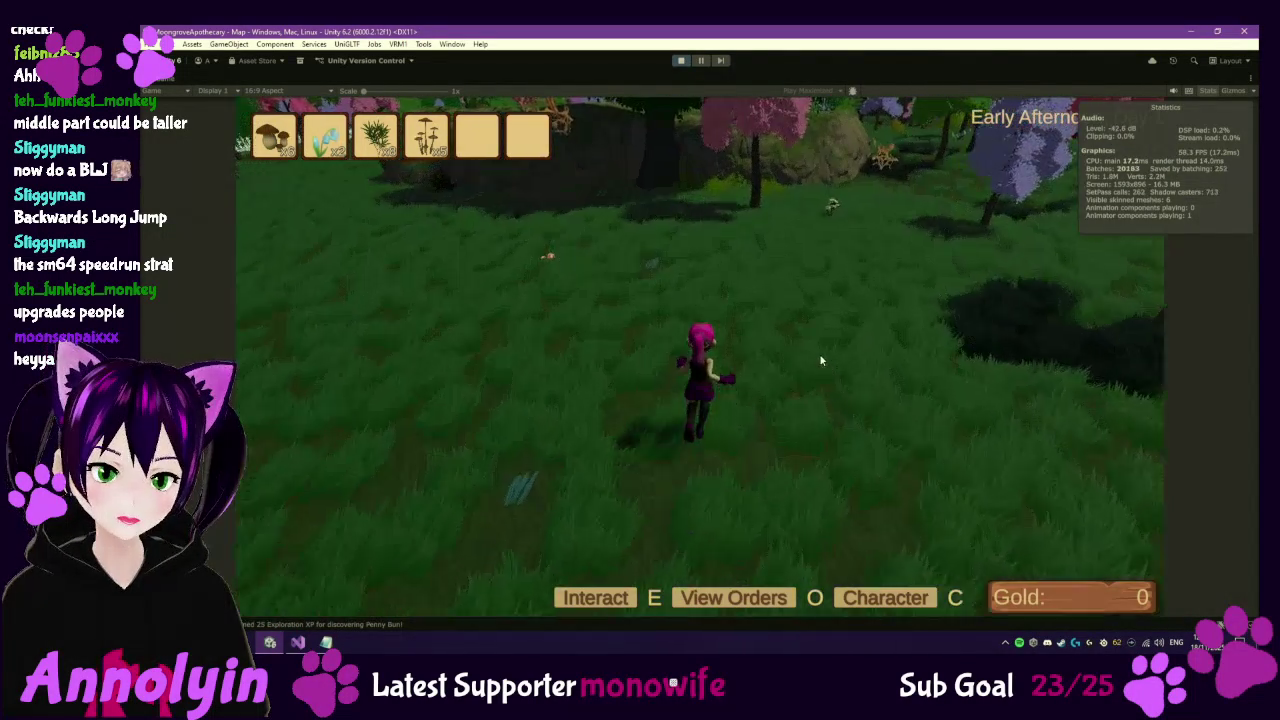
key("w")
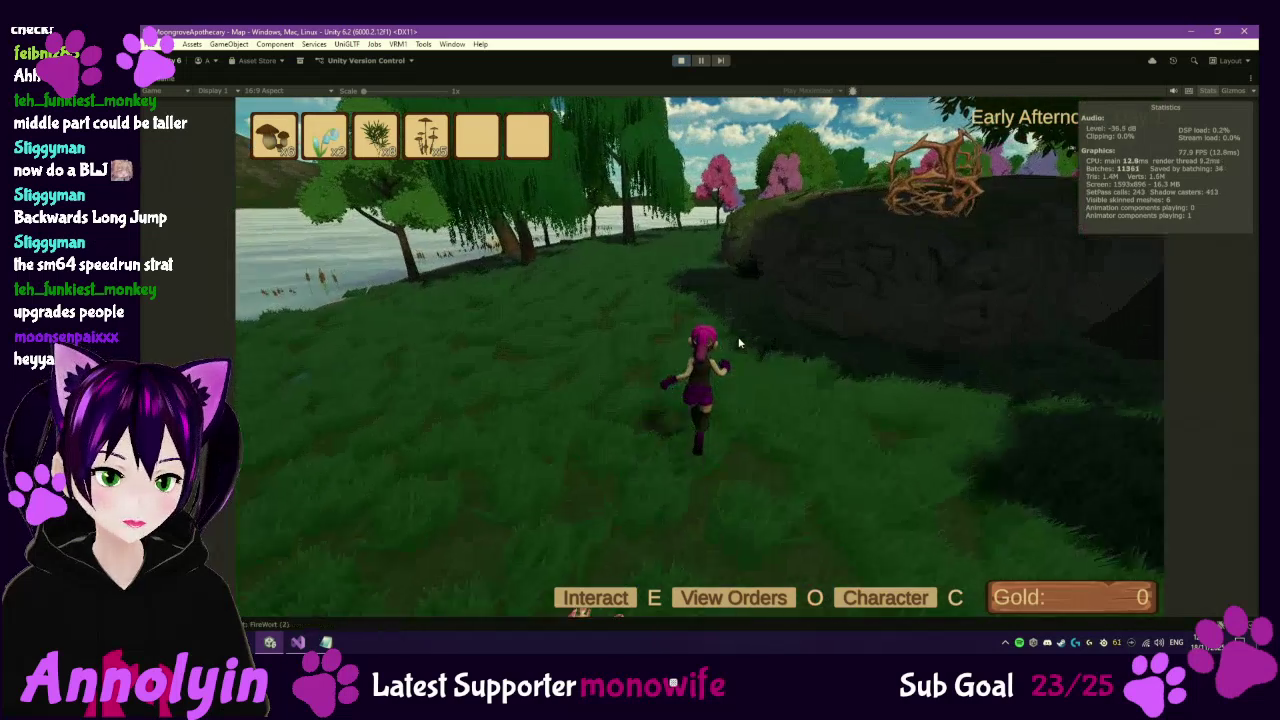
key("w")
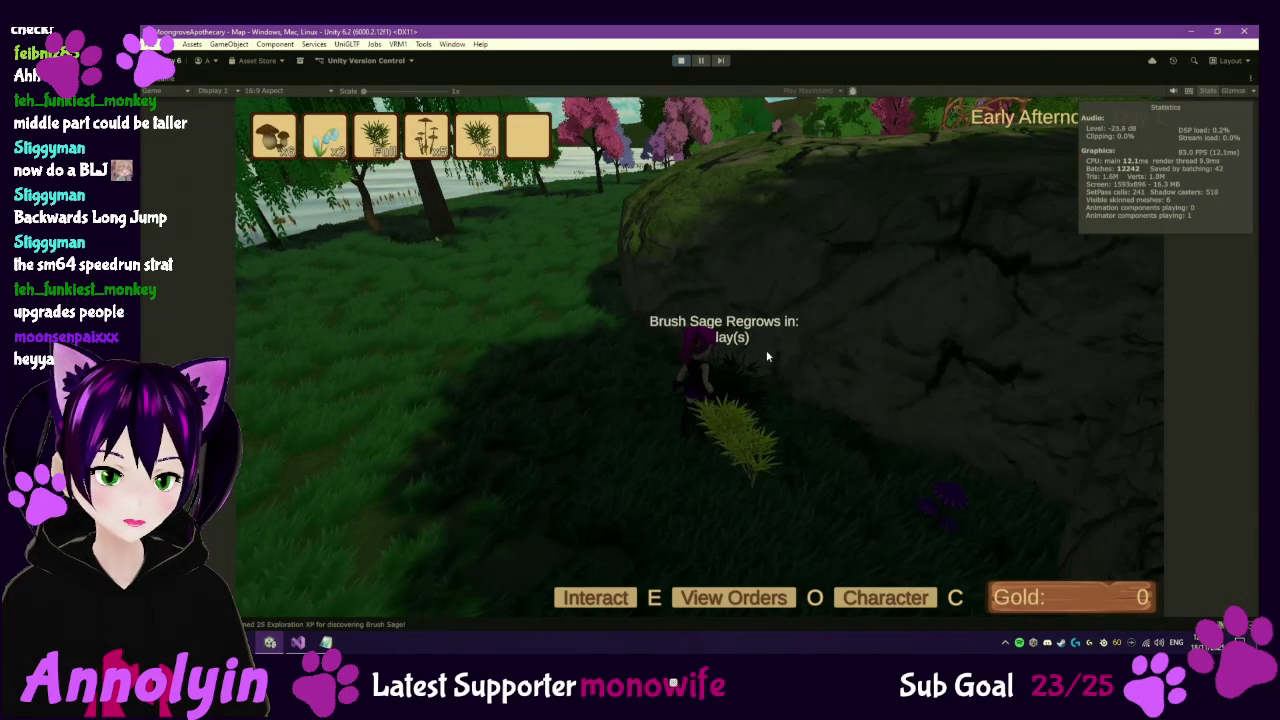
key("w")
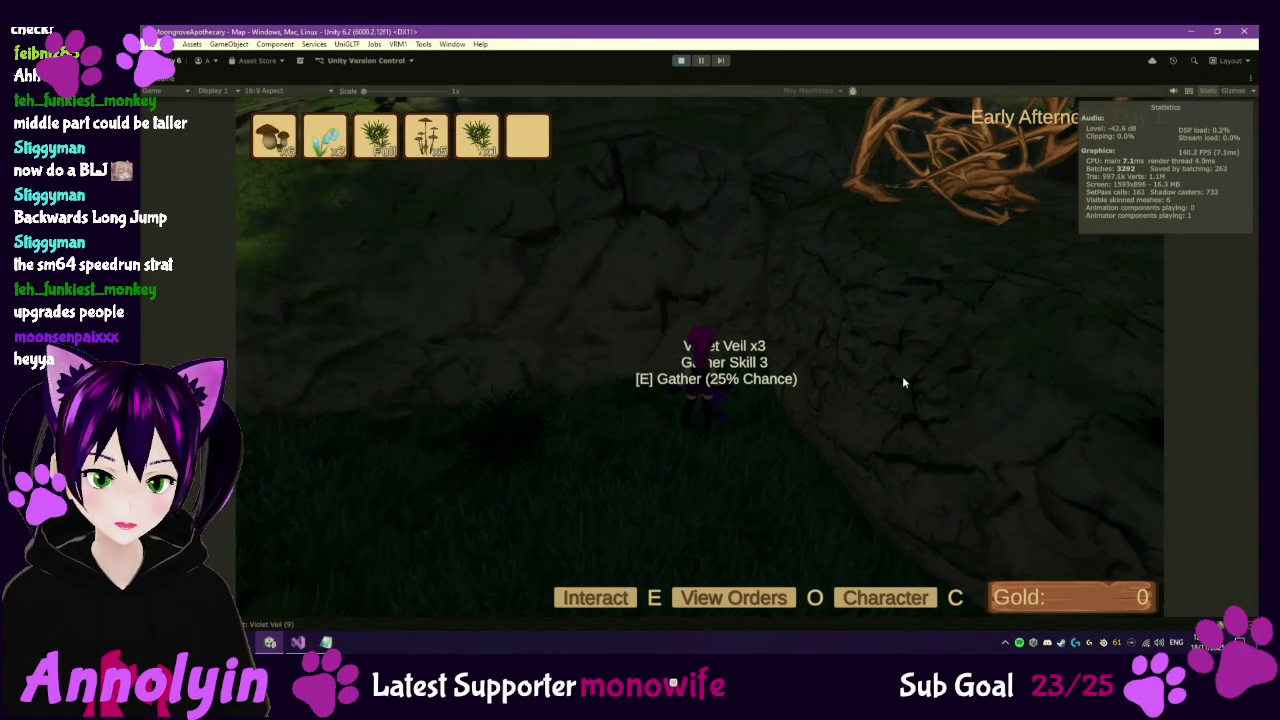
key("w")
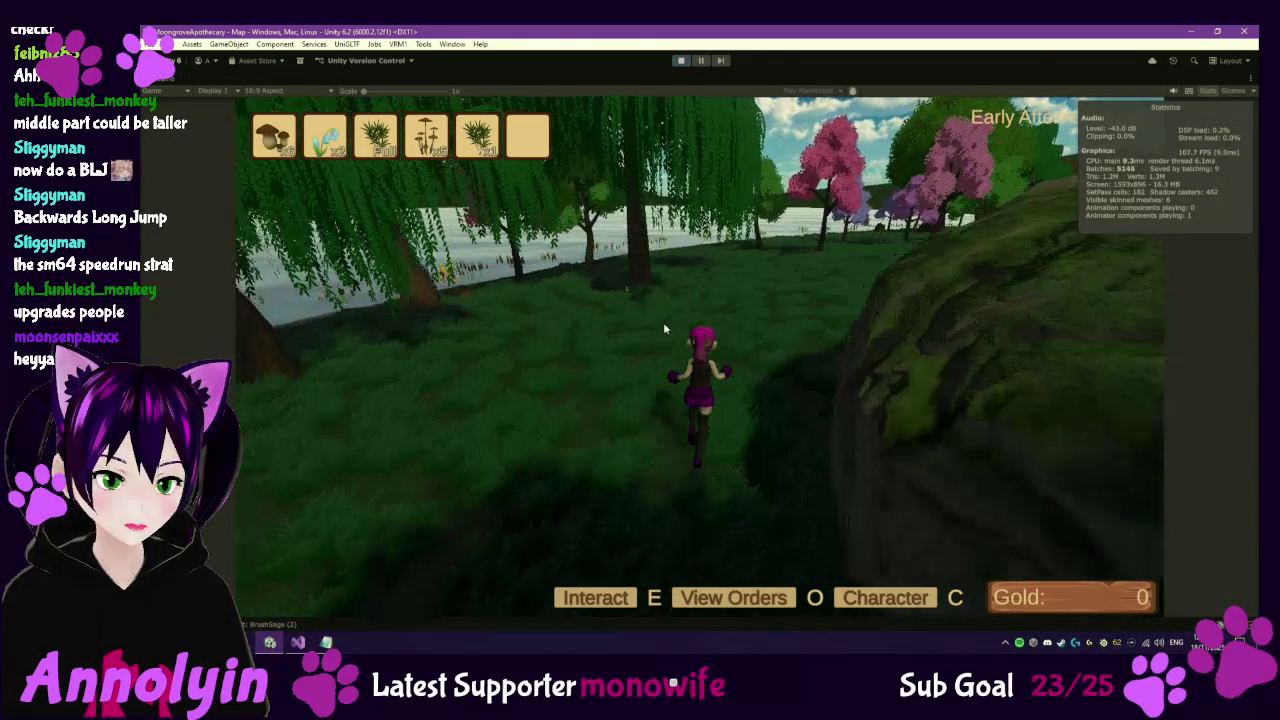
key("w")
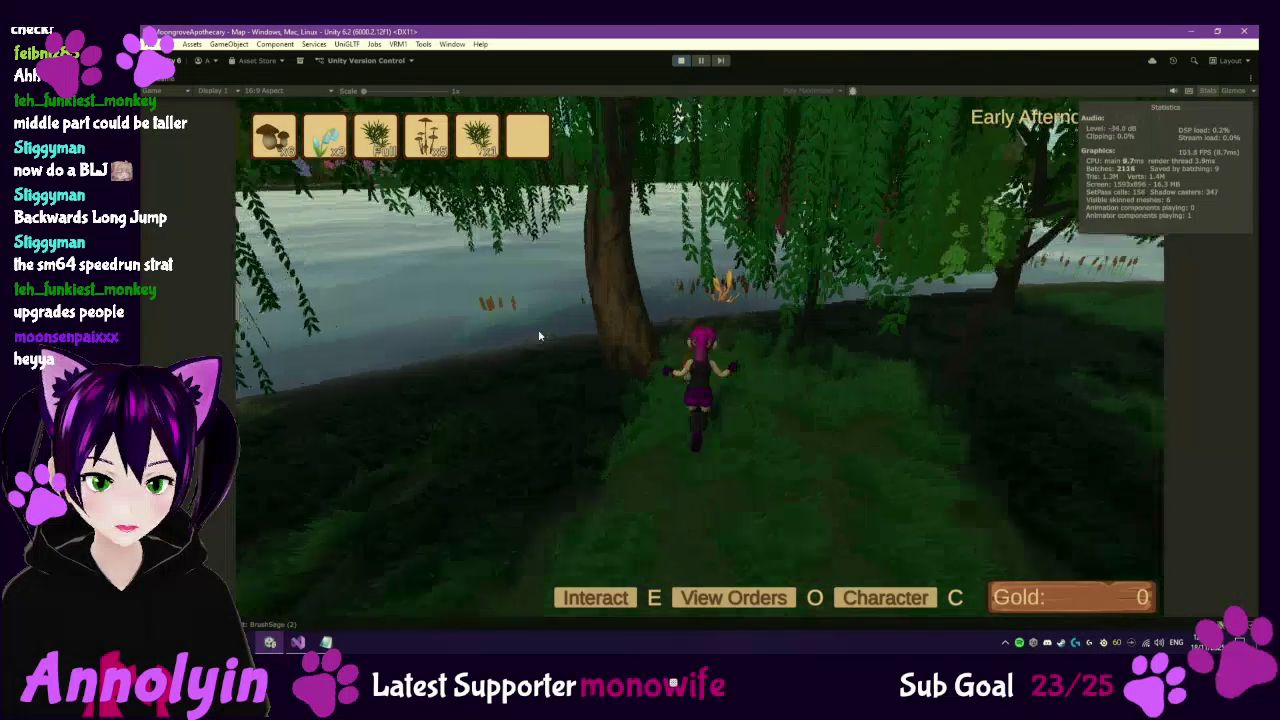
key("w")
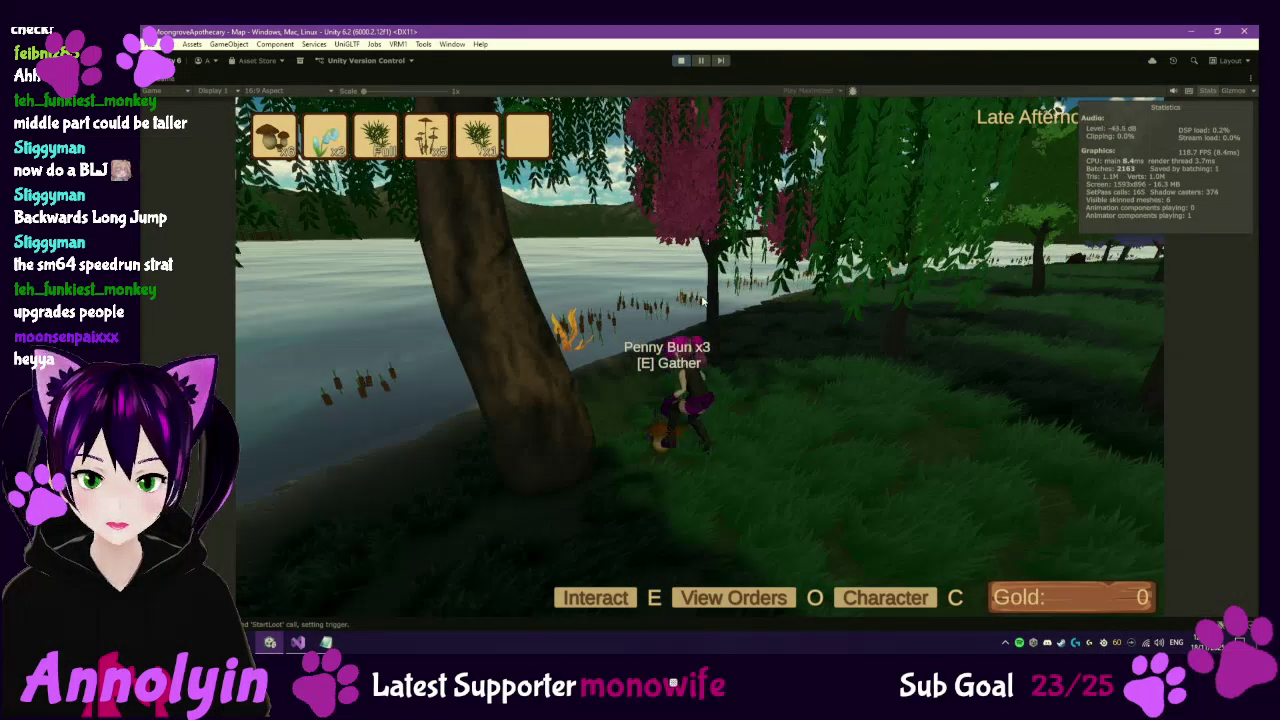
key("e")
key("w")
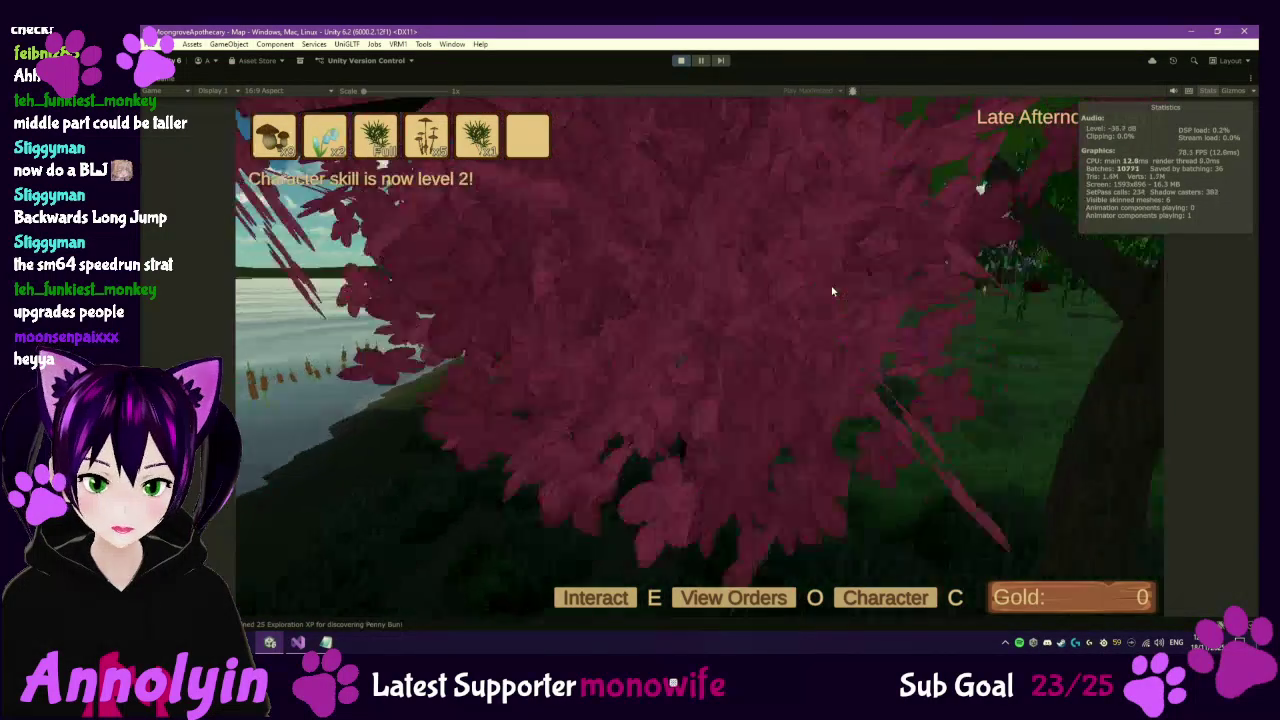
Gather the Redcap in the grass and the Brown Mycena beside the lakeside tree.
key("w")
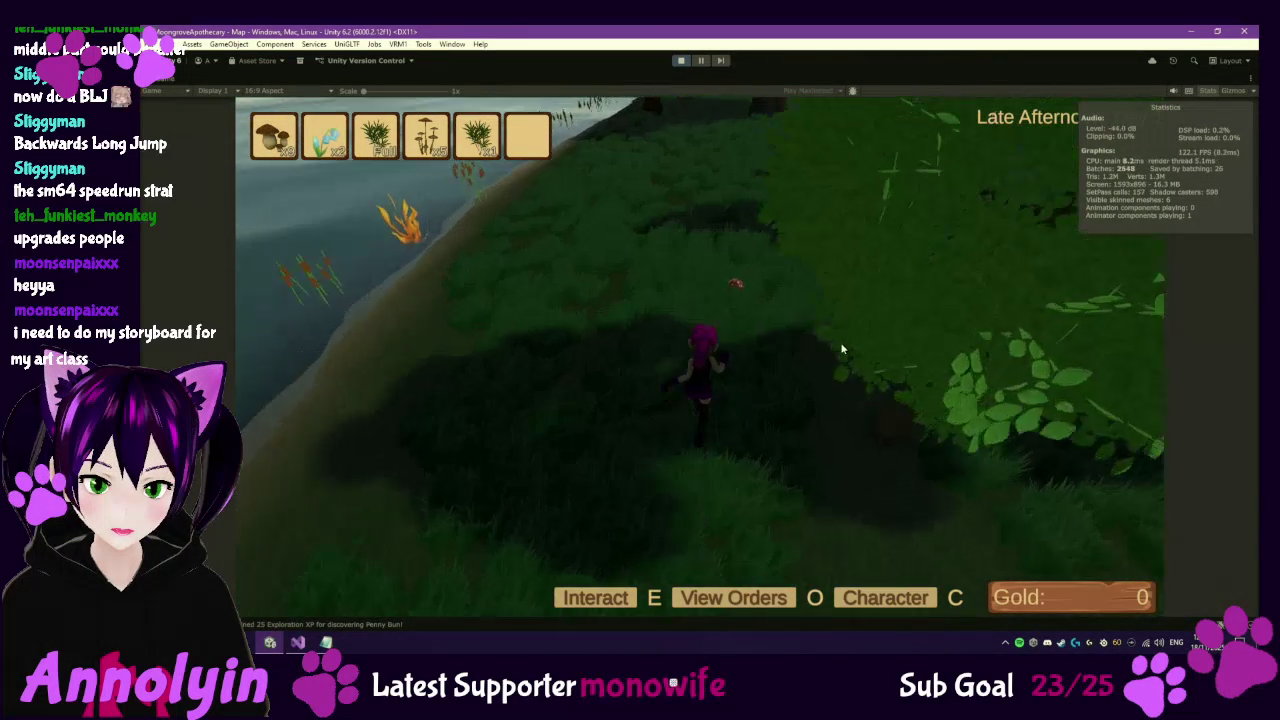
key("w")
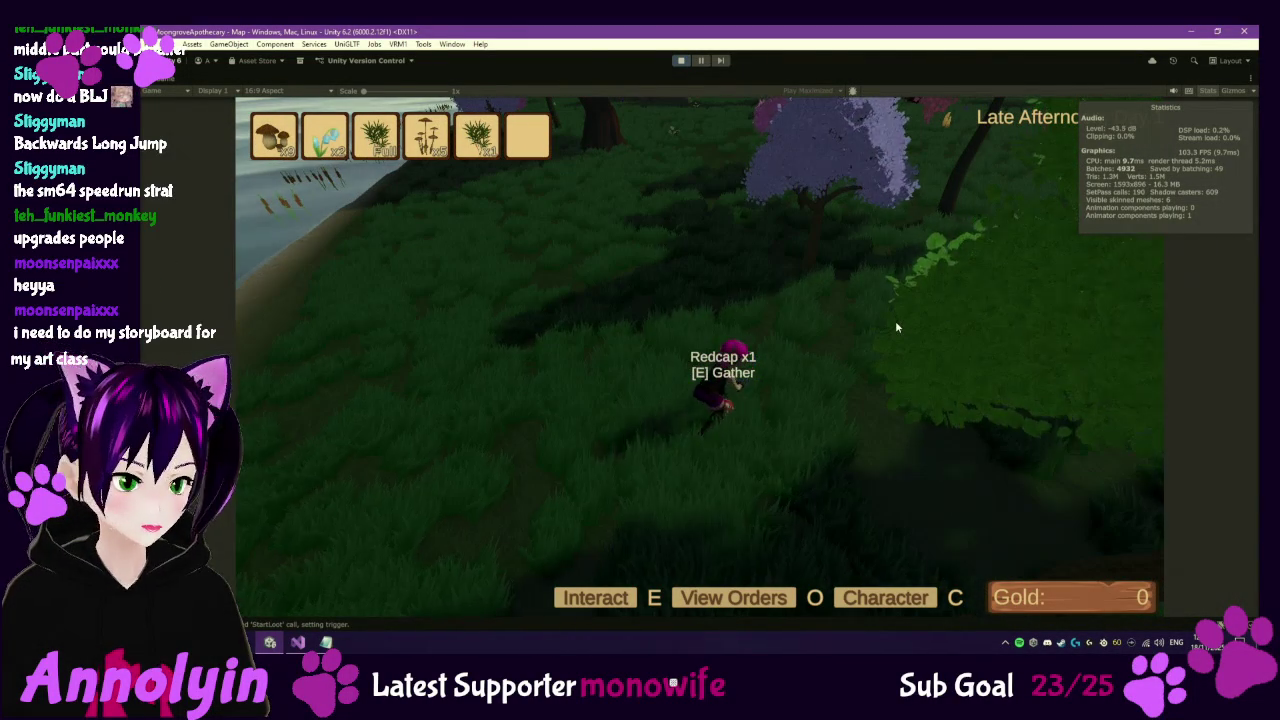
key("e")
key("w")
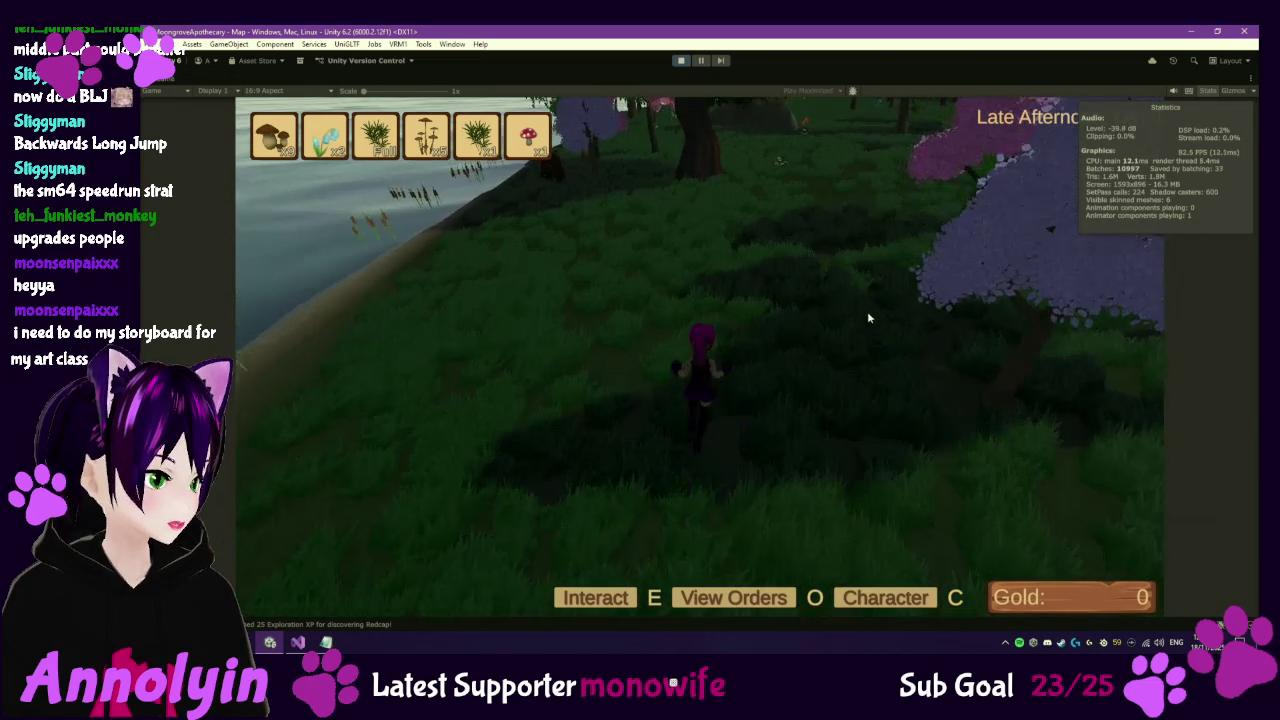
key("w")
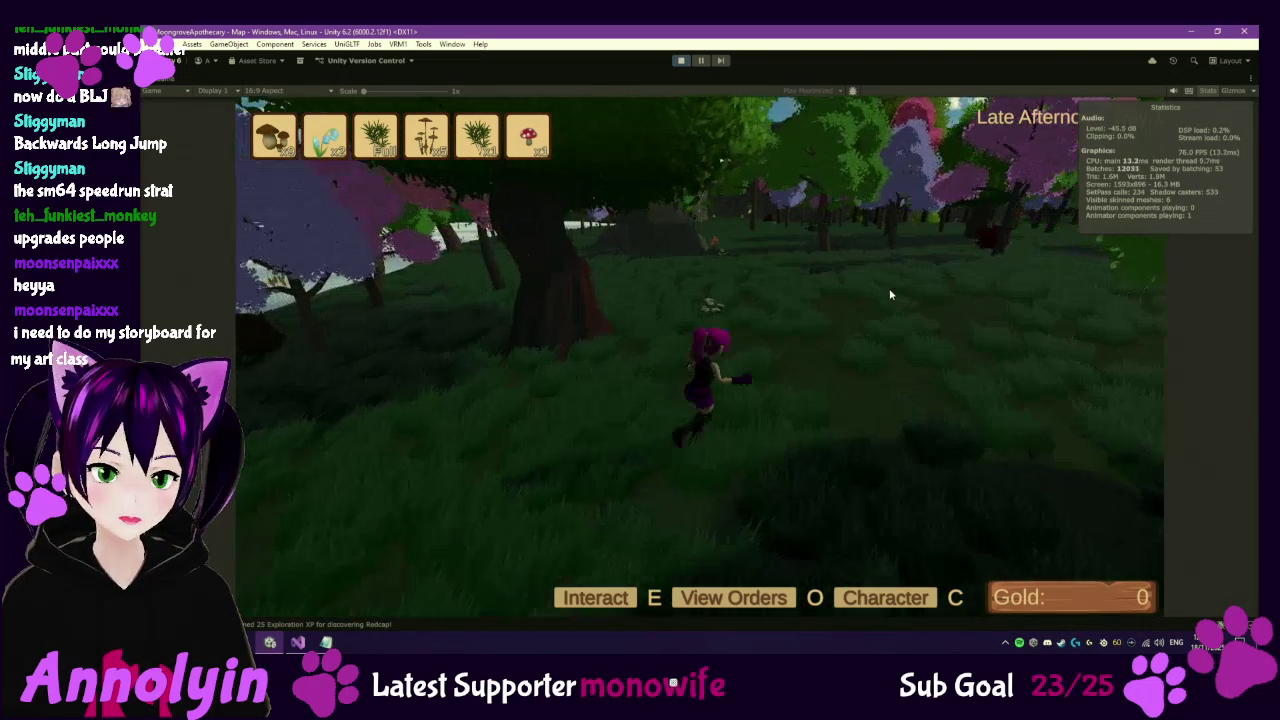
key("w")
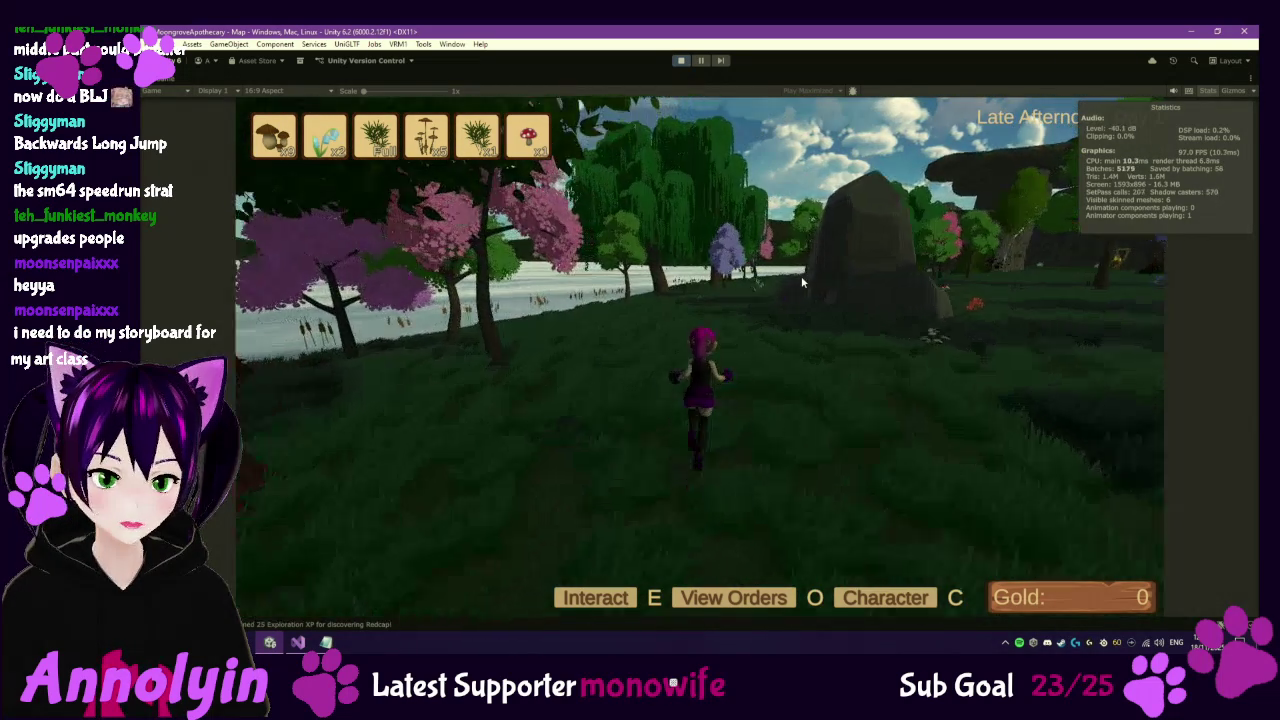
key("w")
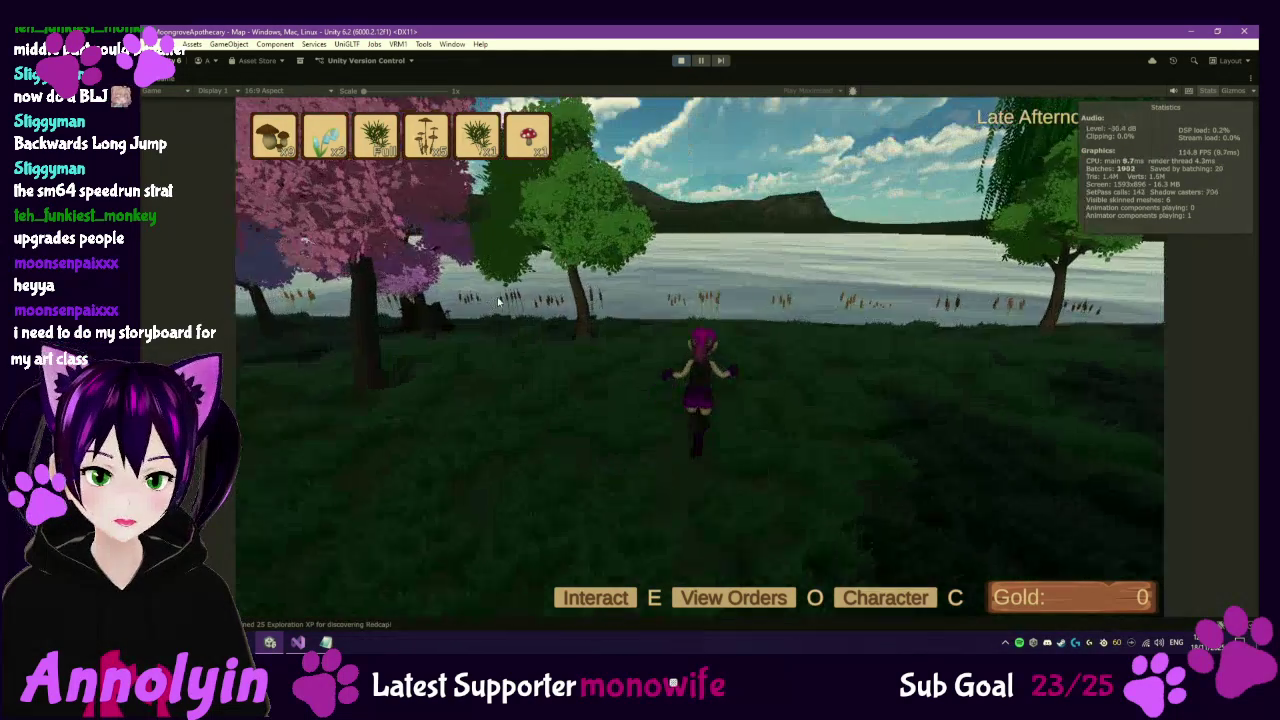
key("w")
key("w")
key("e")
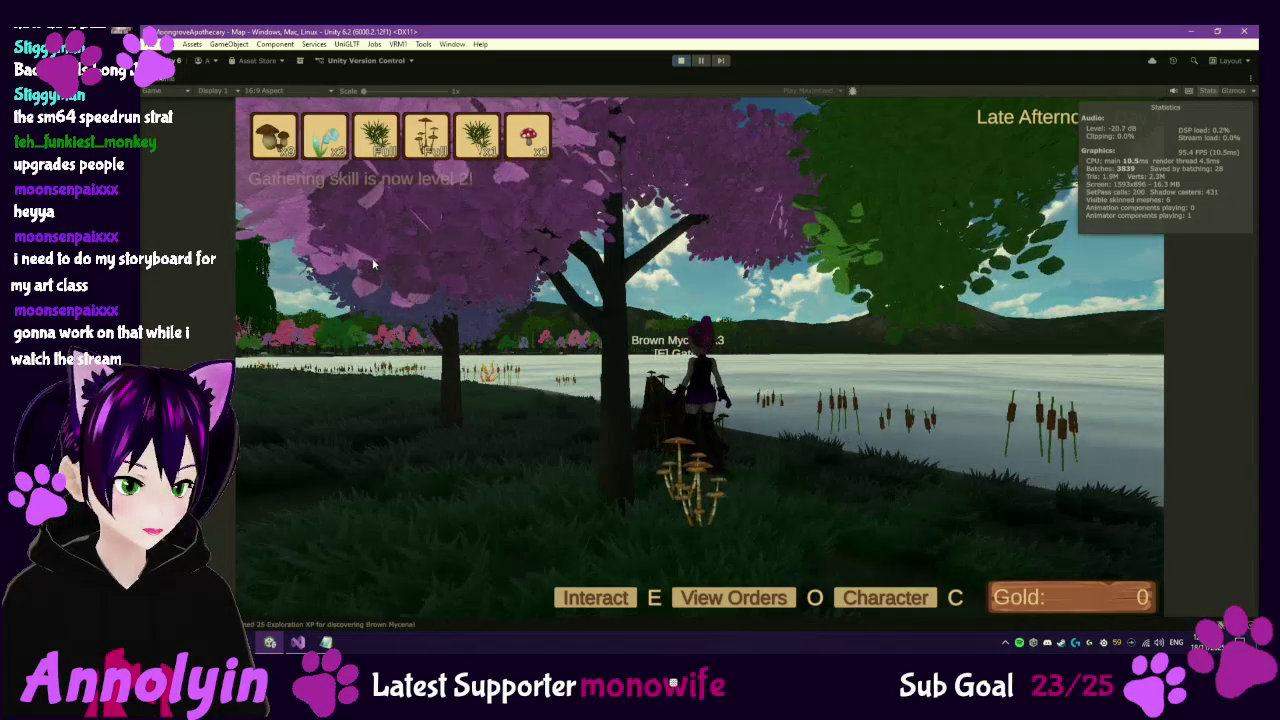
Gather the patch of Bluebells near the purple tree, raising Gathering to level 2.
key("w")
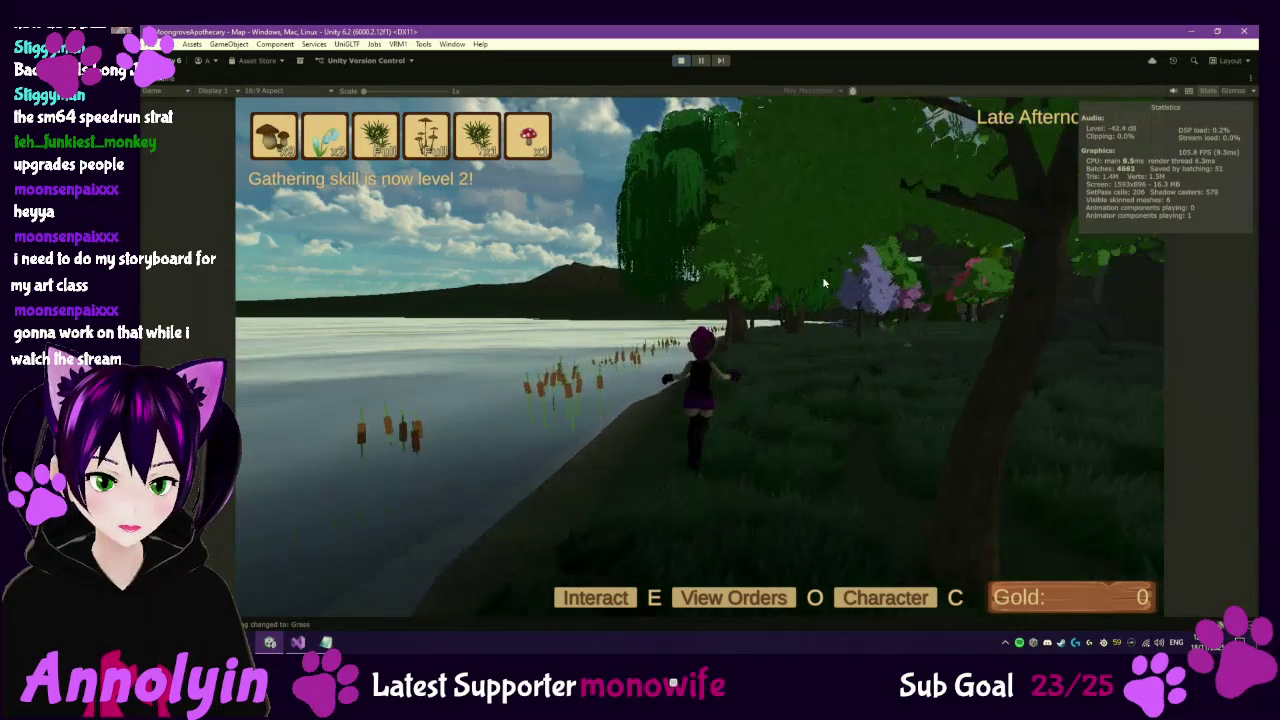
key("w")
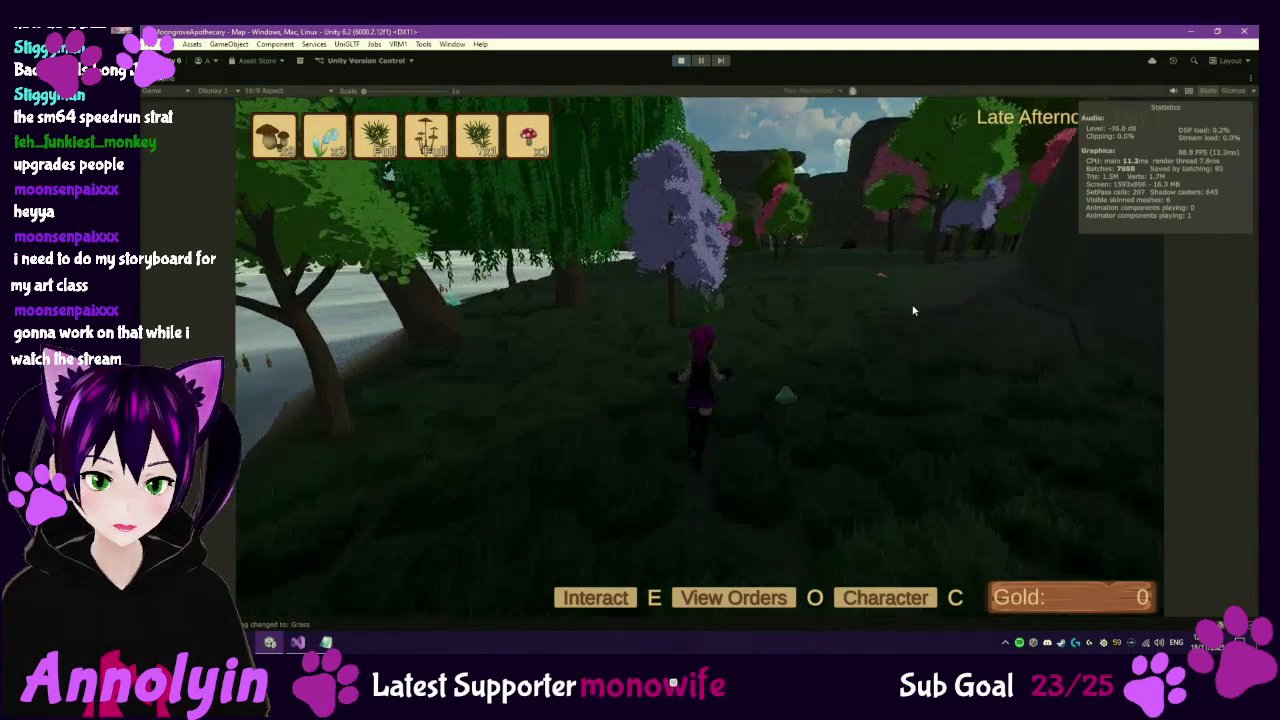
key("w")
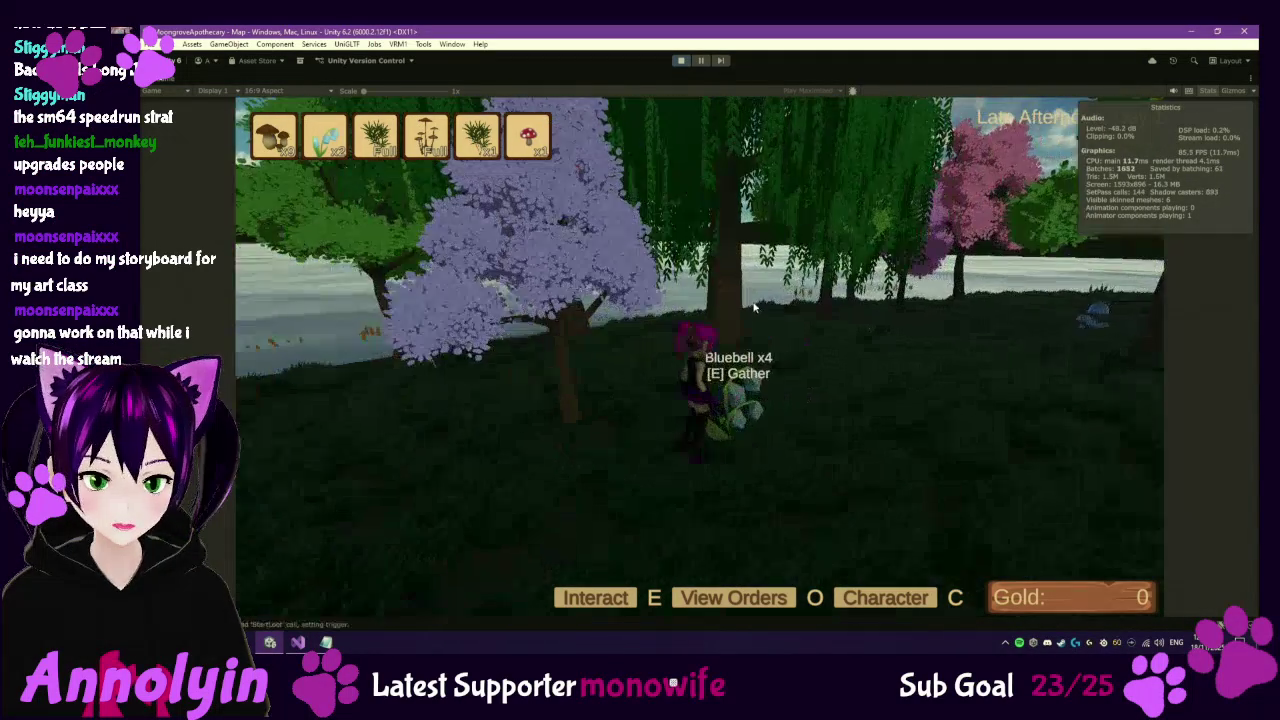
key("e")
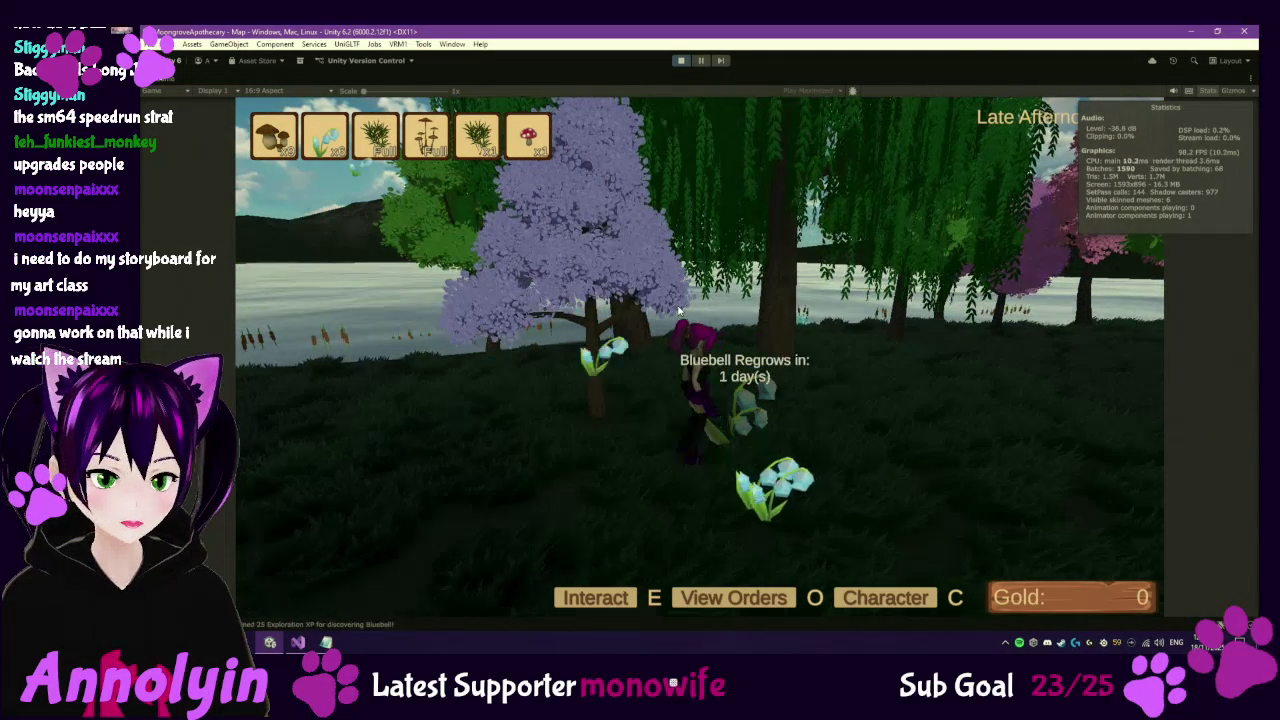
key("w")
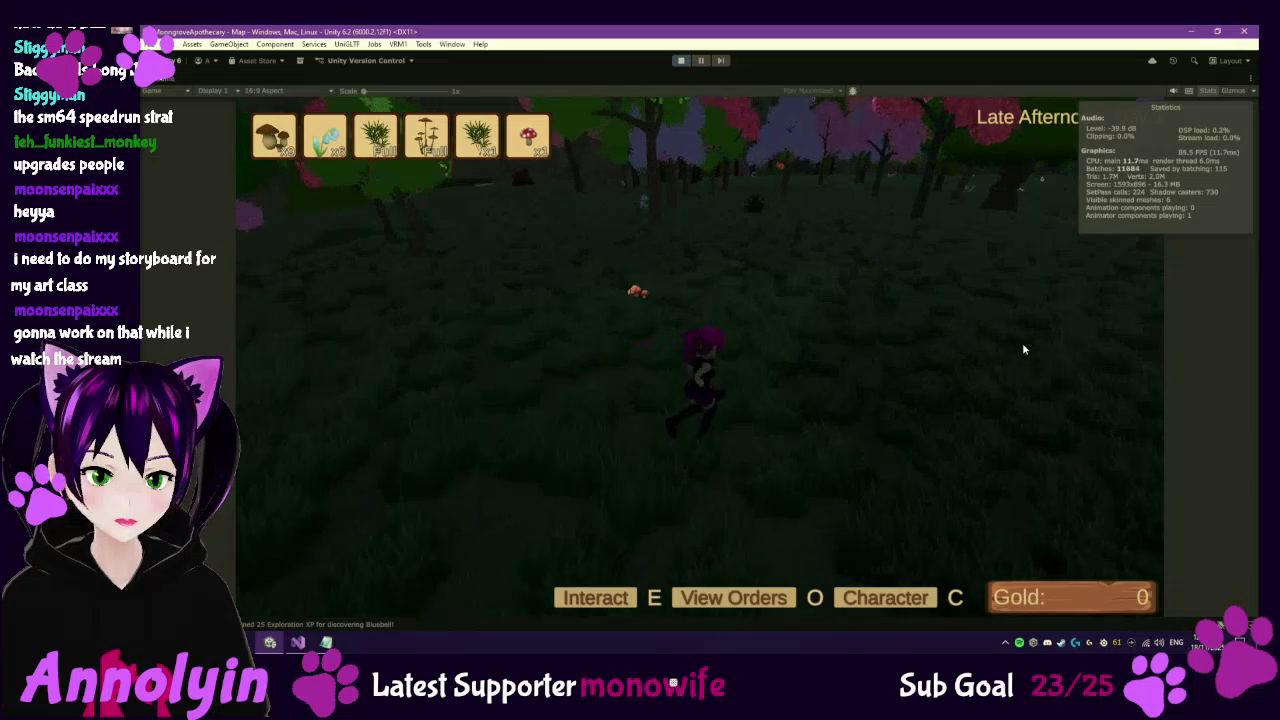
Run through the grove past the pink trees and dark building to the cobblestone path by the pond.
key("w")
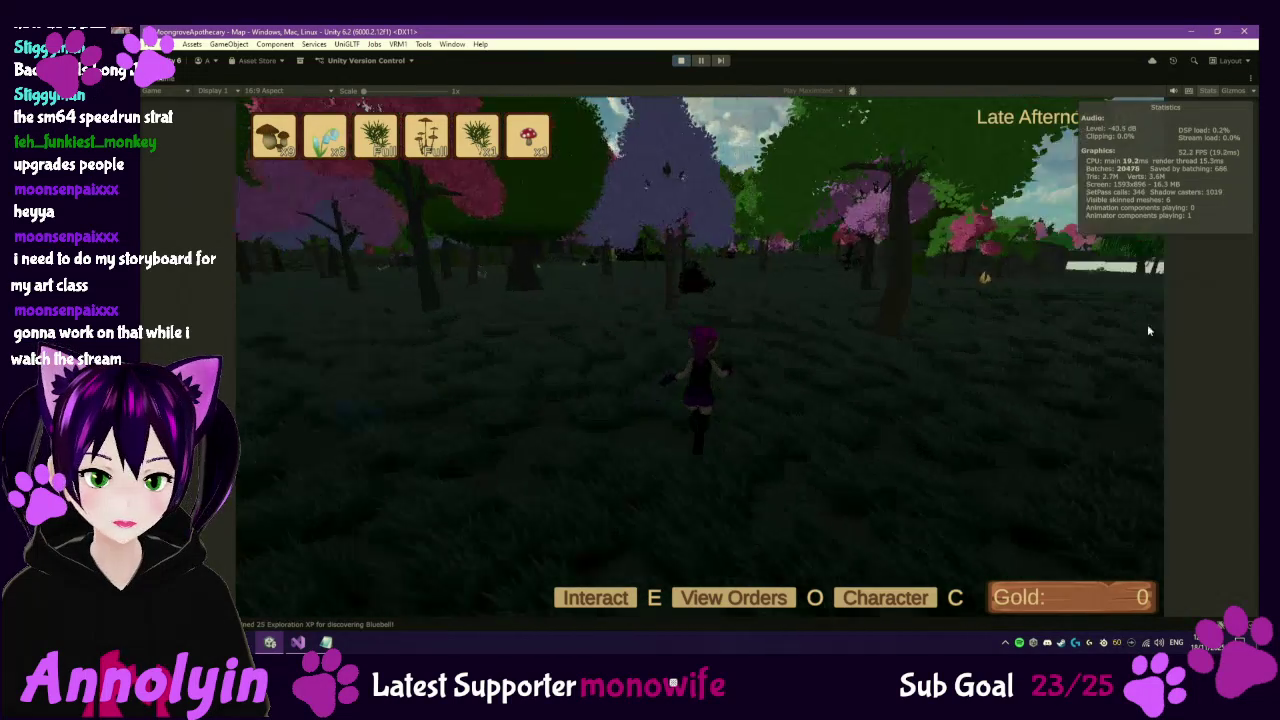
key("w")
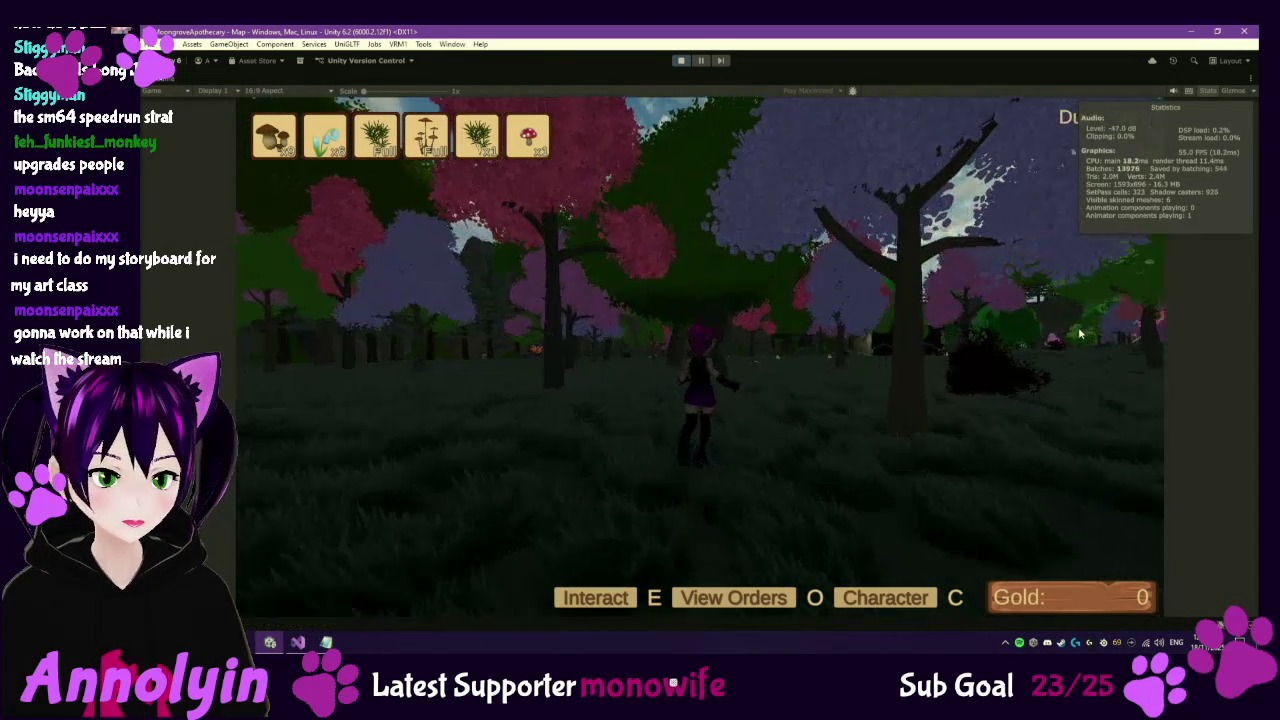
key("w")
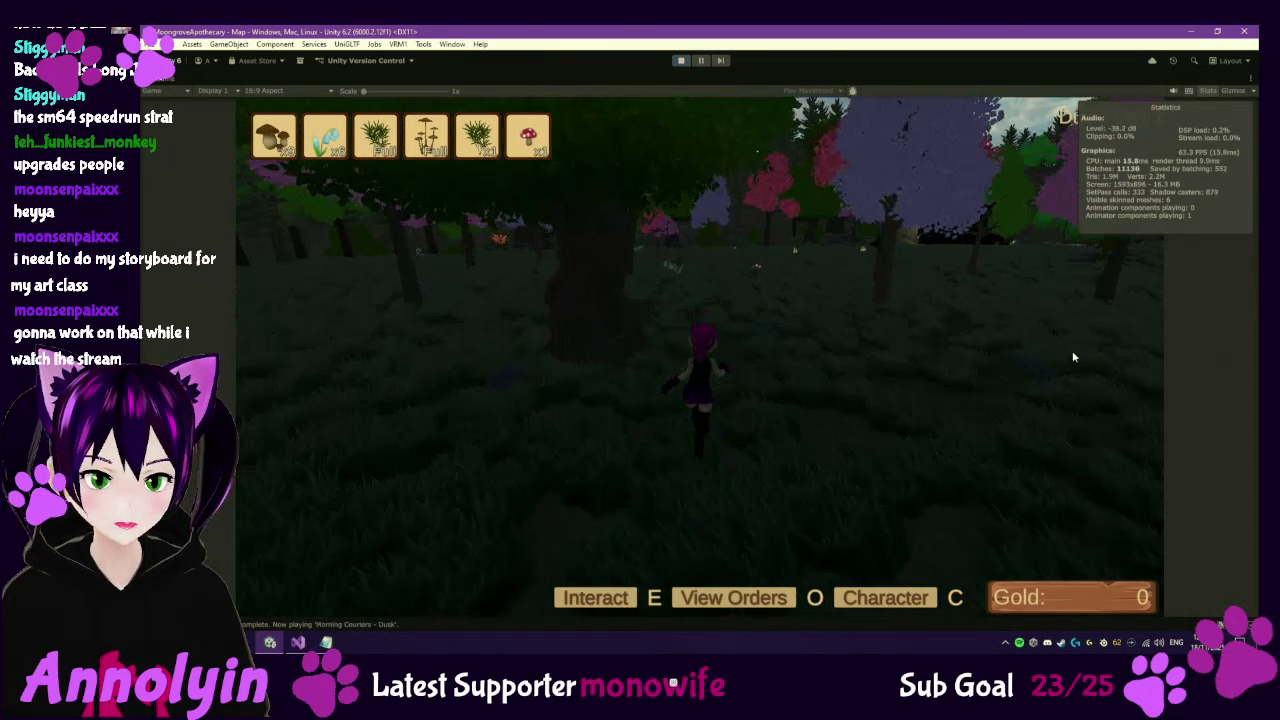
key("w")
key("w")
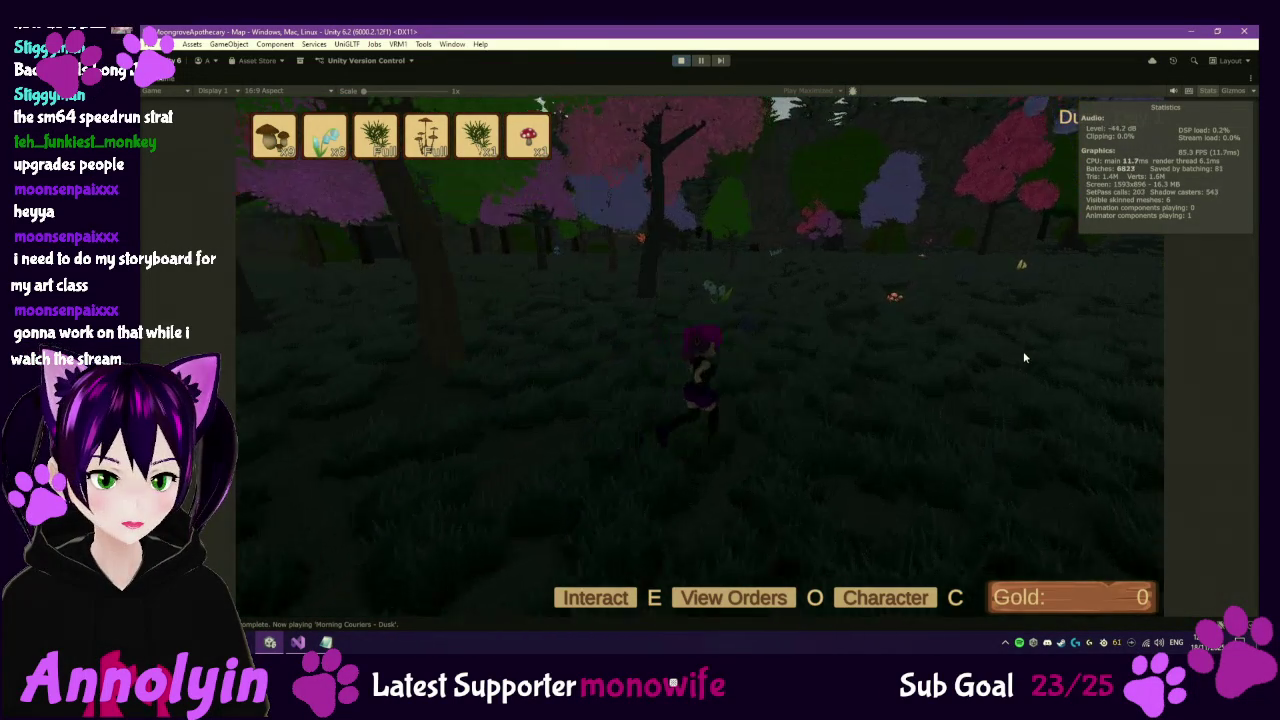
key("w")
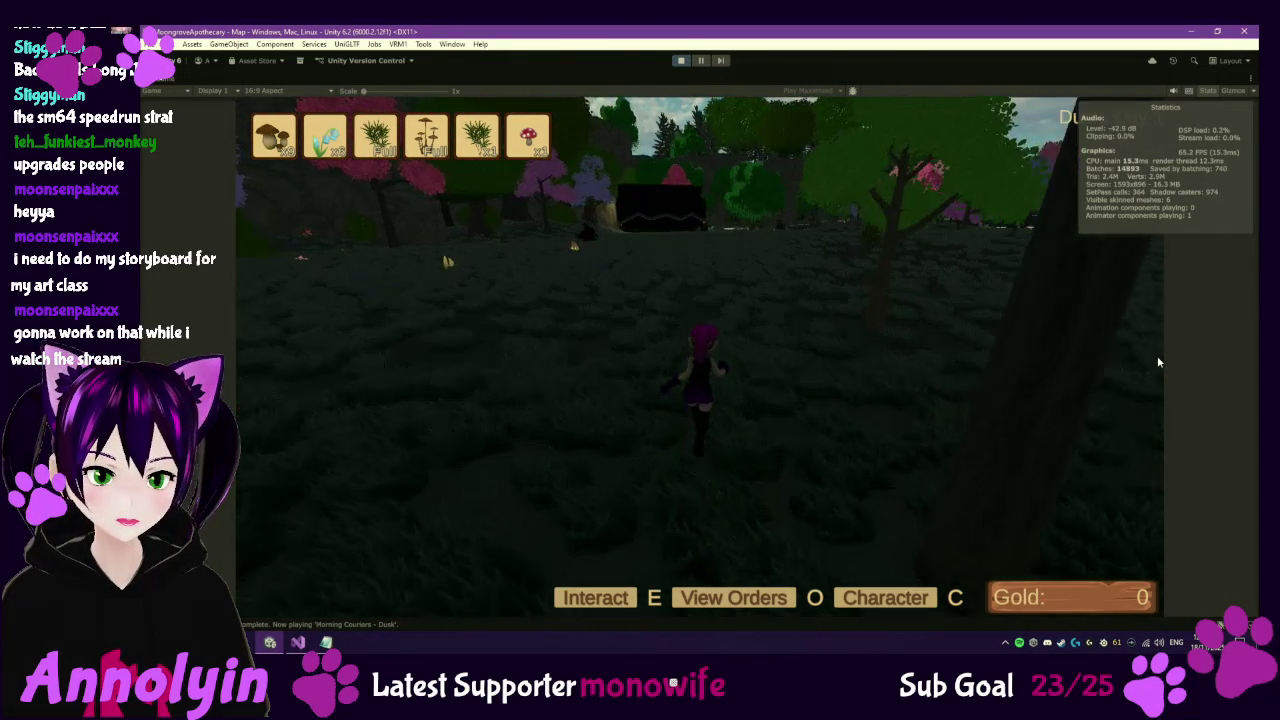
key("w")
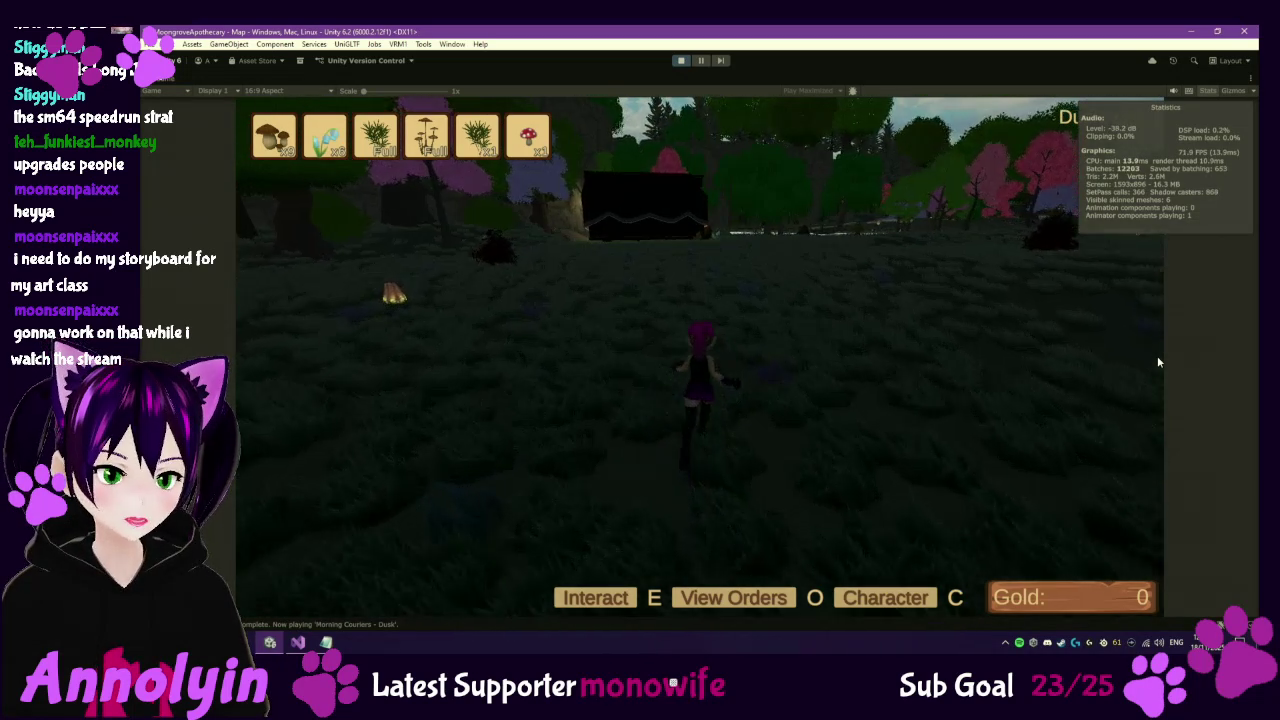
key("w")
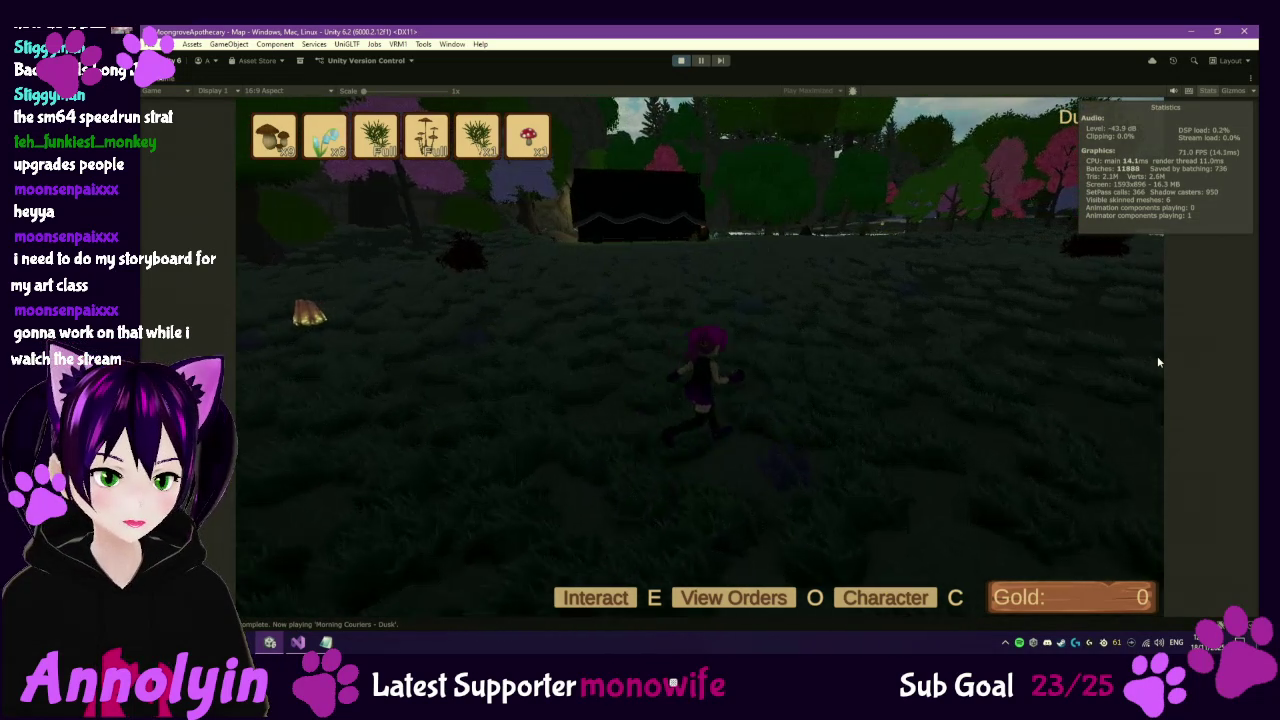
key("w")
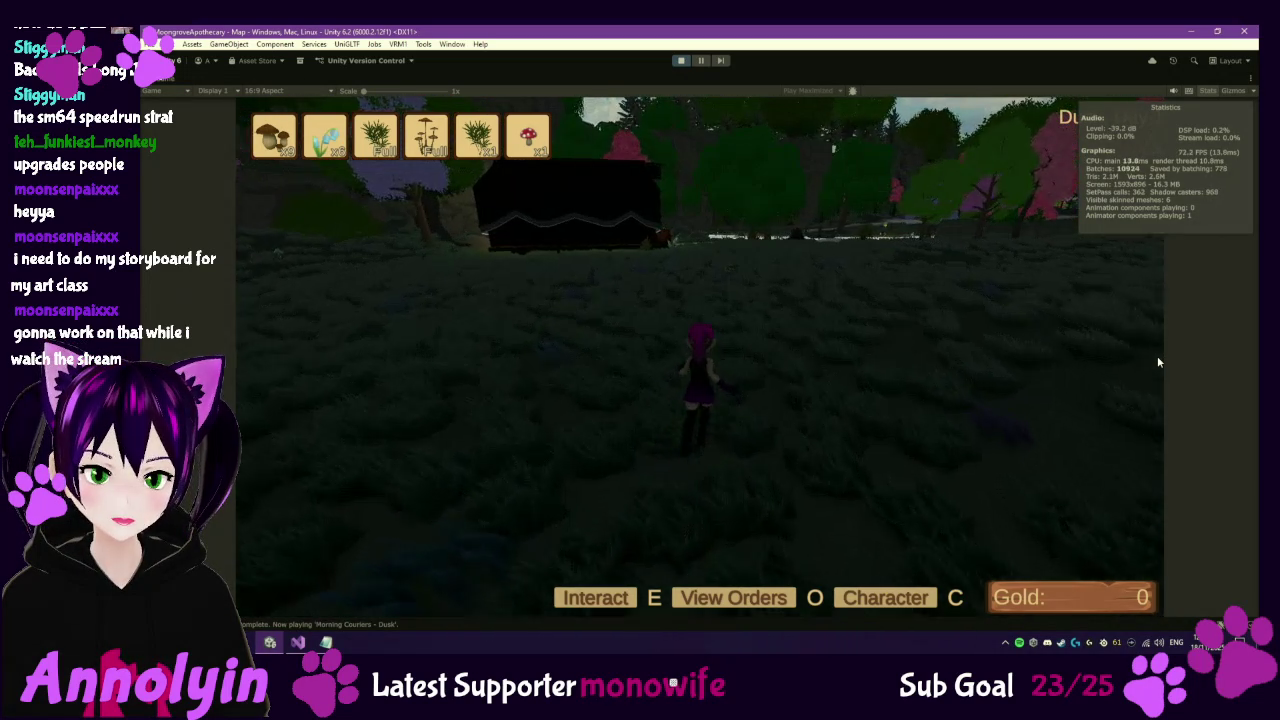
key("w")
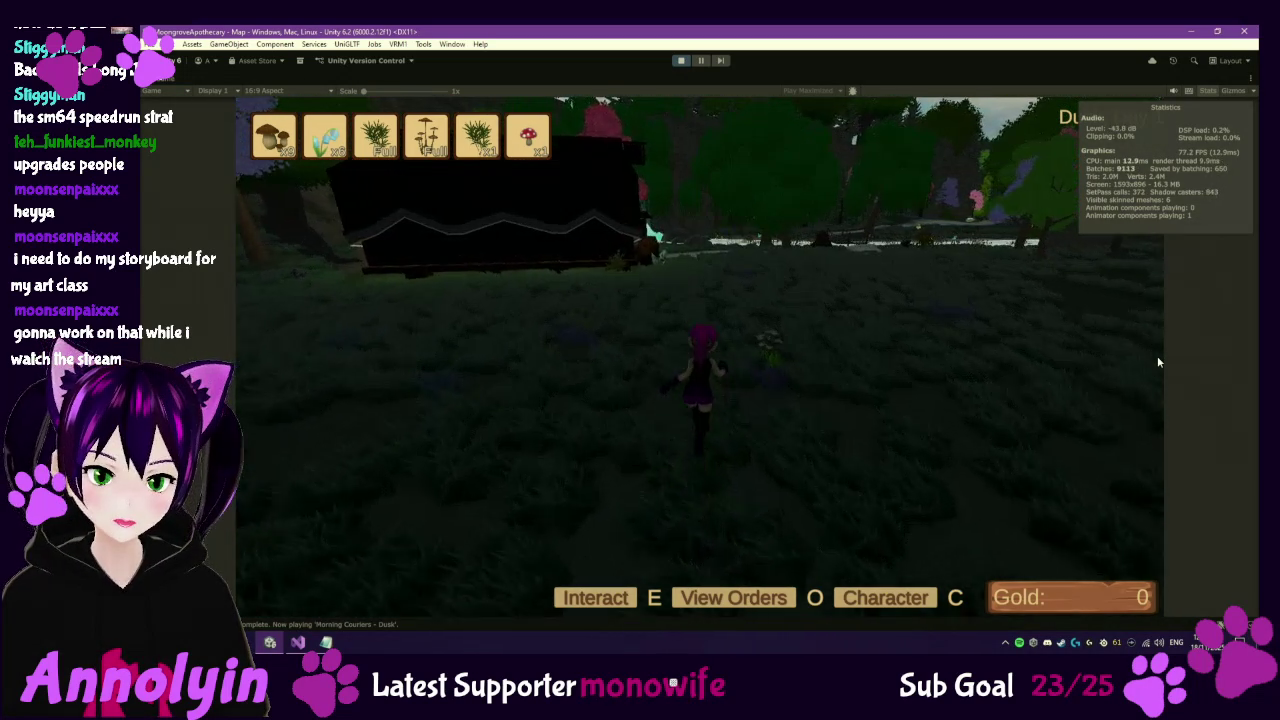
key("w")
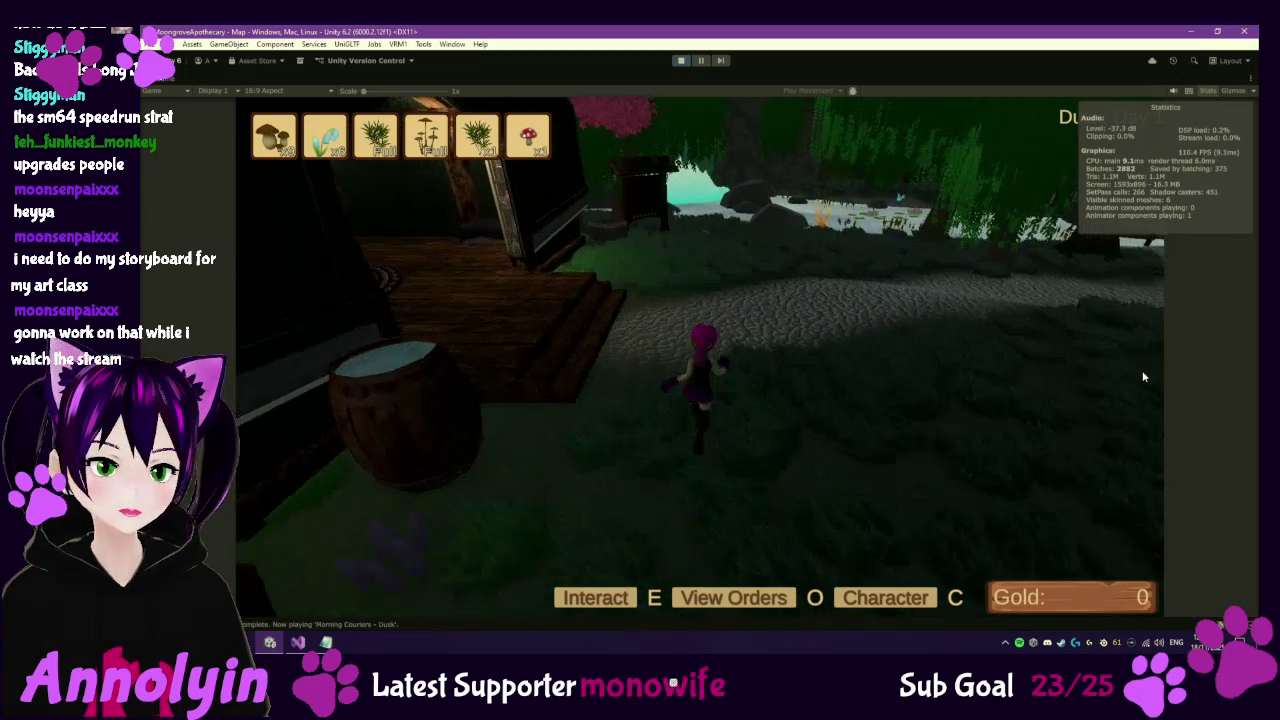
key("w")
key("w")
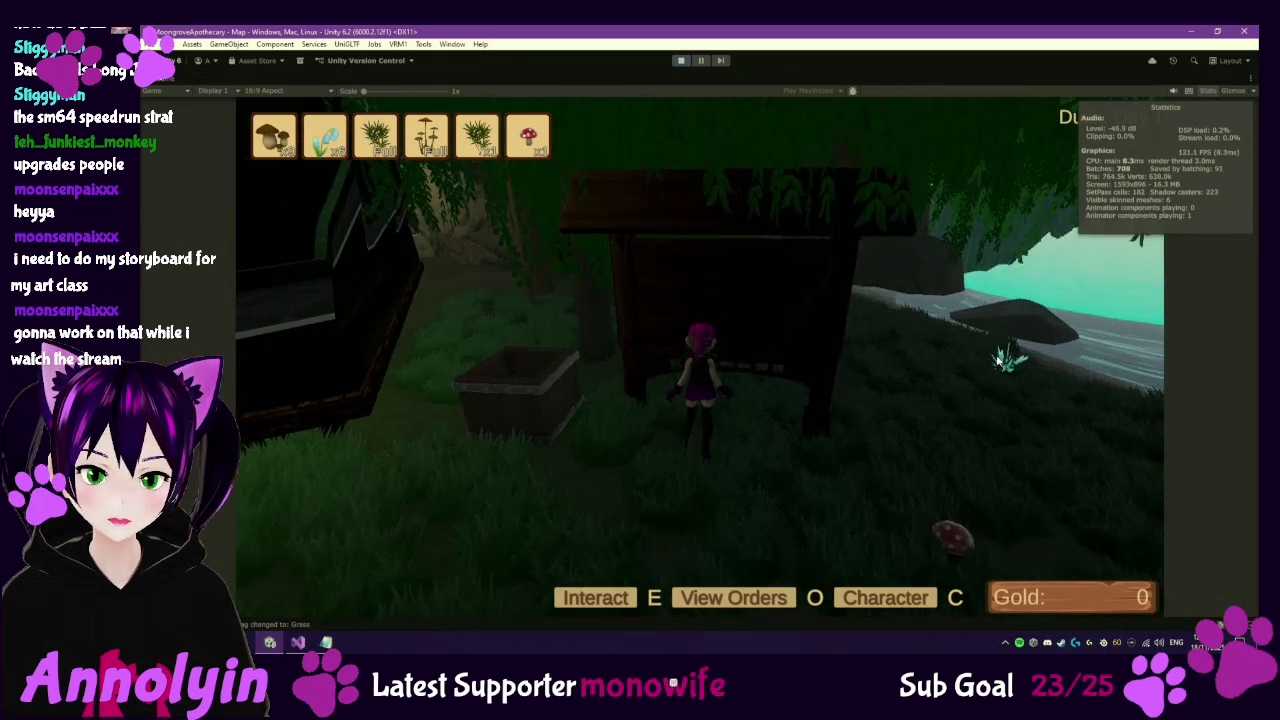
Accept and pack the order worth 30 from the orders book.
key("o")
left_click(892, 352)
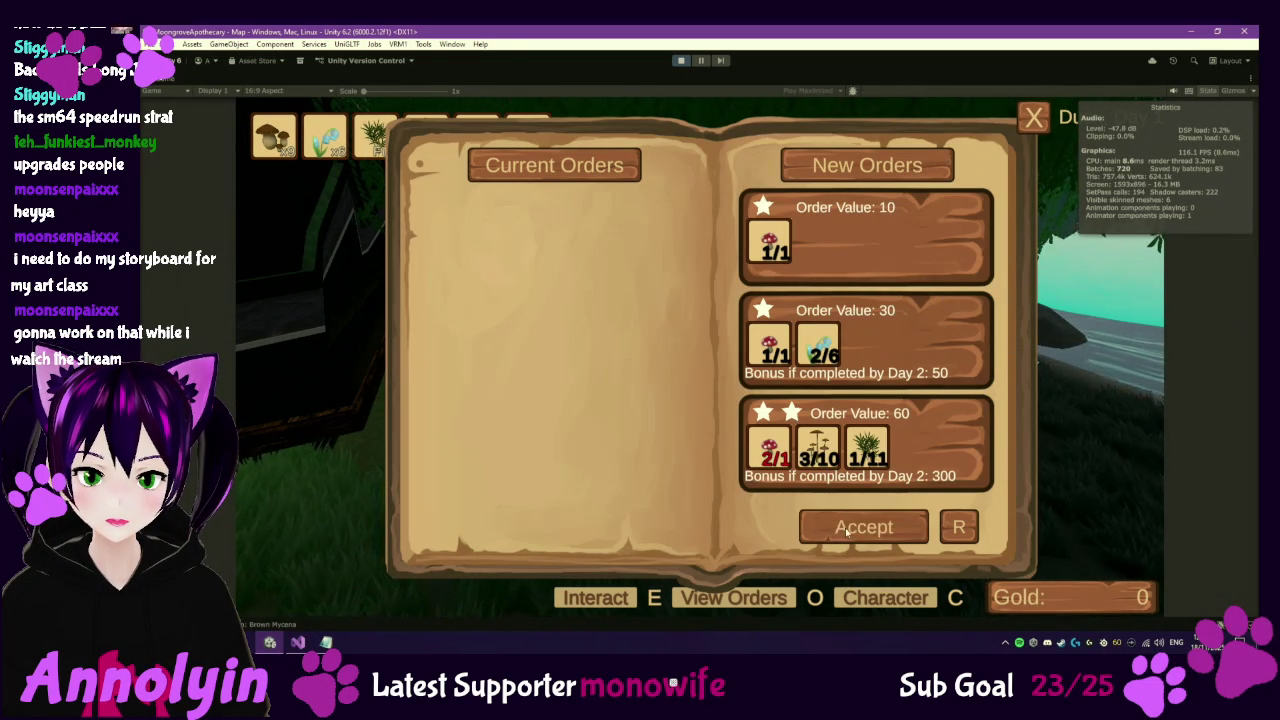
left_click(866, 526)
left_click(564, 525)
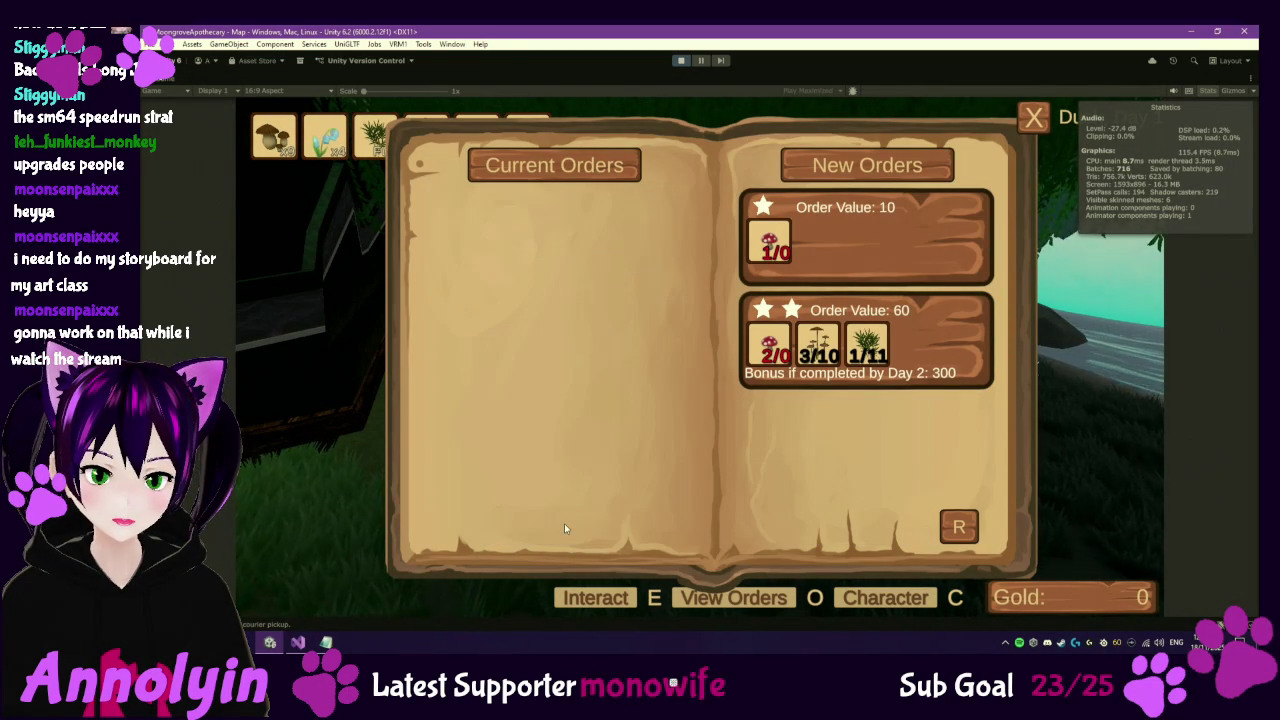
key("o")
Walk into the house and put the herbs into the storage by the desk.
key("w")
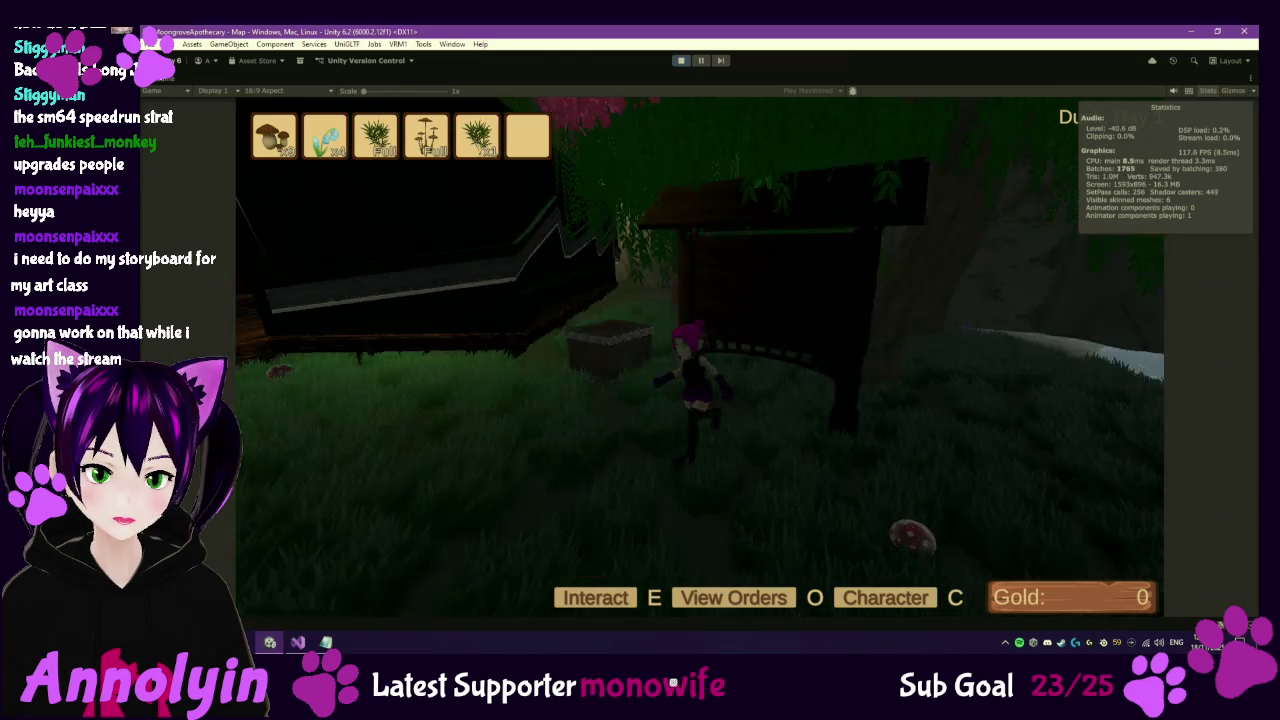
key("w")
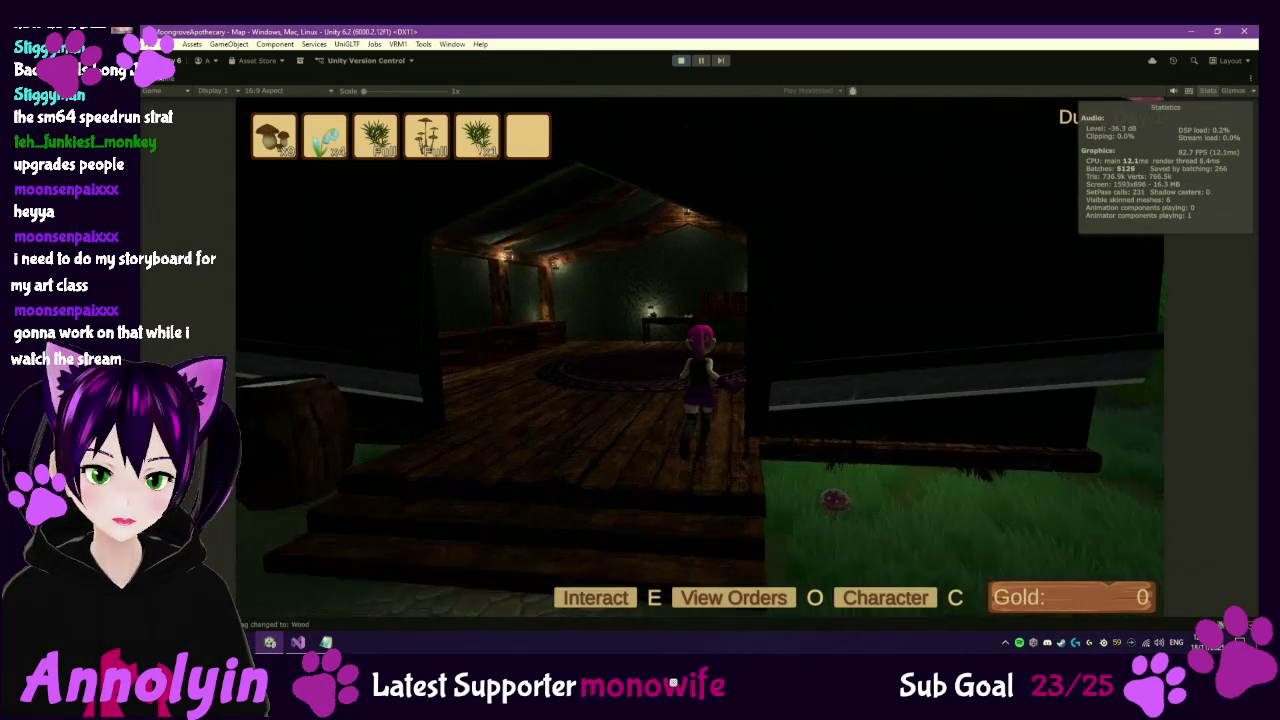
key("w")
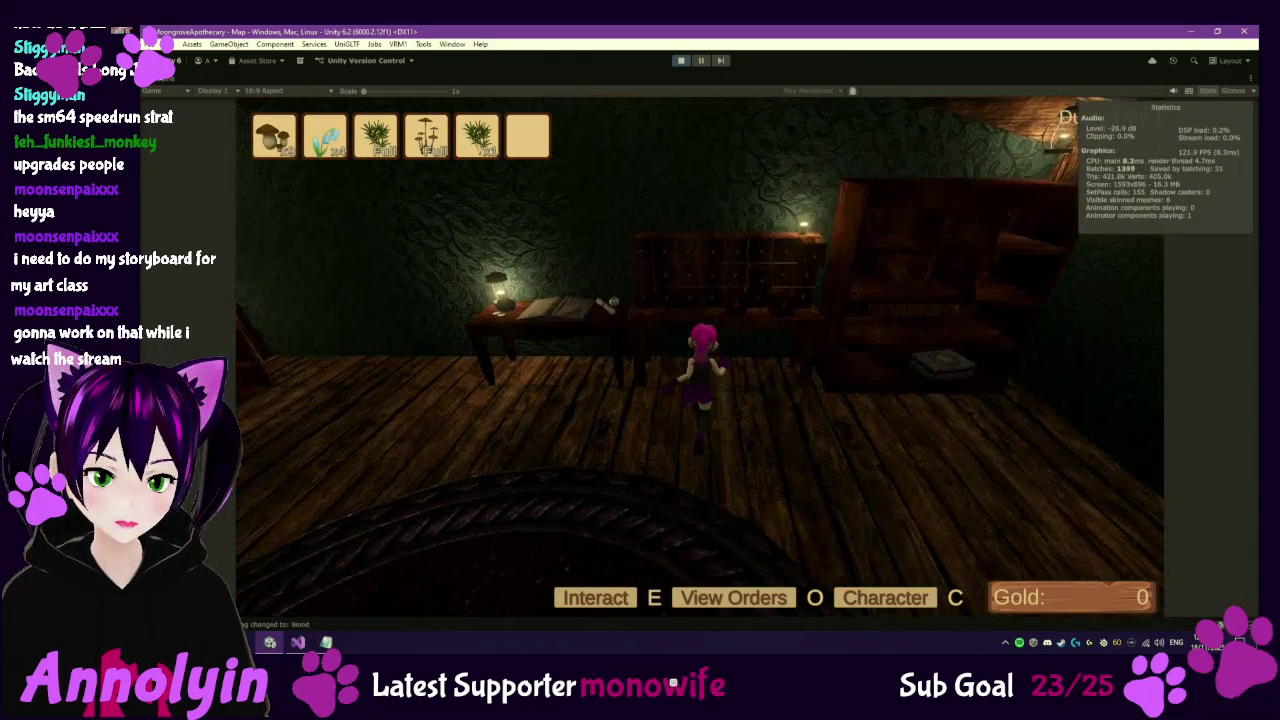
key("e")
key("Escape")
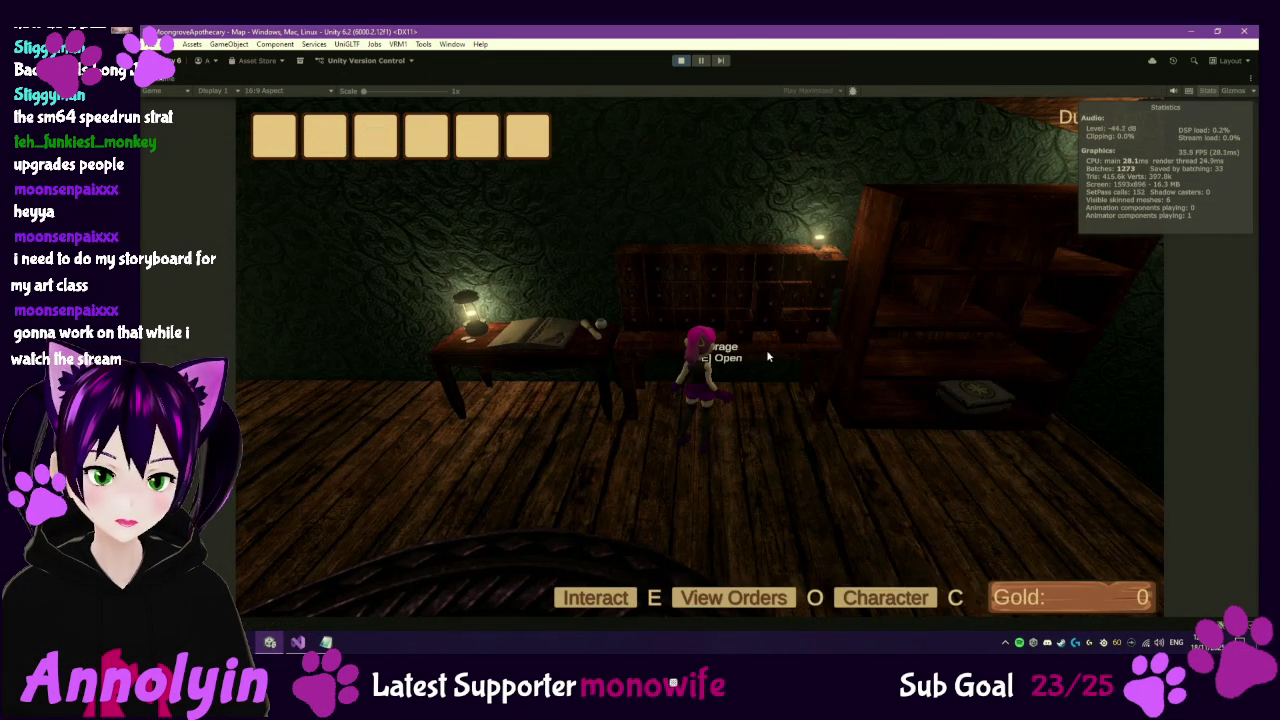
Sleep in the bed until morning, collecting 530 gold from orders.
key("w")
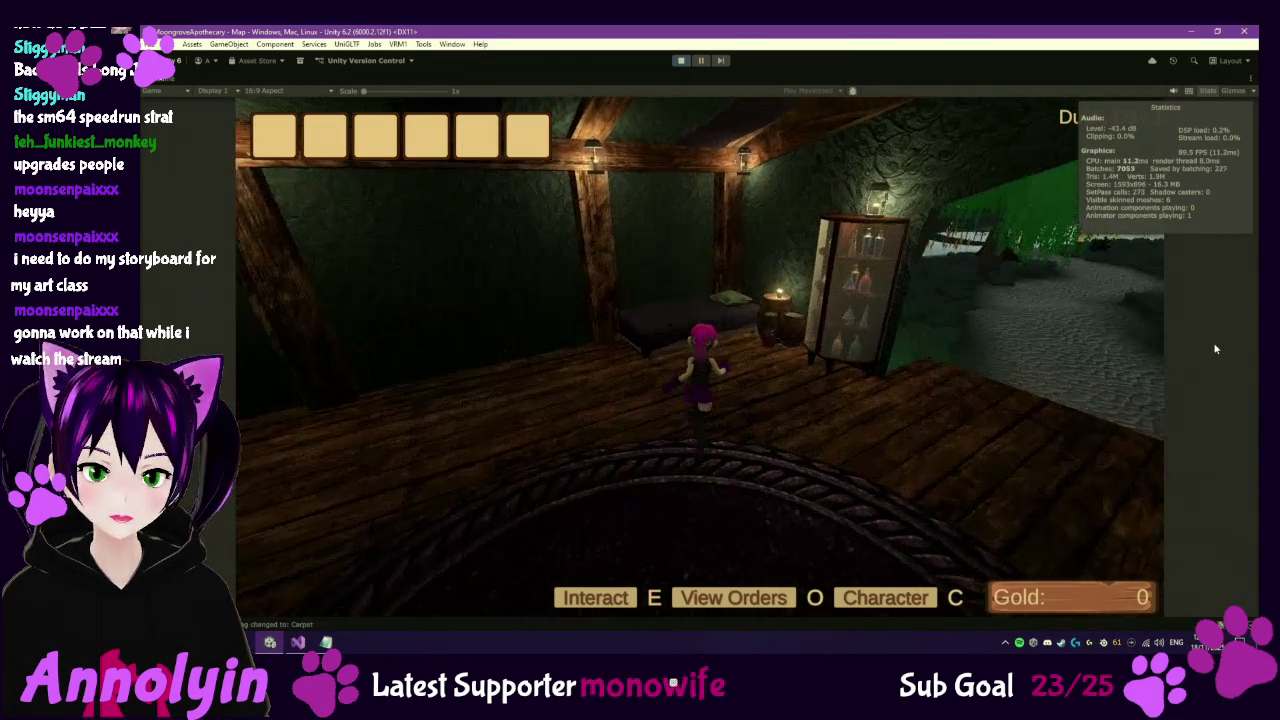
key("w")
key("e")
left_click(645, 401)
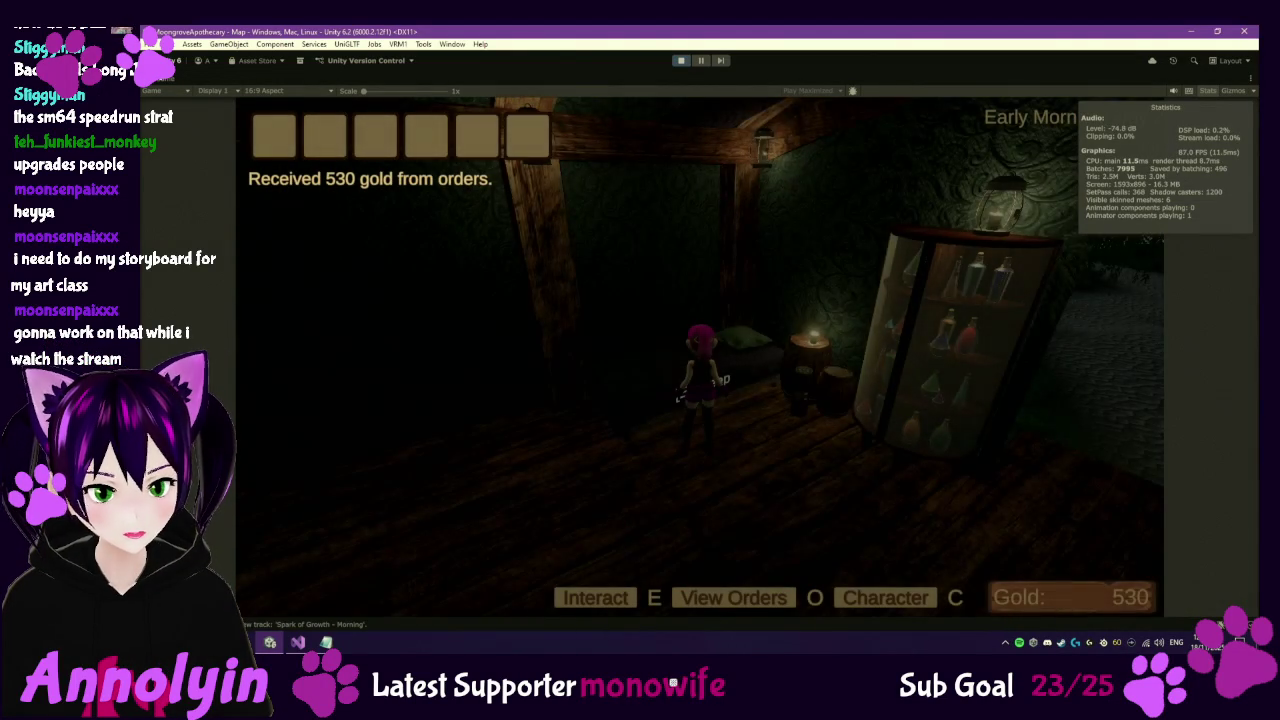
Walk from the bed across the round carpet toward the ledger table.
key("w")
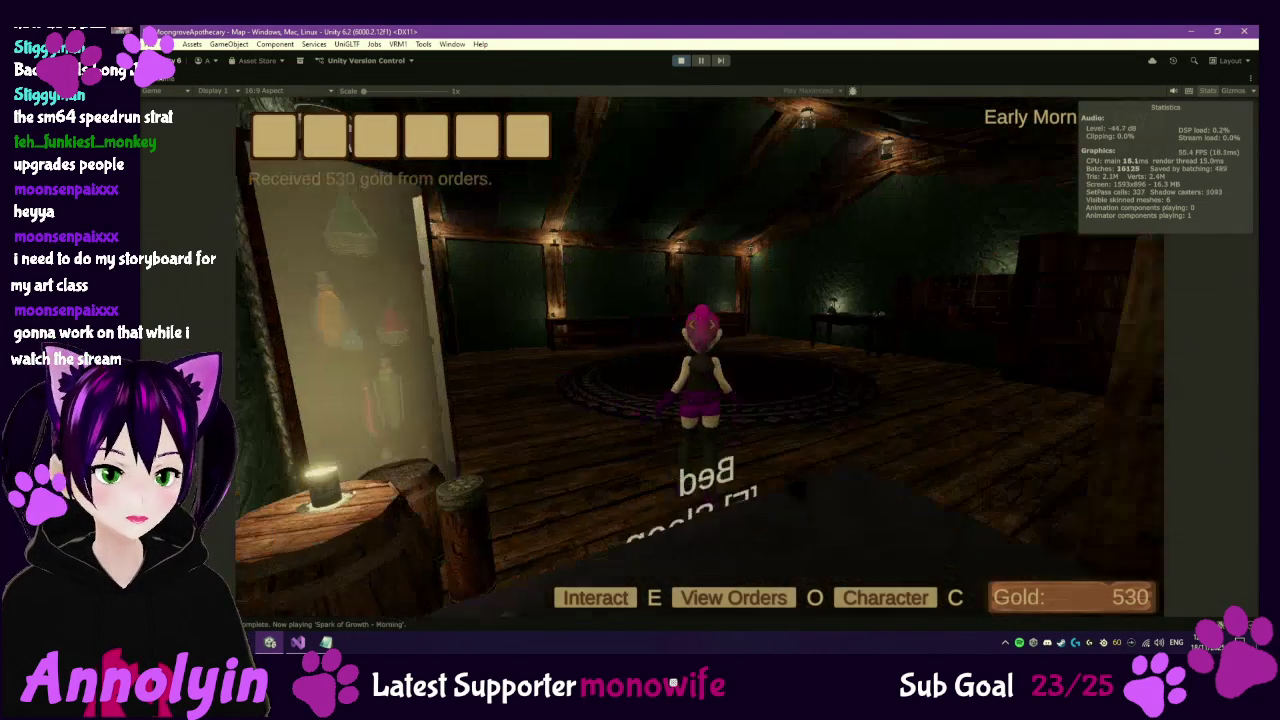
key("w")
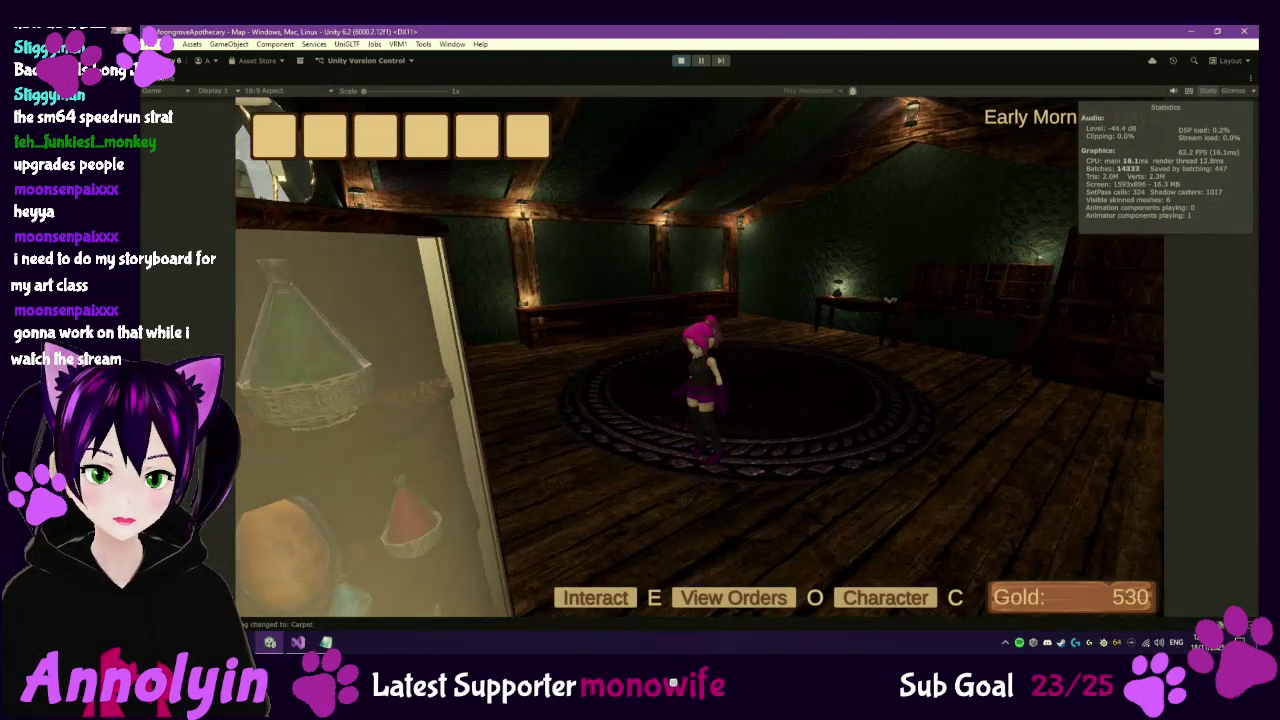
At the ledger, buy the Drying Rack I upgrade for 400 gold, leaving 130, then pause.
key("w")
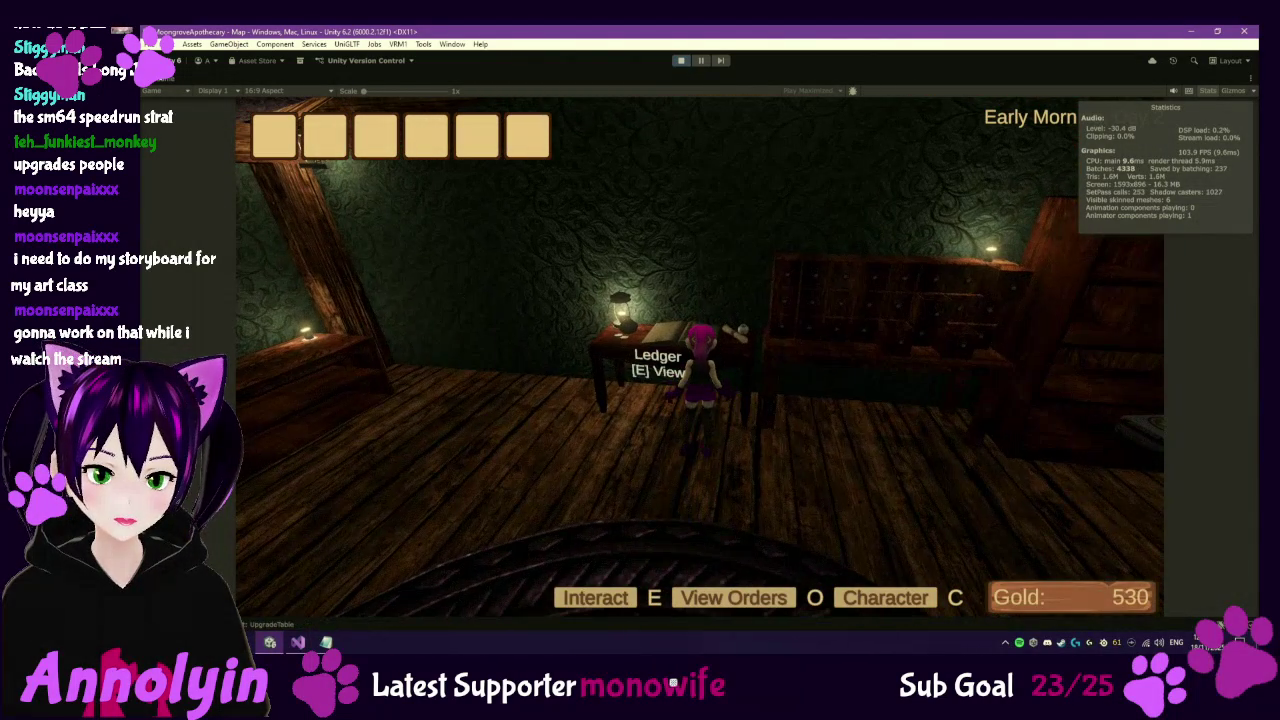
key("e")
left_click(735, 436)
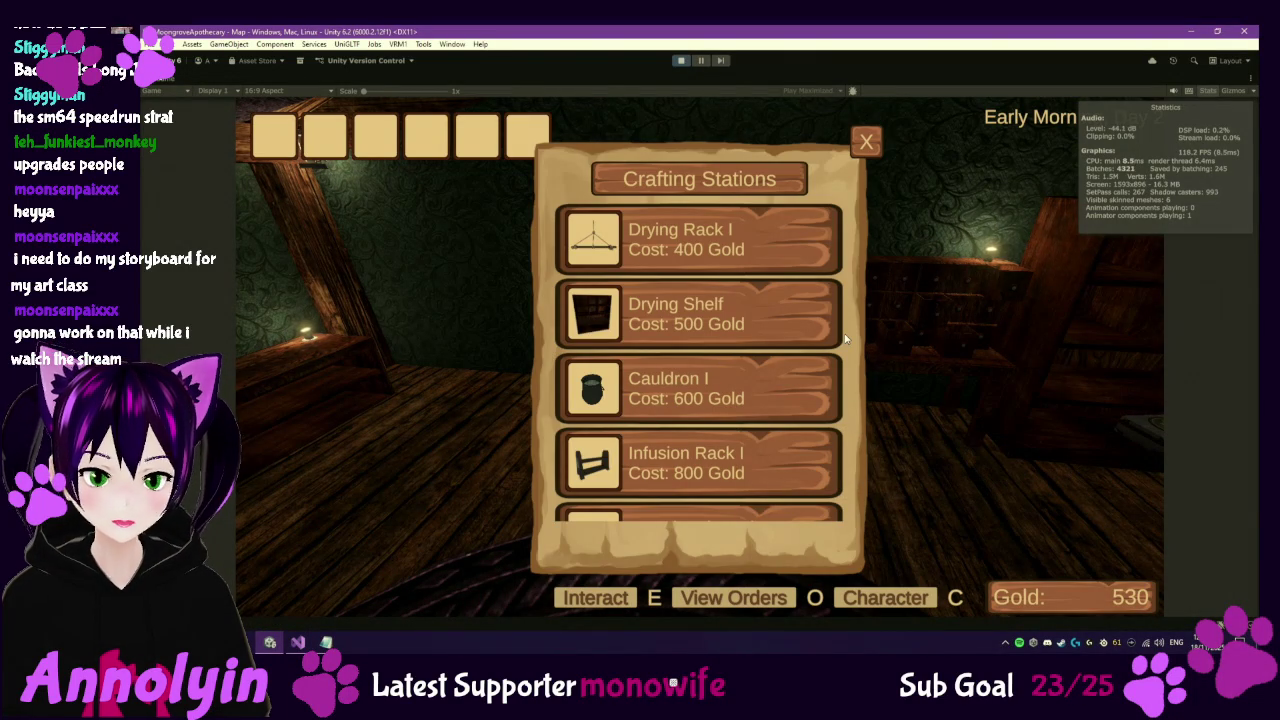
left_click(789, 252)
left_click(710, 546)
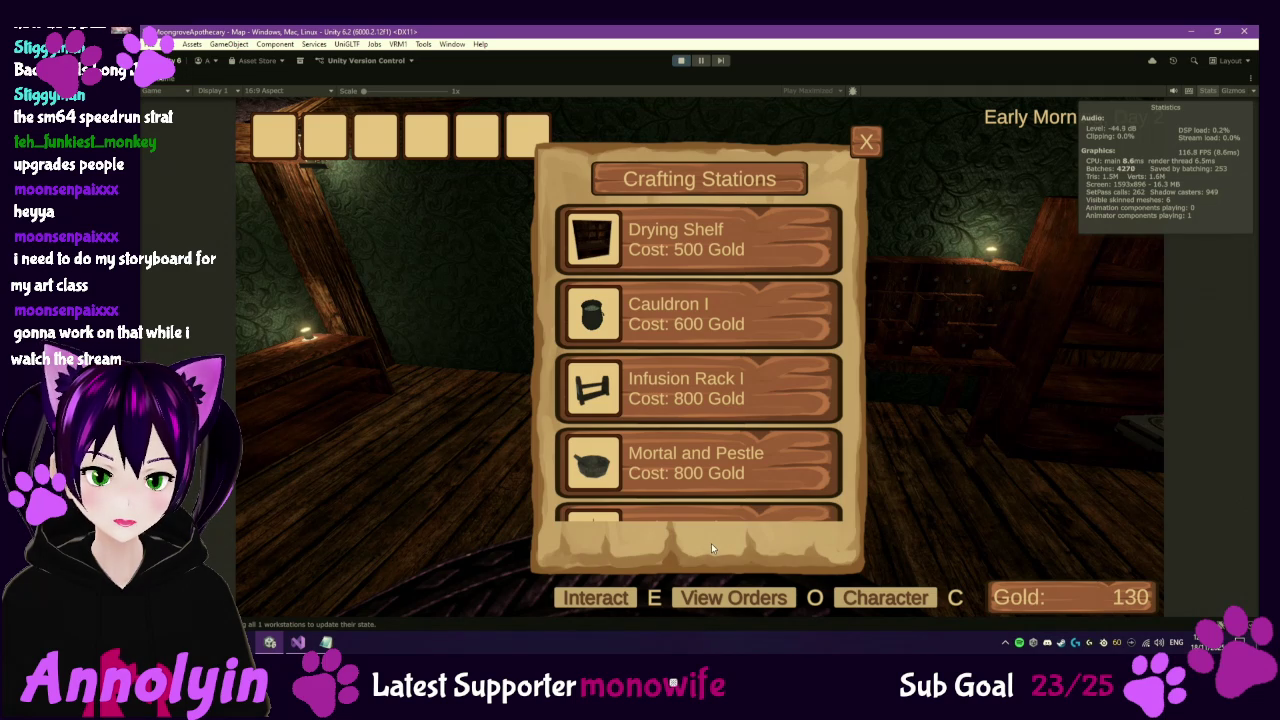
left_click(868, 143)
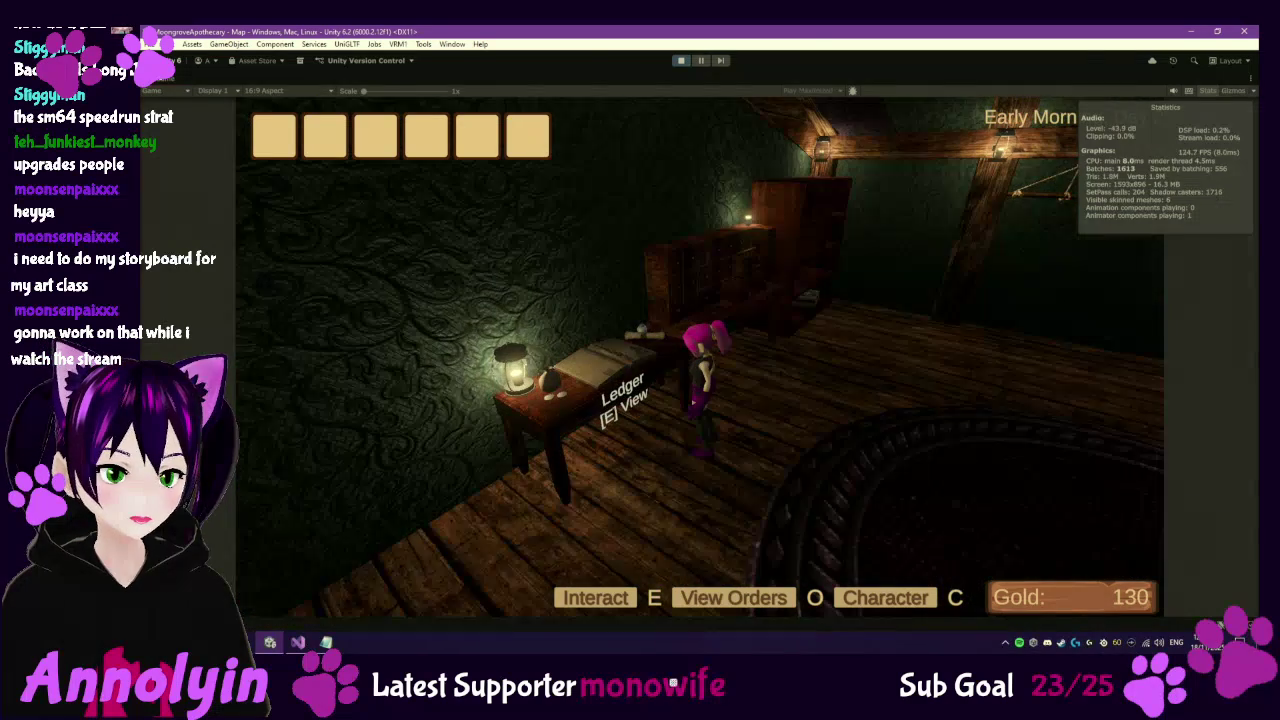
key("Escape")
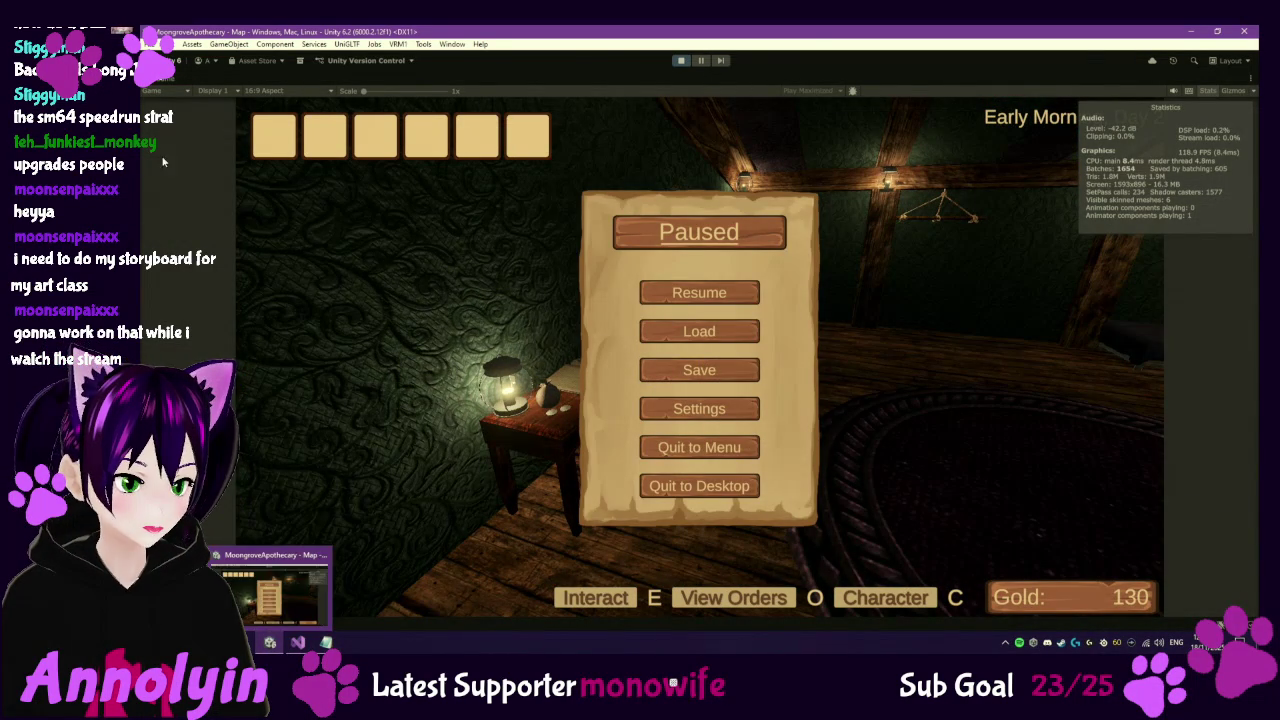
Restore the multi-panel editor layout, select Player in the Hierarchy, and resume the game.
double_click(162, 80)
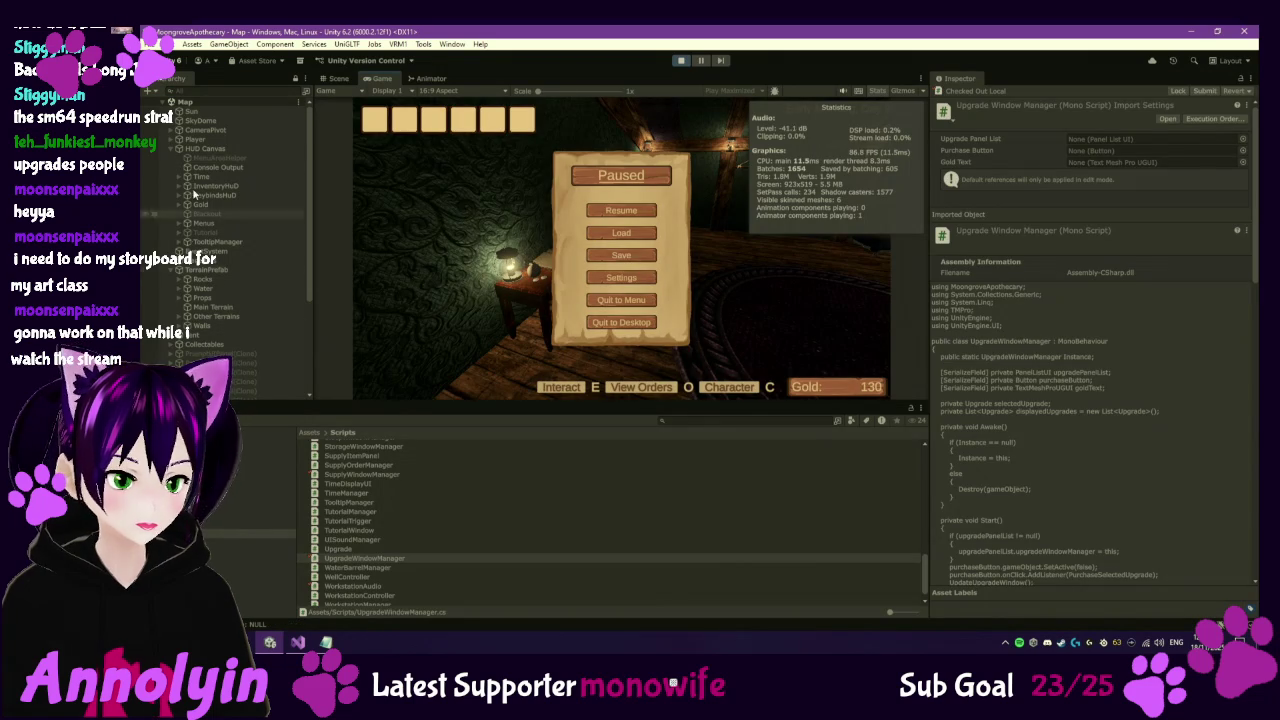
left_click(221, 141)
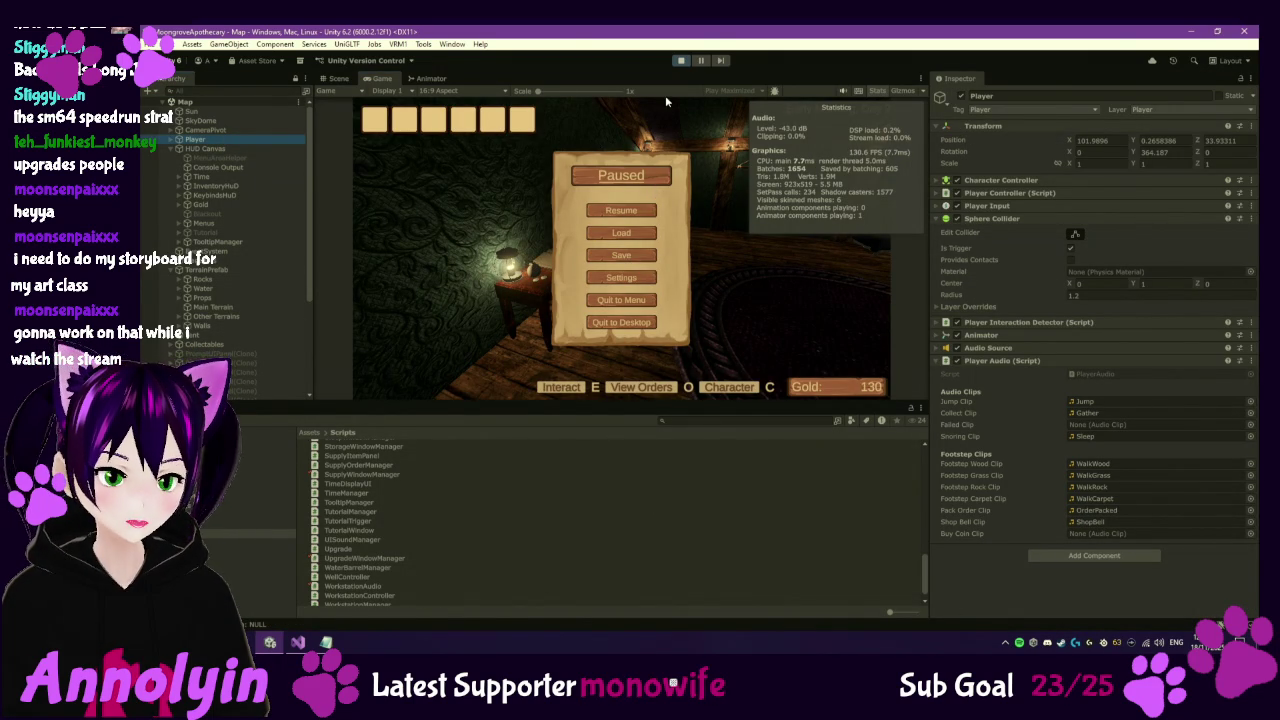
left_click(621, 210)
key("w")
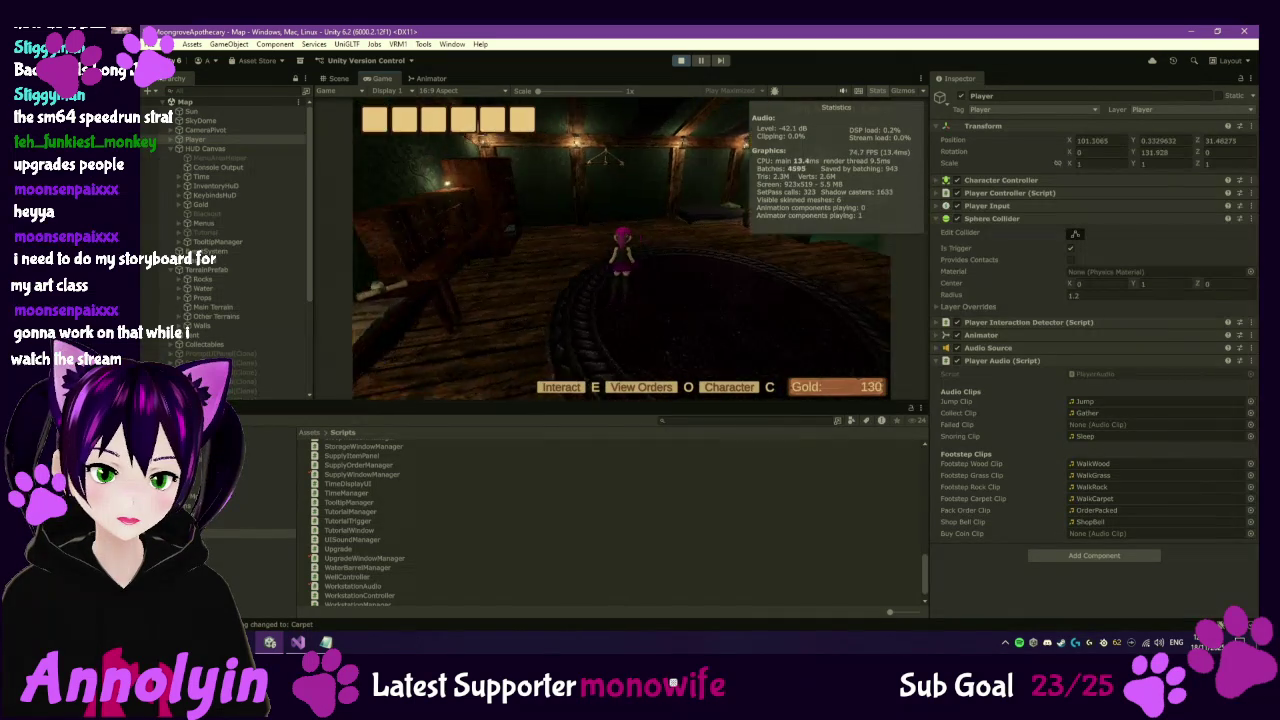
Walk out and back to the ledger, then place a supplies order, dropping gold from 130 to 110.
key("w")
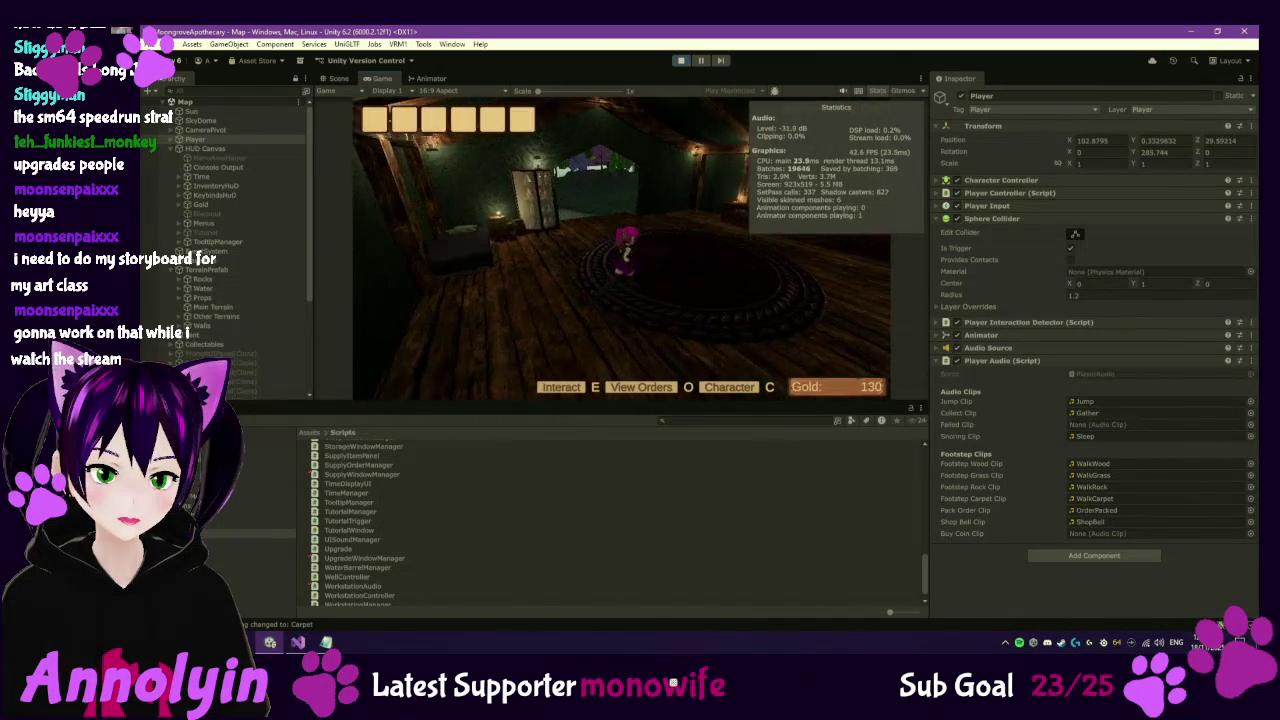
key("w")
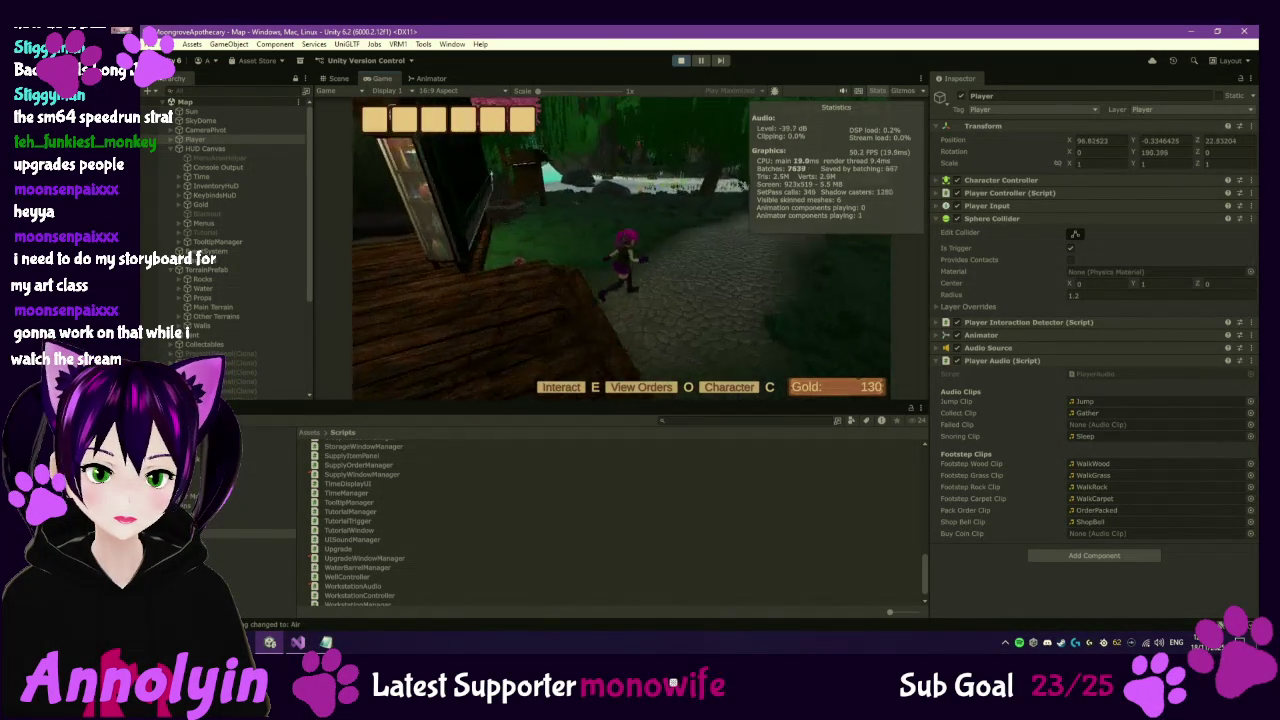
key("w")
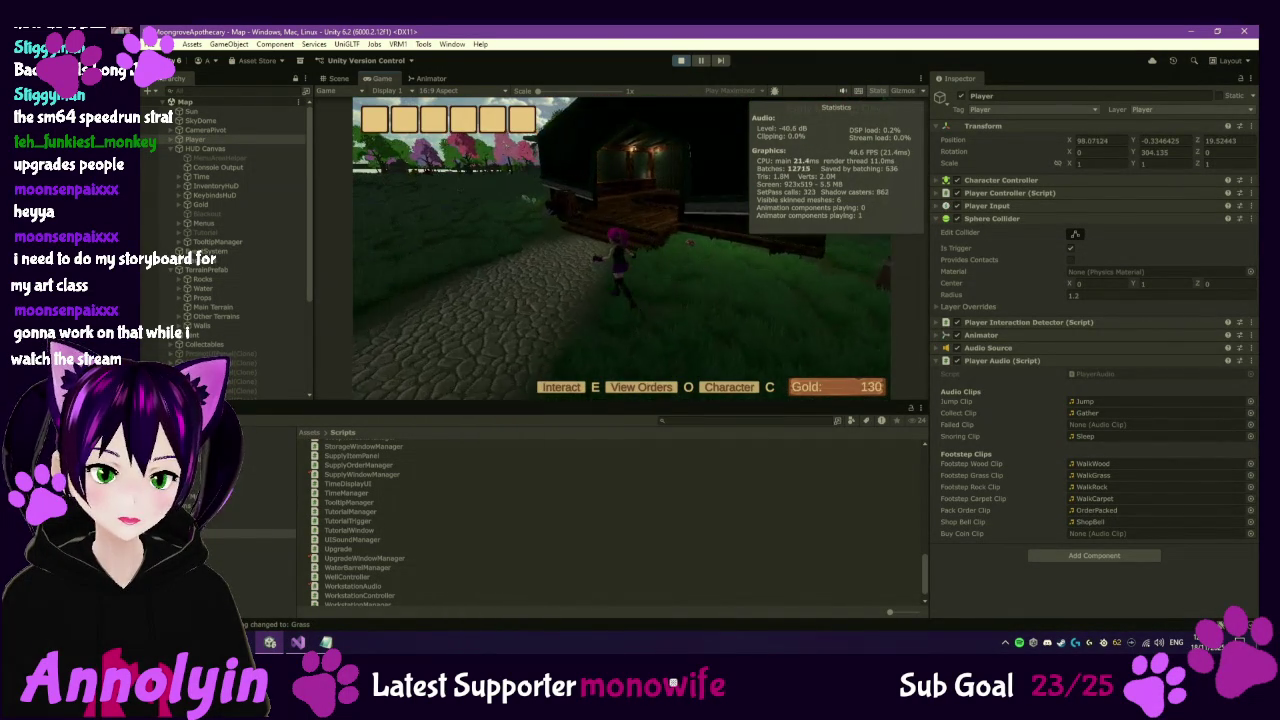
key("w")
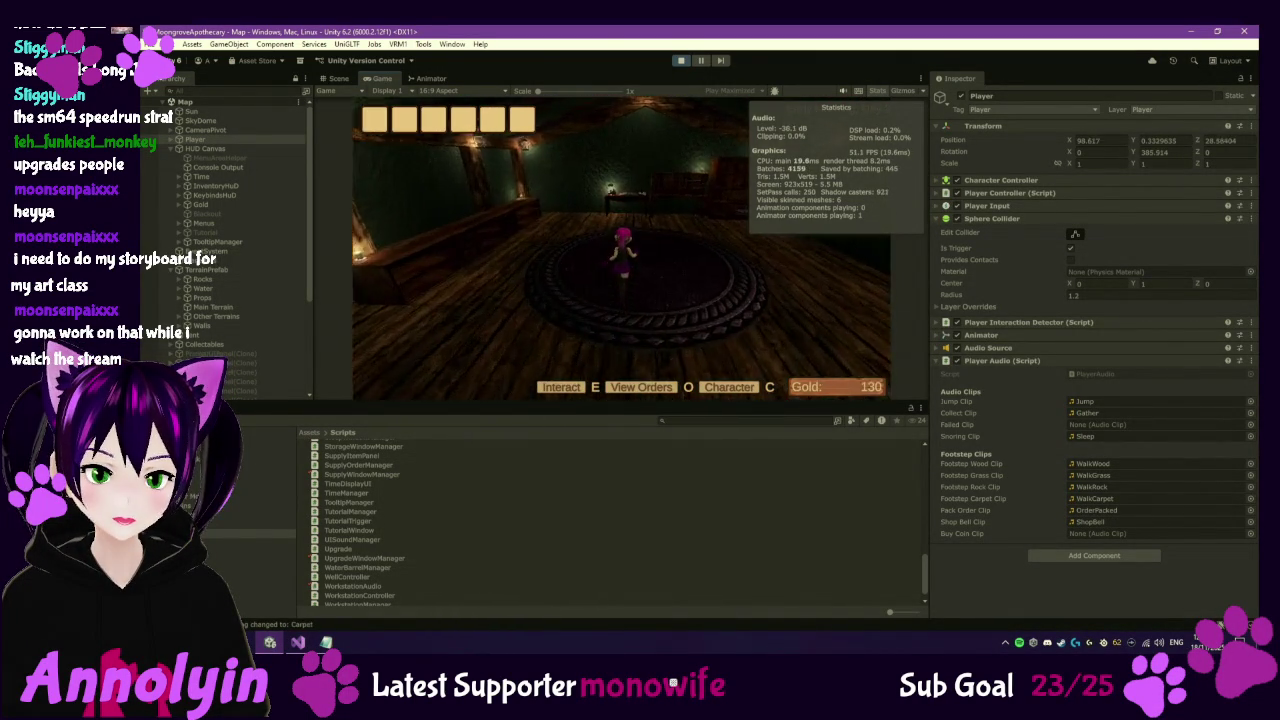
key("w")
key("e")
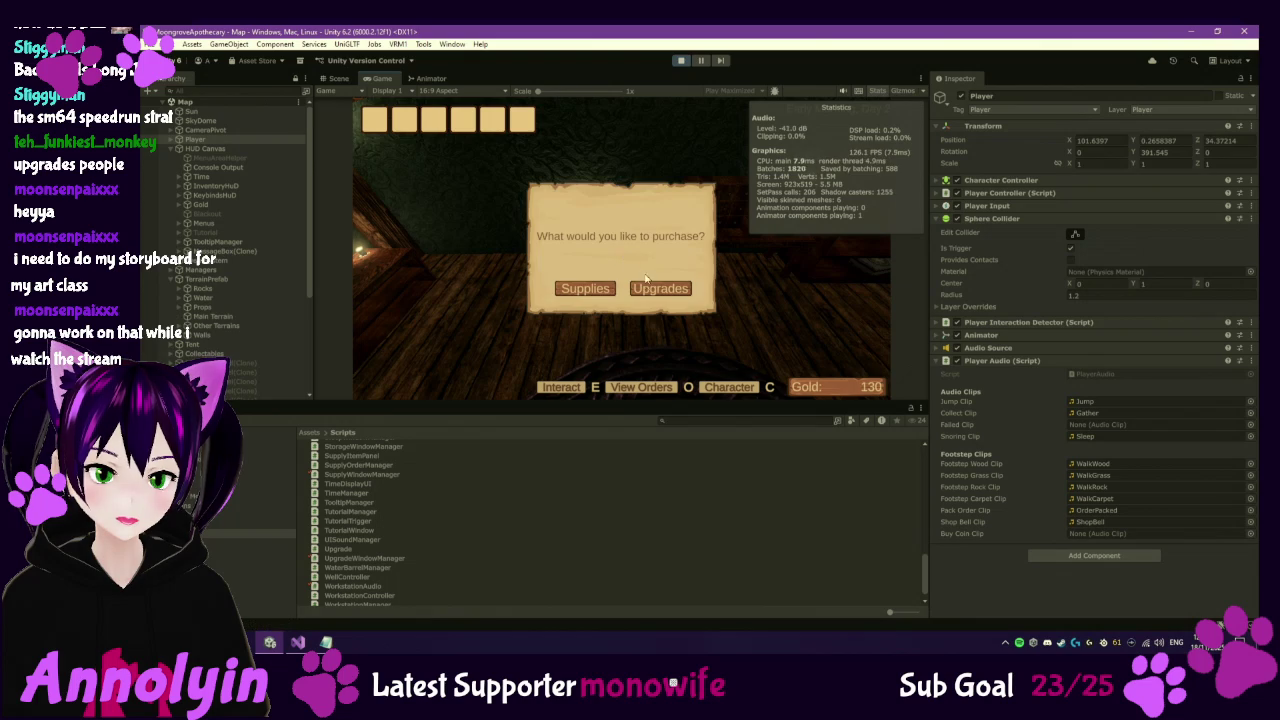
left_click(587, 290)
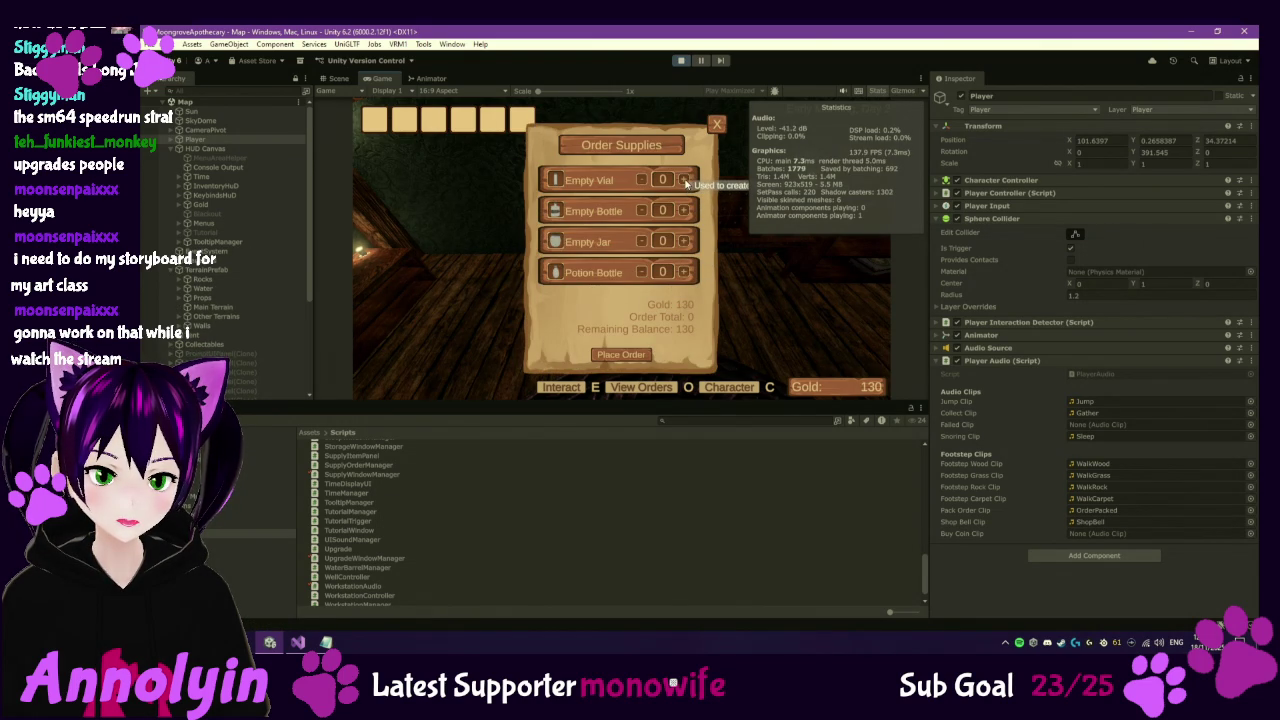
left_click(626, 355)
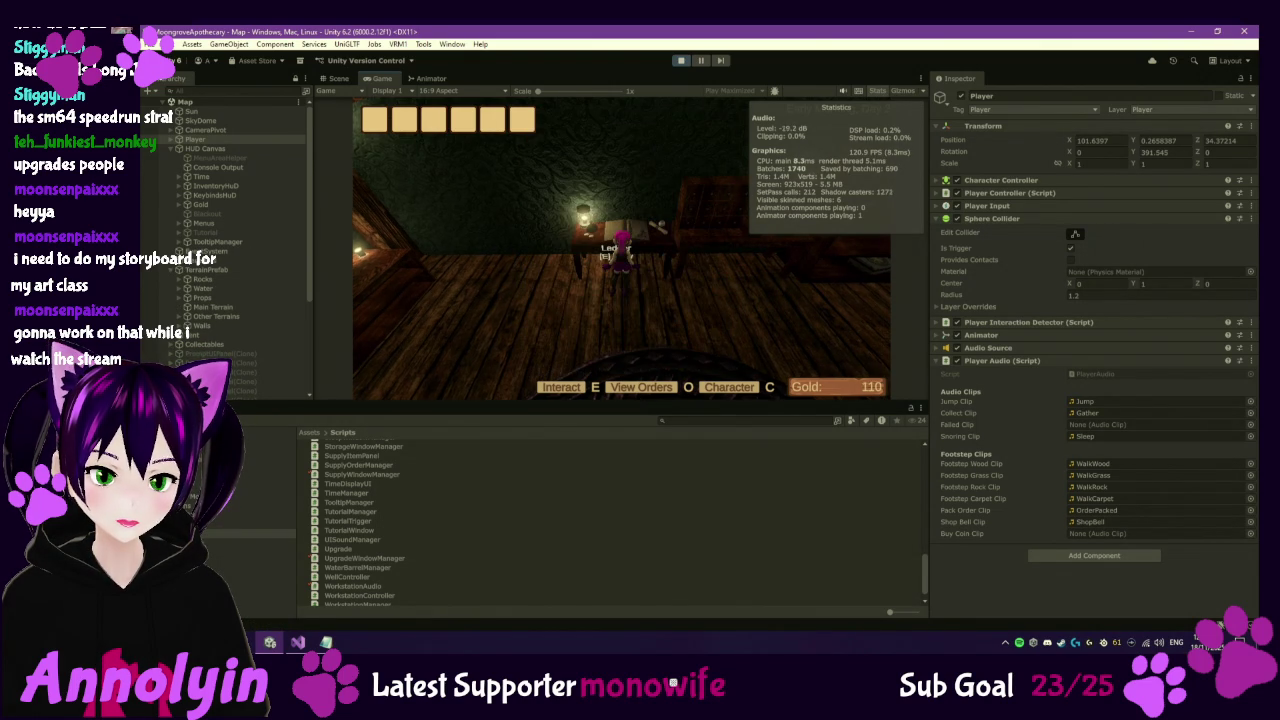
Gather the Redcap by the porch and open the orders book showing orders worth 20, 30, 20.
key("s")
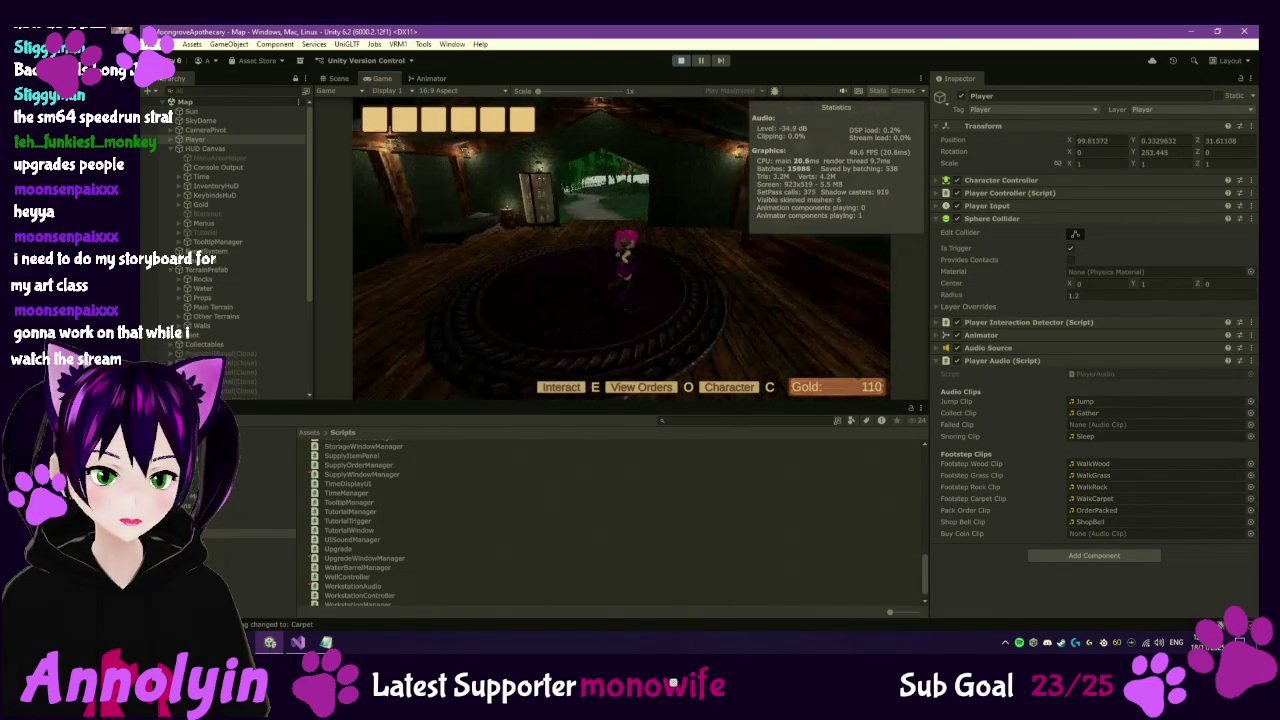
key("w")
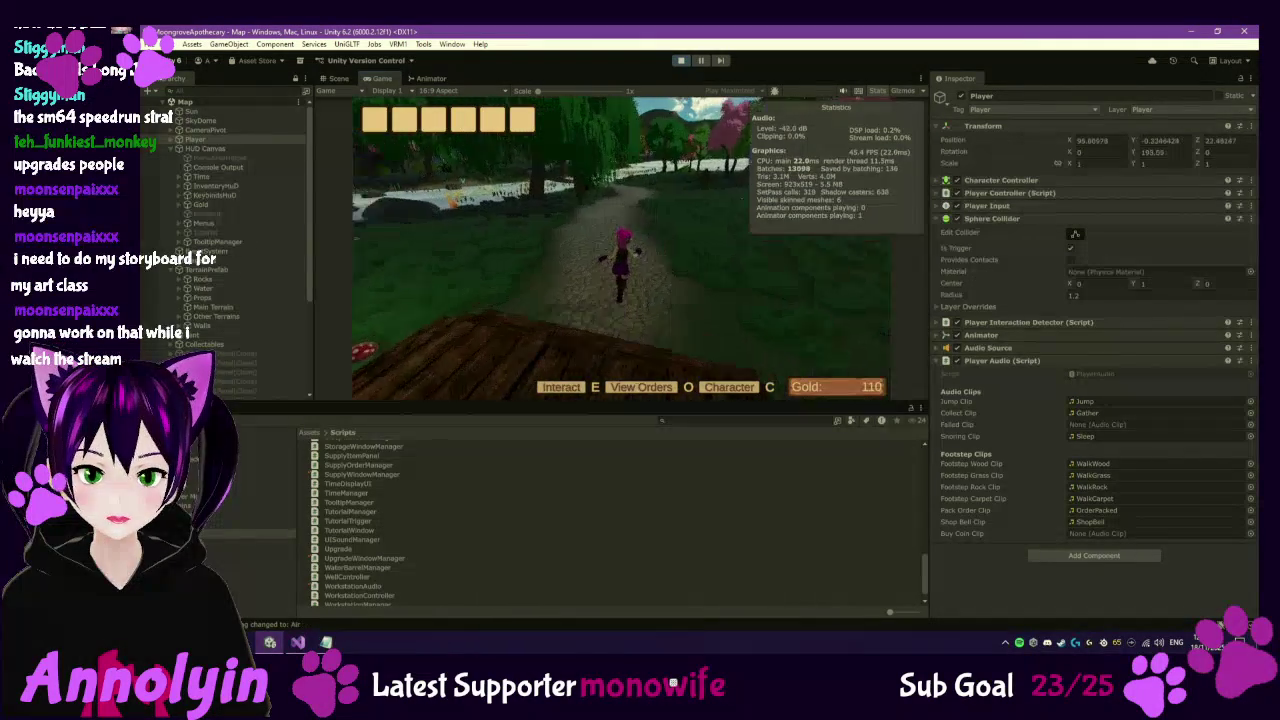
key("a")
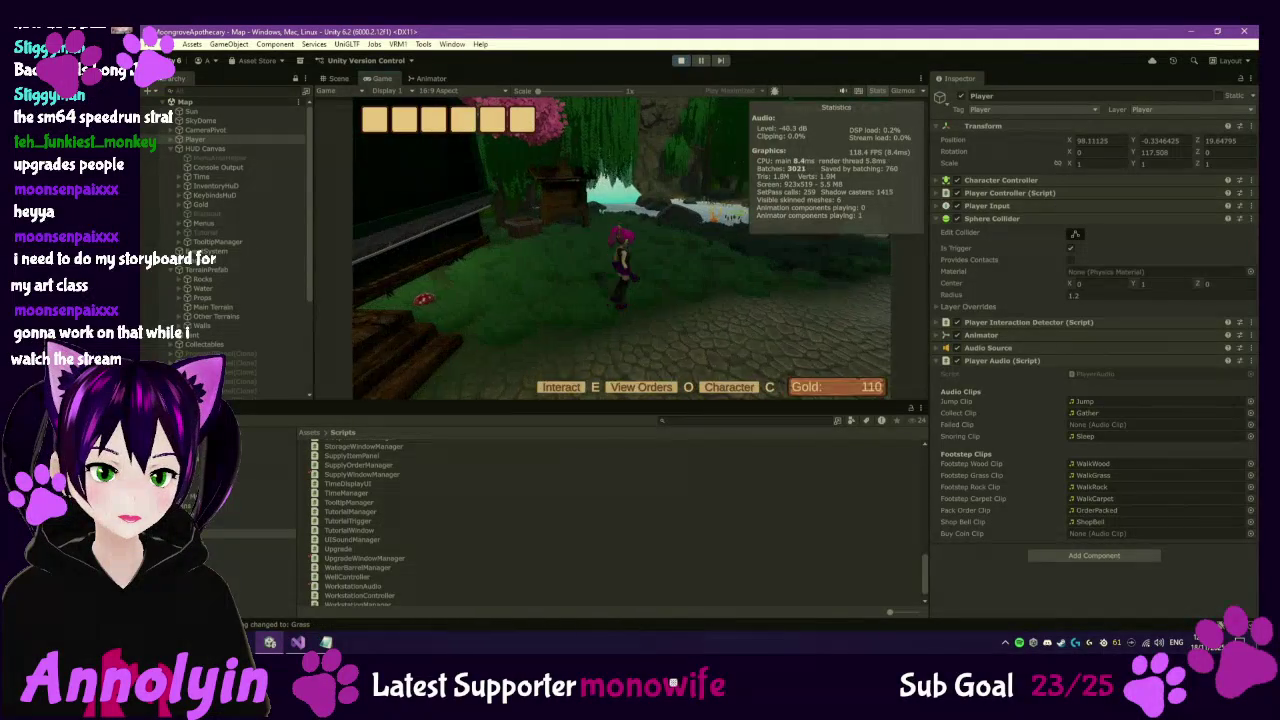
key("w")
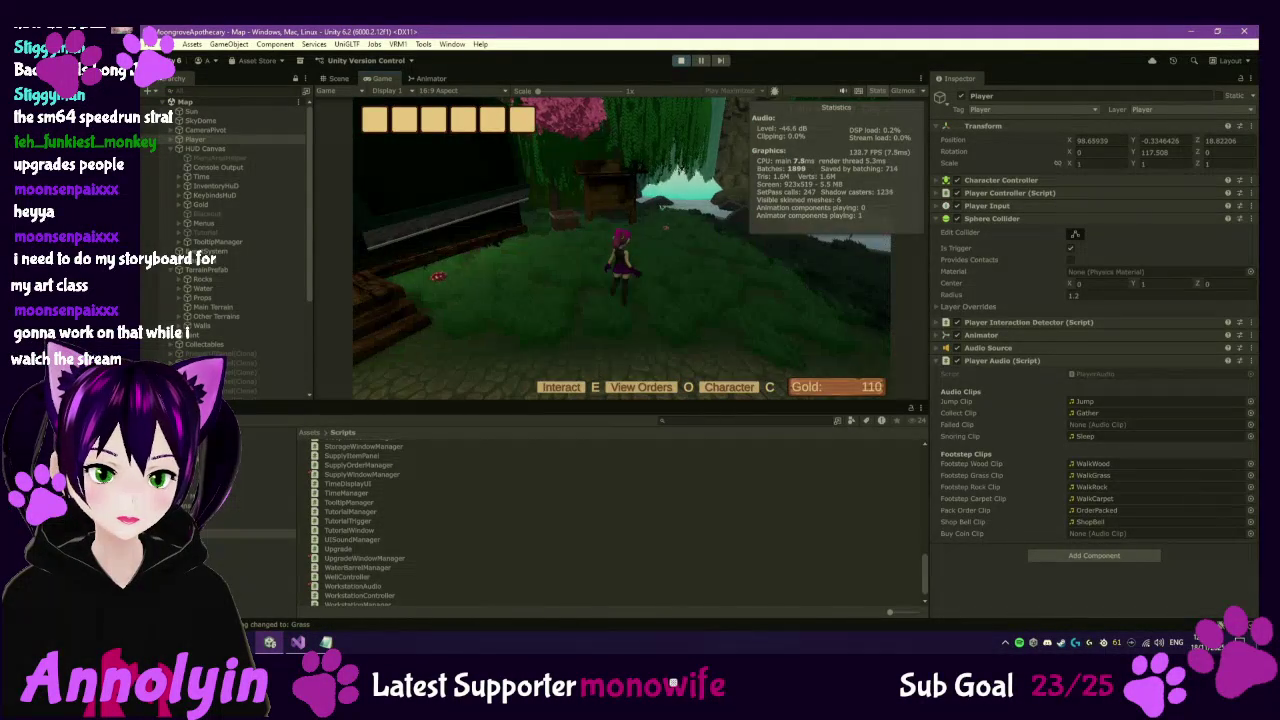
key("w")
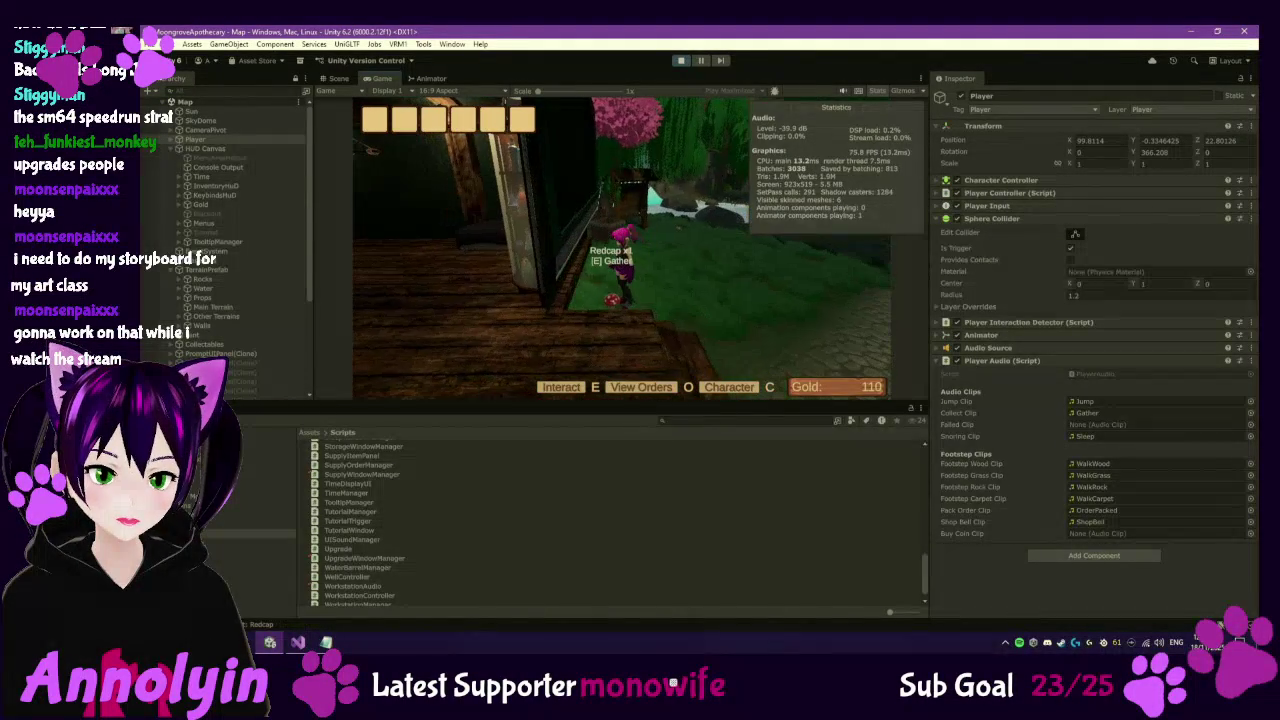
key("e")
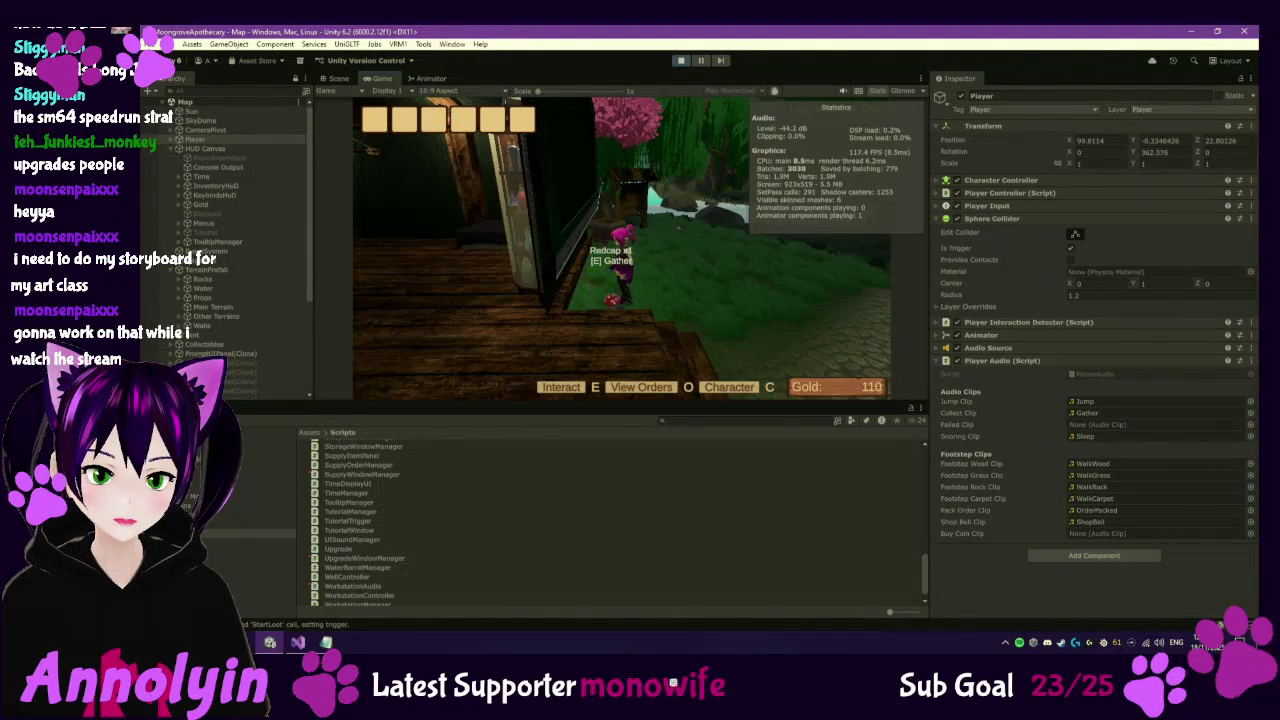
key("w")
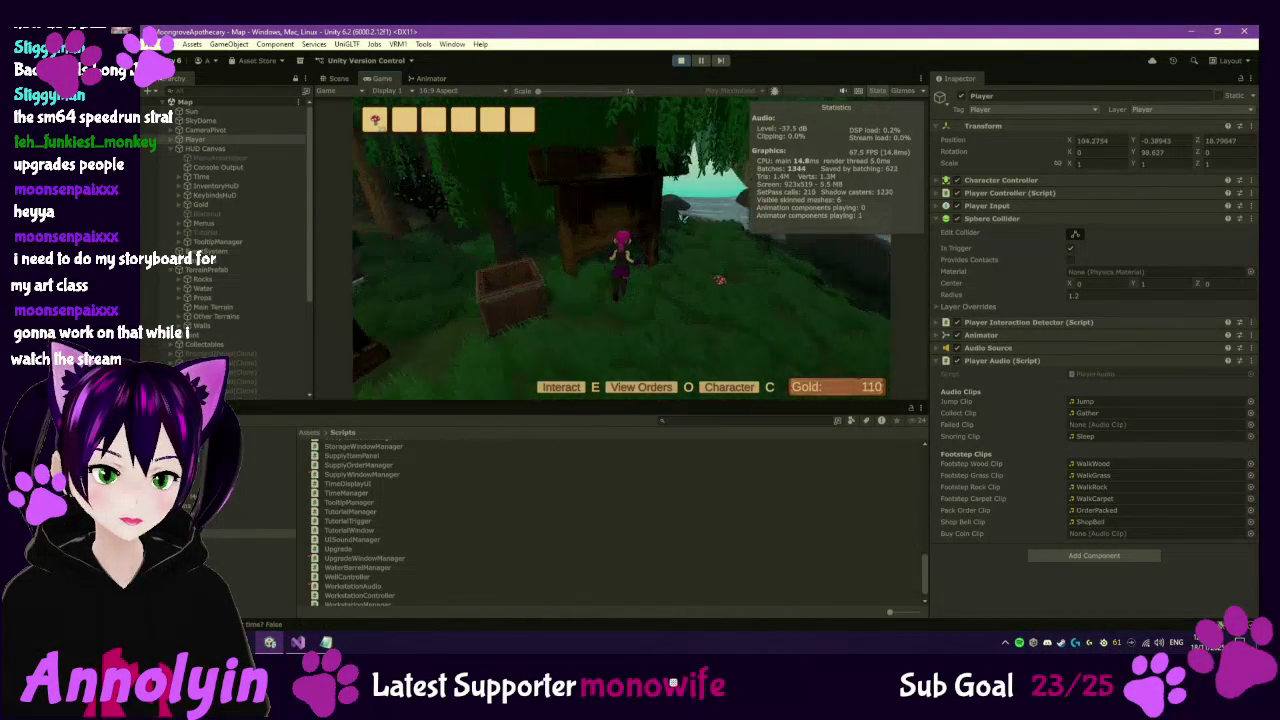
key("o")
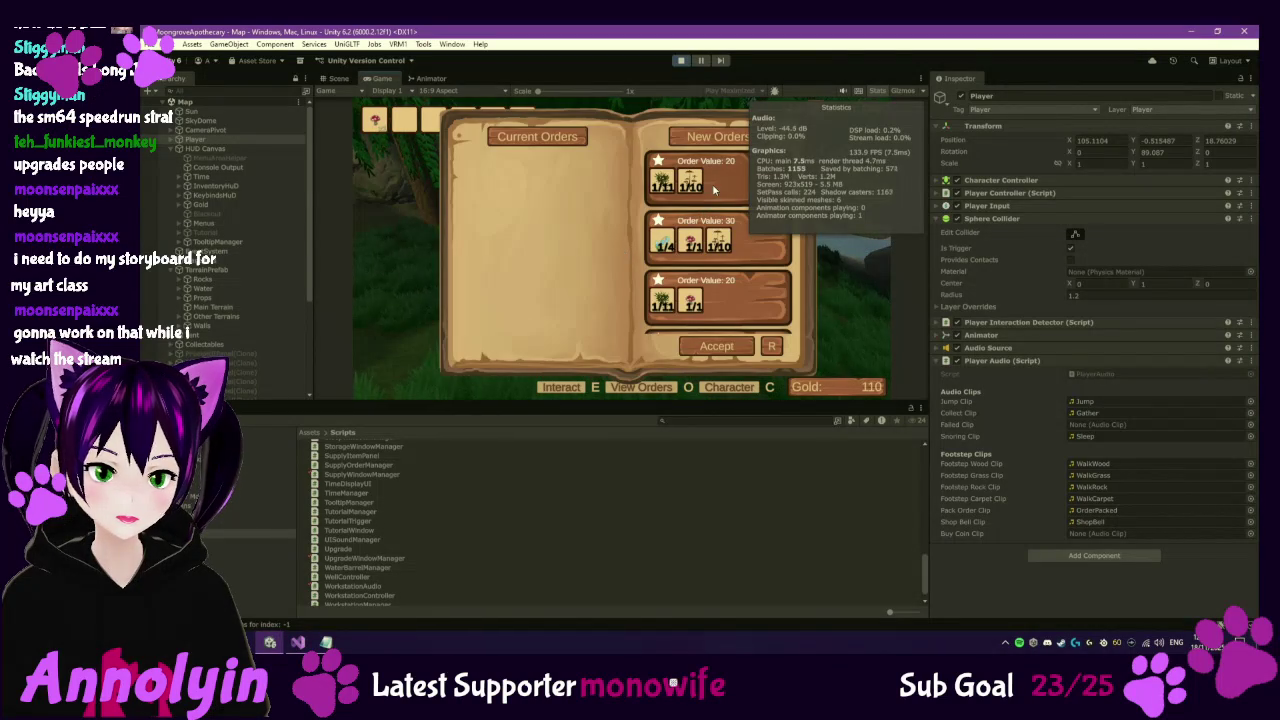
Accept the value-20 and value-30 orders and try packing the two value-30 orders.
left_click(712, 185)
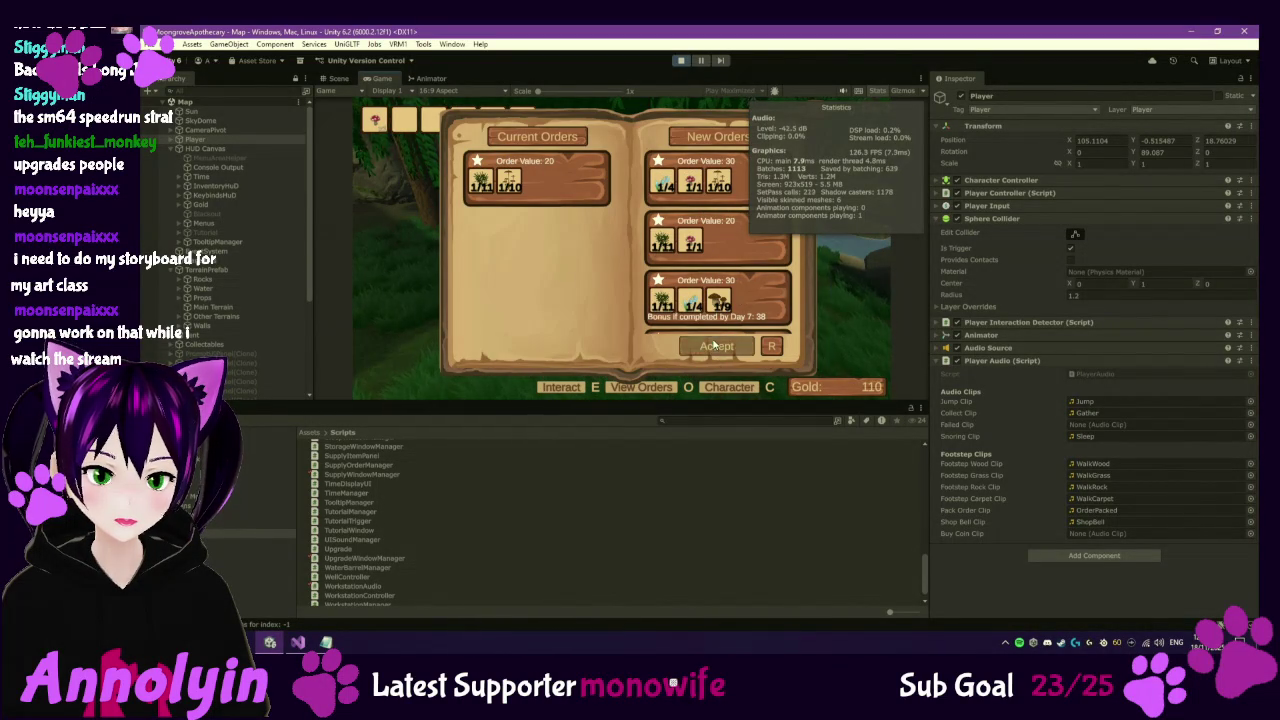
left_click(718, 298)
left_click(551, 347)
scroll(731, 270, "down", 1)
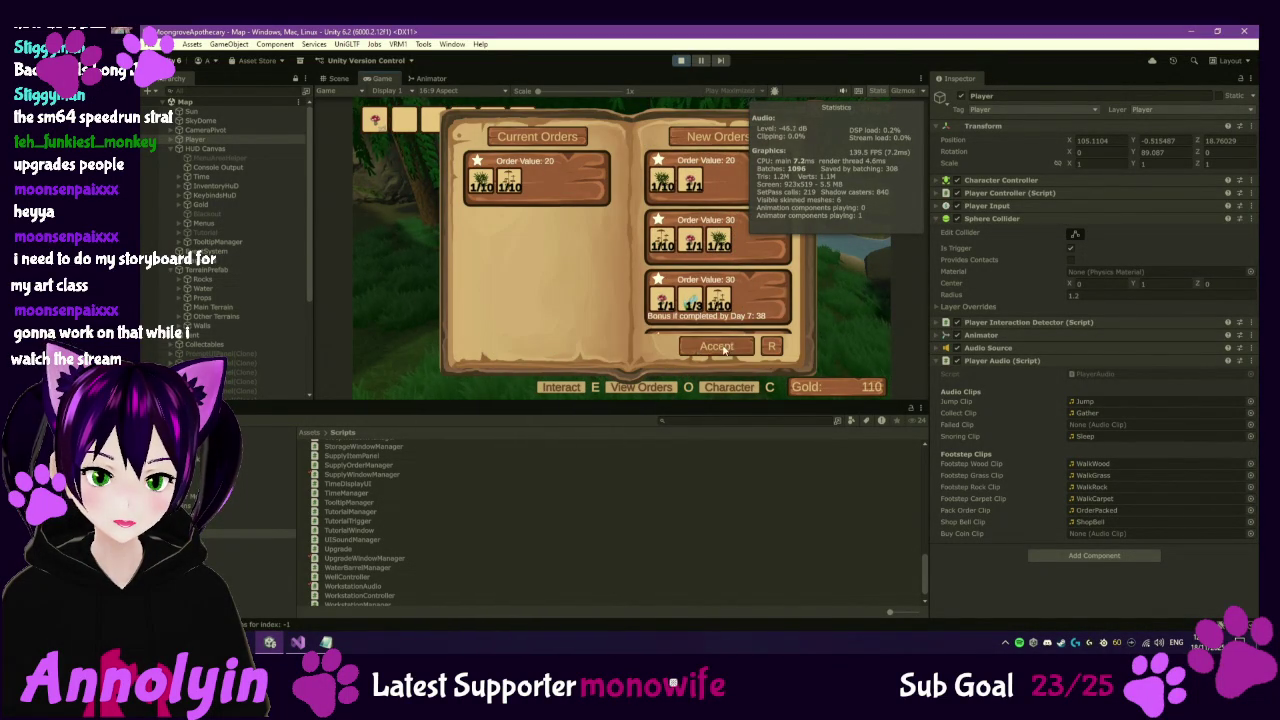
left_click(716, 346)
left_click(548, 350)
Accept the remaining value-30 bonus and value-50 orders, then close the orders book.
scroll(753, 285, "down", 2)
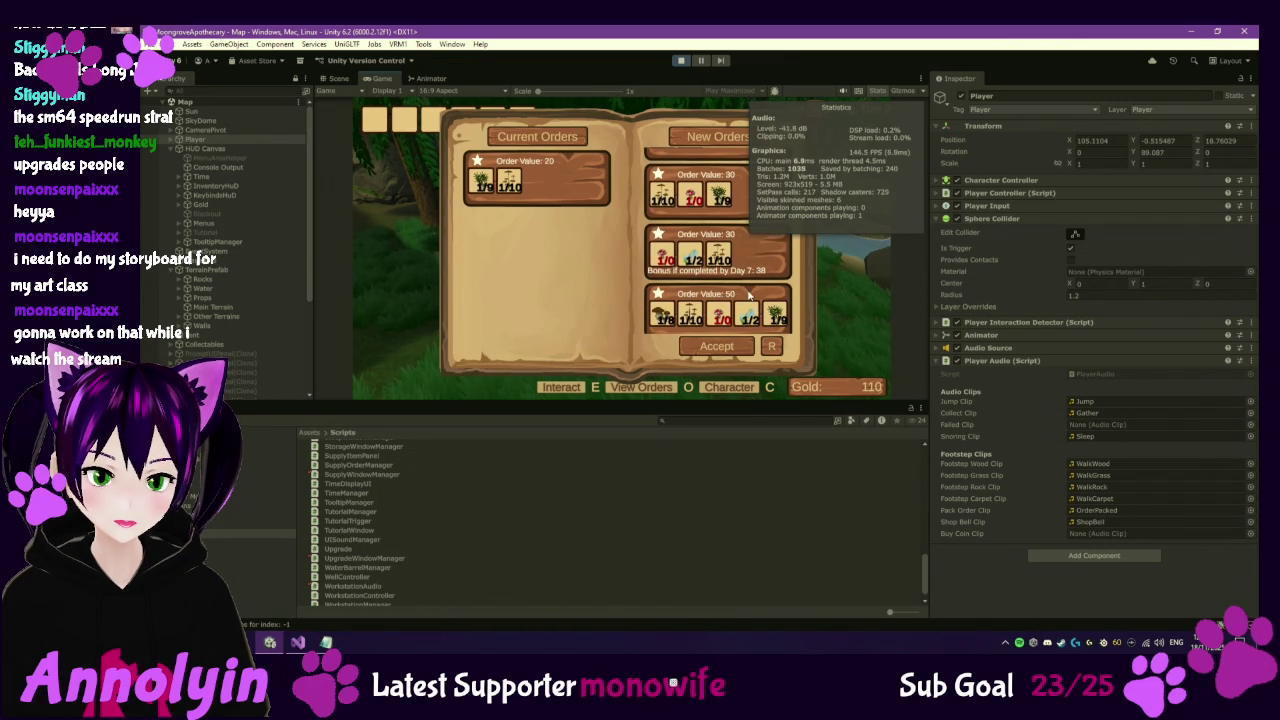
scroll(750, 268, "down", 1)
left_click(724, 349)
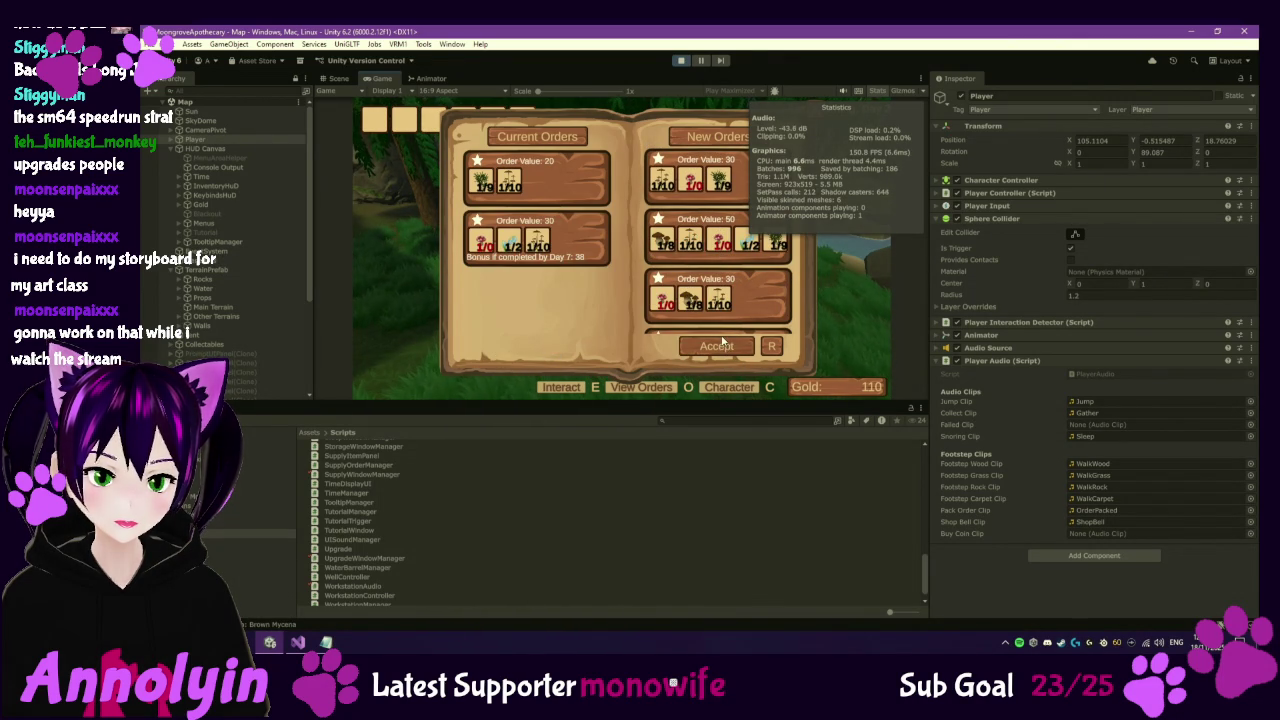
left_click(724, 347)
key("o")
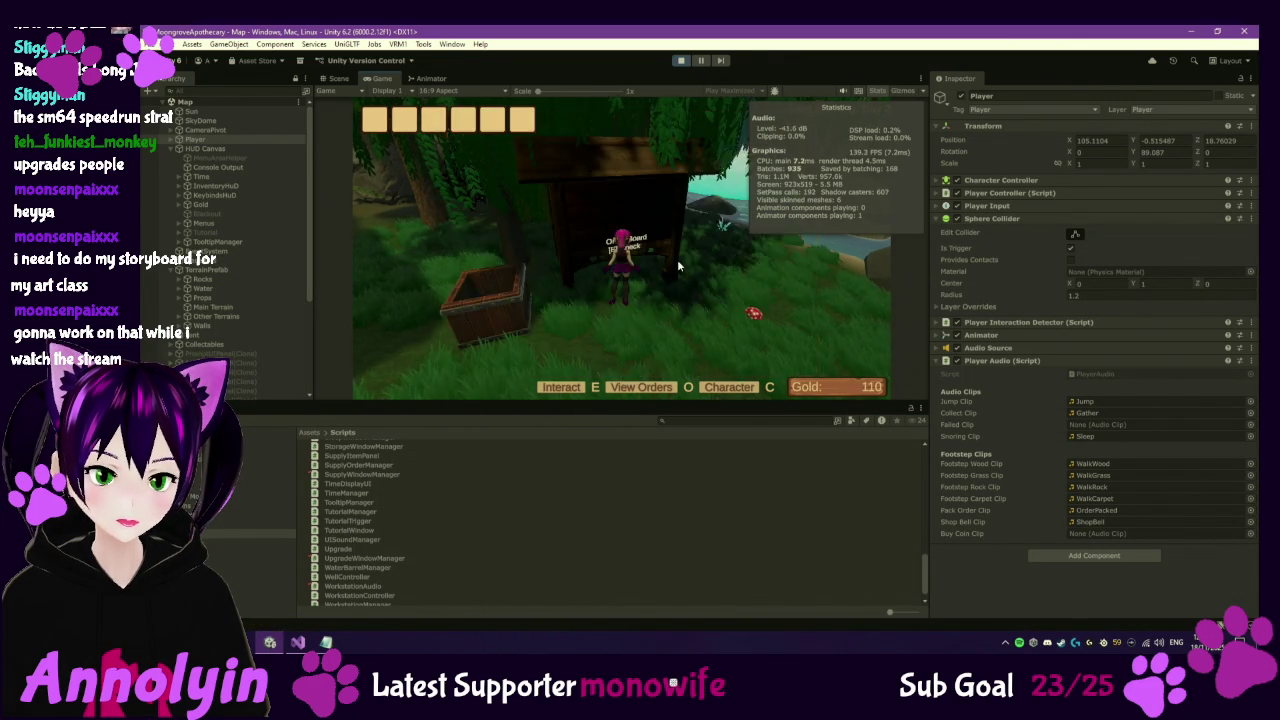
Gather the Redcap mushrooms near the beach, in the meadow and under the pink trees.
key("e")
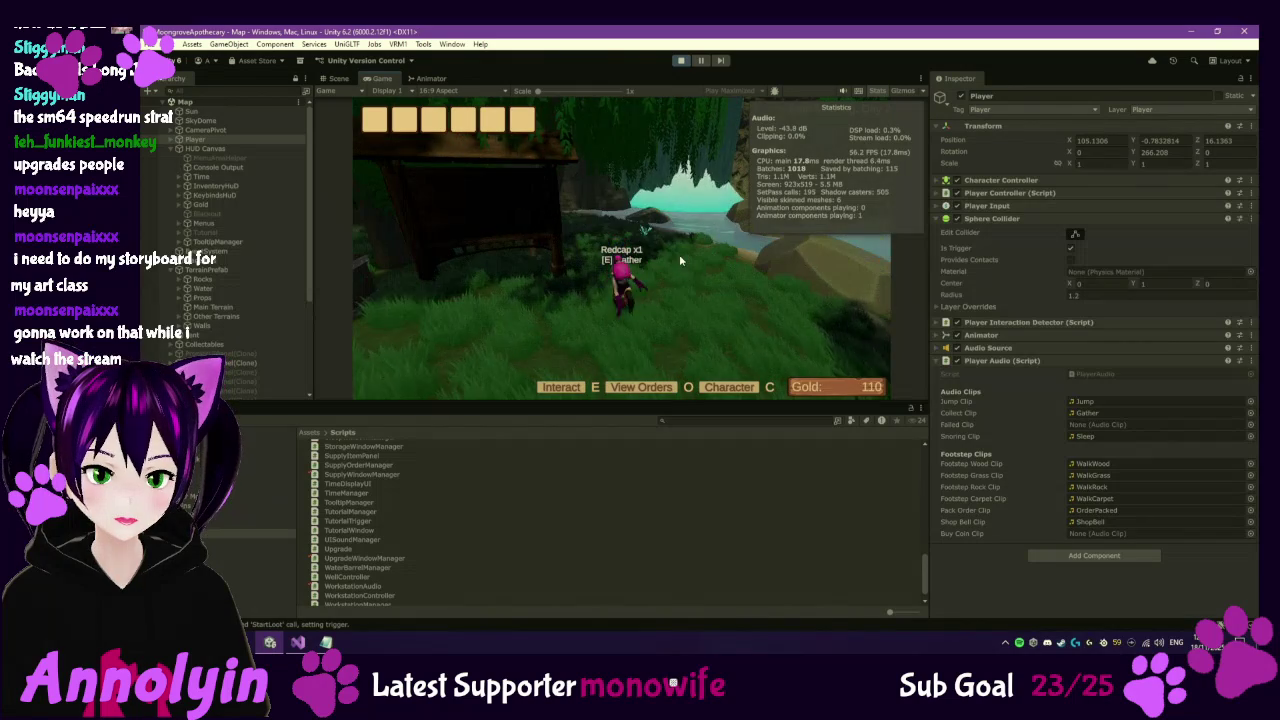
key("w")
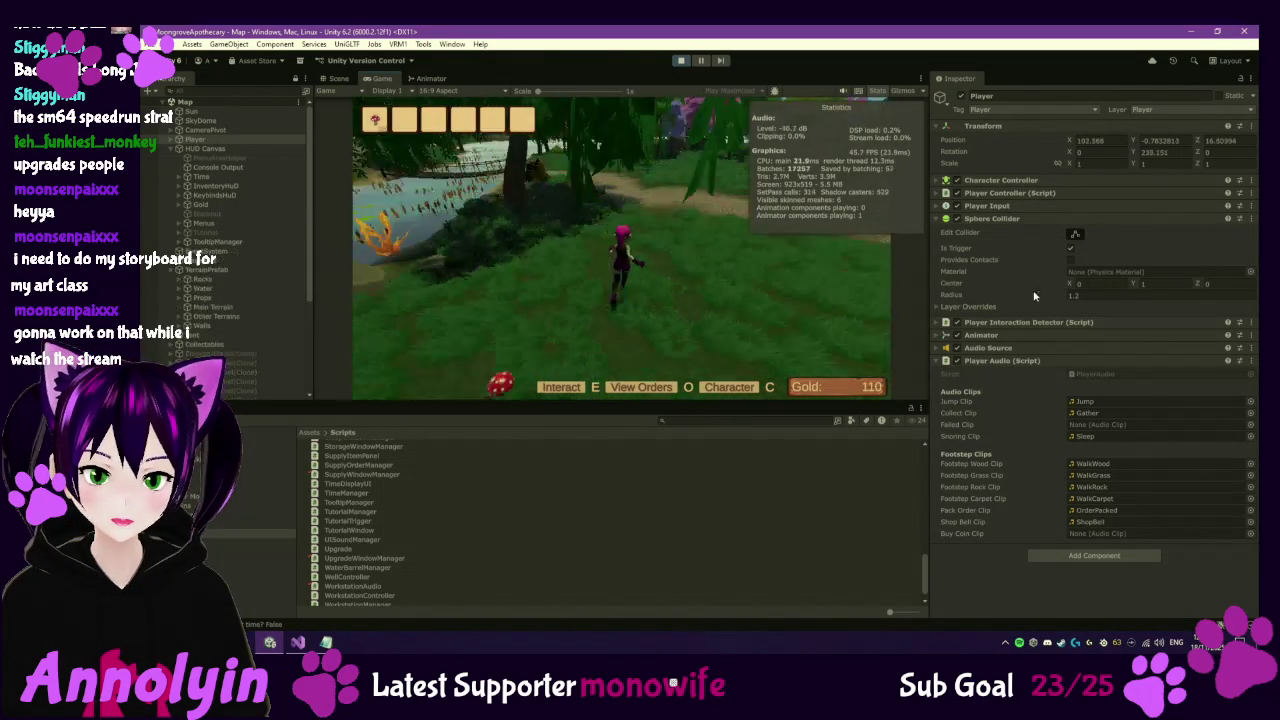
key("w")
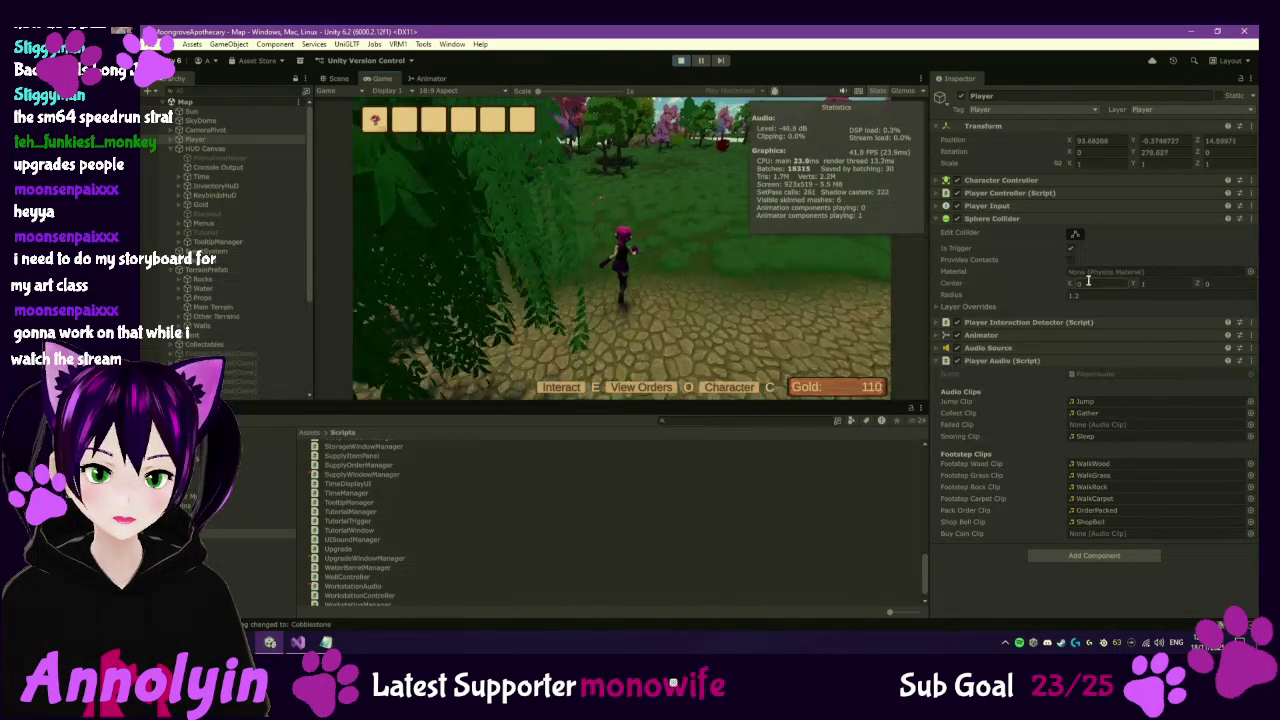
key("e")
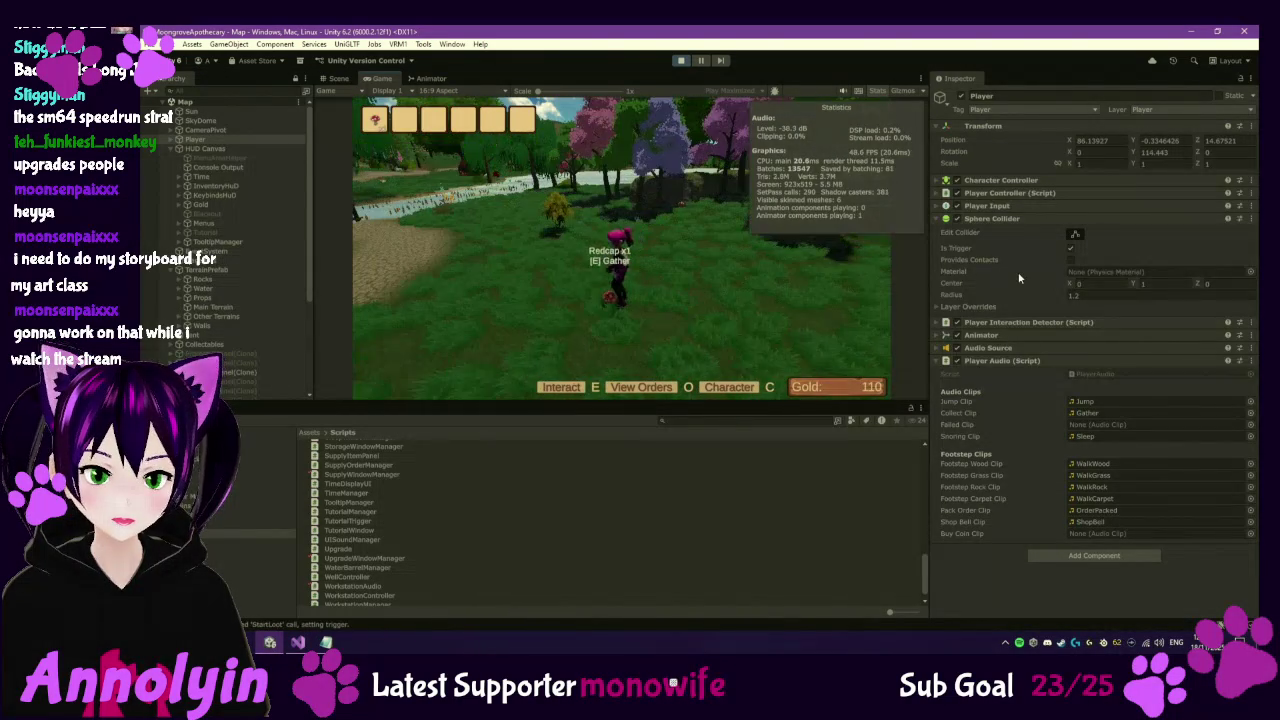
key("w")
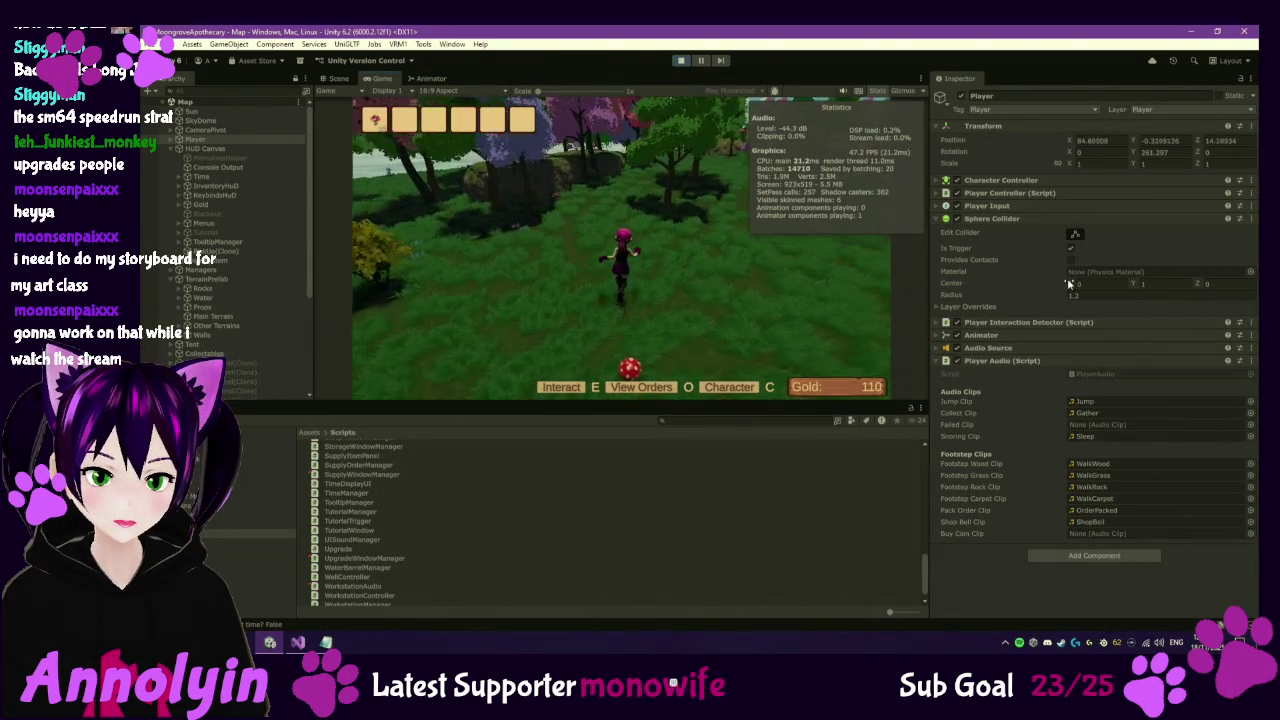
key("e")
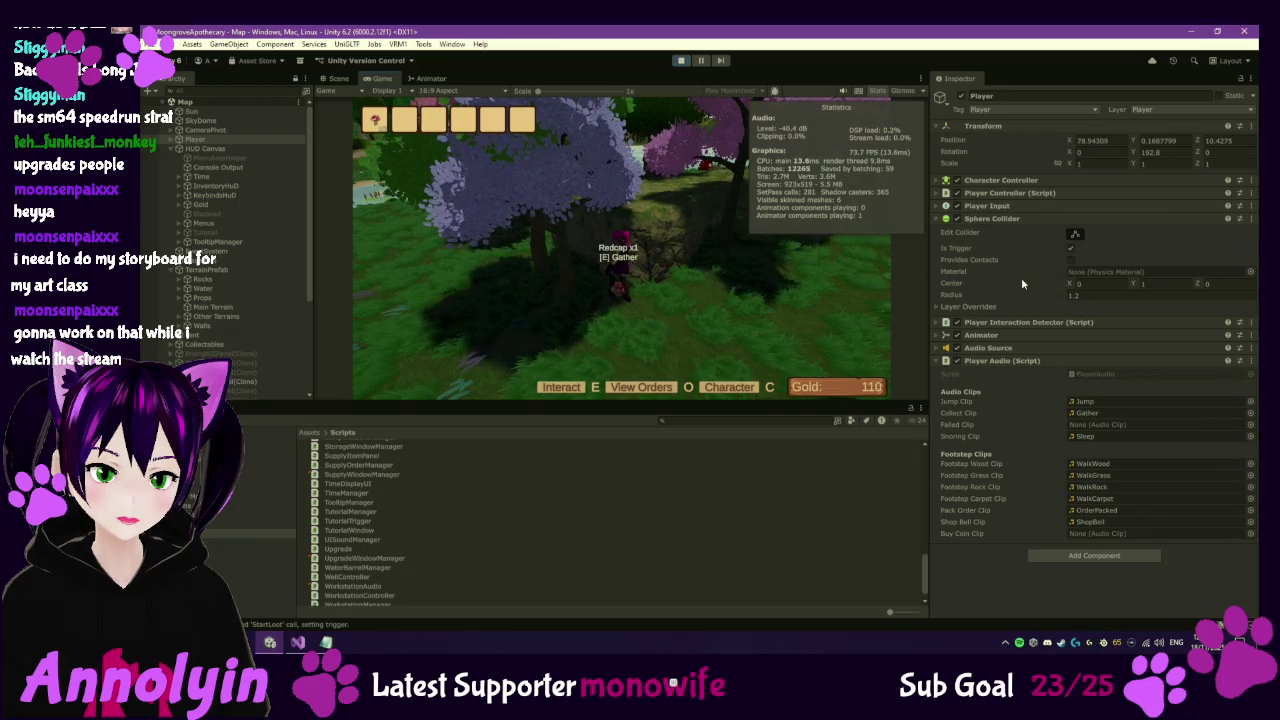
Walk up to the cabin, open the orders book and select the bonus Value 30 order.
key("w")
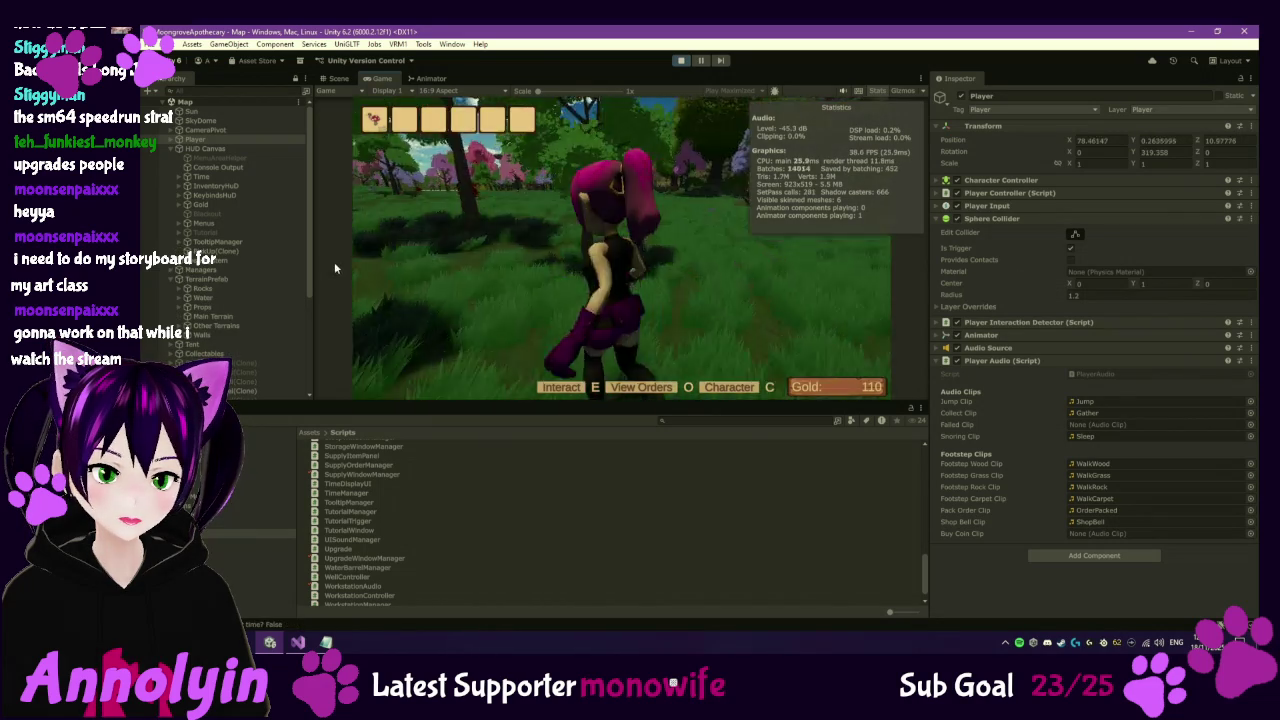
key("w")
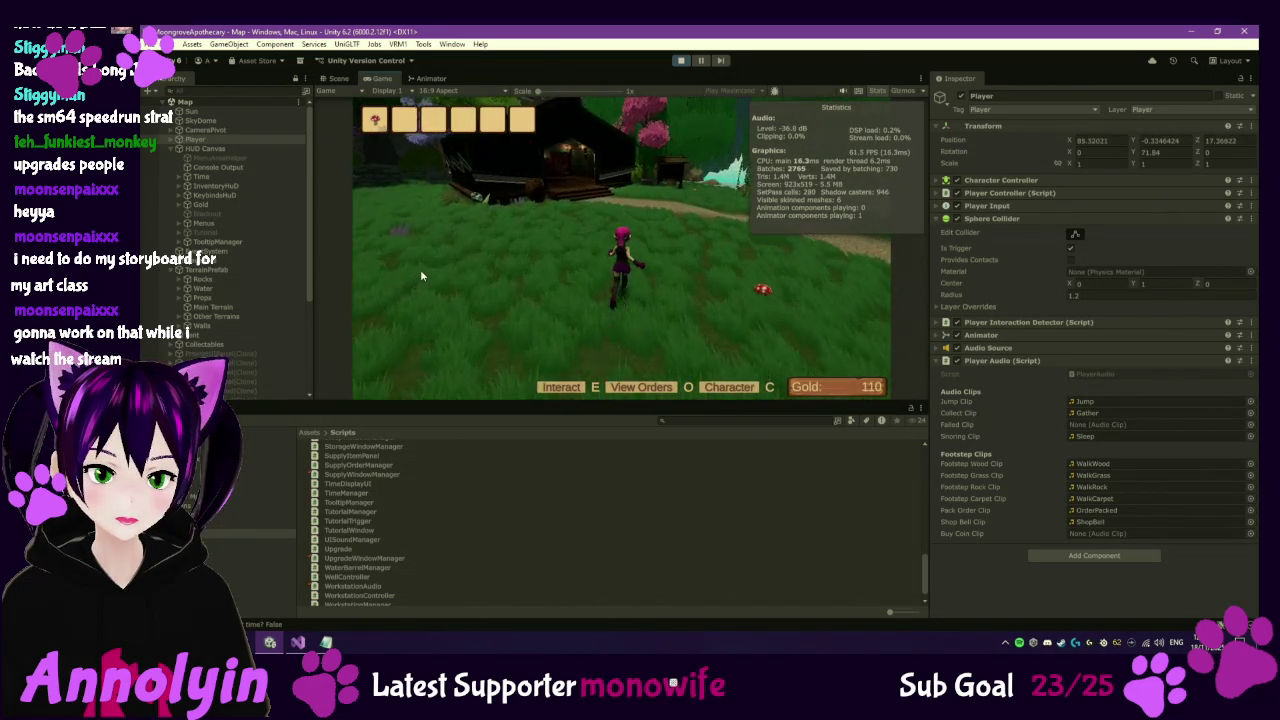
key("w")
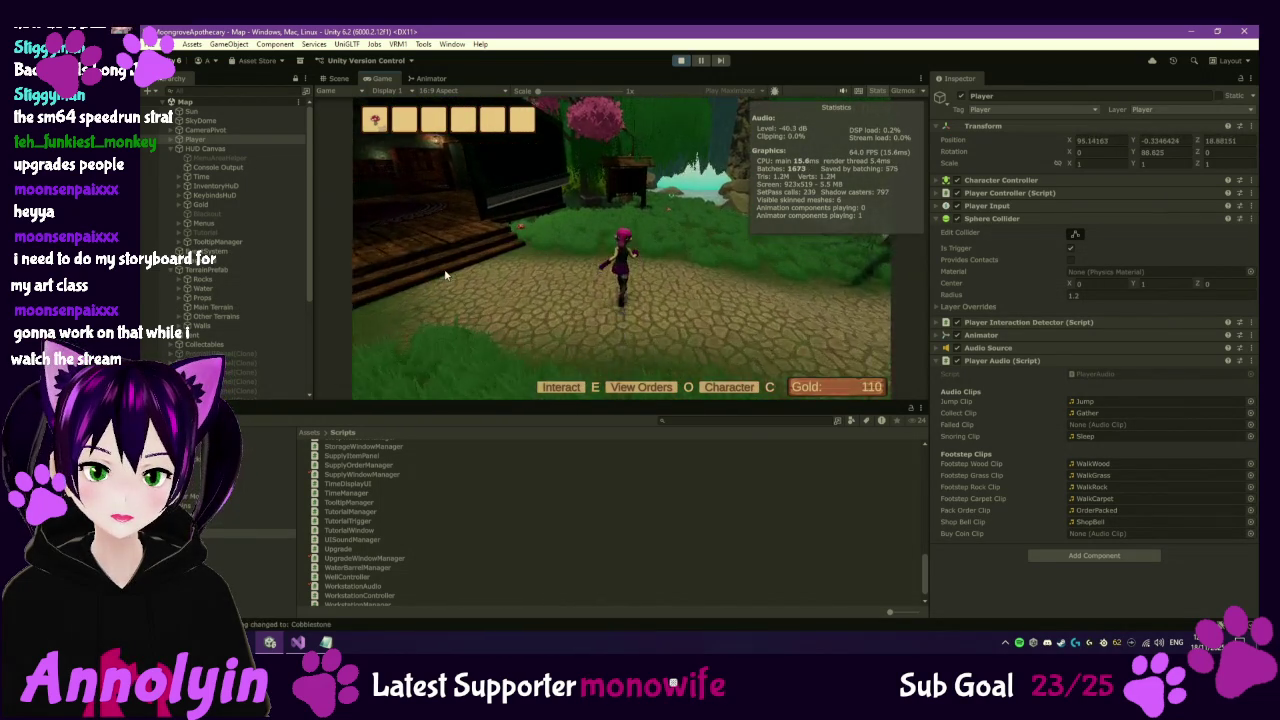
key("w")
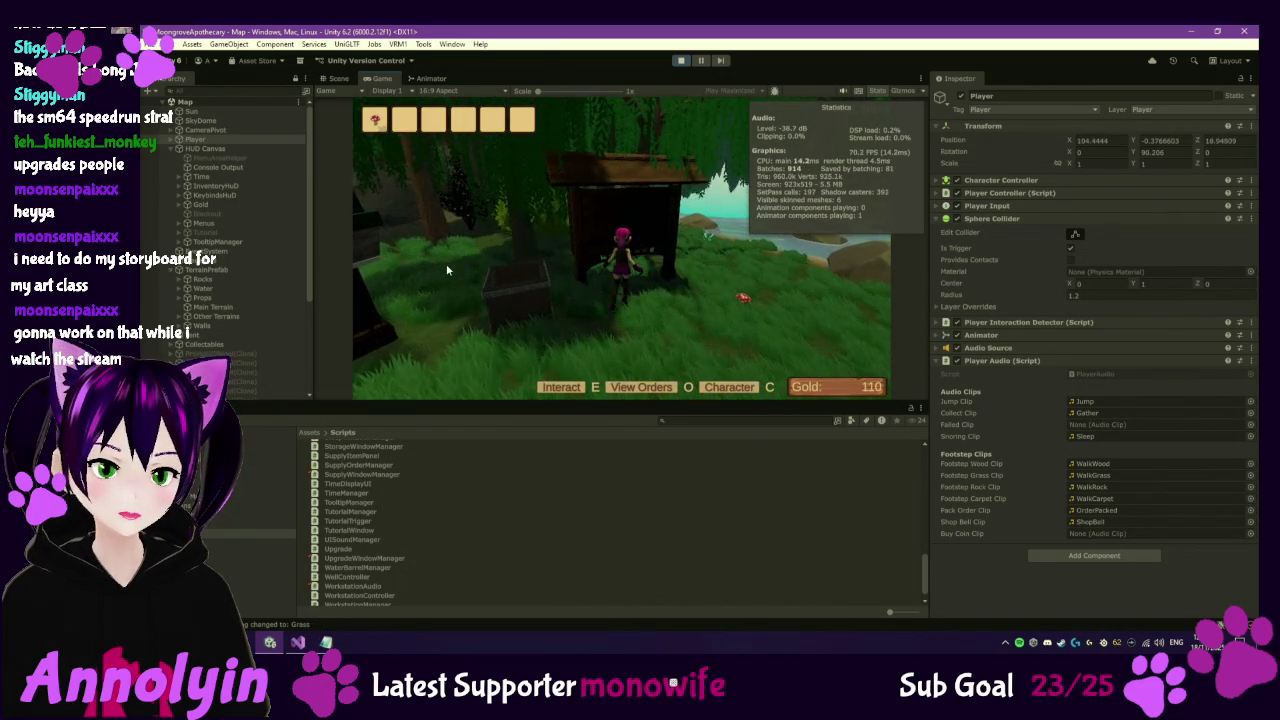
key("o")
left_click(559, 219)
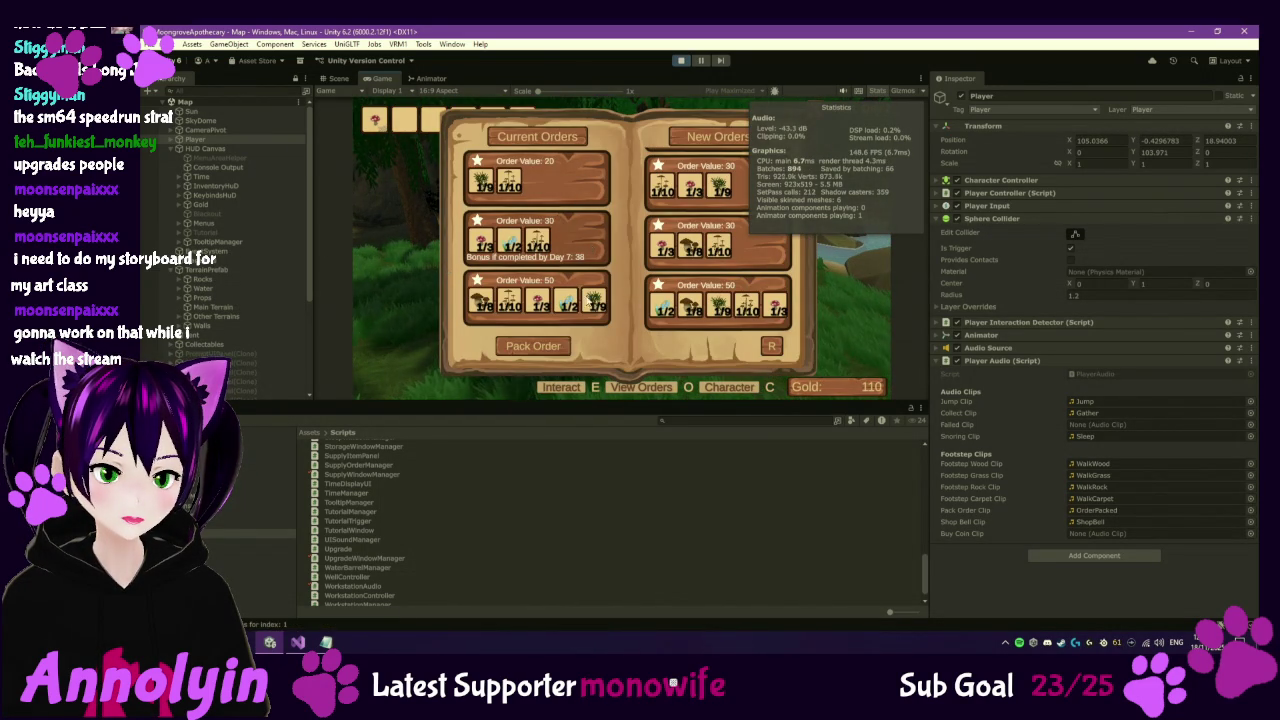
Pack the bonus Value 30, Value 50 and Value 20 orders, browse New Orders, then close the book.
left_click(548, 348)
left_click(533, 346)
left_click(537, 180)
left_click(533, 346)
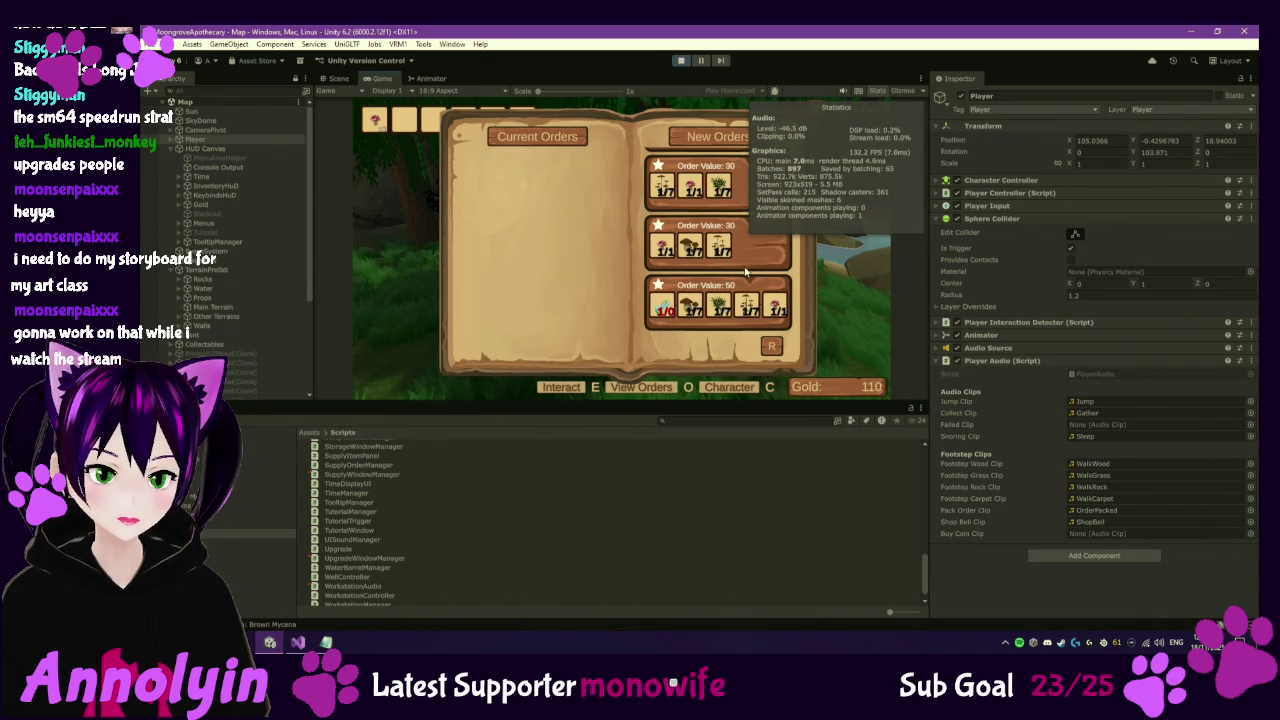
scroll(742, 267, "down", 5)
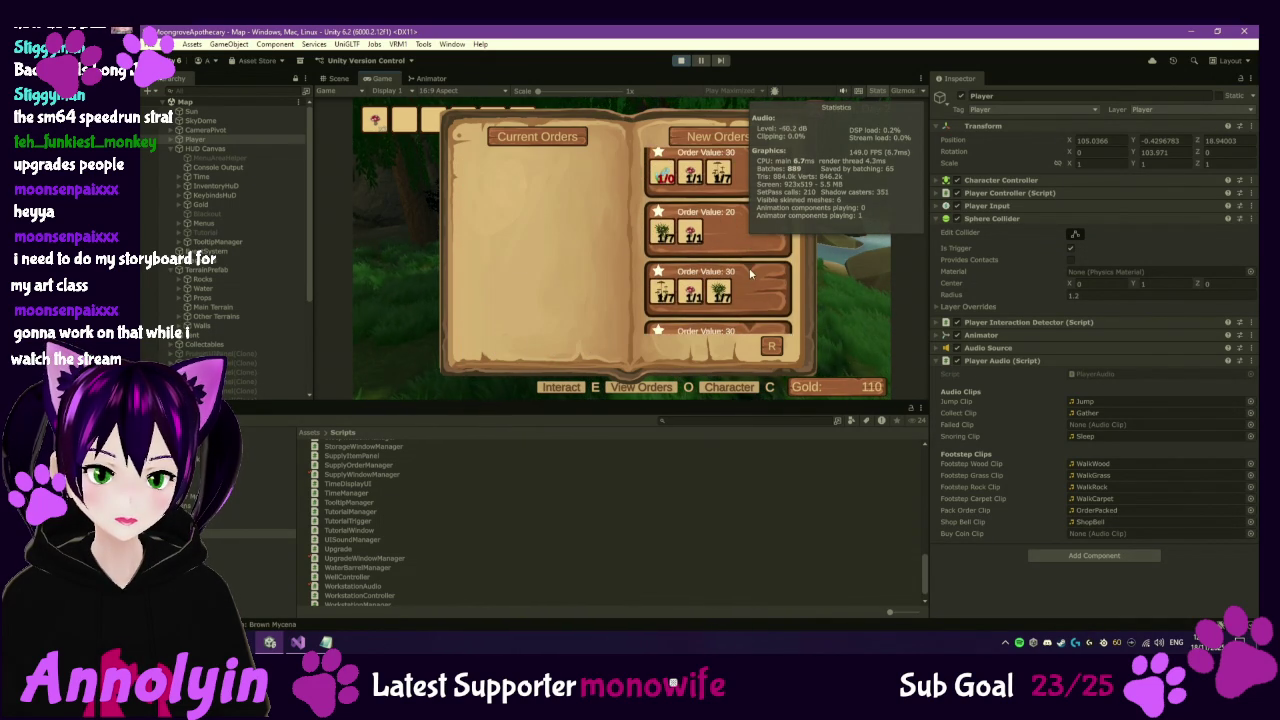
scroll(768, 292, "up", 1)
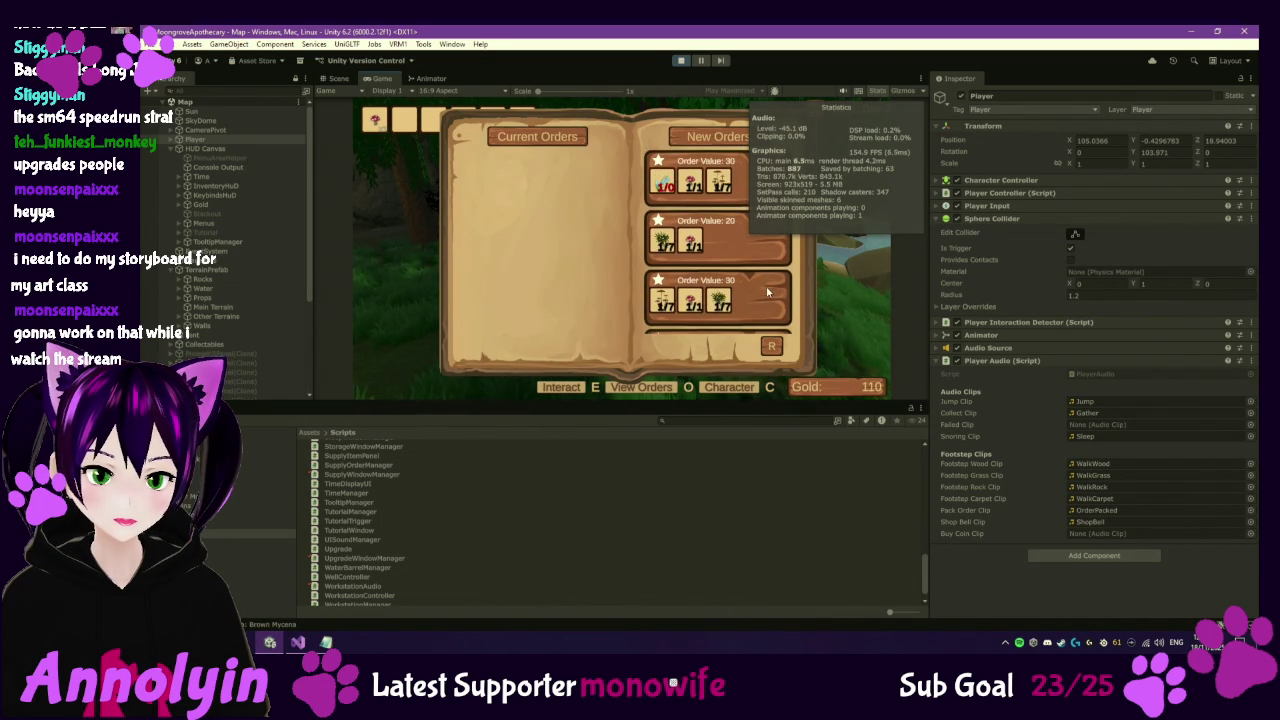
scroll(767, 291, "down", 3)
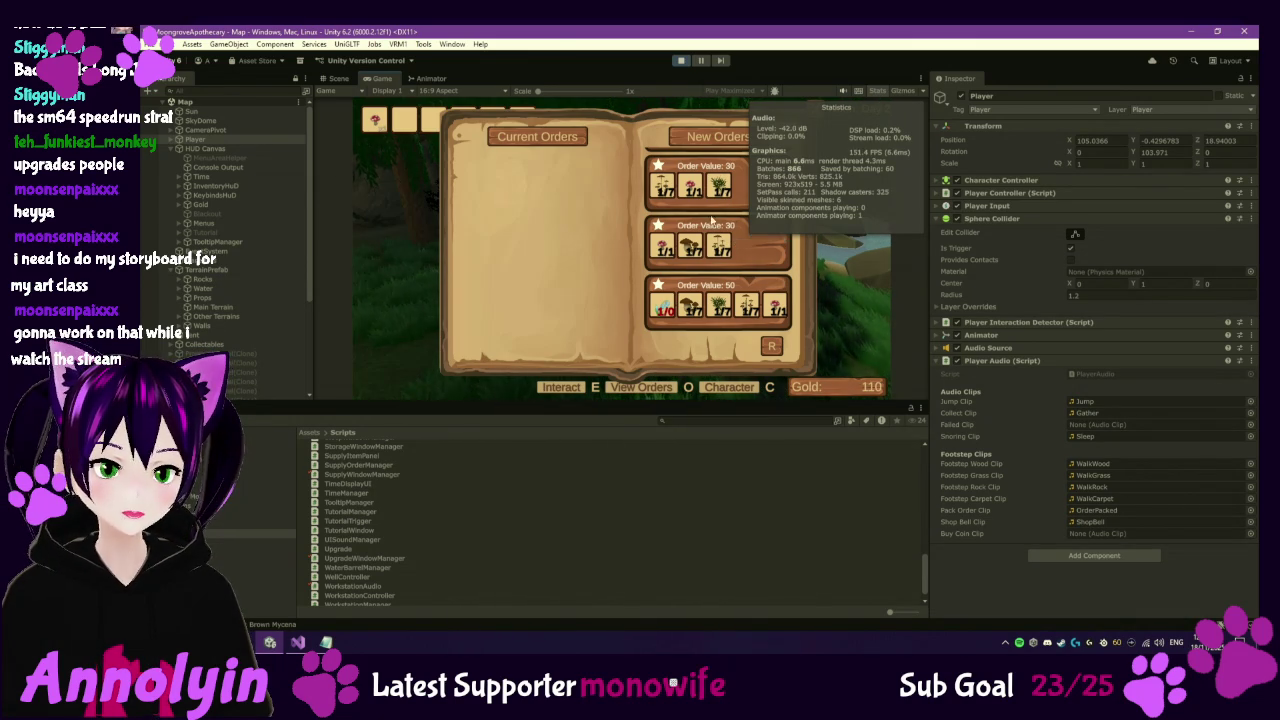
scroll(760, 277, "up", 3)
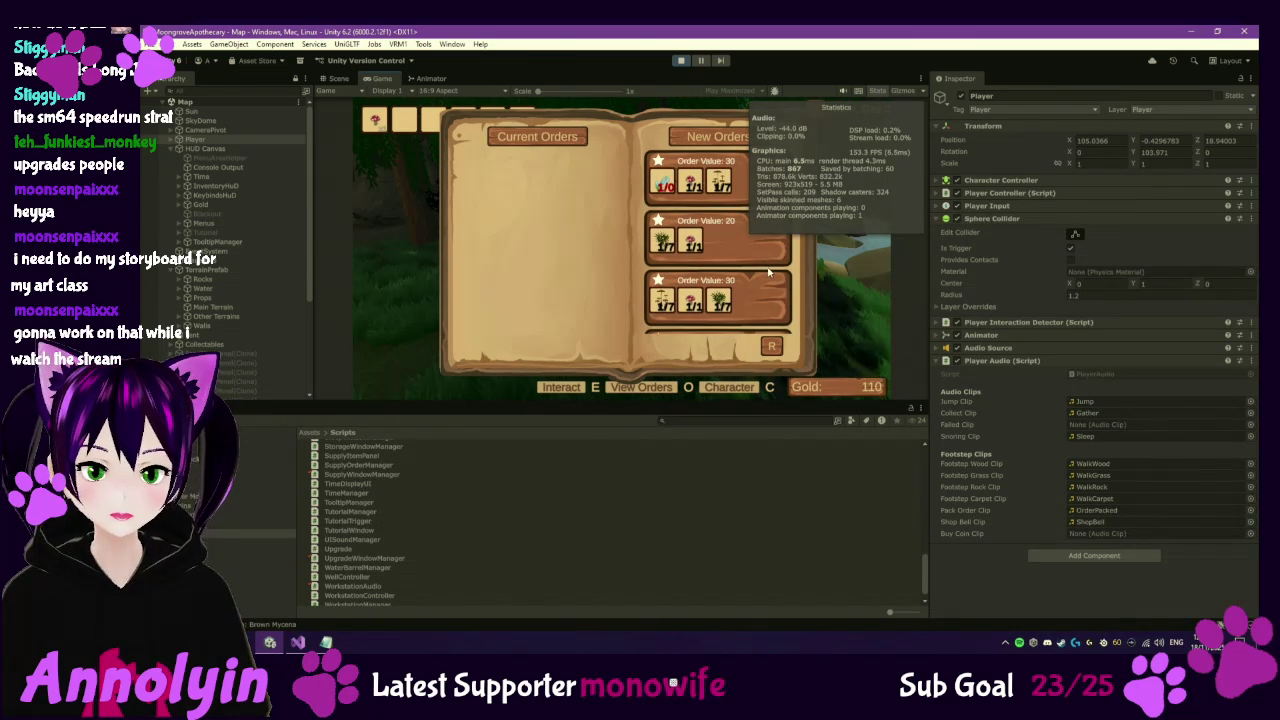
key("o")
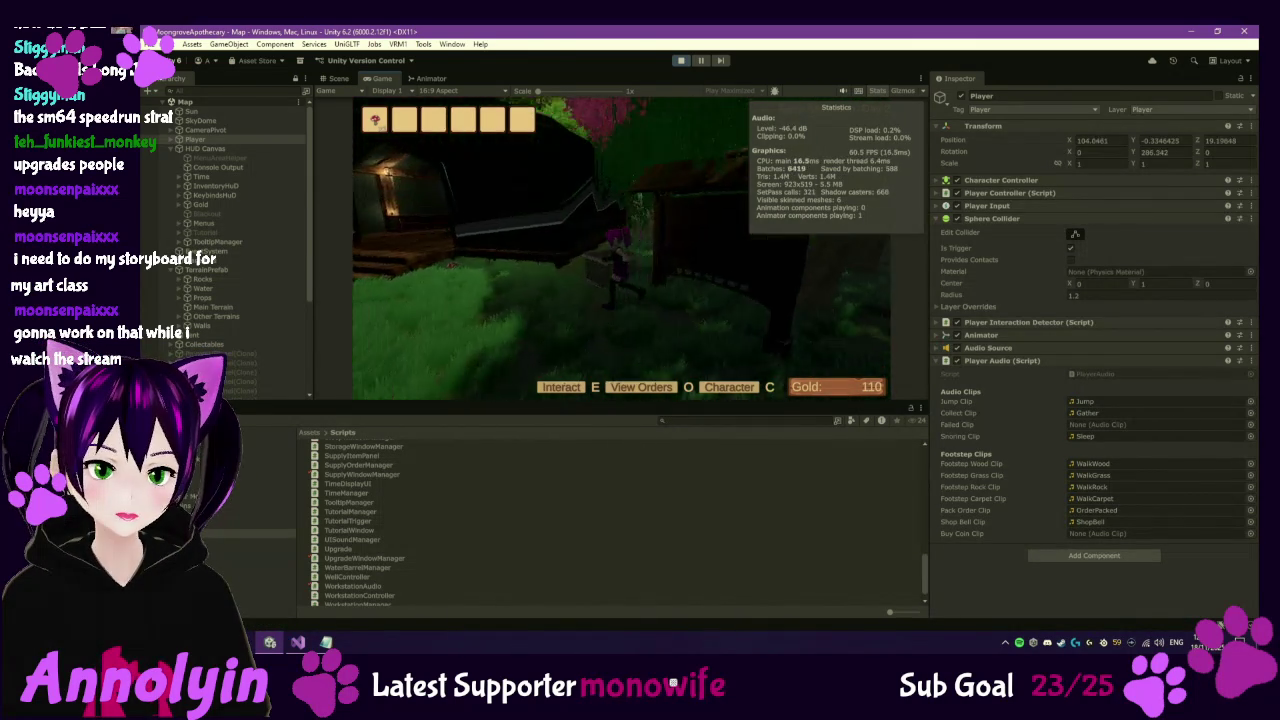
Walk into the shop and check the storage at the table, then close it.
key("w")
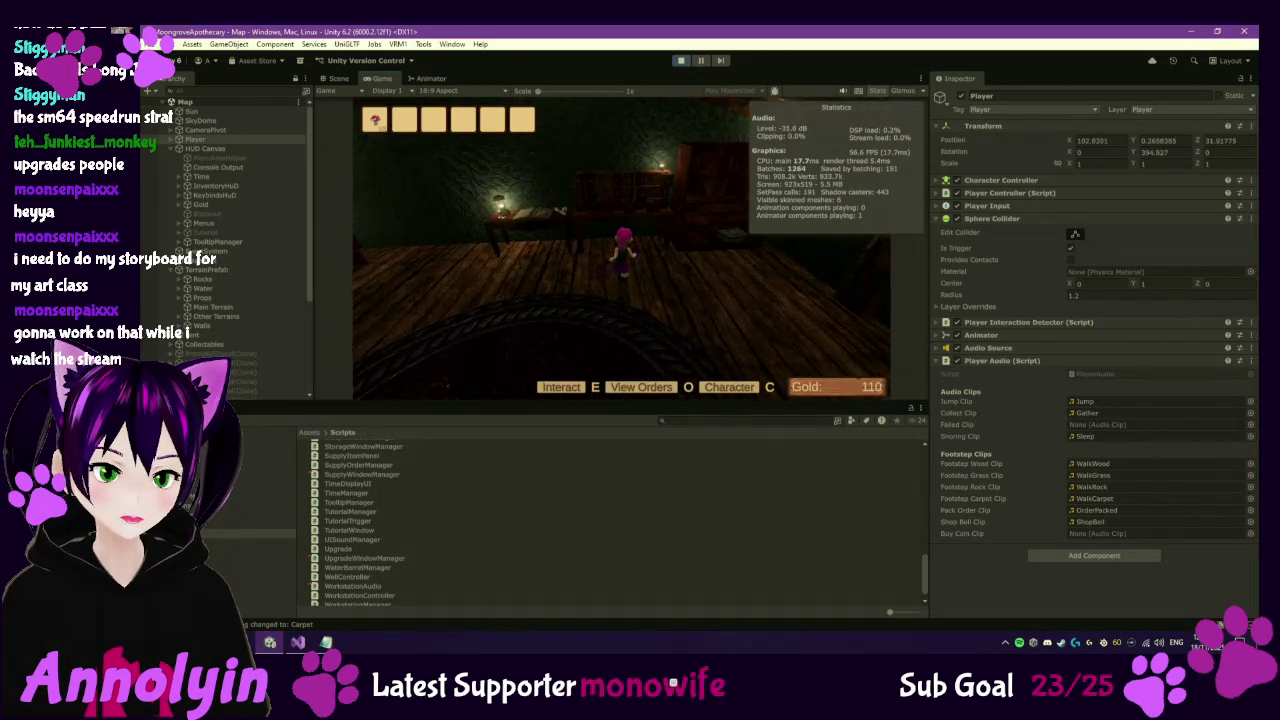
key("e")
key("Escape")
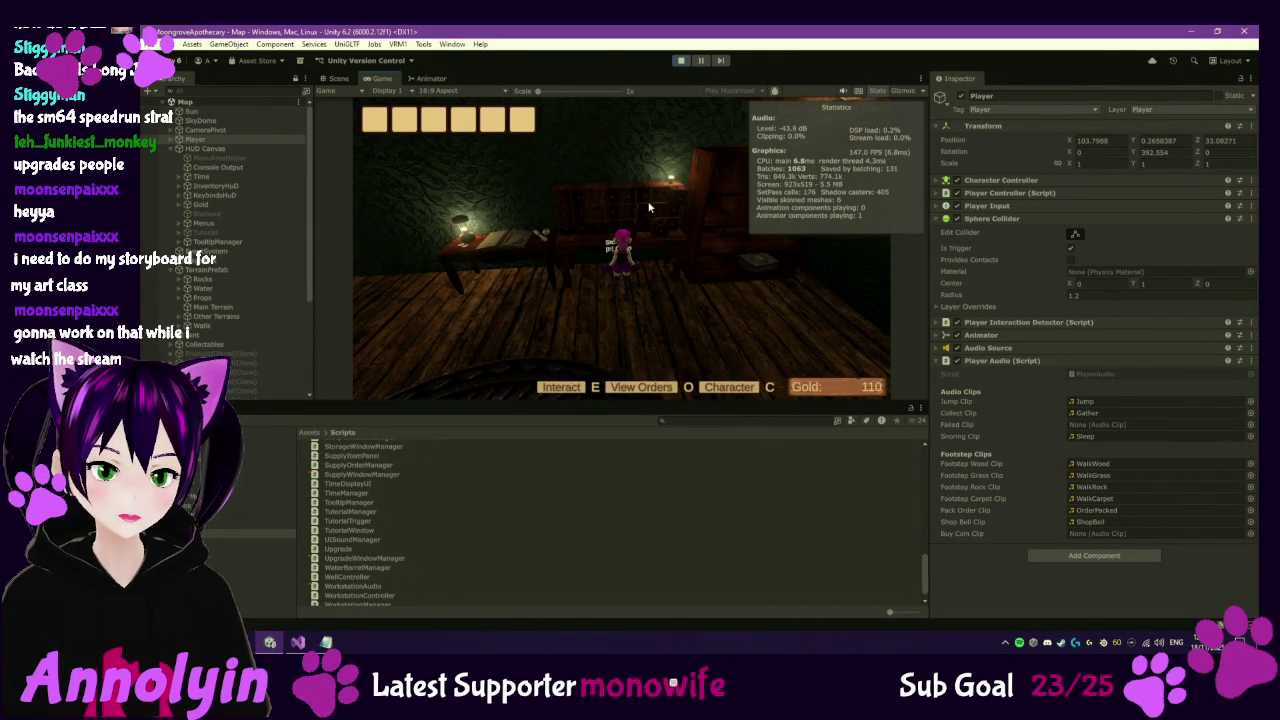
key("w")
Pause the game and save it to a save slot.
key("Escape")
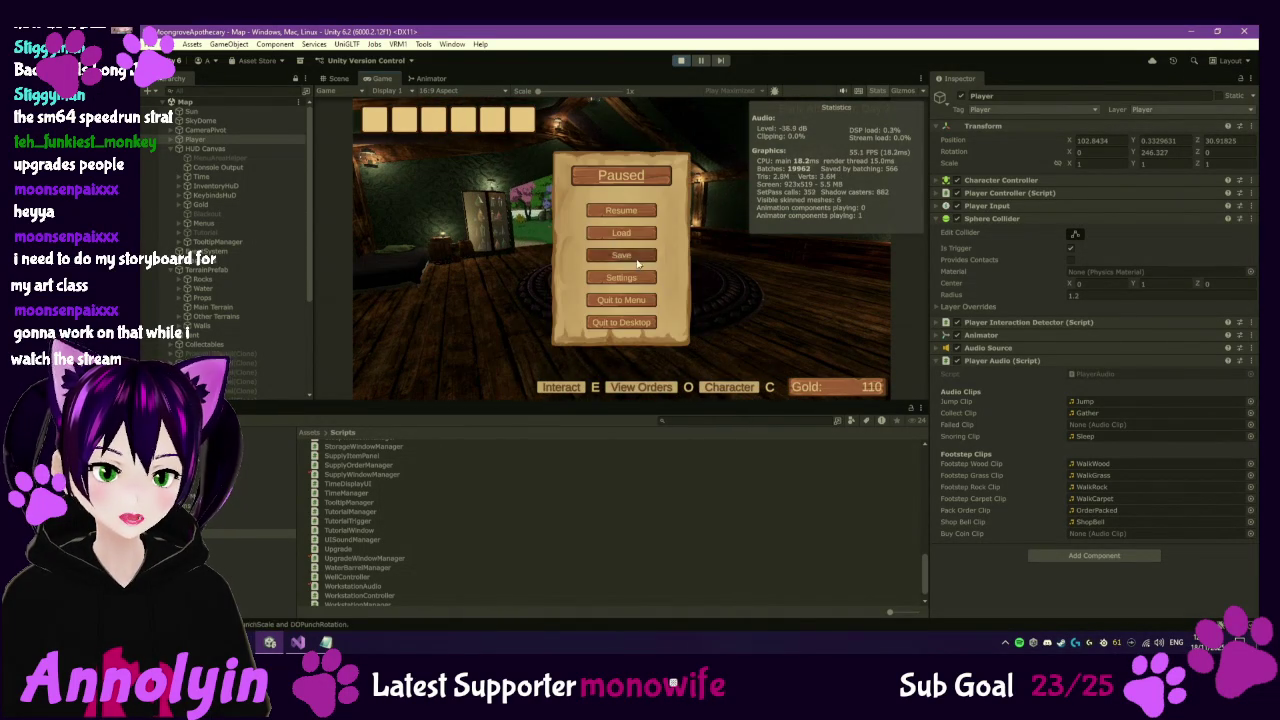
left_click(621, 255)
left_click(592, 366)
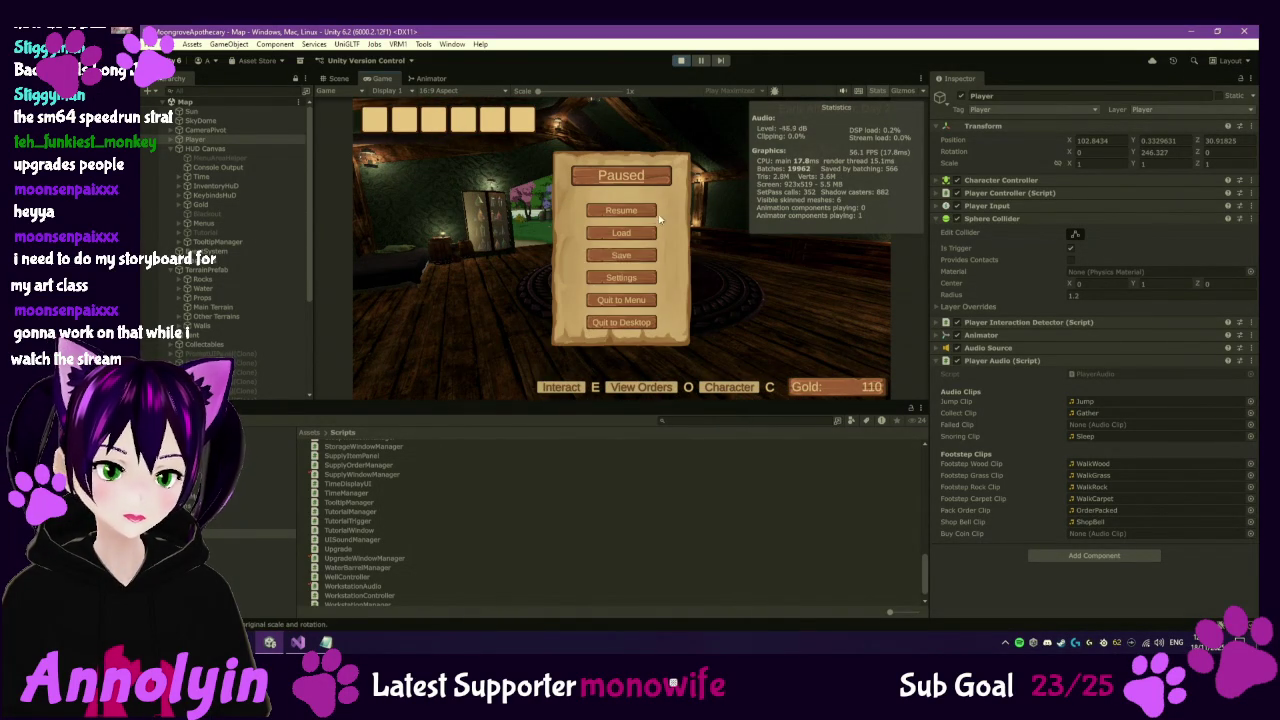
Quit to the main menu and load the game saved in slot 1.
left_click(637, 302)
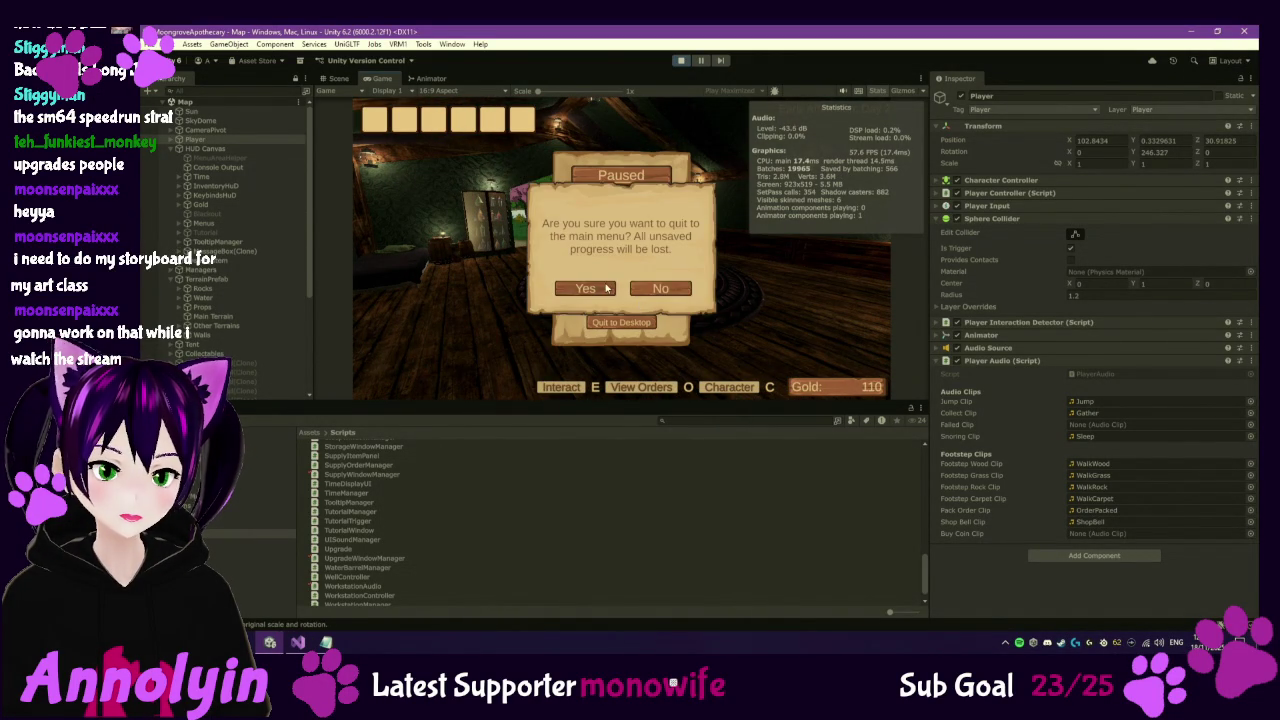
left_click(605, 288)
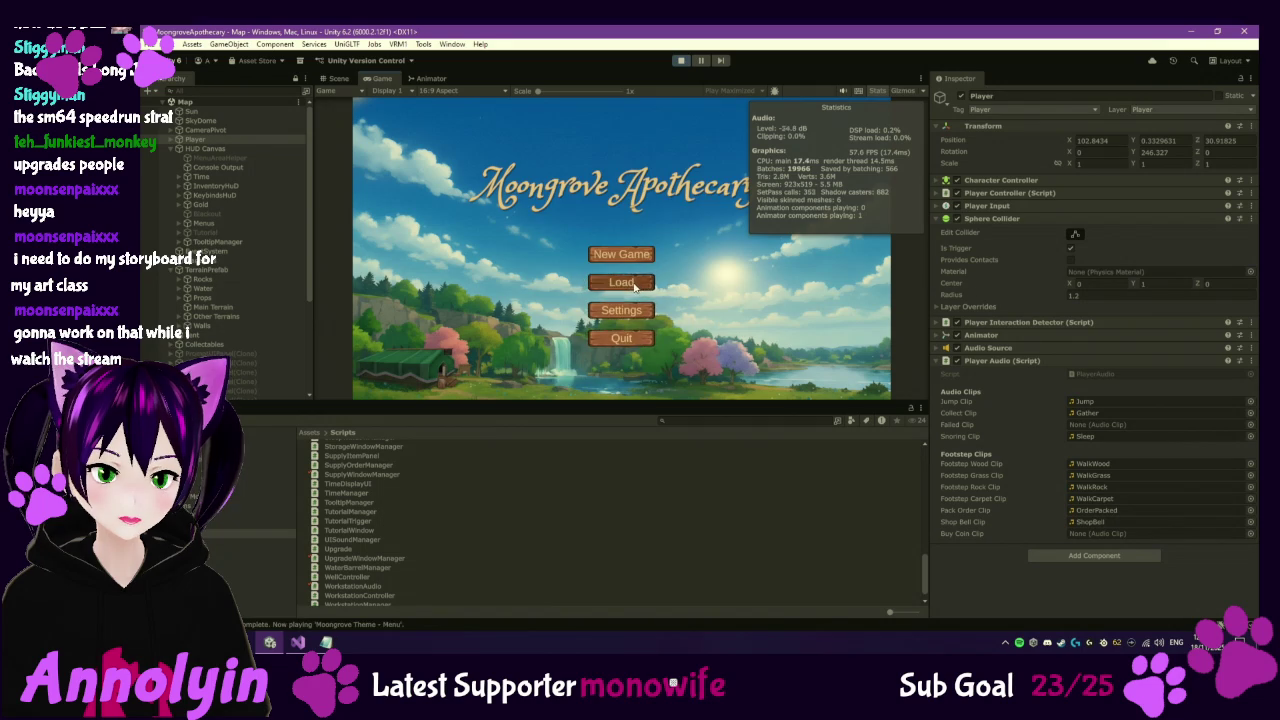
left_click(634, 287)
left_click(631, 232)
left_click(587, 362)
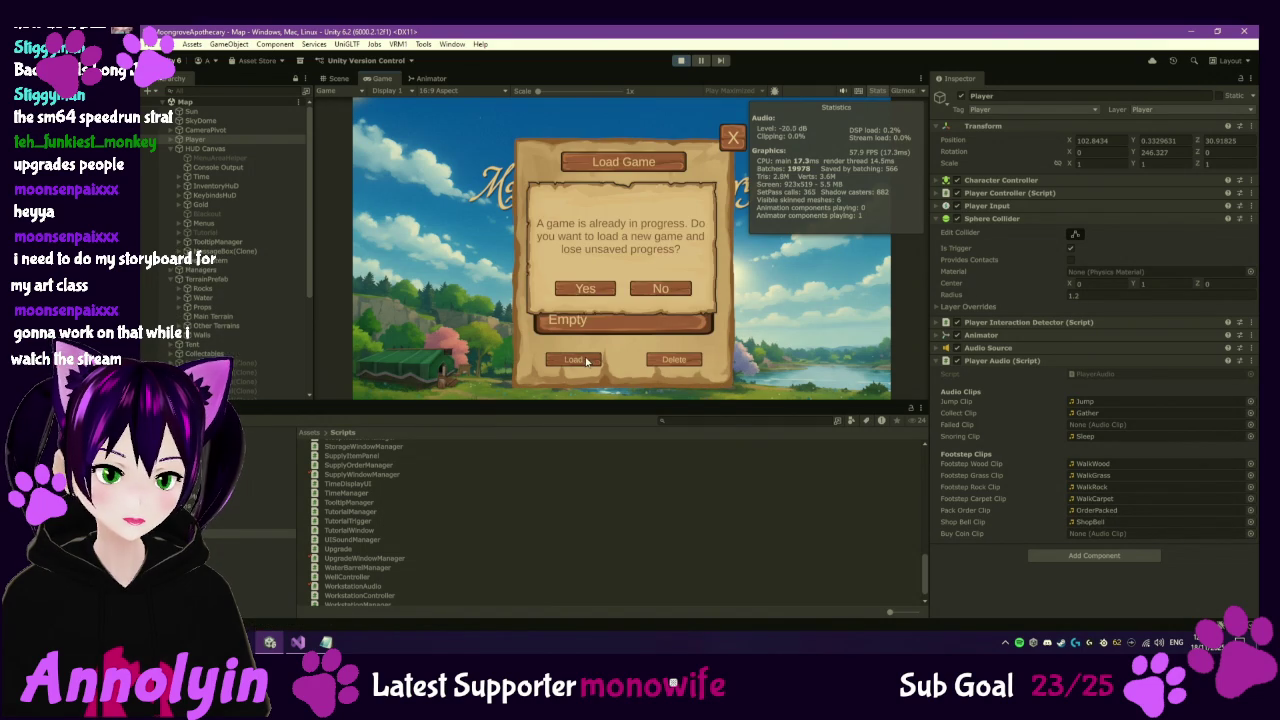
left_click(585, 288)
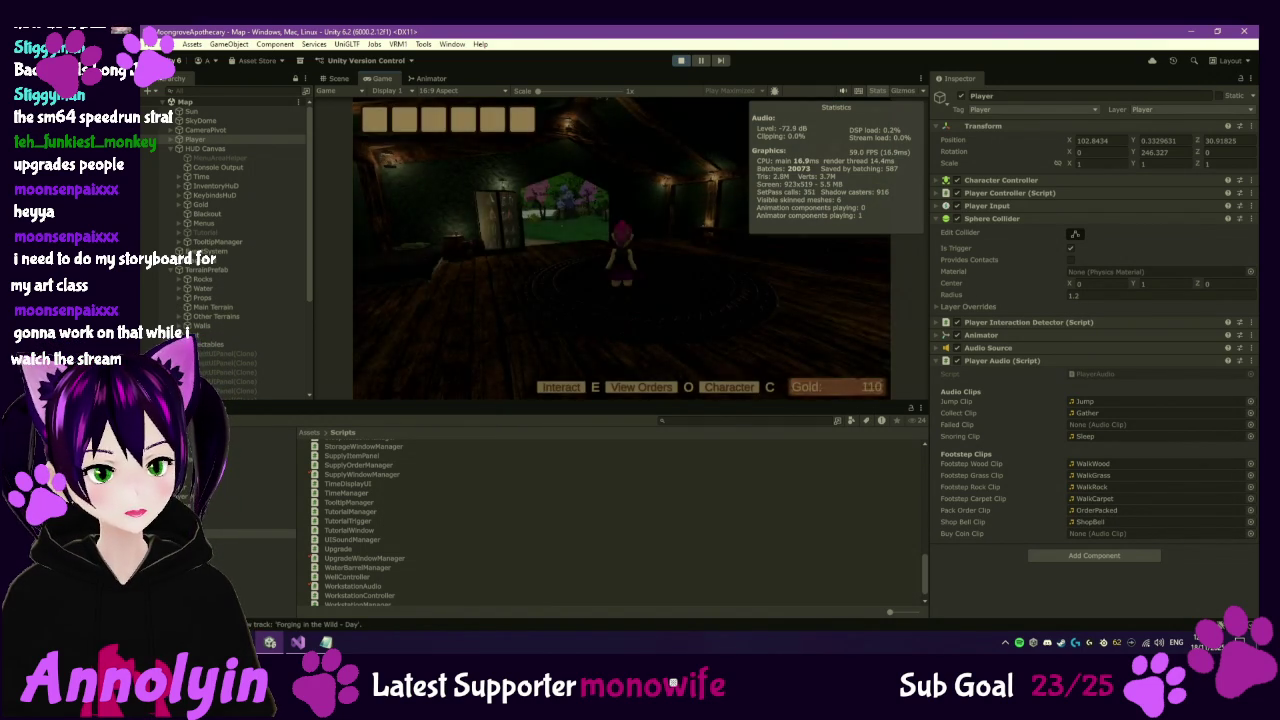
Walk around the shop, return to the title screen, and stop the game in the editor.
key("s")
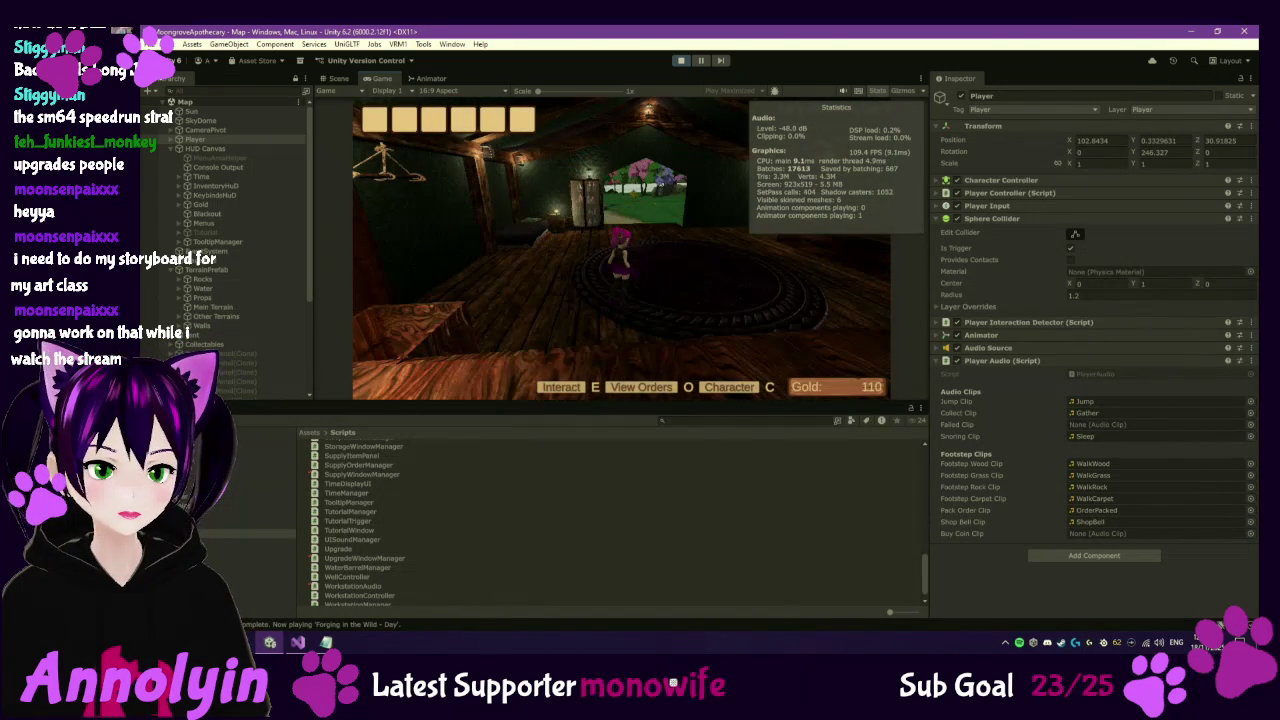
key("s")
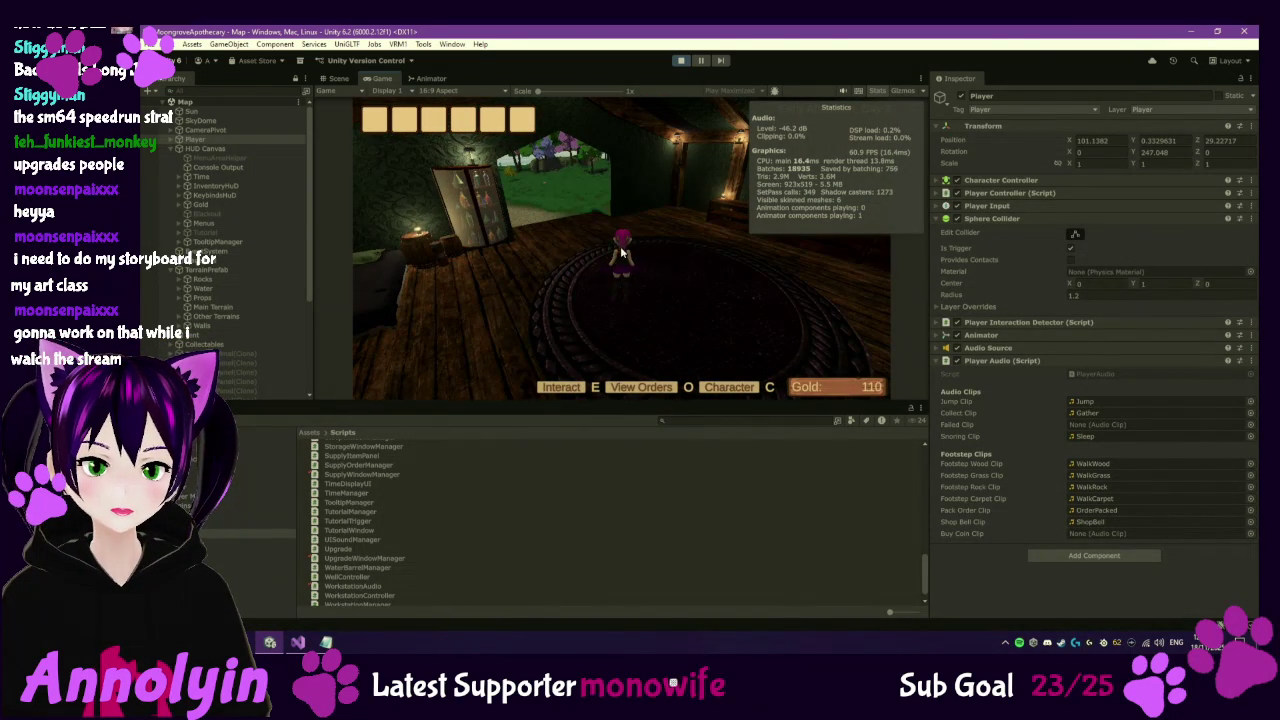
key("Escape")
left_click(617, 301)
left_click(592, 292)
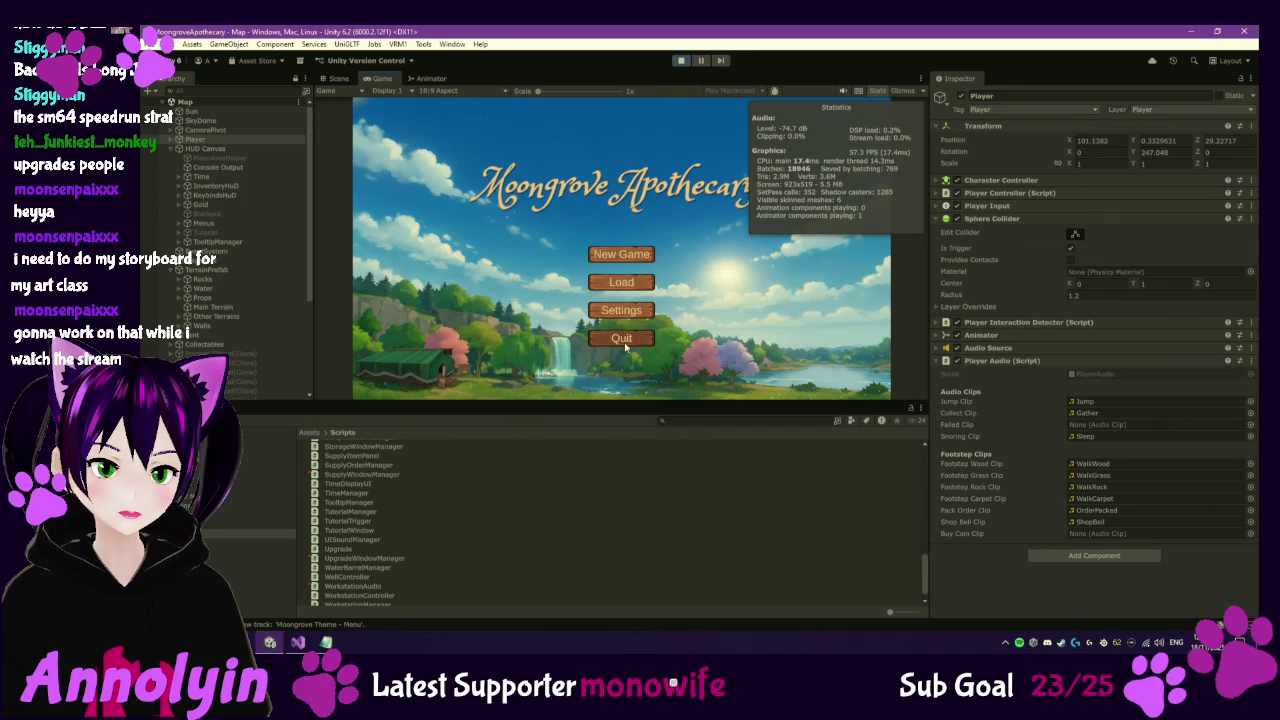
left_click(680, 62)
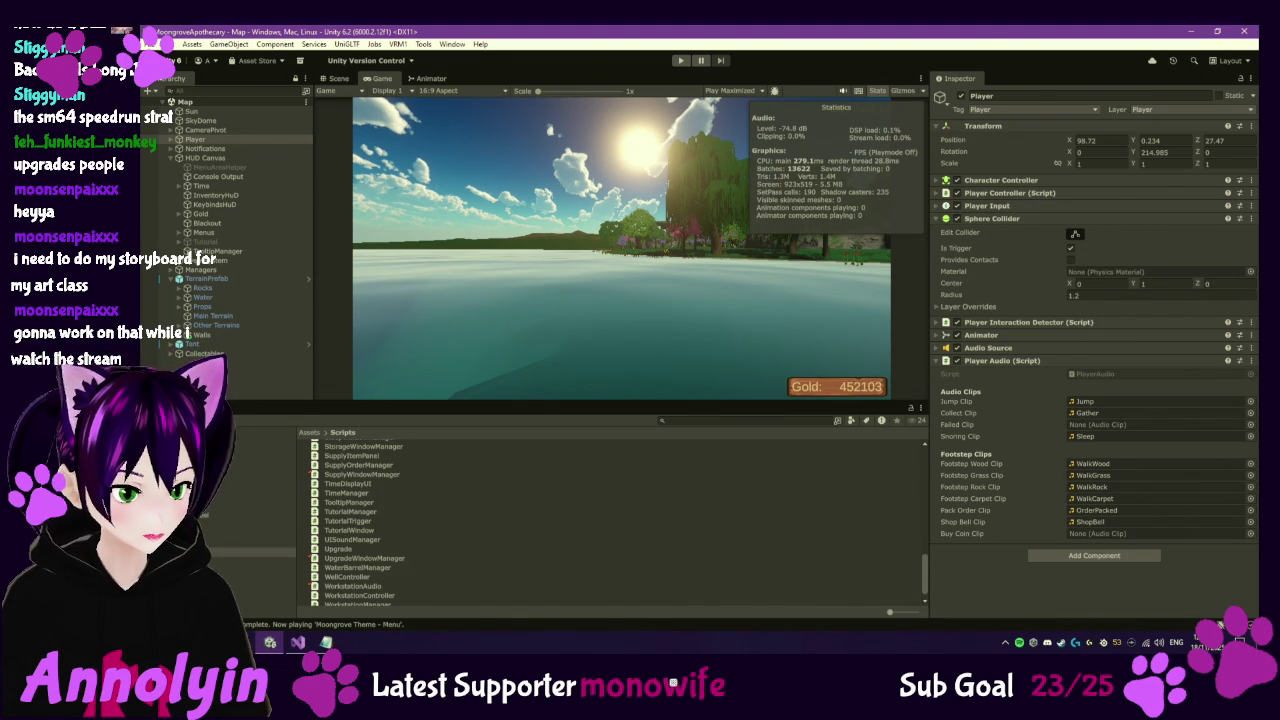
Drag the Coins clip from Assets > Audio > SFX into Player Audio's Buy Coin Clip.
left_click(250, 487)
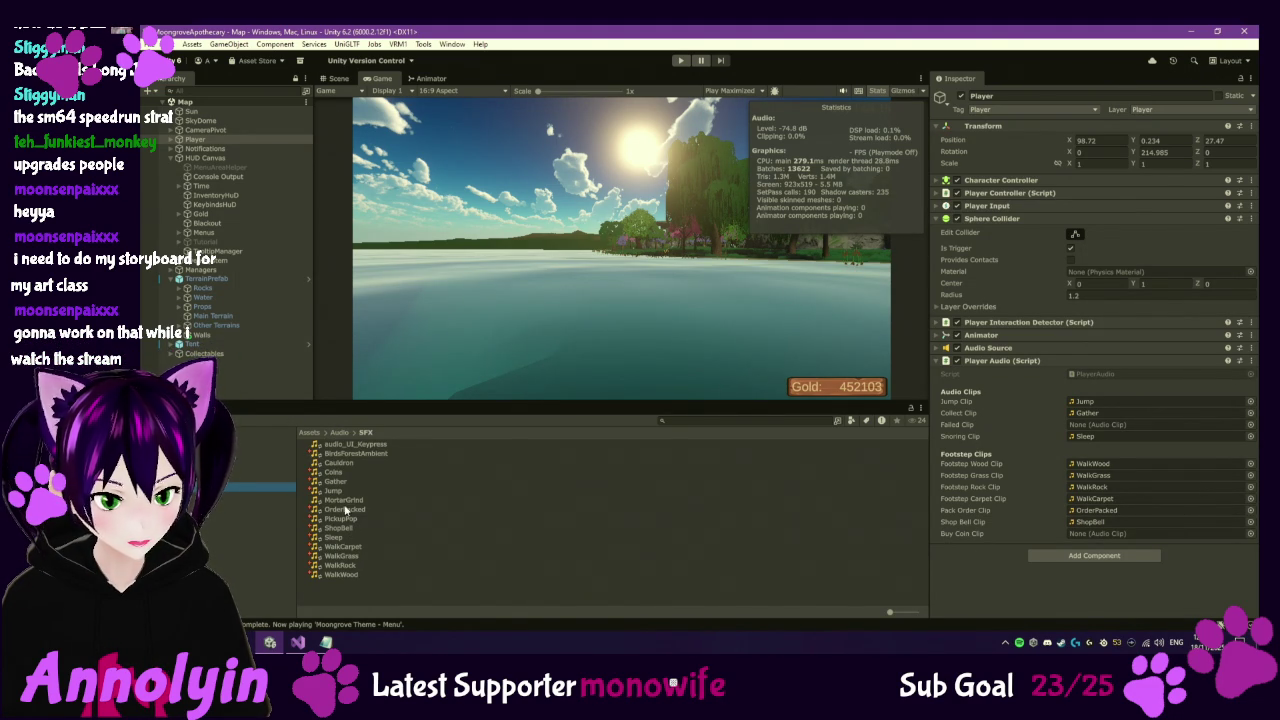
mouse_move(333, 472)
left_mouse_down()
mouse_move(1154, 523)
mouse_move(1160, 540)
left_mouse_up()
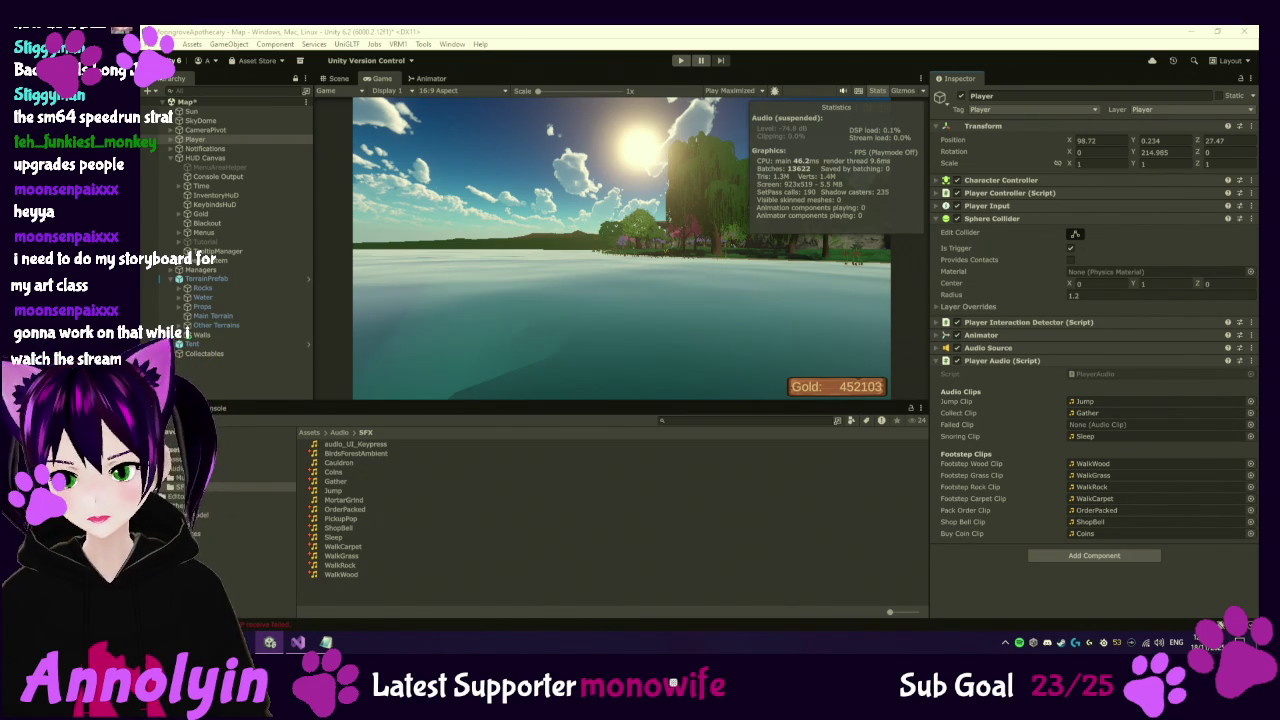
Skip to the next music track, then focus the editor and enter play mode.
key("XF86AudioNext")
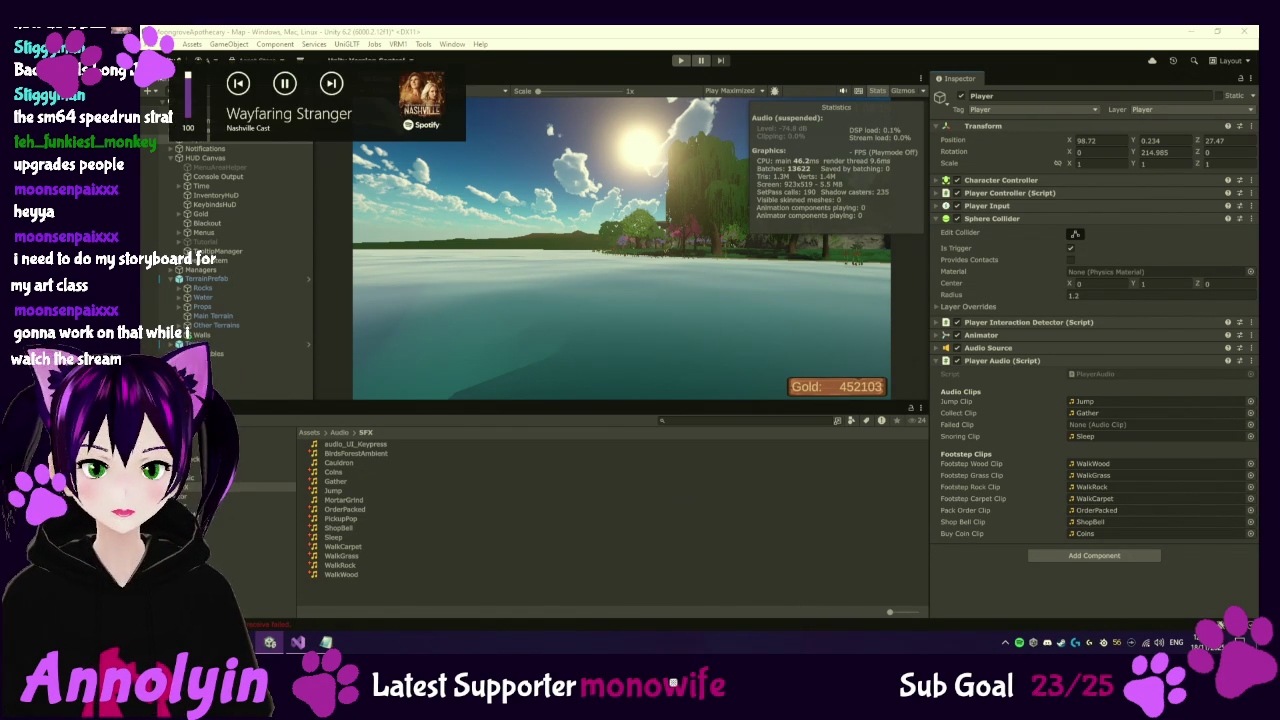
key("XF86AudioNext")
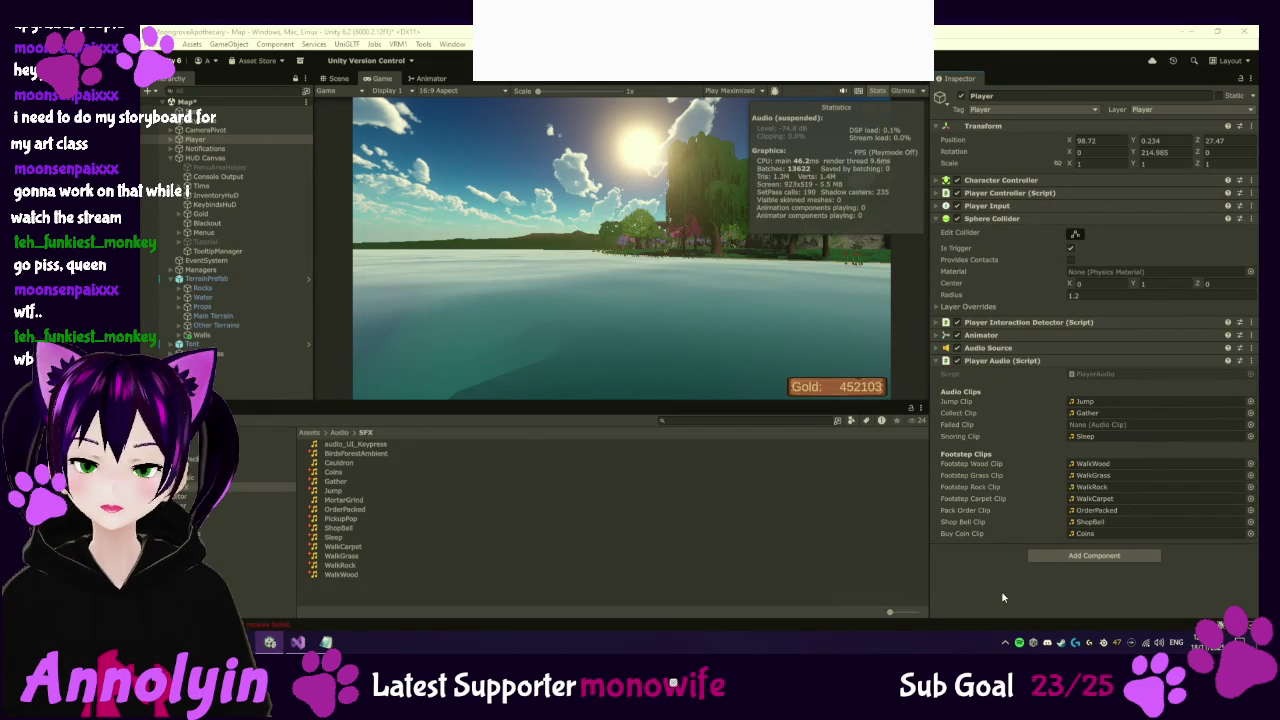
left_click(1001, 590)
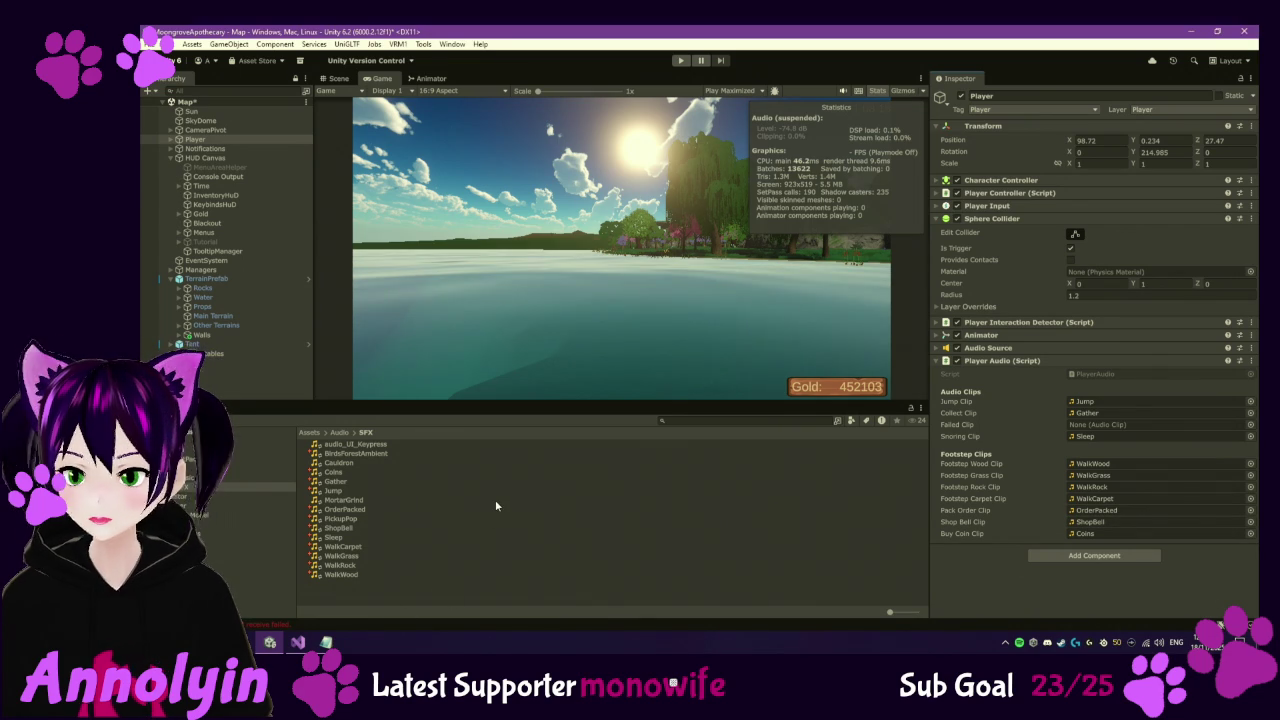
left_click(680, 62)
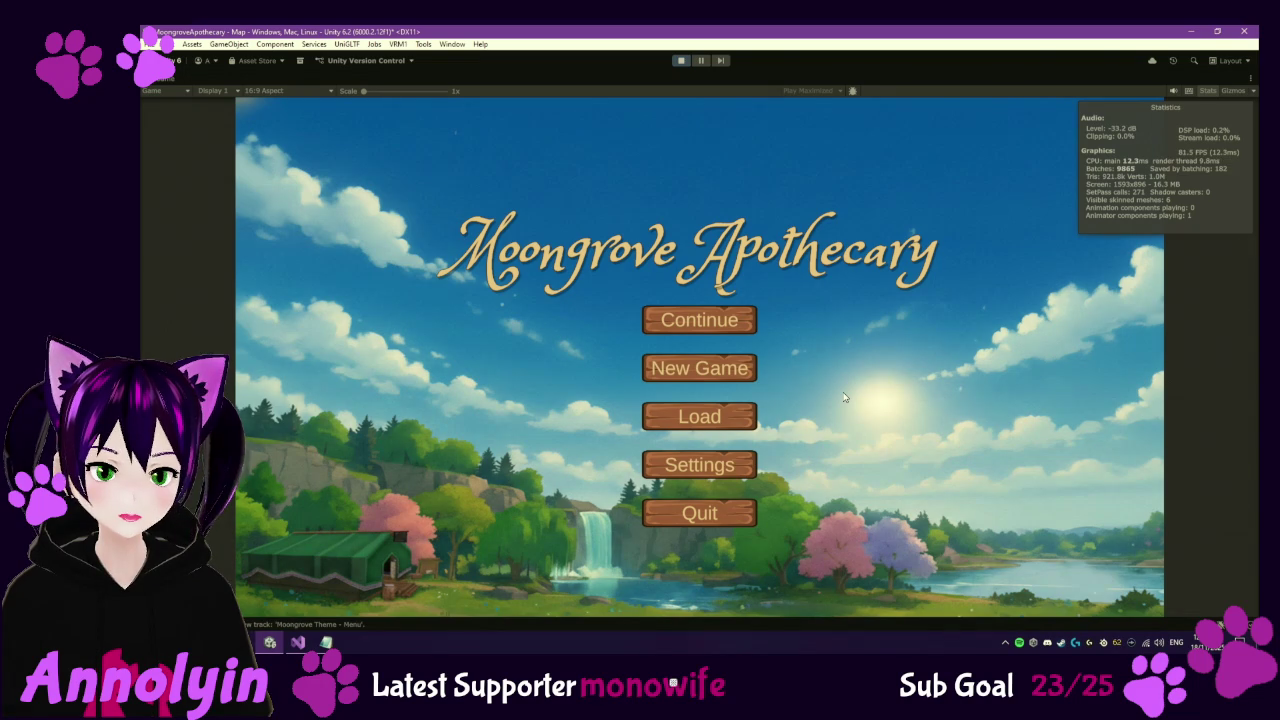
Lower the Music Volume in the game's Settings, then continue the saved game.
left_click(699, 464)
left_click_drag(722, 318, 625, 318)
left_click(866, 141)
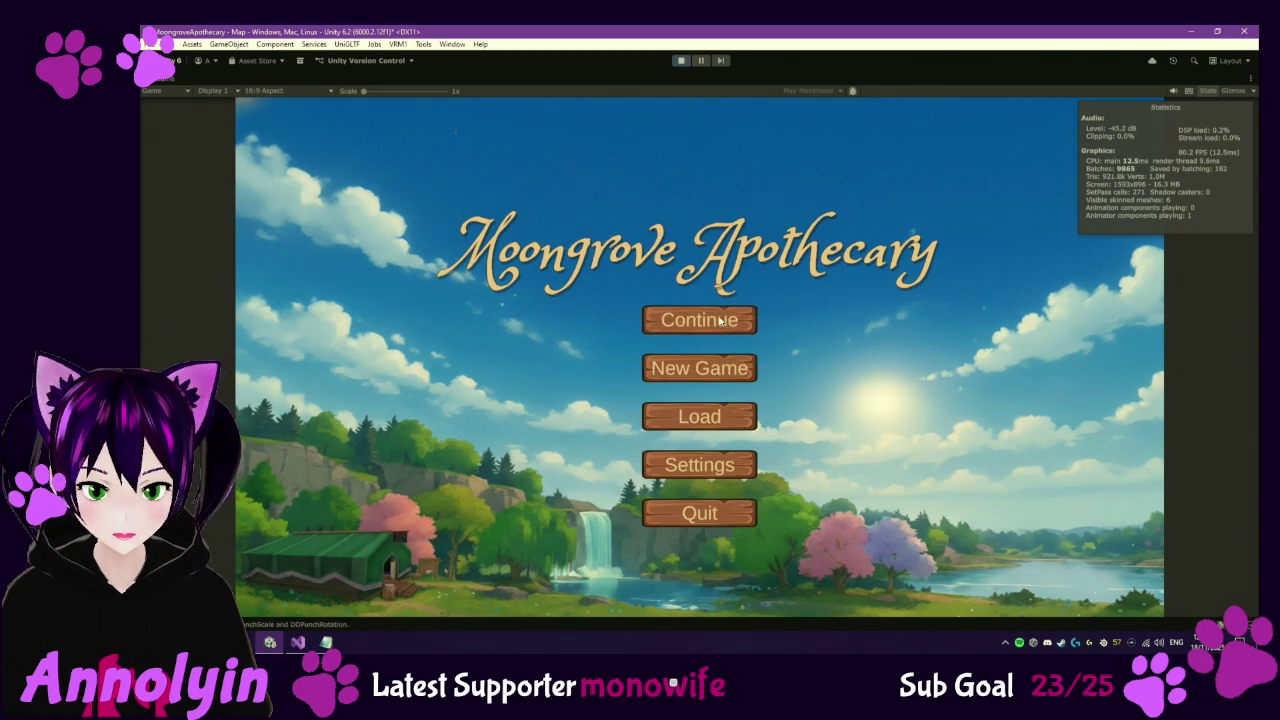
left_click(720, 320)
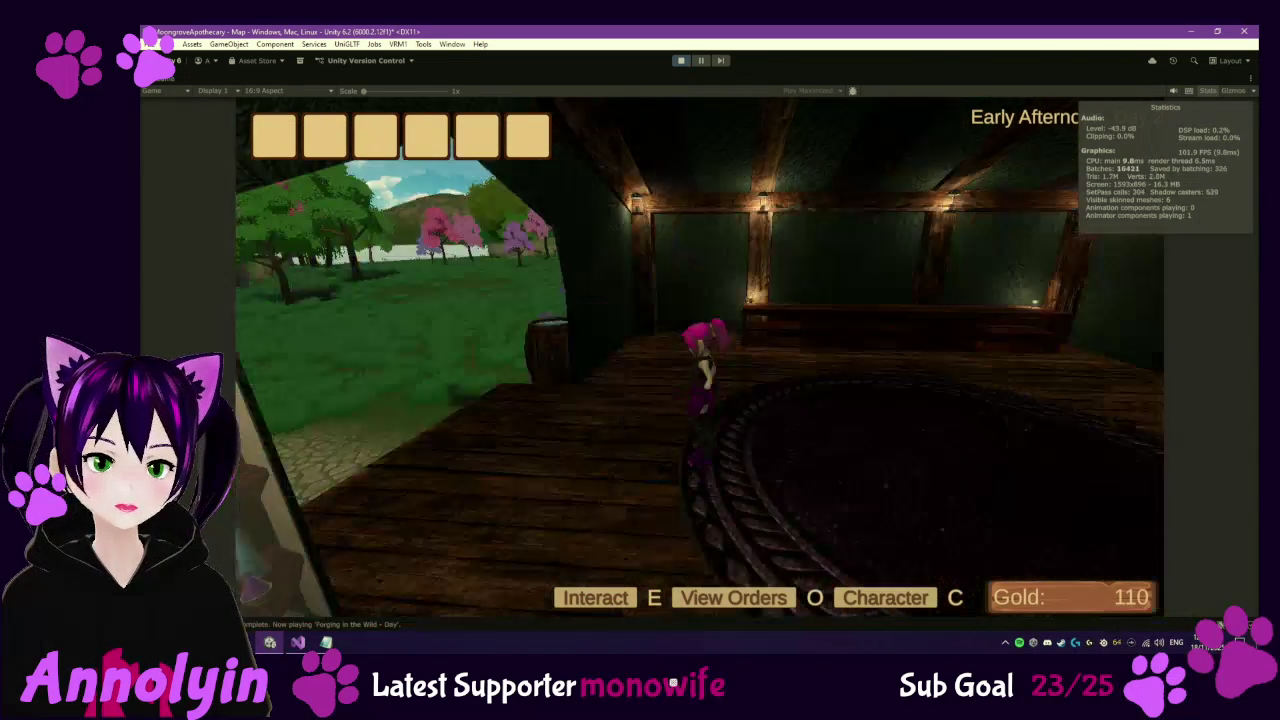
Walk around the barrel by the wagon to trigger its prompt, pause, and stop playing.
key("w")
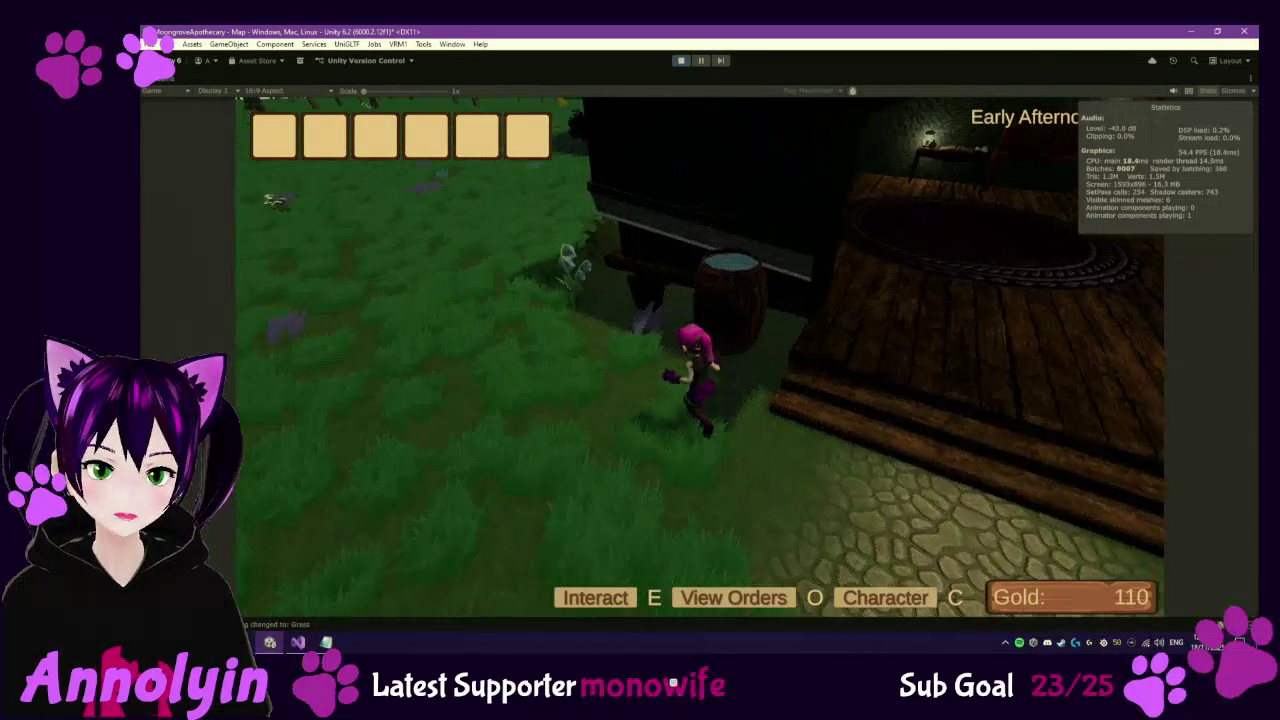
key("a")
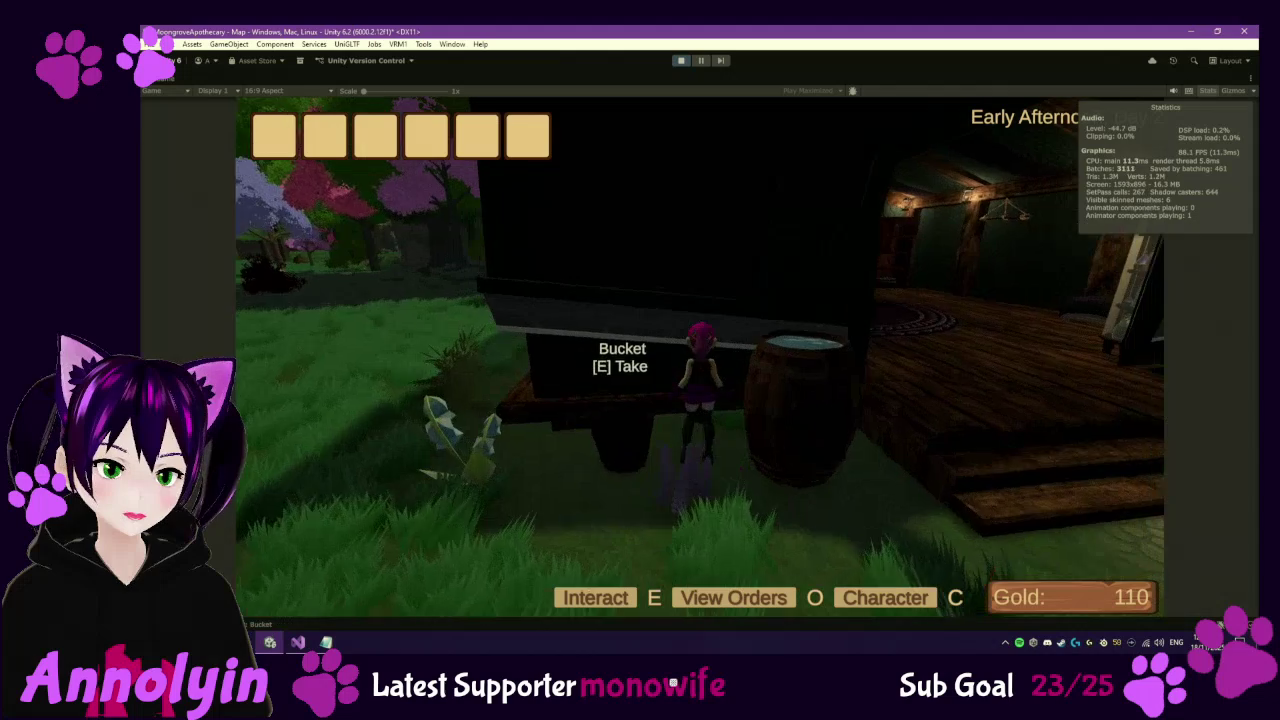
key("a")
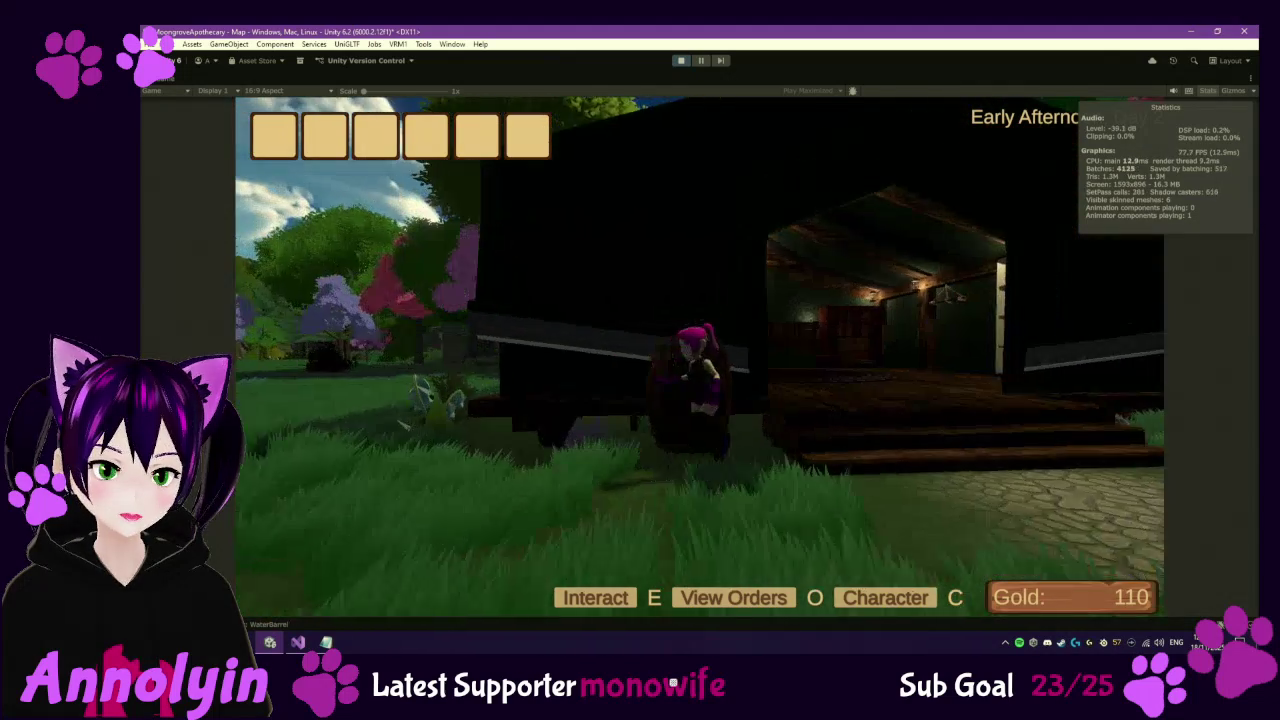
key("d")
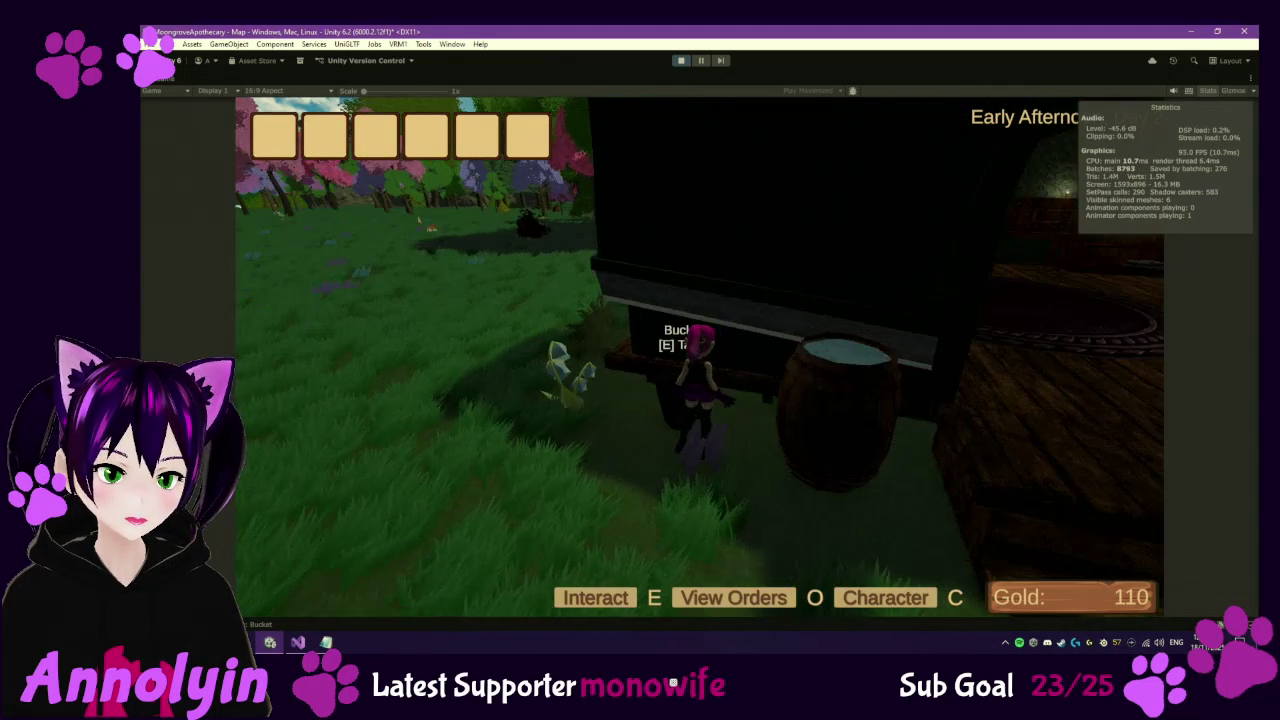
key("Escape")
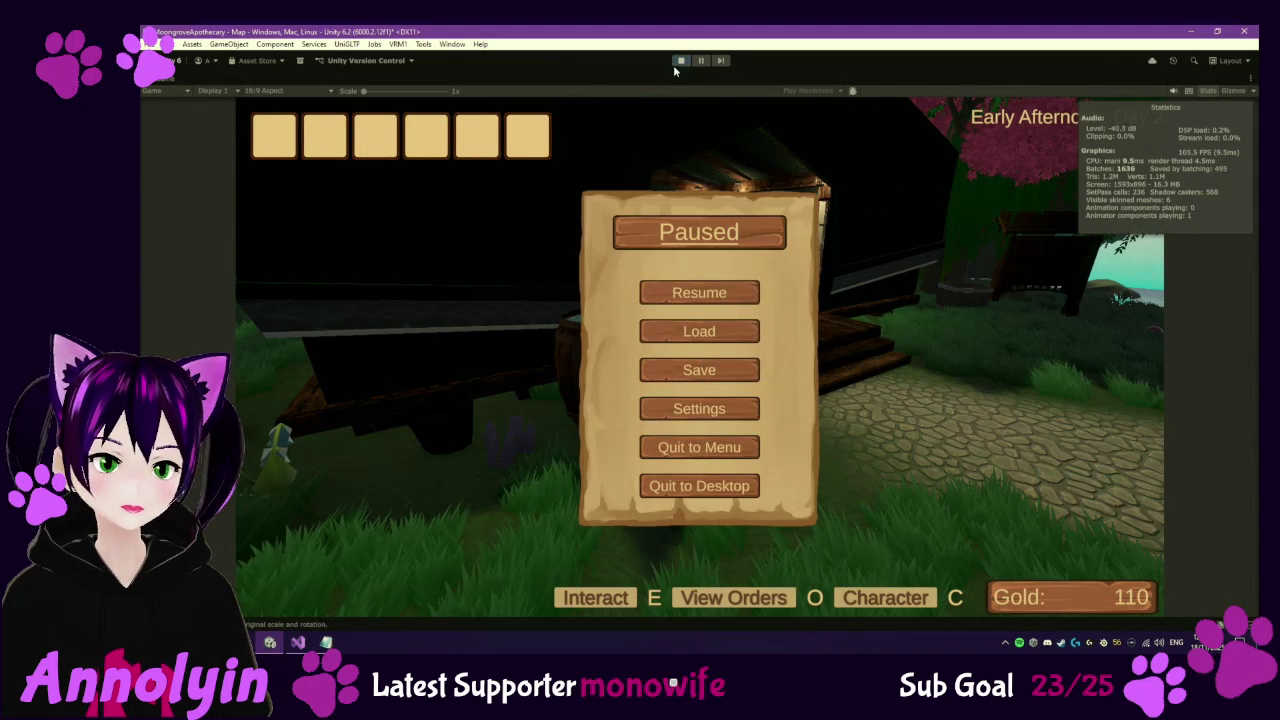
key("ctrl+p")
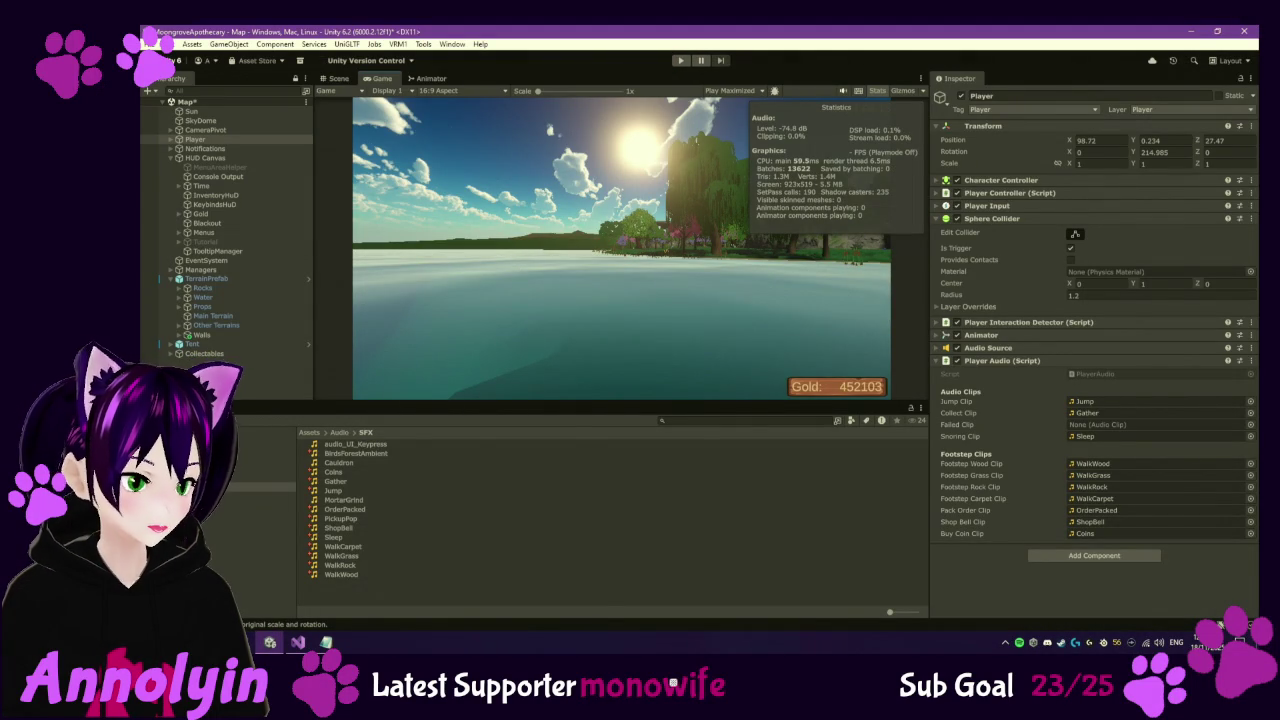
Collapse TerrainPrefab, expand Tent, select WaterBarrel, and switch to the Scene view.
left_click(170, 278)
left_click(176, 289)
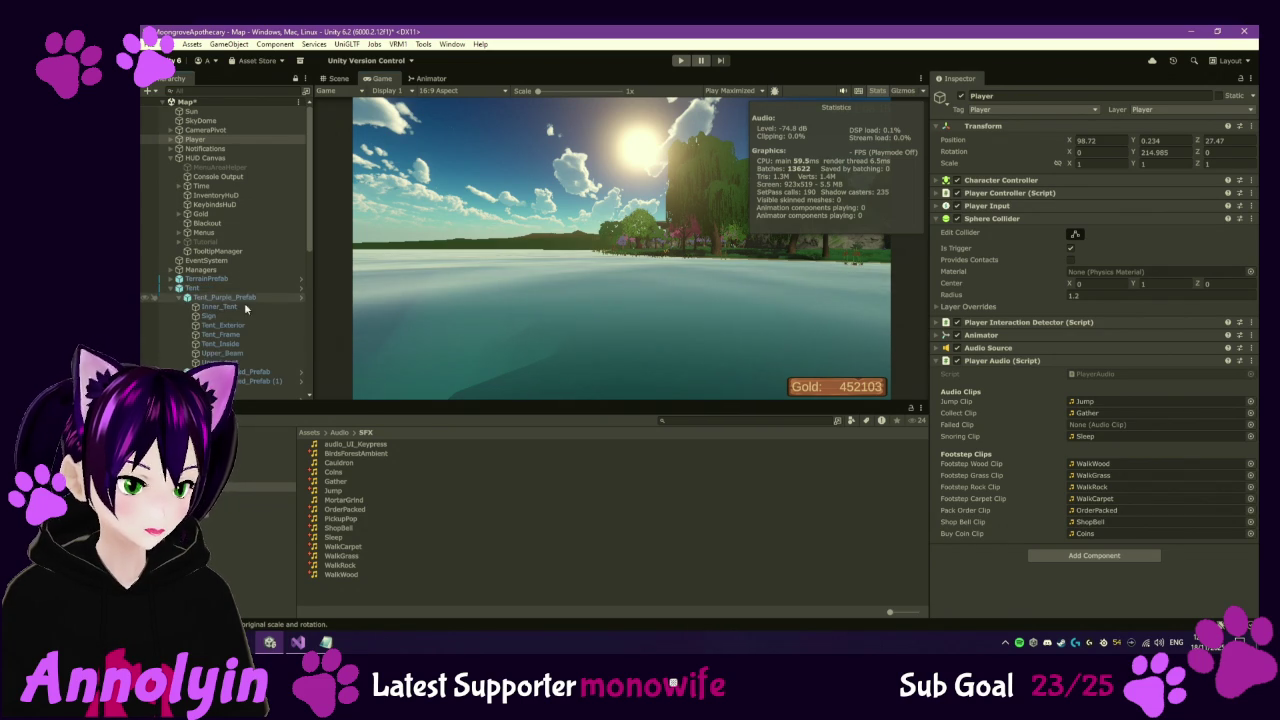
left_click(186, 297)
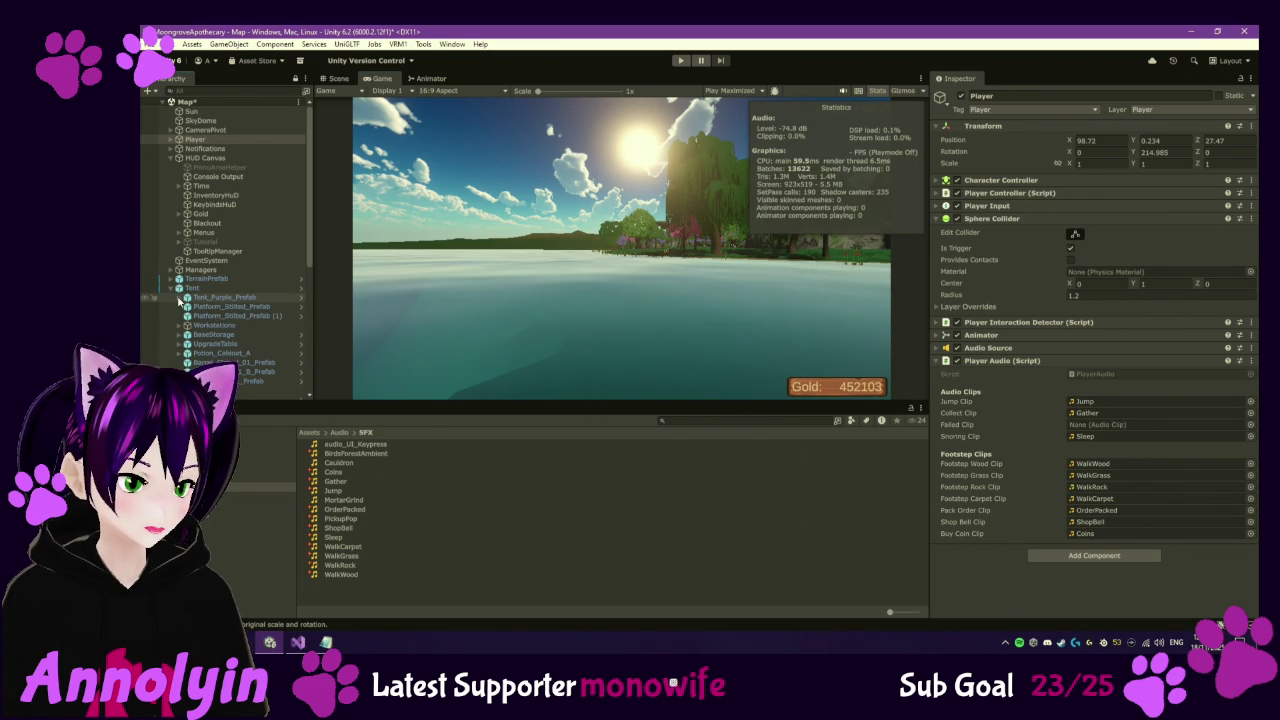
scroll(248, 332, "down", 3)
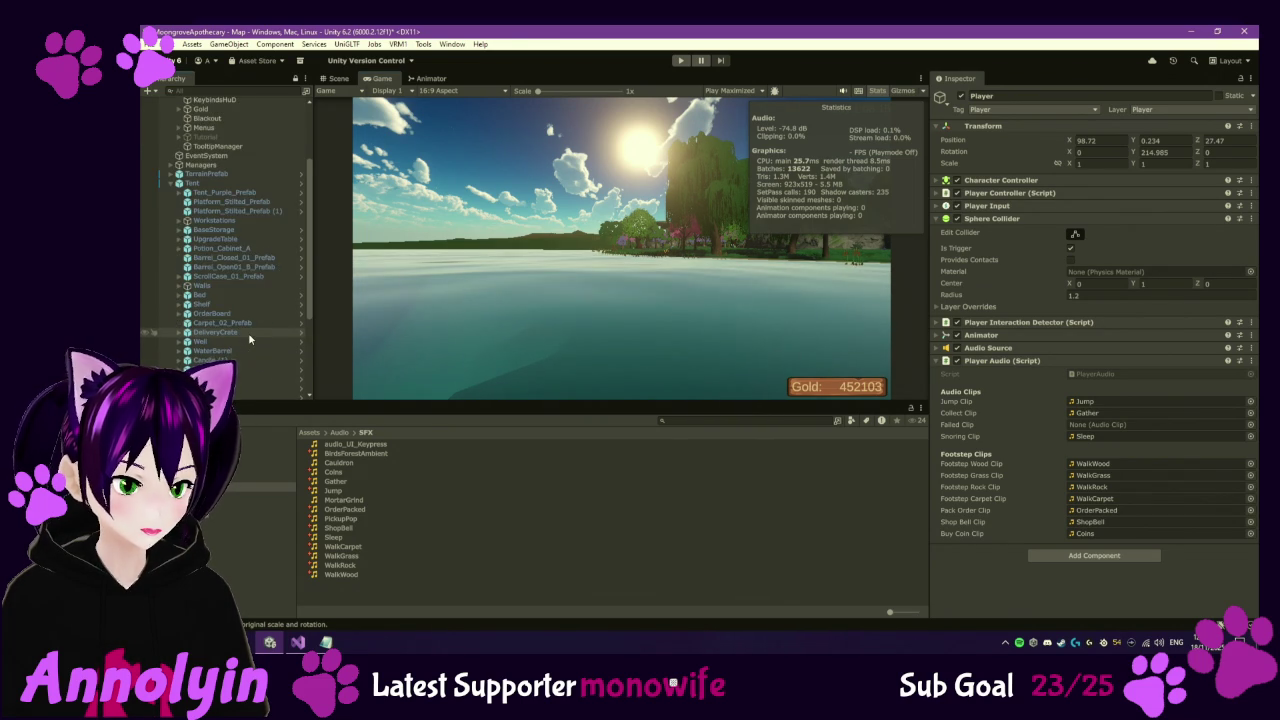
left_click(240, 316)
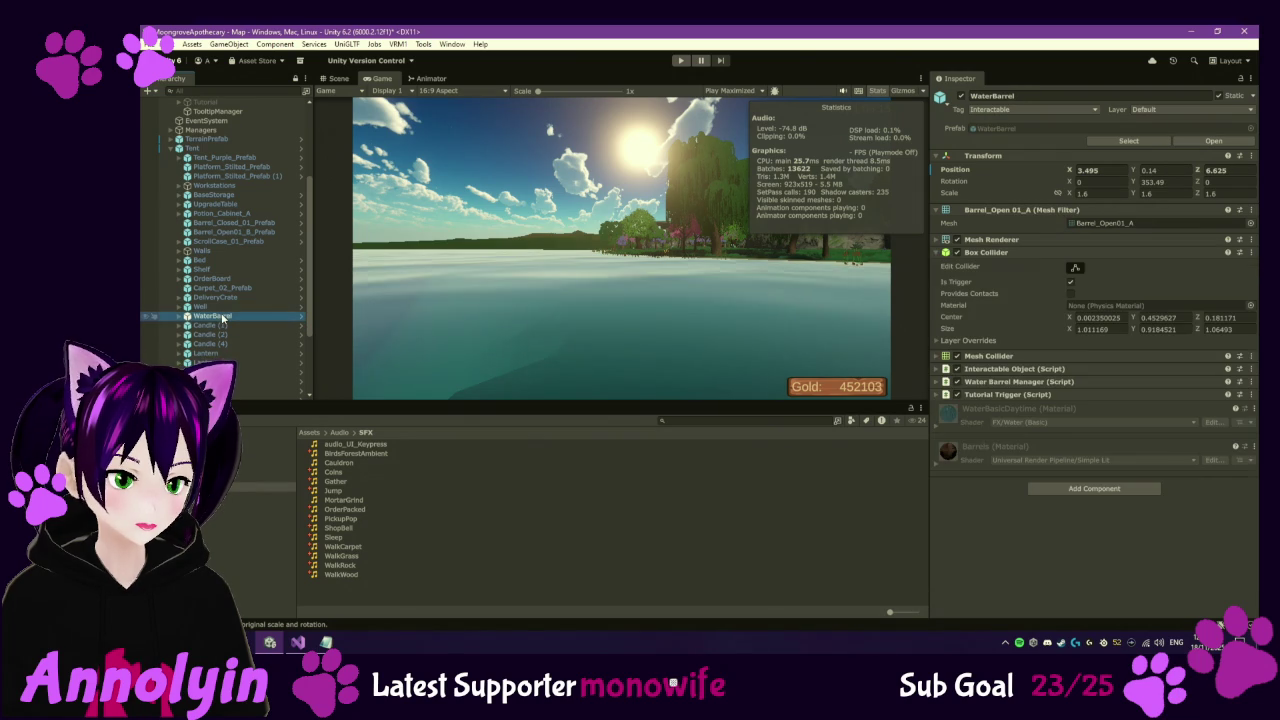
left_click(338, 78)
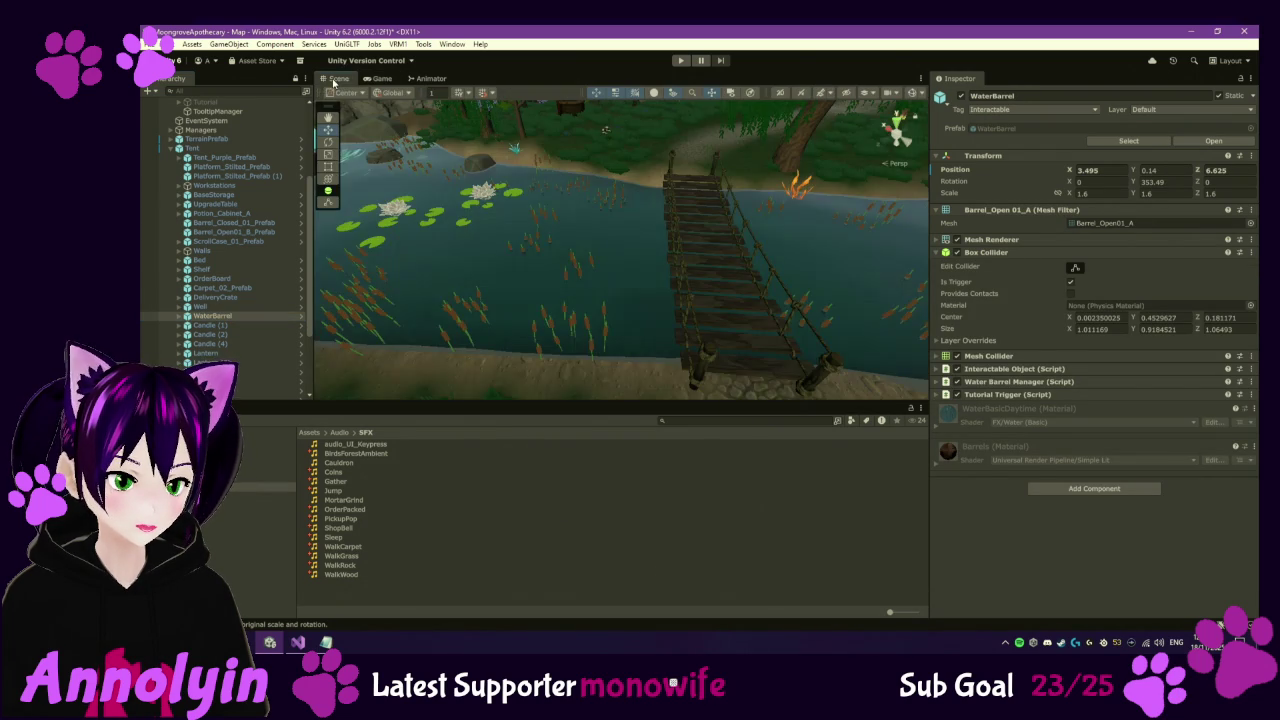
Frame the WaterBarrel, show its box collider bounds, and expand the Interactable Object settings.
key("f")
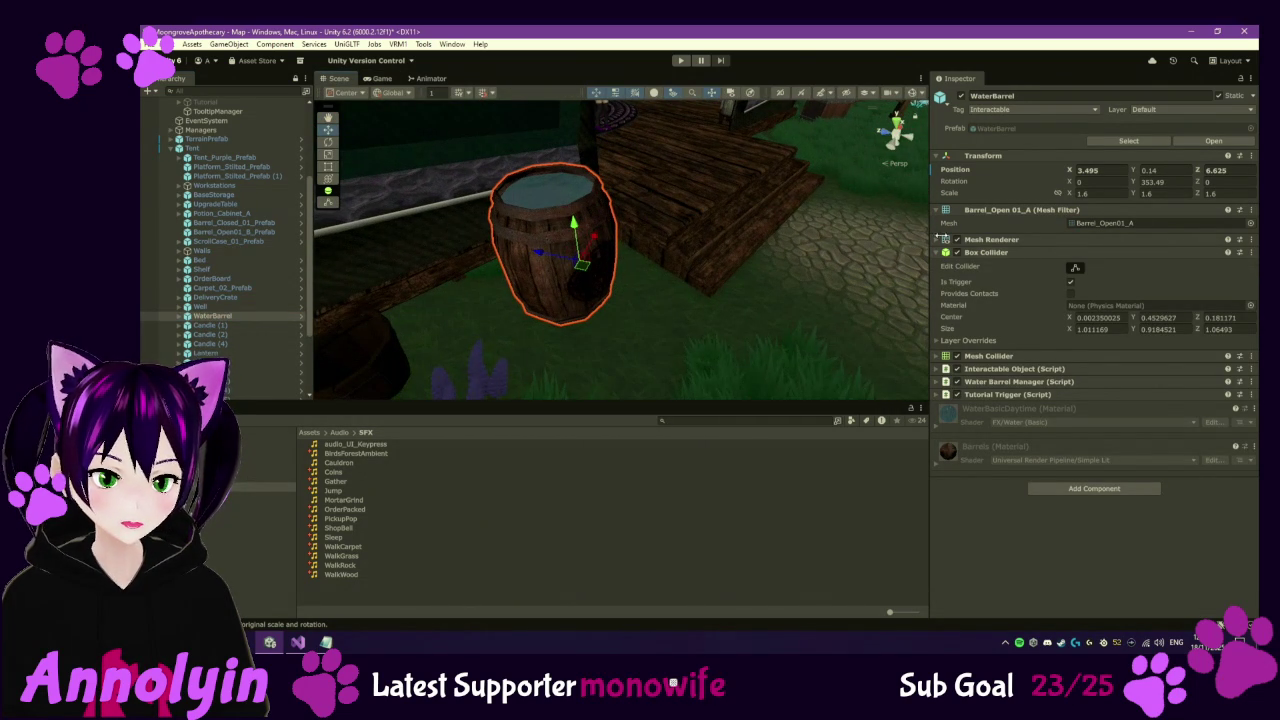
left_click(1075, 268)
mouse_move(560, 300)
left_mouse_down()
mouse_move(552, 309)
mouse_move(557, 274)
mouse_move(549, 289)
left_mouse_up()
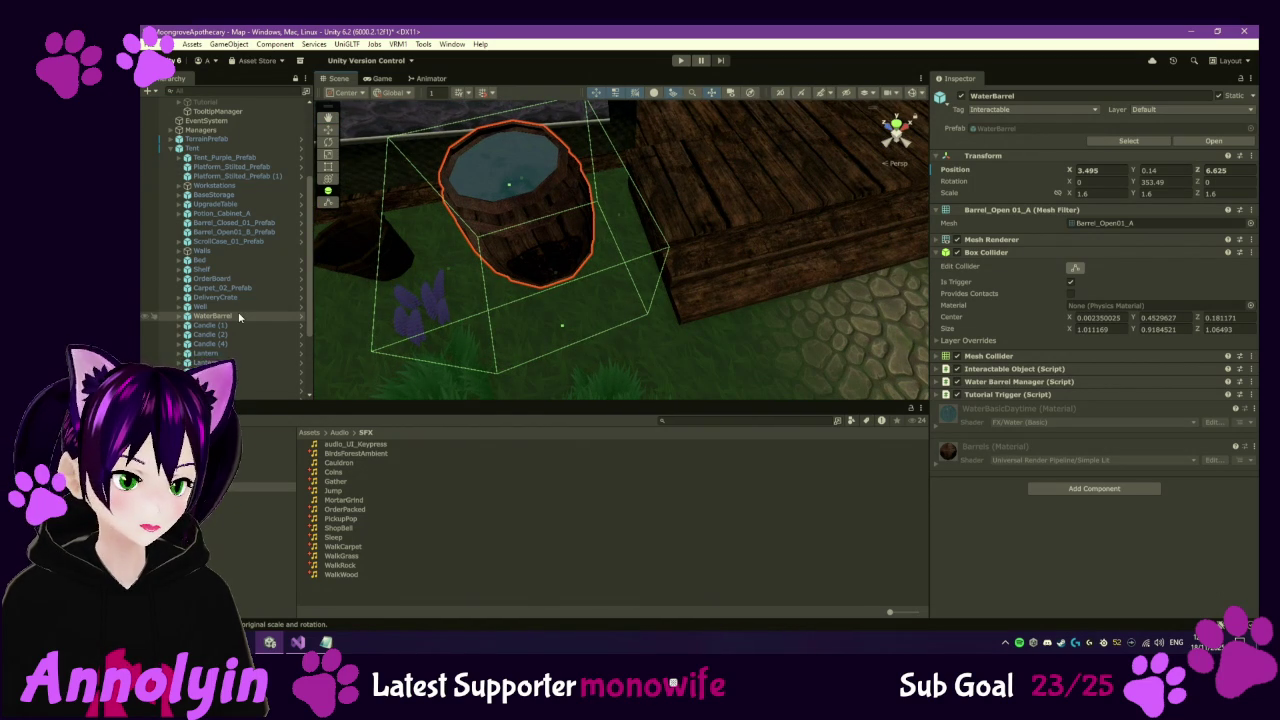
left_click(937, 369)
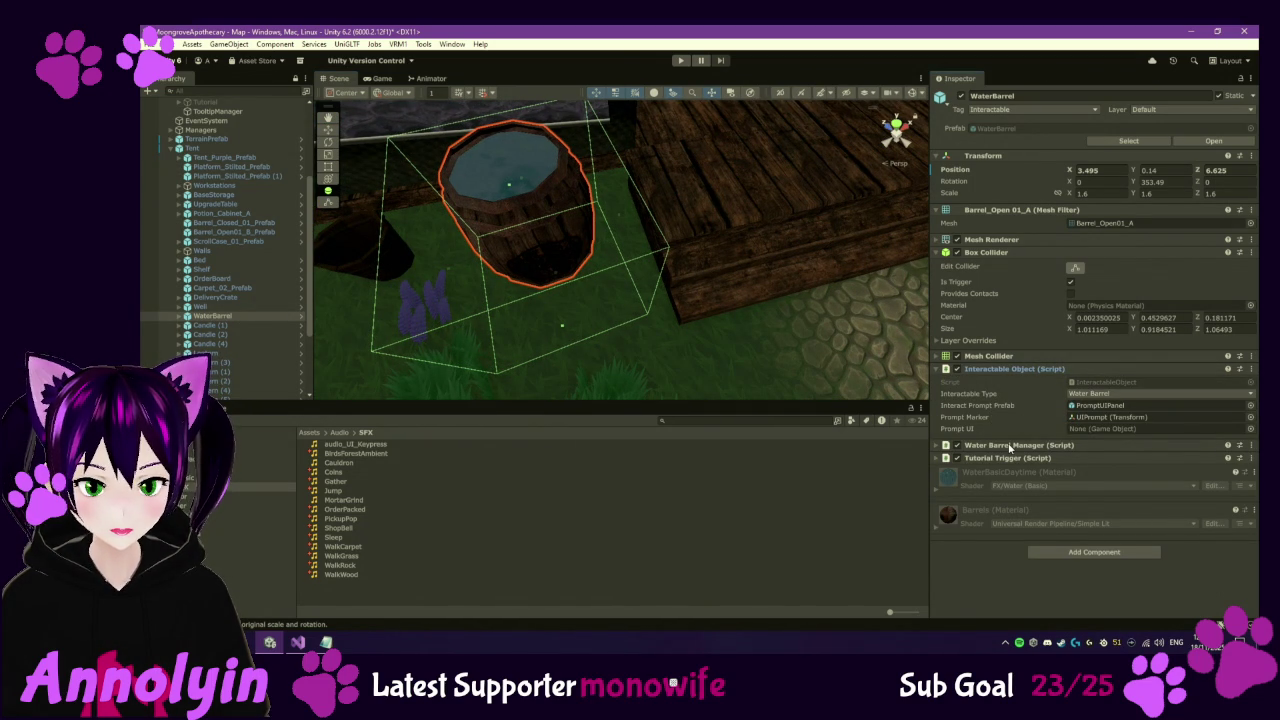
Expand WaterBarrel's children, frame the UIPrompt, and select the BucketMarker.
left_click(179, 316)
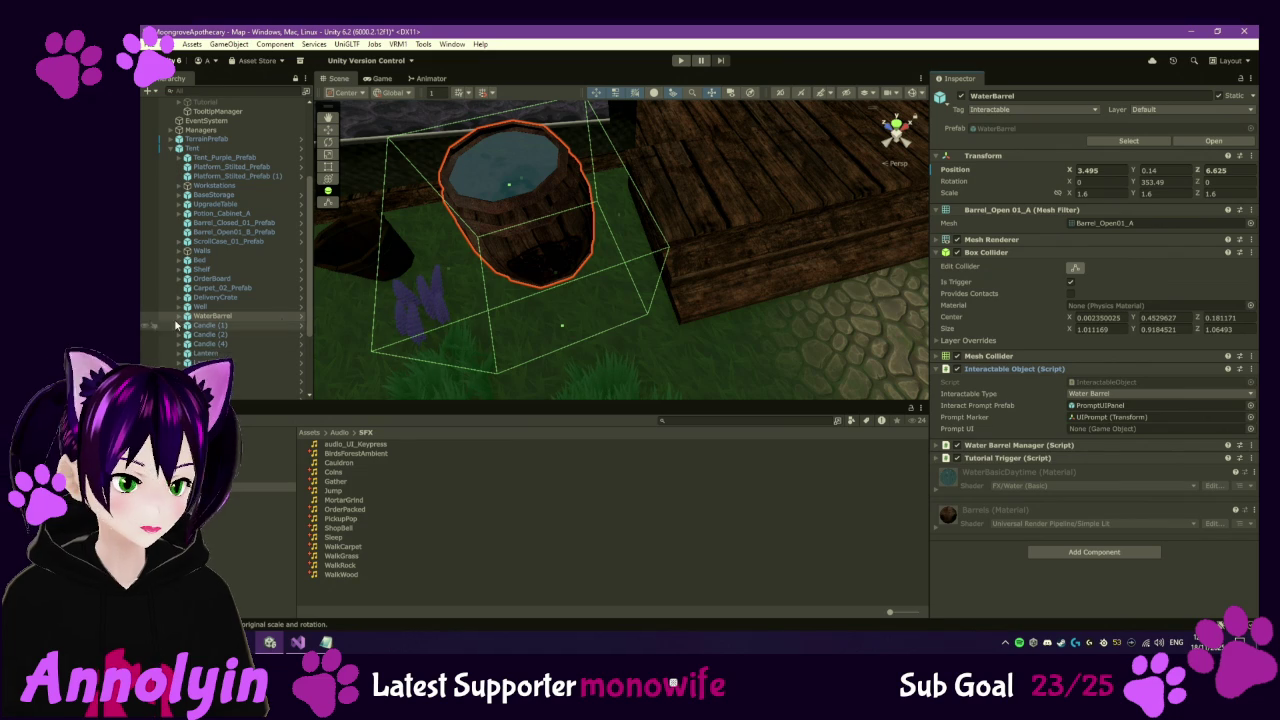
left_click(217, 326)
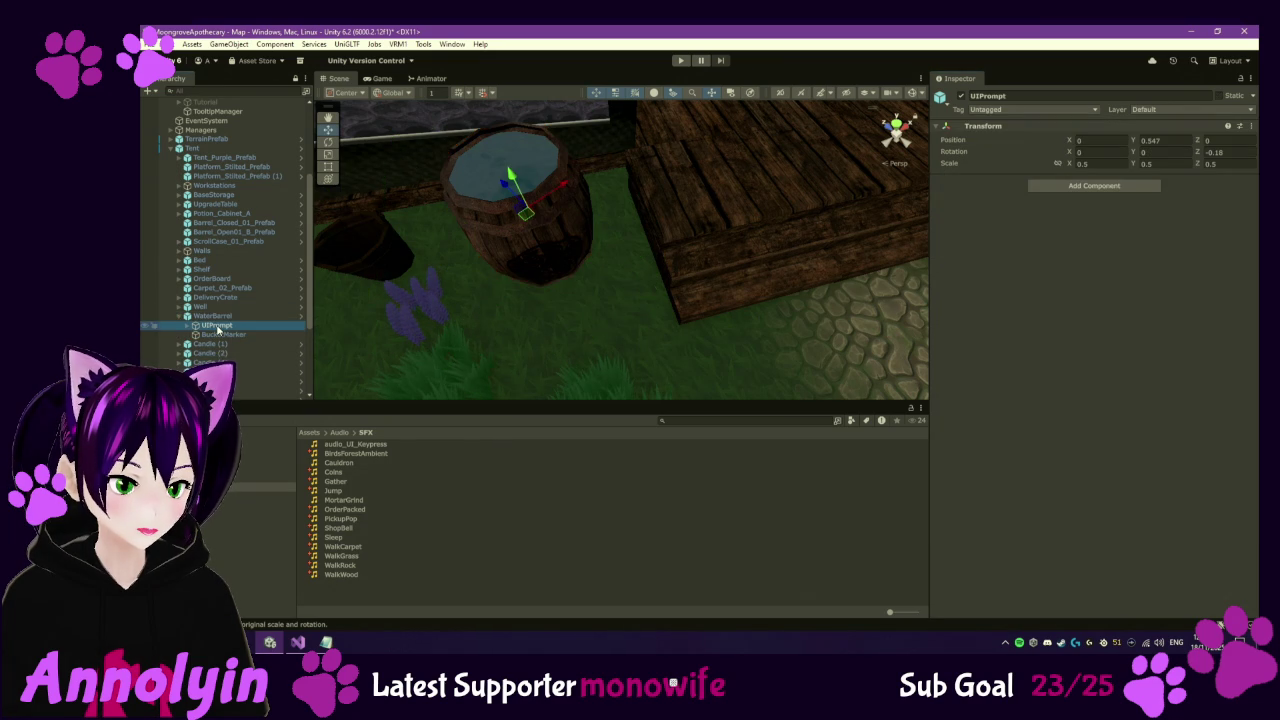
key("f")
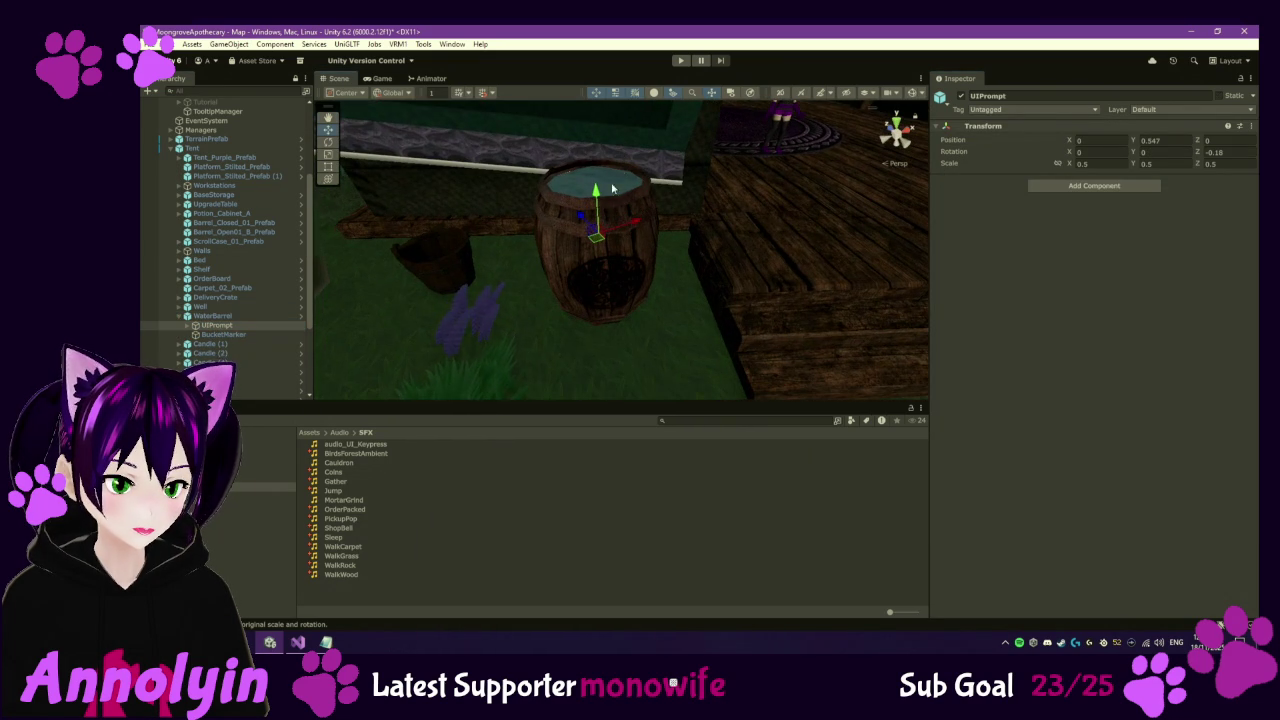
left_click(245, 333)
key("Up")
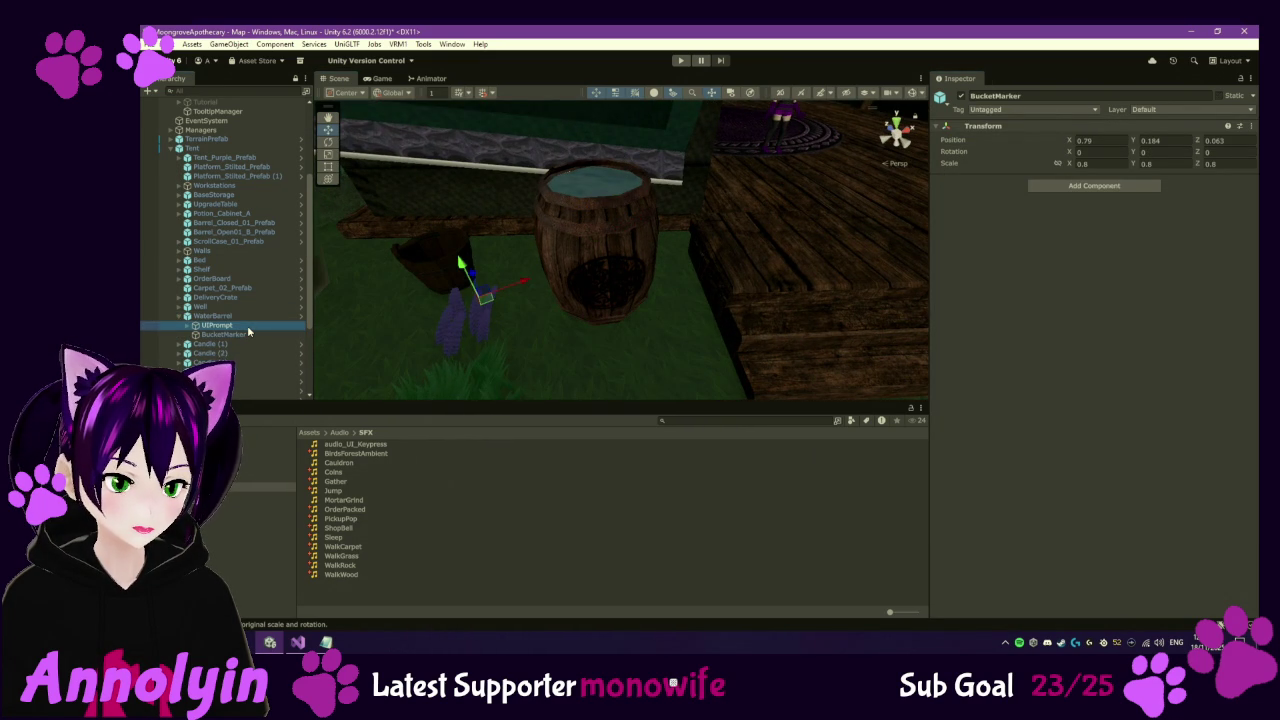
left_click(248, 333)
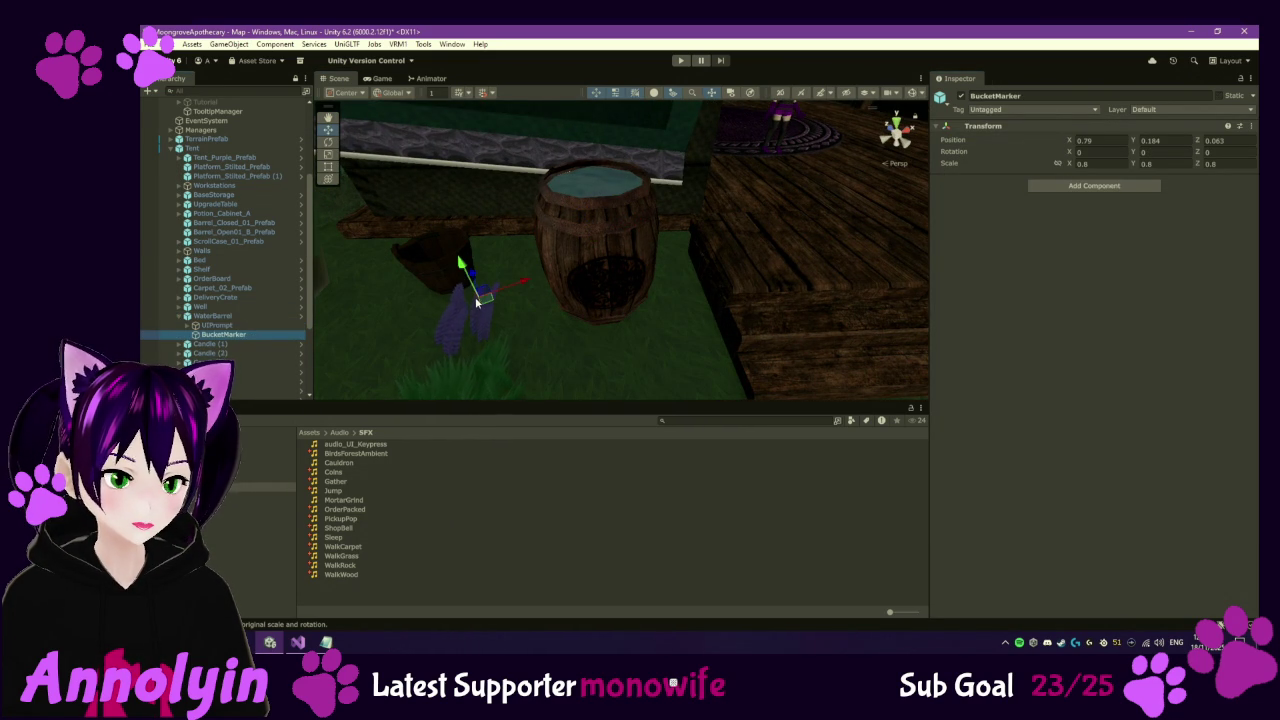